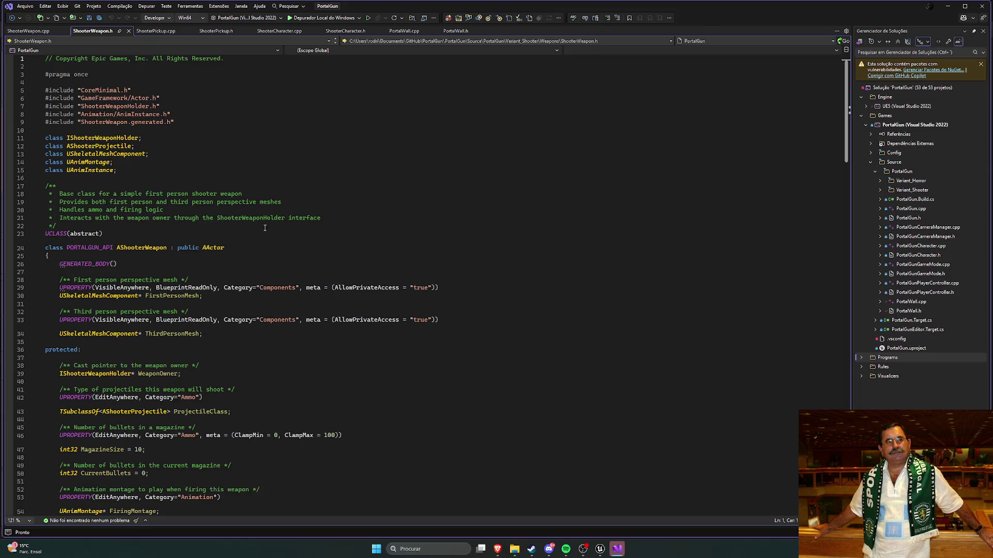
Review the ammo, animation, aim and refire UPROPERTY declarations in ShooterWeapon.h
scroll(248, 220, "down", 5)
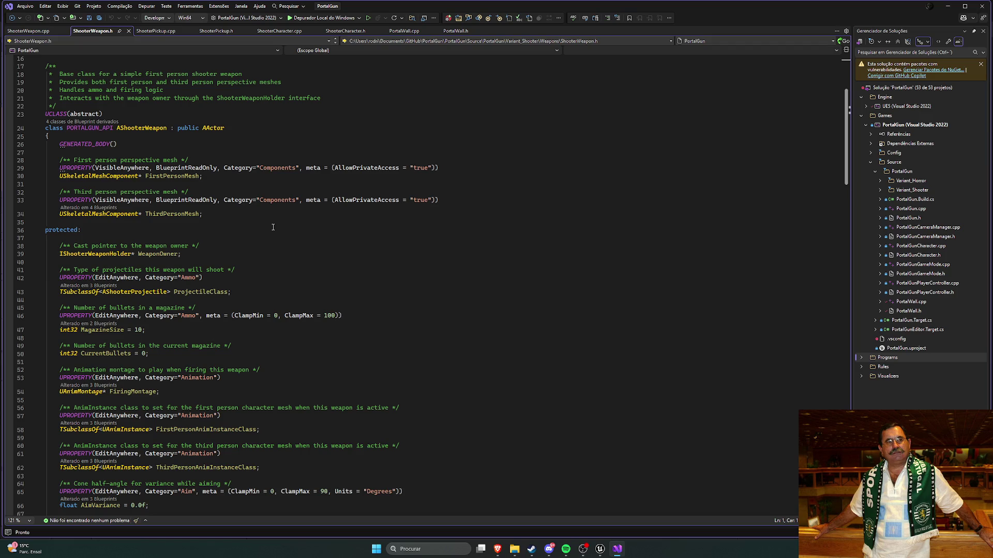
scroll(273, 227, "down", 7)
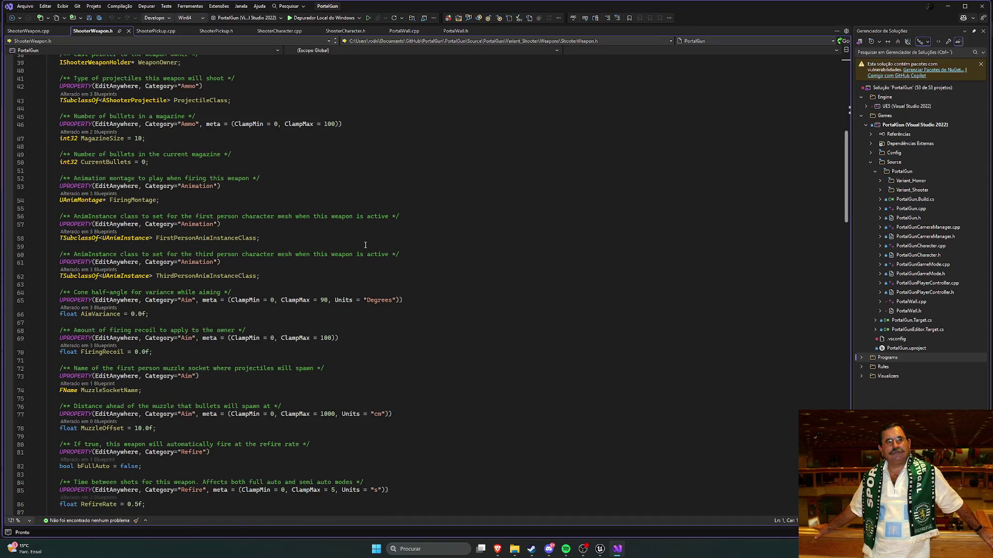
scroll(365, 245, "down", 3)
scroll(366, 245, "down", 1)
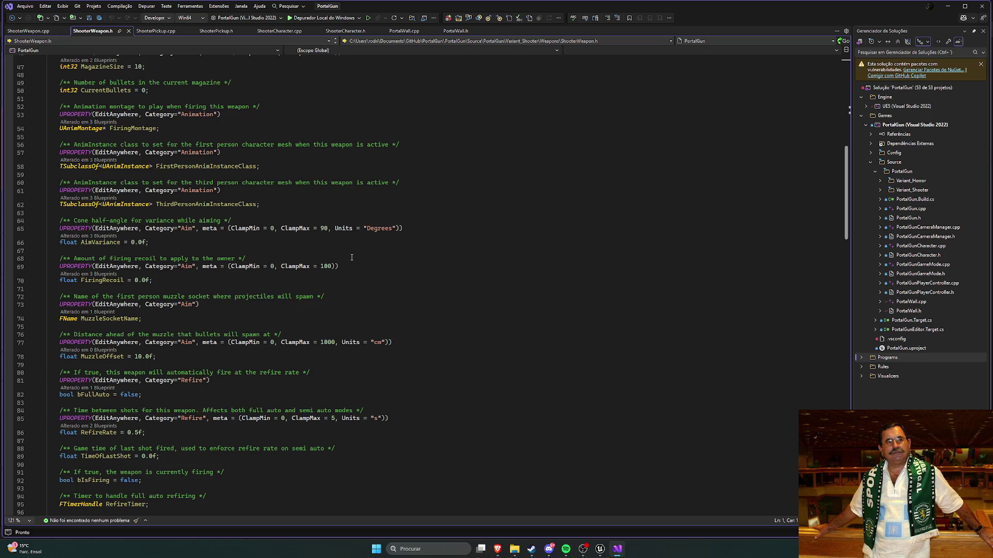
left_click(600, 550)
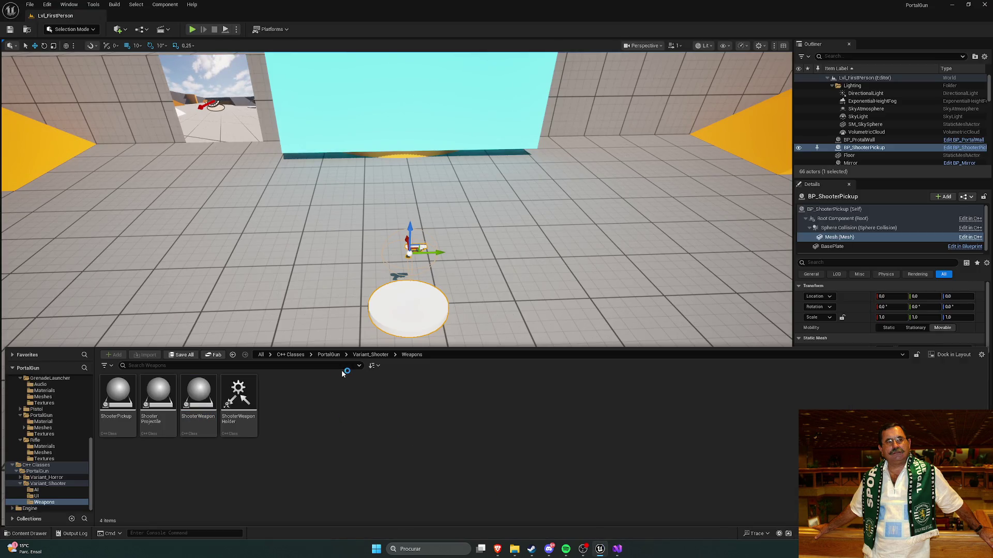
Browse the Weapons C++ classes, then the Weapons > Pistol > Meshes content folder
left_click(370, 355)
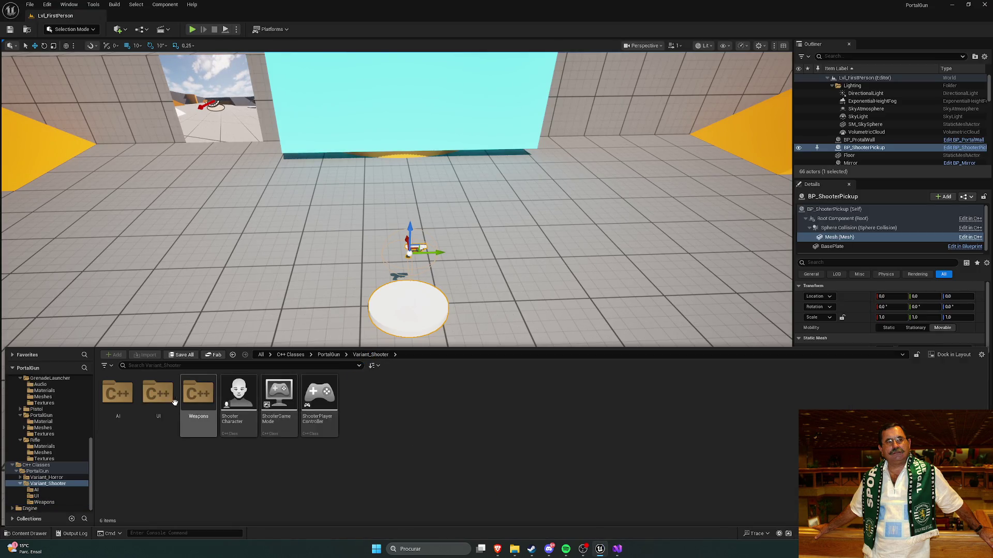
double_click(184, 414)
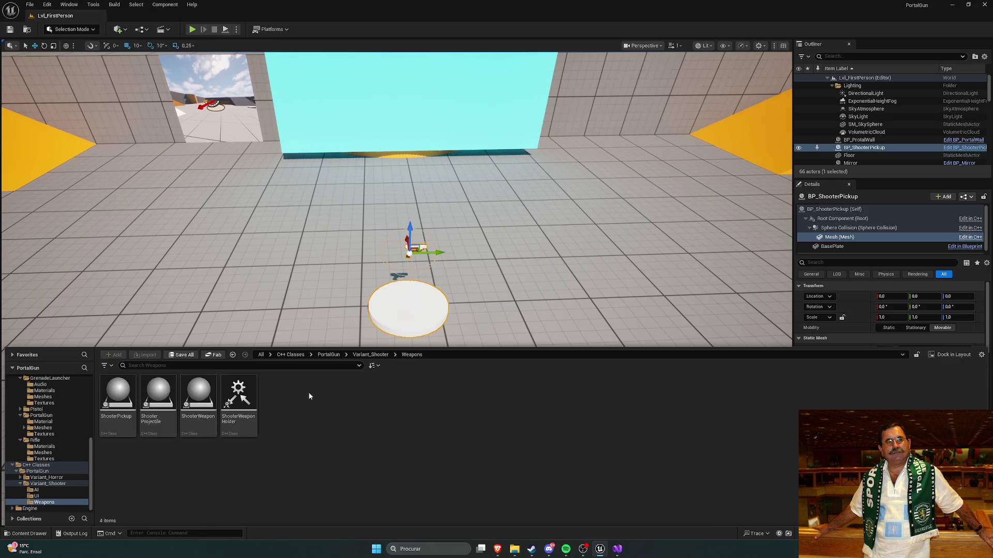
scroll(53, 417, "up", 10)
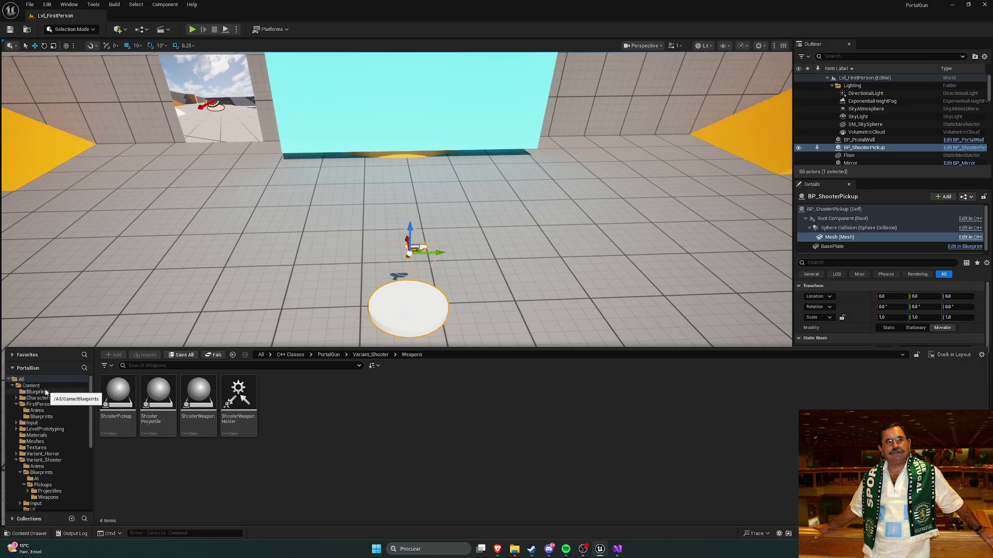
scroll(51, 436, "down", 3)
scroll(52, 435, "down", 2)
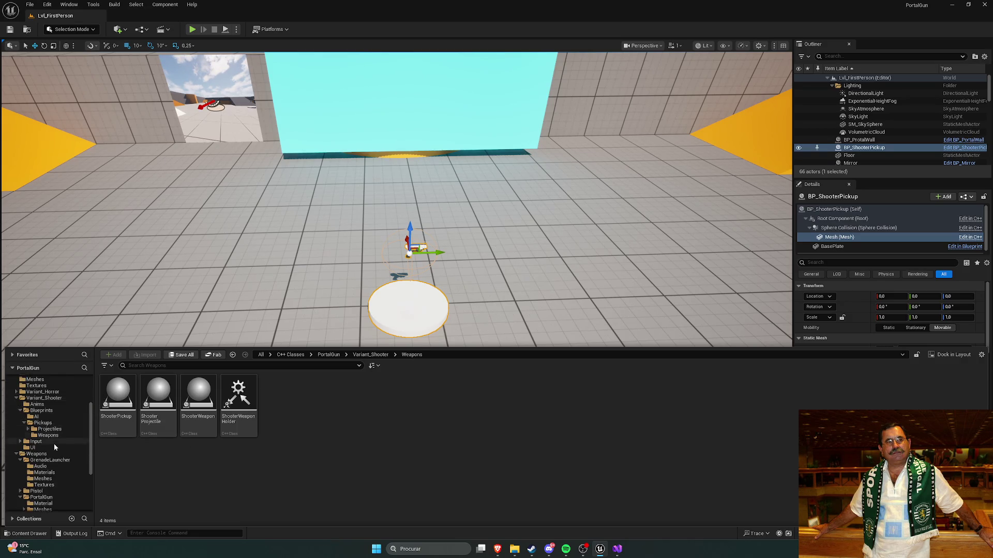
left_click(35, 454)
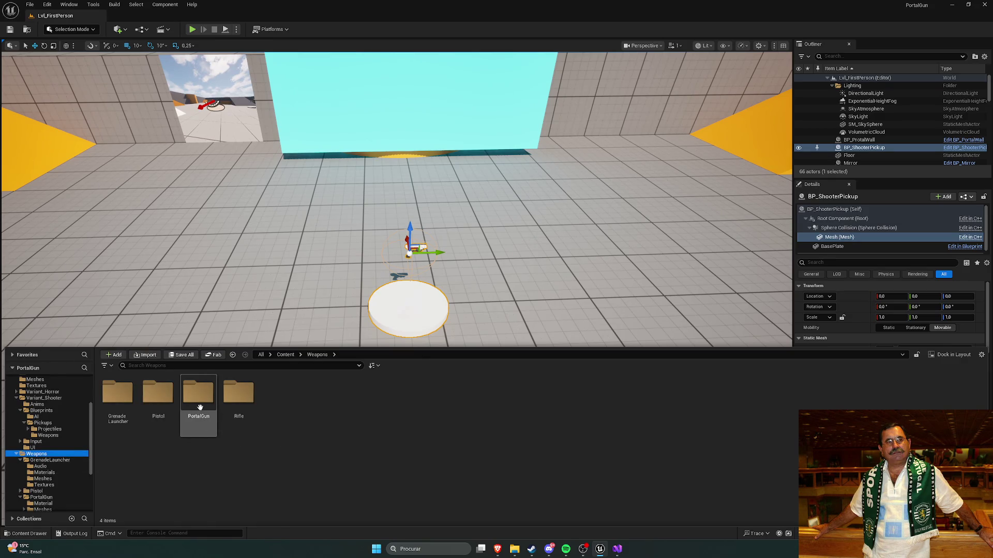
double_click(161, 409)
double_click(166, 413)
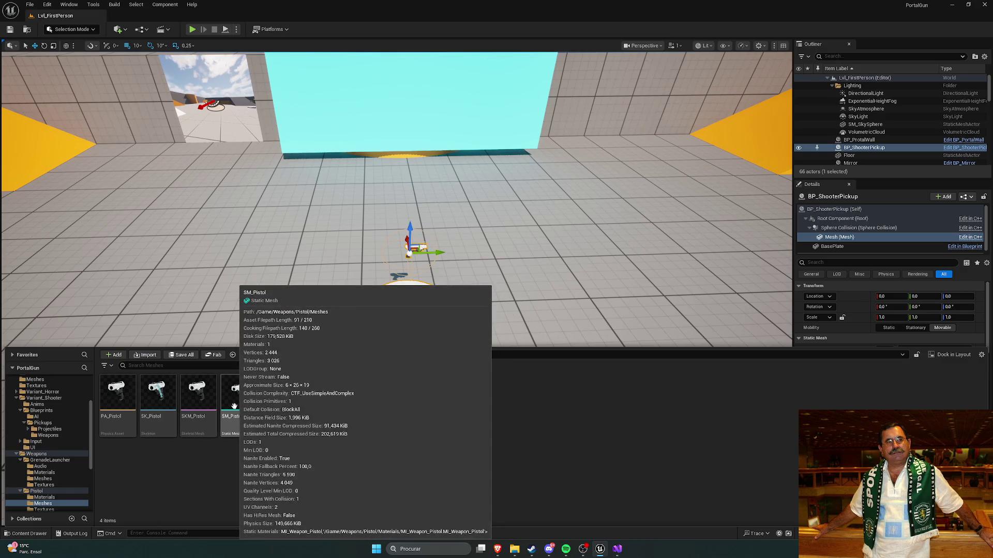
Go to Variant_Shooter > Blueprints > Pickups > Weapons and open BP_ShooterWeapon_Pistol
left_click(317, 355)
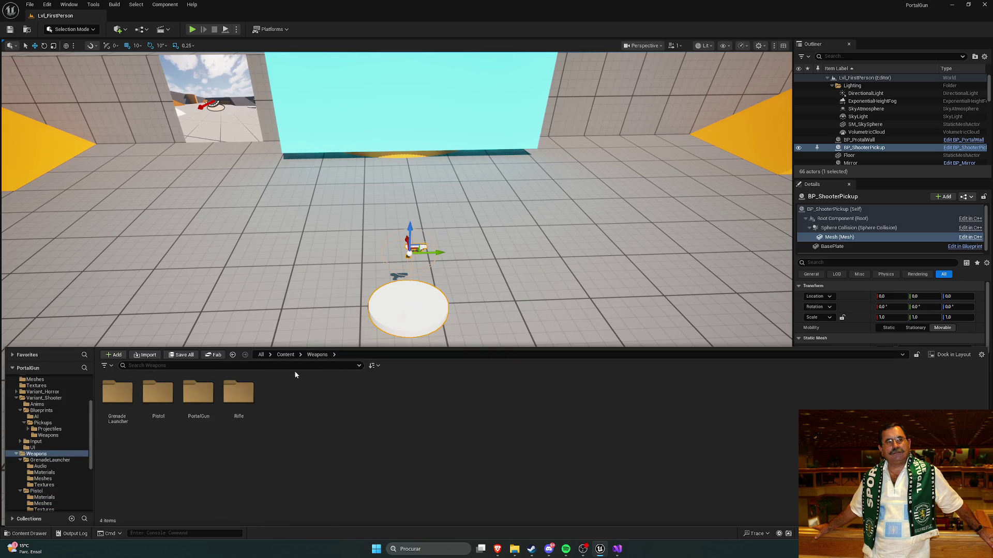
left_click(43, 423)
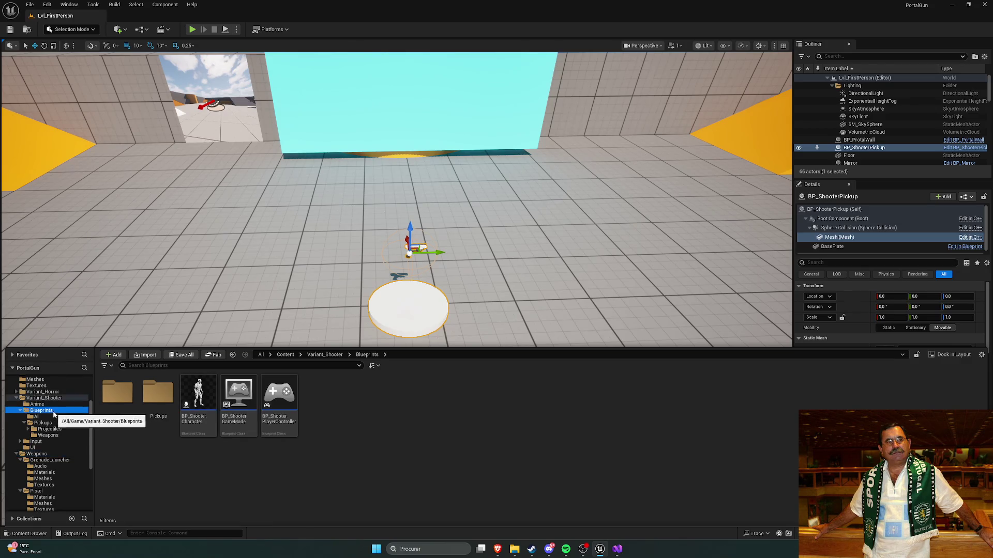
left_click(158, 398)
left_click(241, 403)
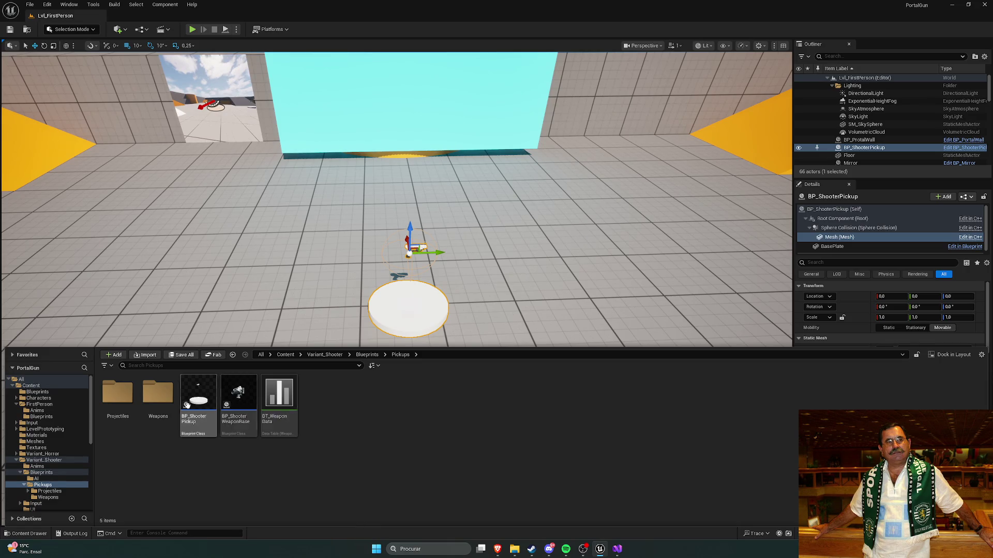
double_click(157, 394)
mouse_move(197, 394)
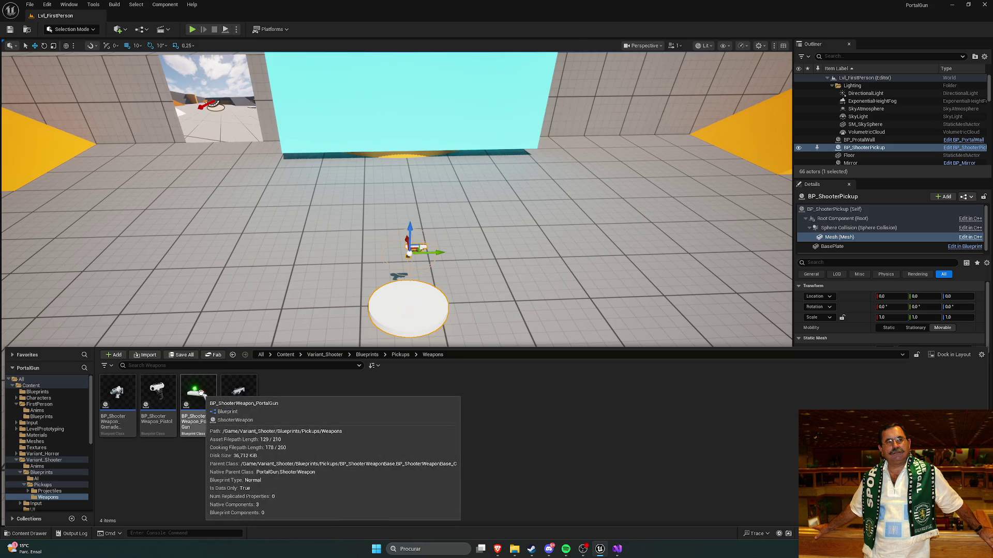
mouse_move(244, 389)
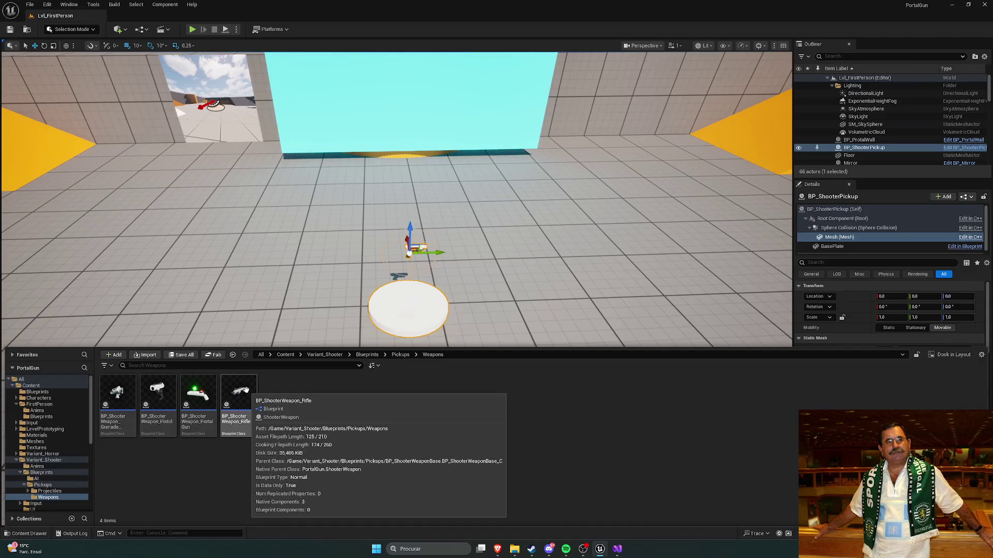
mouse_move(165, 394)
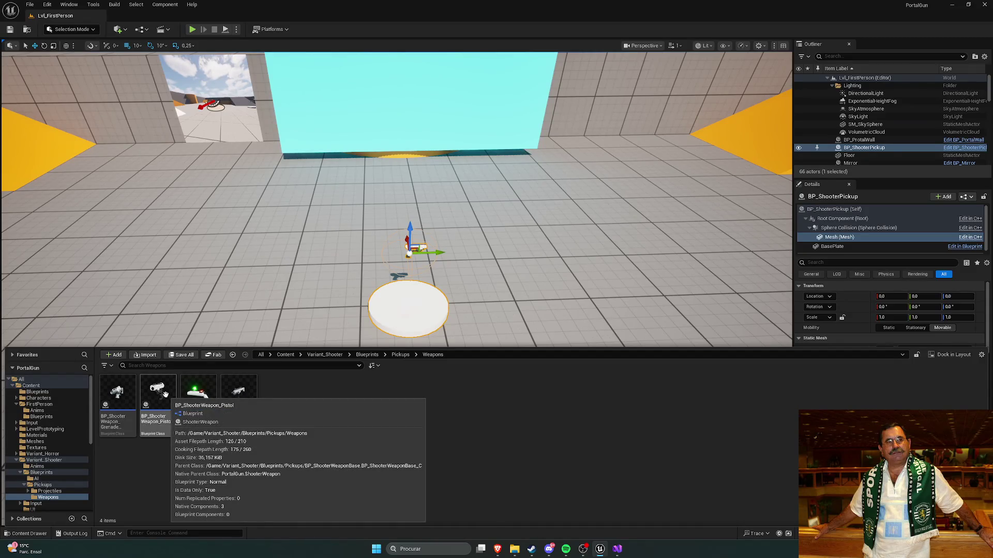
double_click(166, 395)
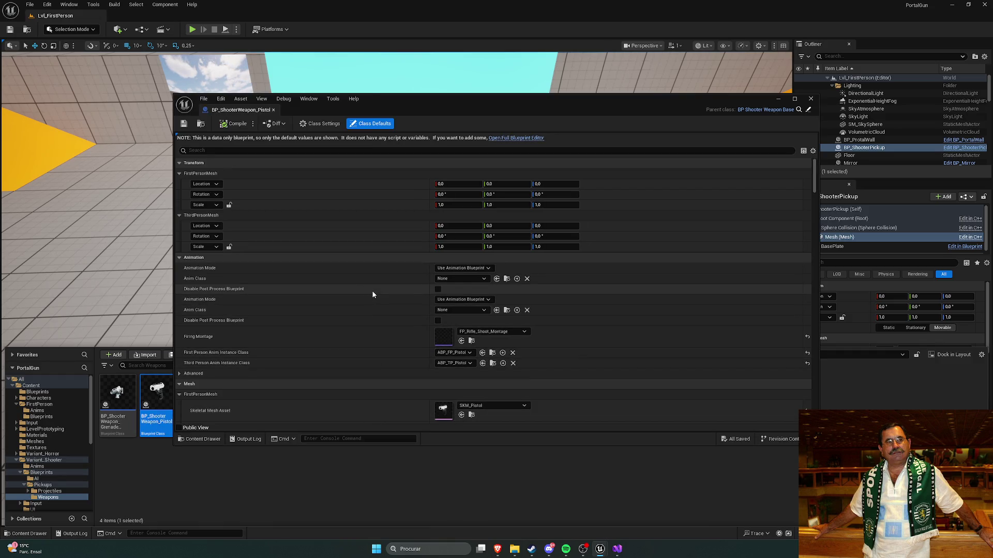
Open BP_ShooterWeapon_PortalGun and compare its class defaults with the Pistol's
left_click(516, 468)
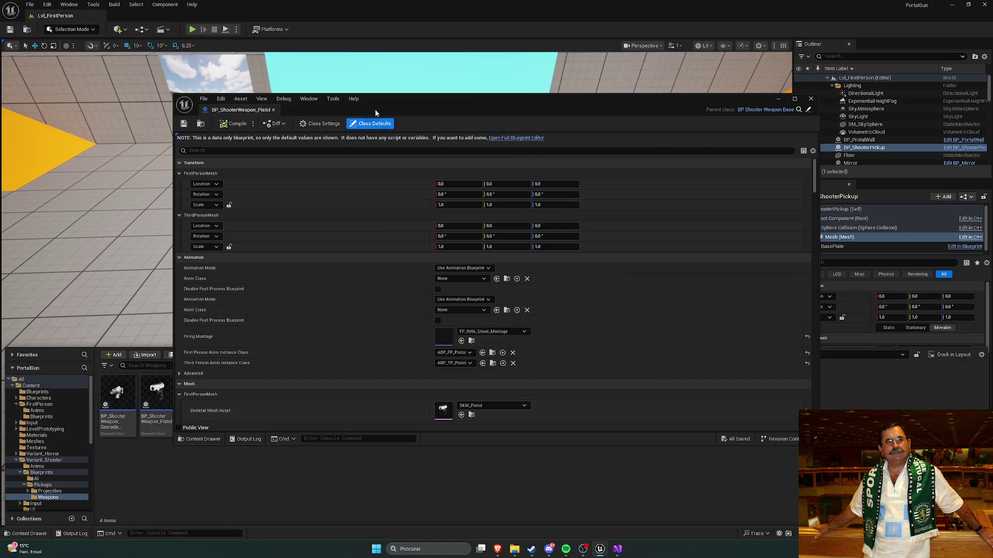
mouse_move(376, 113)
left_mouse_down()
mouse_move(417, 70)
mouse_move(495, 72)
left_mouse_up()
scroll(472, 237, "down", 2)
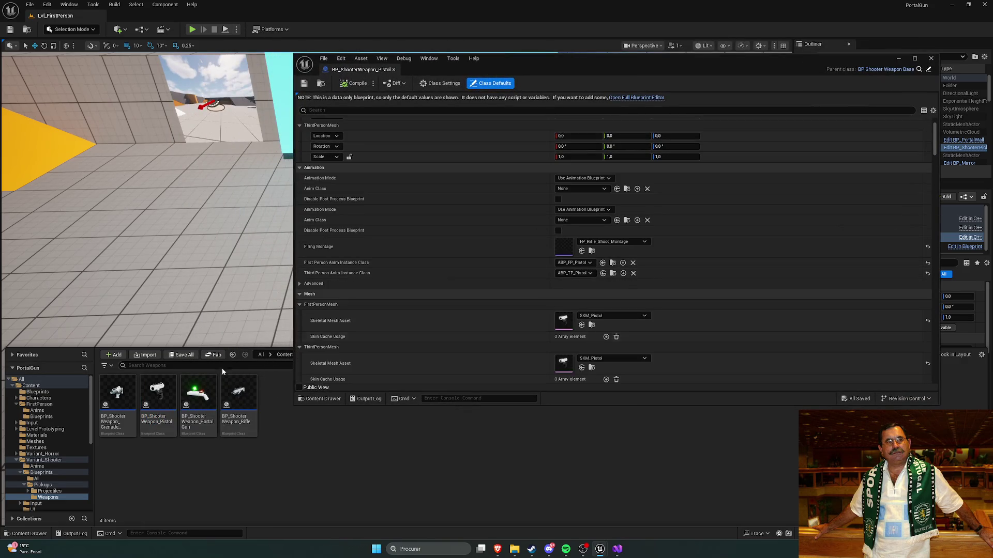
double_click(198, 395)
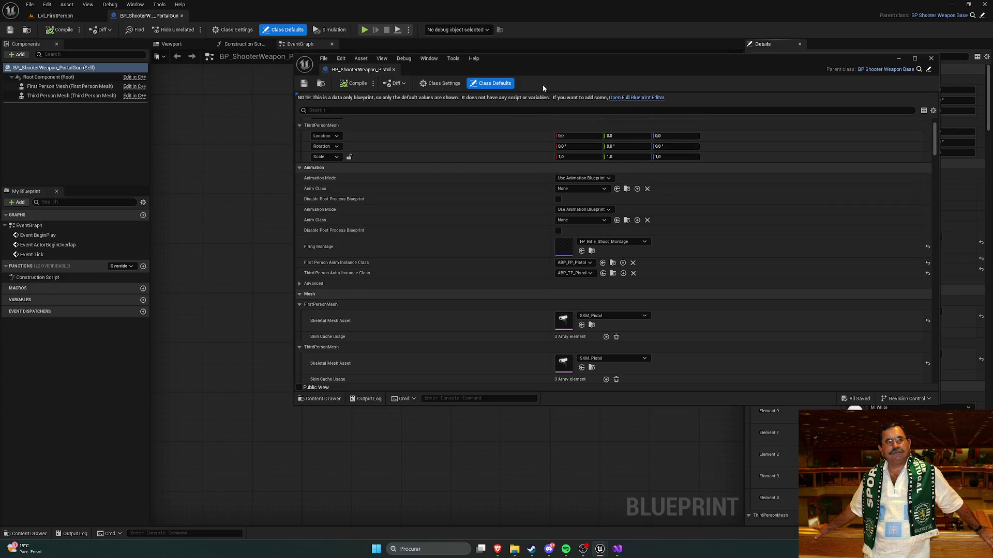
mouse_move(526, 60)
left_mouse_down()
mouse_move(281, 85)
mouse_move(319, 62)
left_mouse_up()
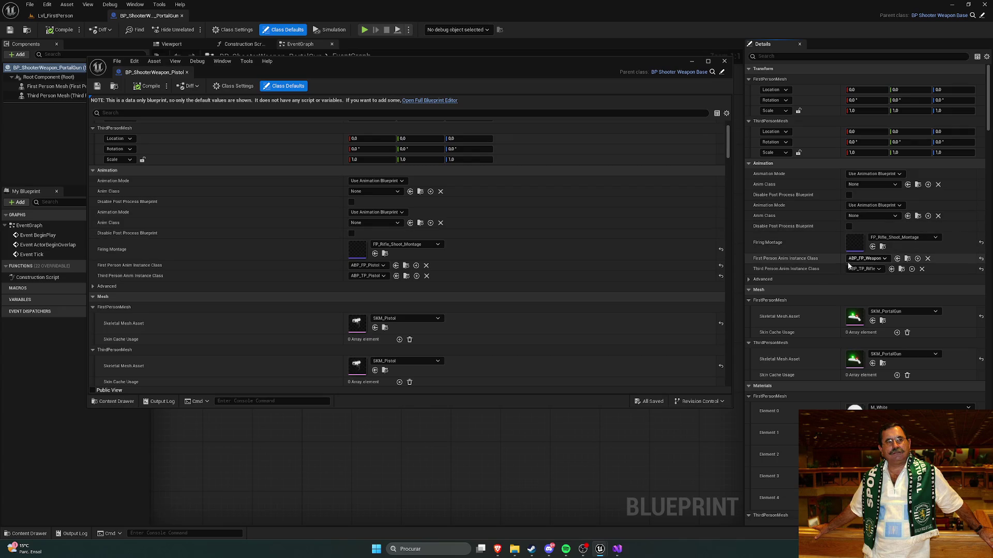
left_click(877, 270)
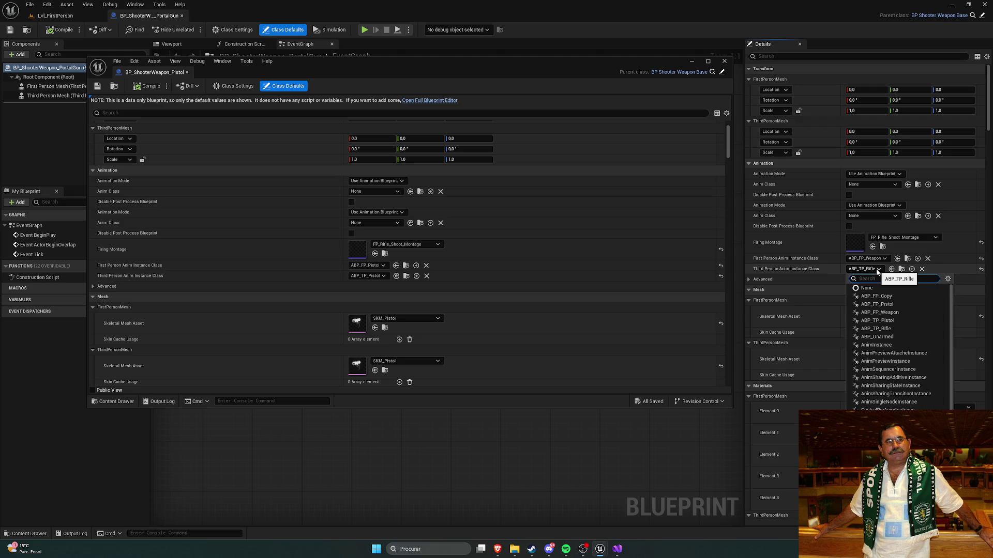
left_click(878, 270)
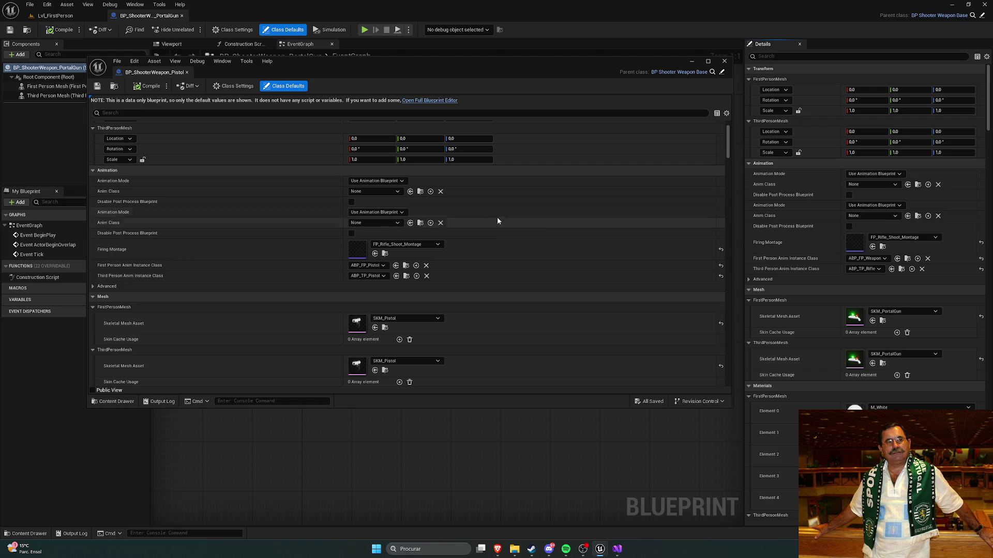
Close the Pistol blueprint and open BP_ShooterWeapon_GrenadeLauncher from the Content Drawer
left_click(188, 73)
key("ctrl+space")
double_click(124, 395)
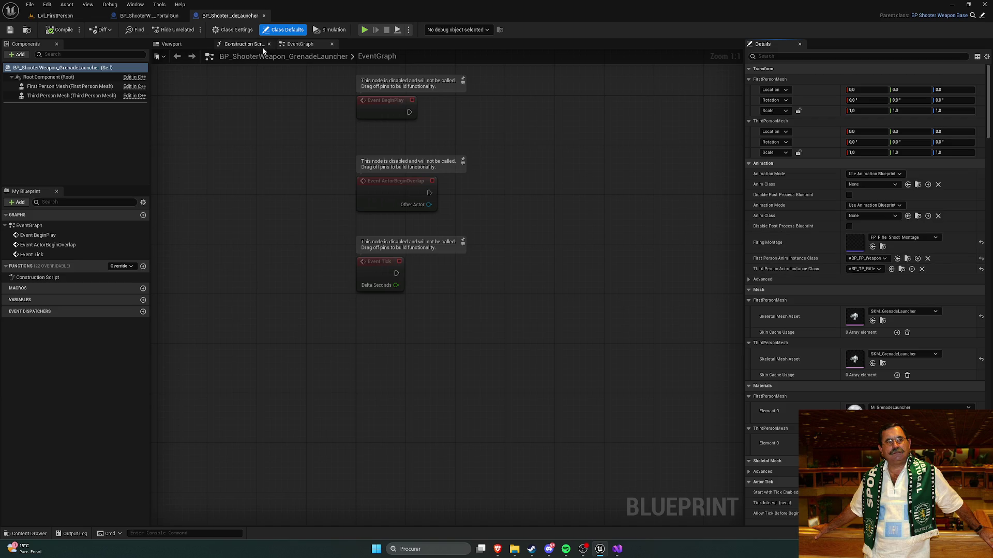
left_click(150, 15)
left_click(225, 18)
left_click(151, 17)
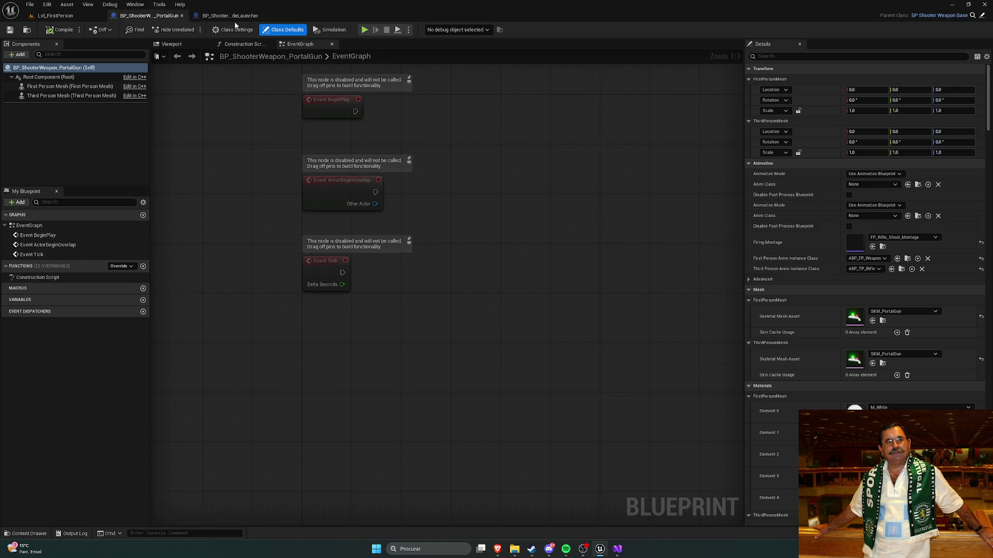
left_click(233, 19)
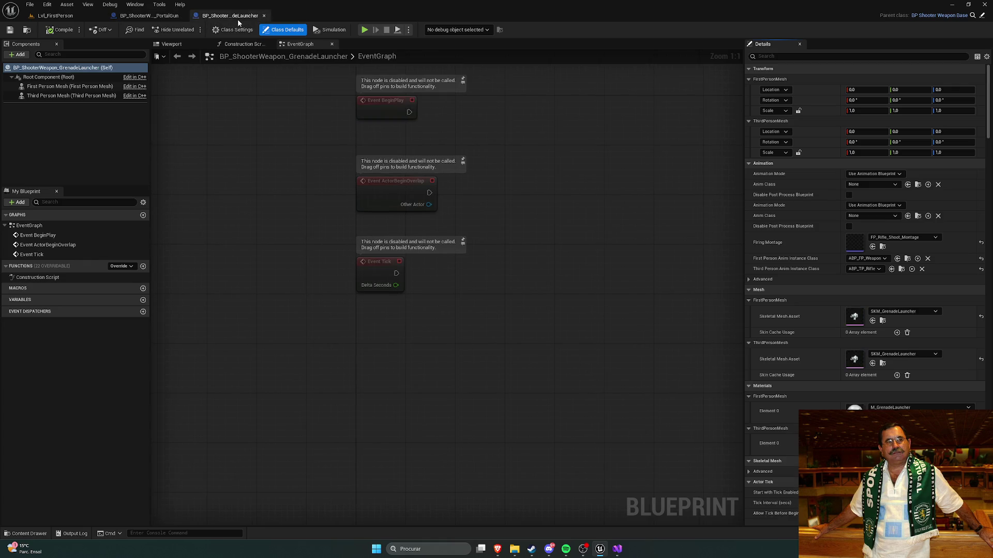
left_click(150, 15)
scroll(813, 297, "down", 2)
scroll(812, 298, "down", 5)
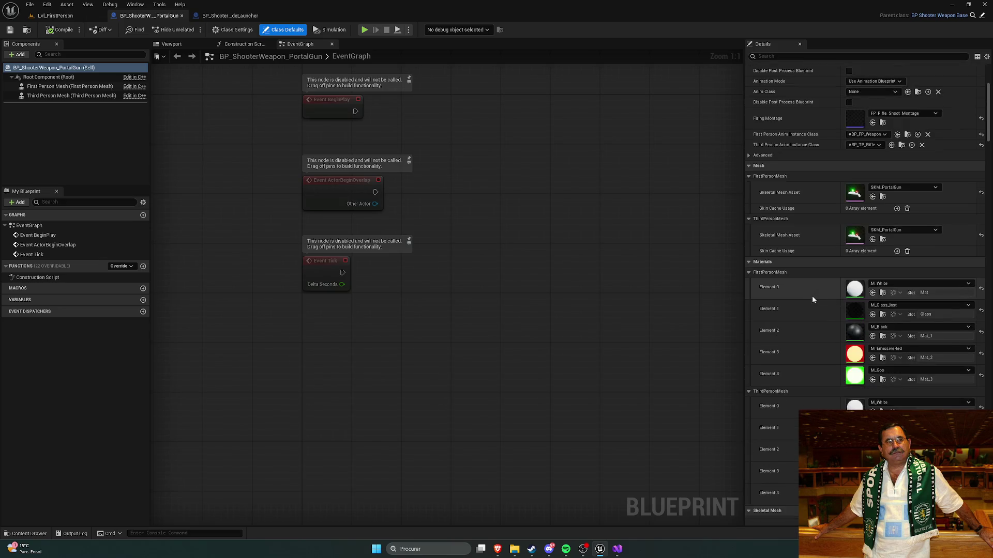
left_click(235, 17)
scroll(779, 277, "down", 2)
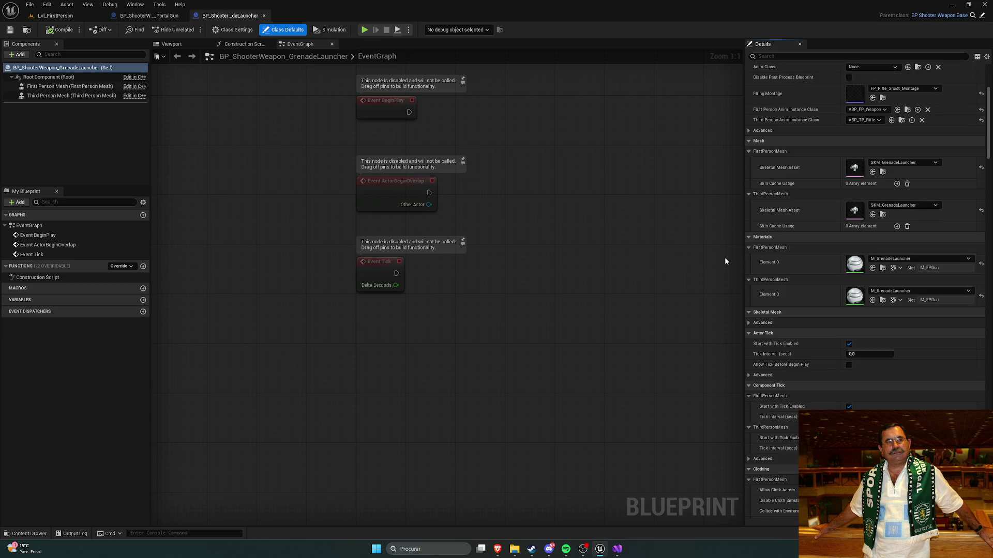
scroll(787, 262, "down", 8)
scroll(787, 262, "down", 2)
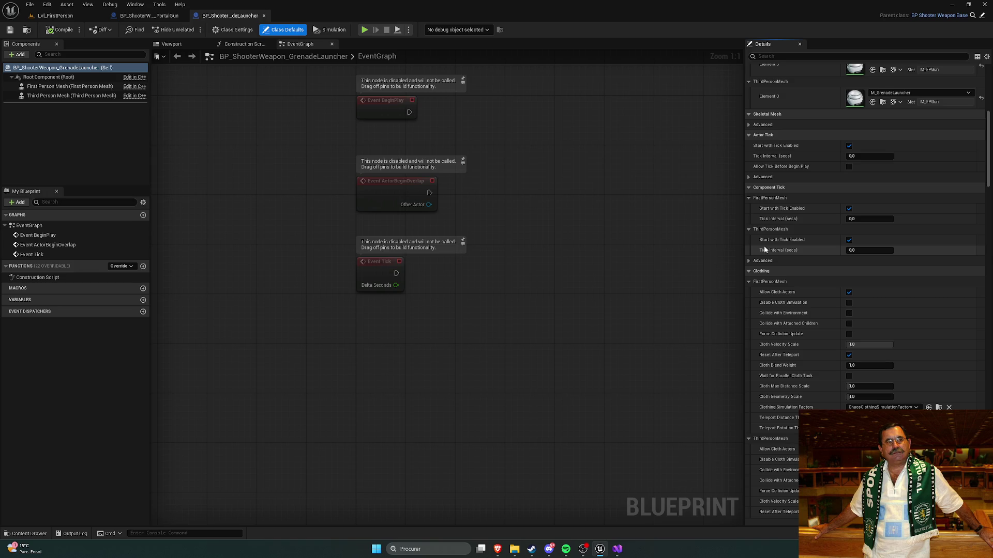
scroll(797, 286, "down", 3)
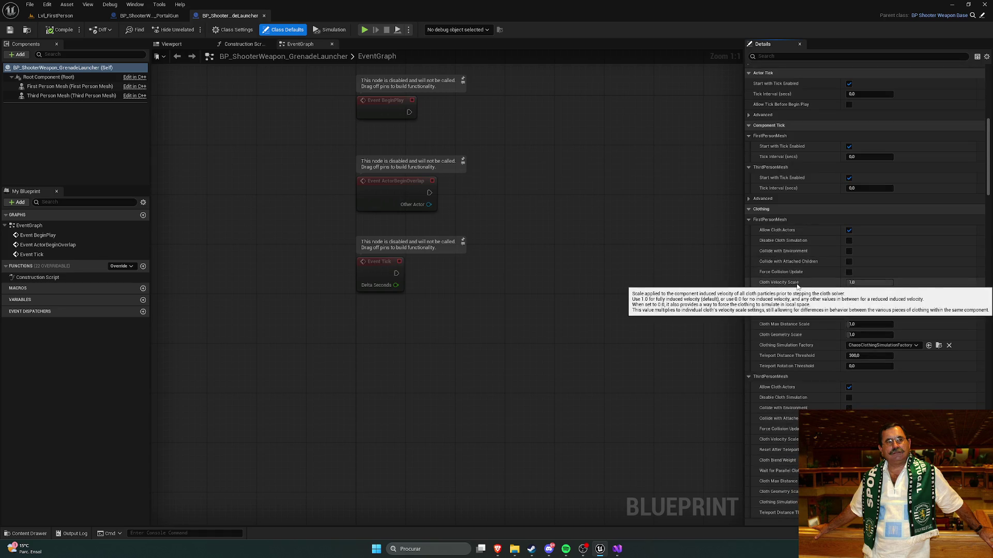
left_click(149, 16)
scroll(794, 260, "down", 6)
scroll(794, 259, "down", 12)
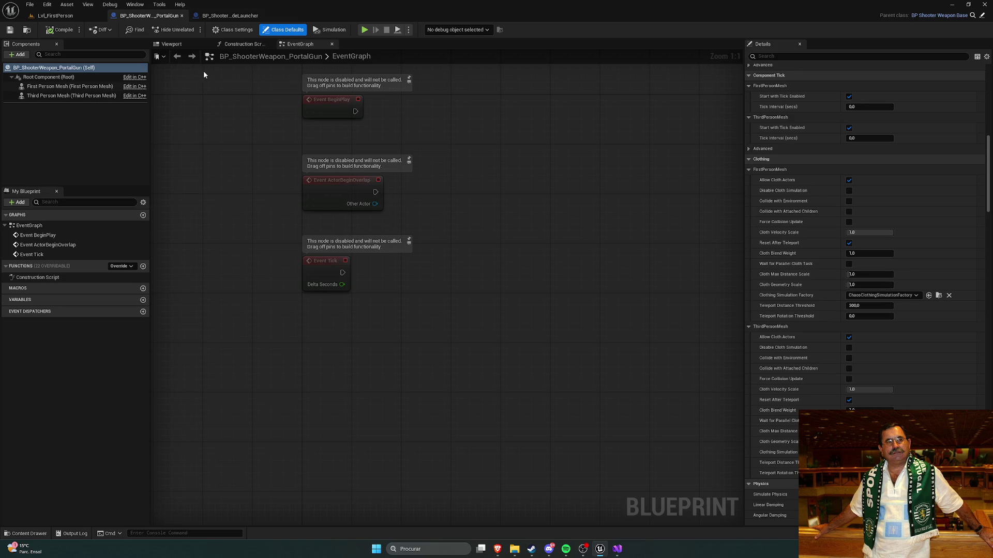
left_click(213, 15)
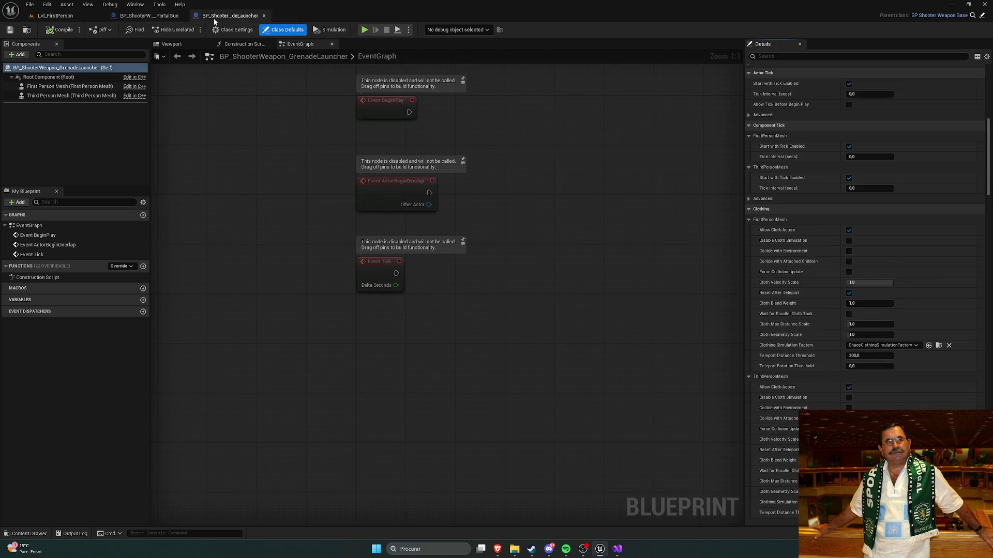
scroll(800, 242, "down", 10)
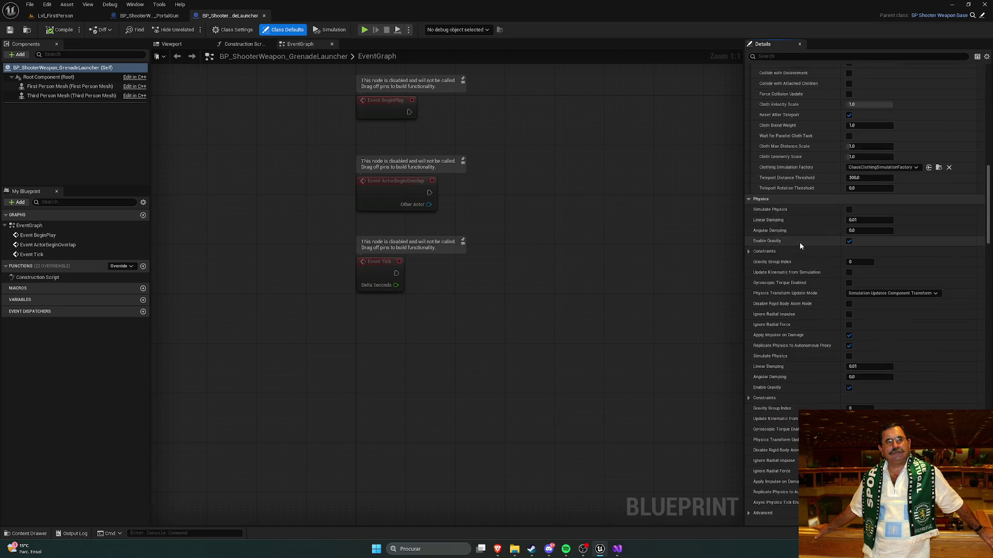
scroll(799, 243, "down", 6)
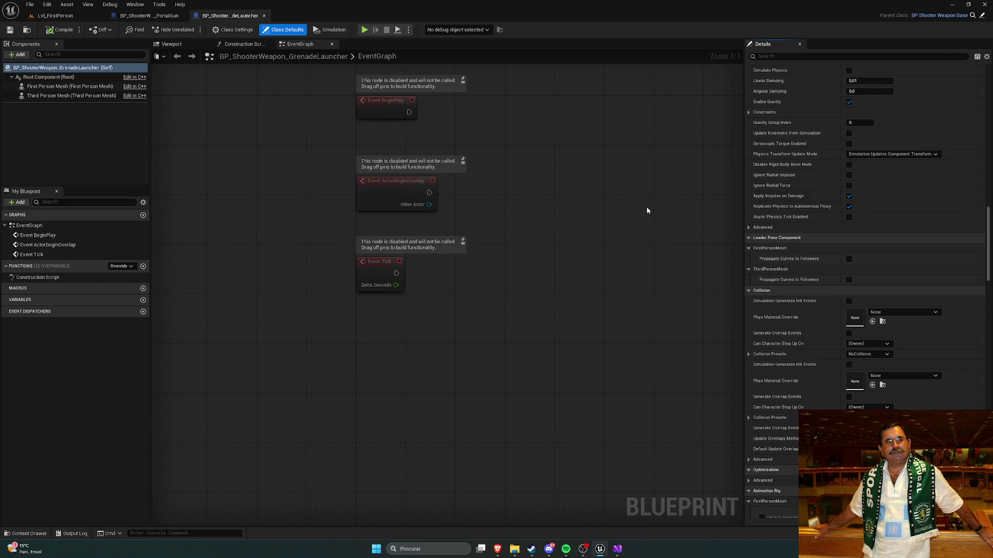
scroll(788, 258, "down", 5)
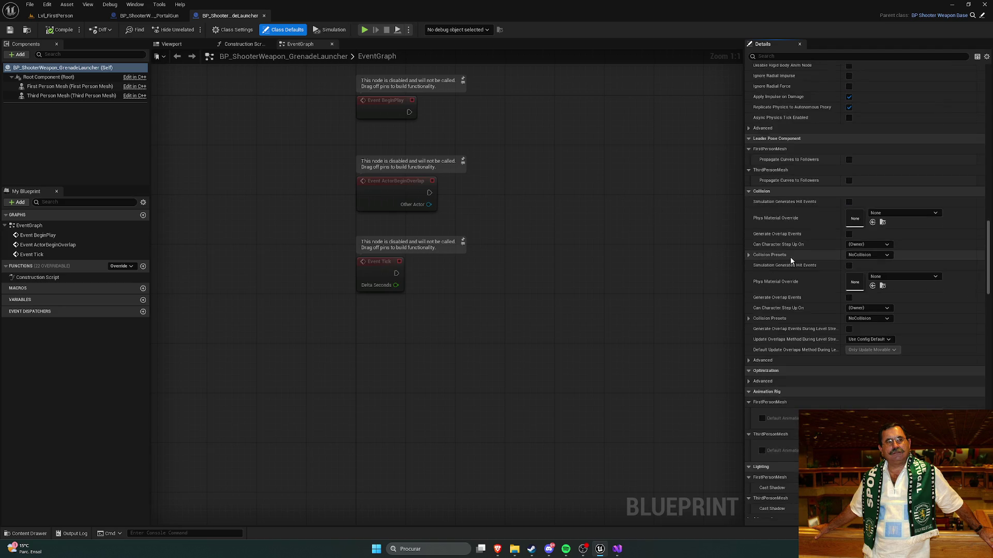
scroll(788, 261, "down", 4)
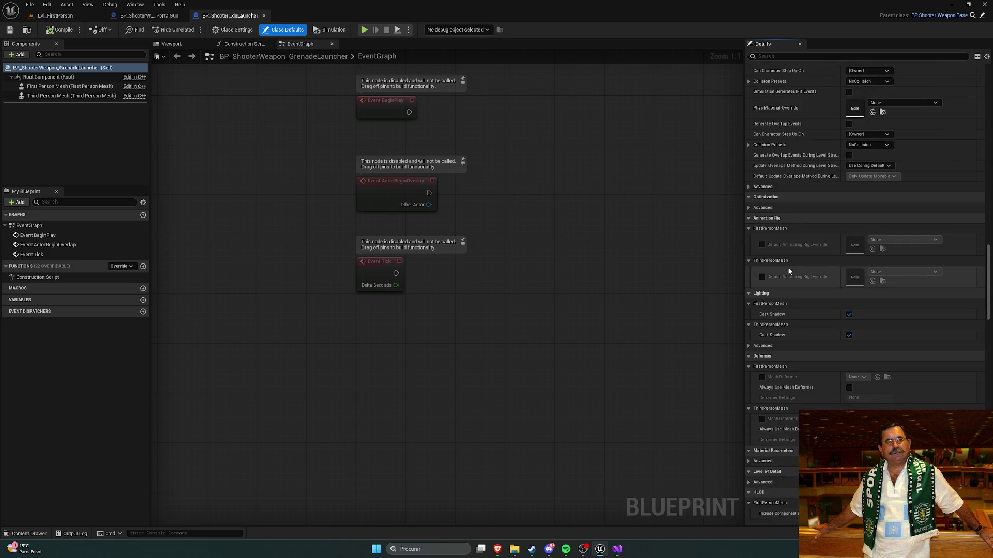
scroll(811, 270, "down", 7)
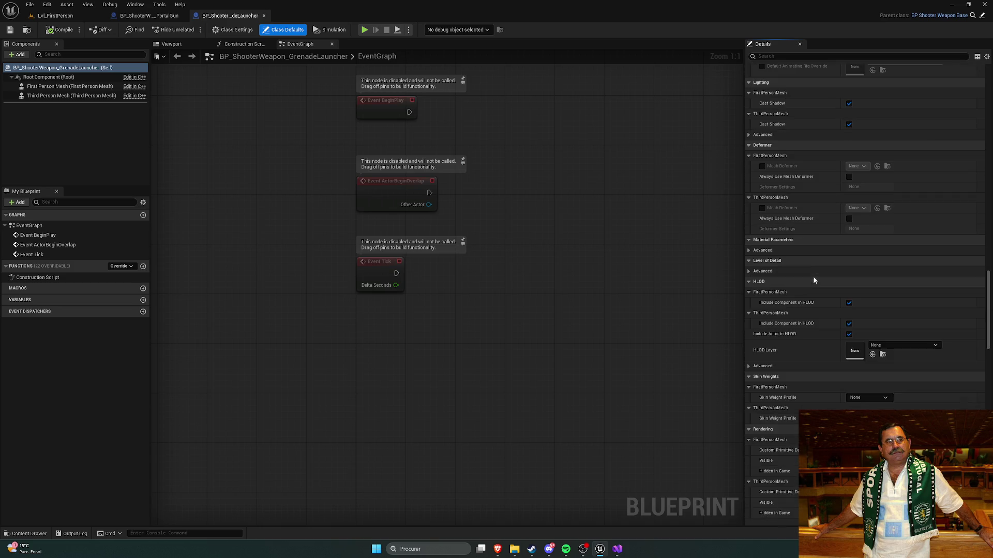
scroll(786, 258, "down", 2)
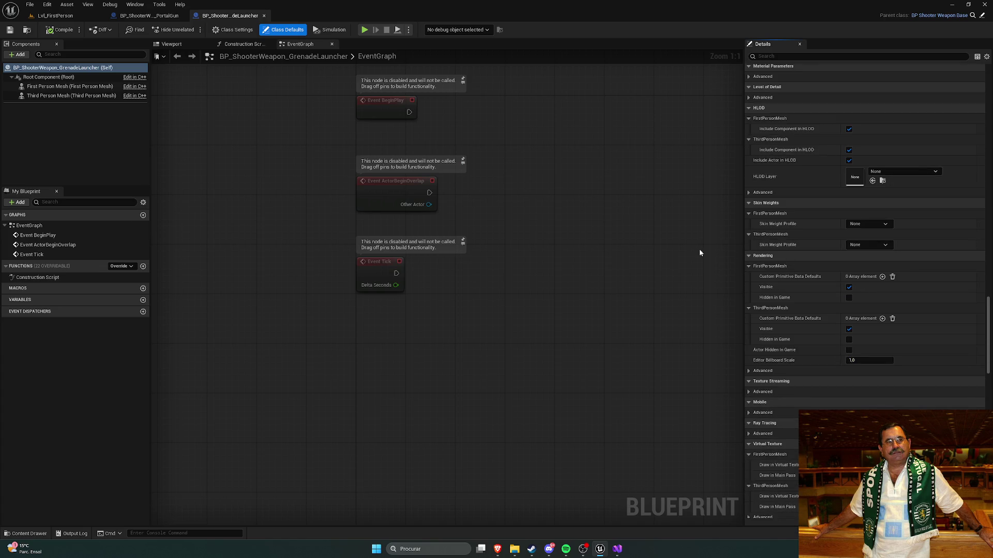
scroll(845, 250, "up", 12)
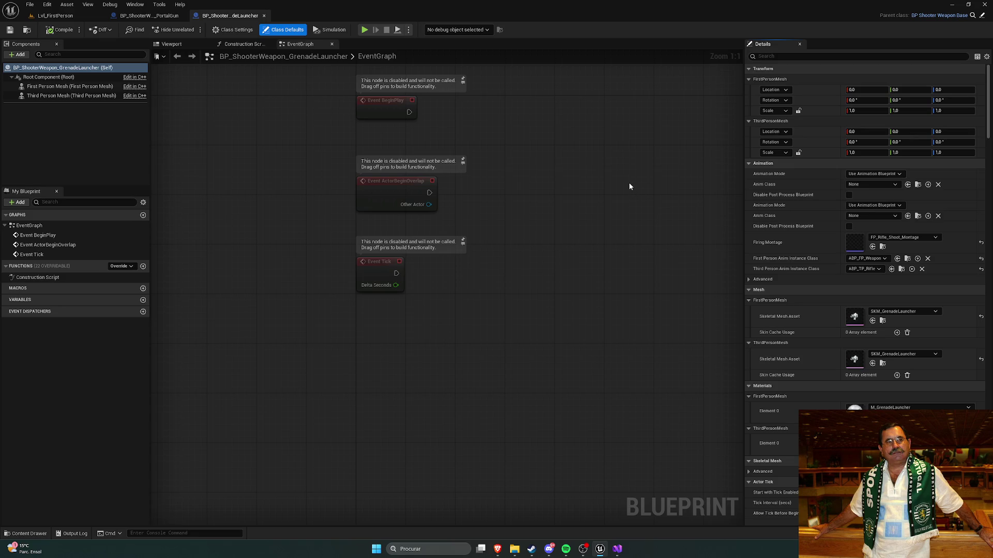
Review the mesh settings in the PortalGun weapon blueprint's defaults
left_click(133, 16)
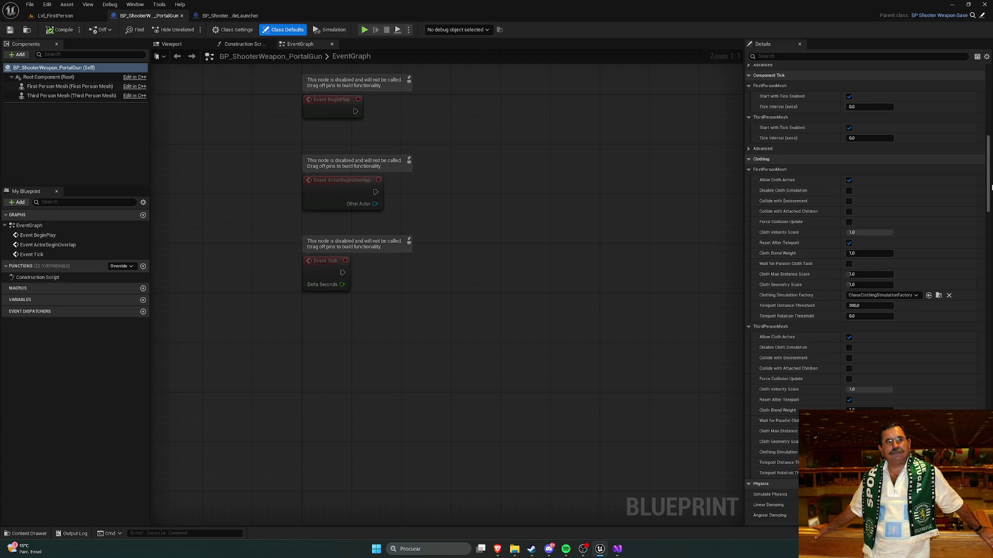
scroll(949, 195, "down", 10)
scroll(974, 331, "down", 5)
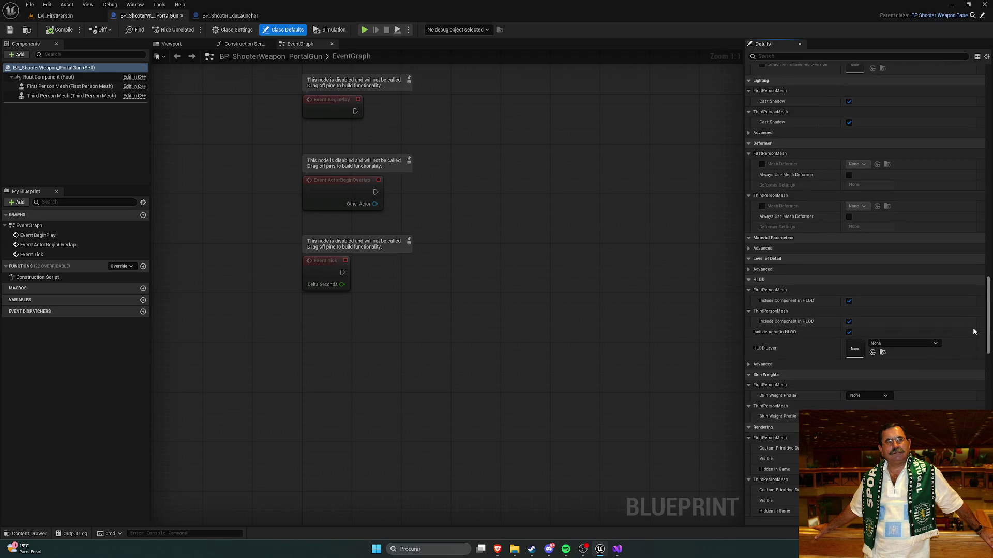
scroll(973, 331, "up", 15)
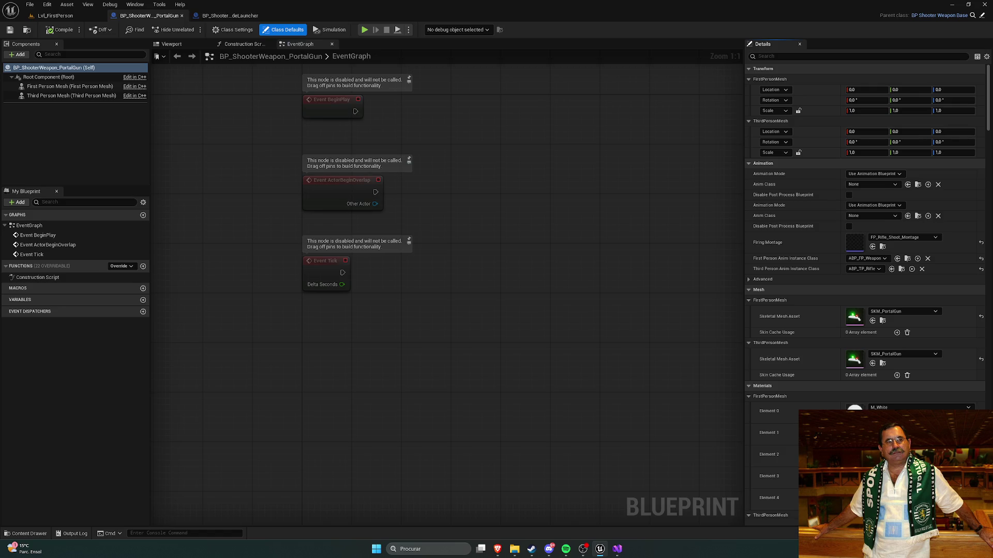
key("alt+Tab")
mouse_move(252, 129)
left_mouse_down()
mouse_move(274, 149)
mouse_move(253, 137)
left_mouse_up()
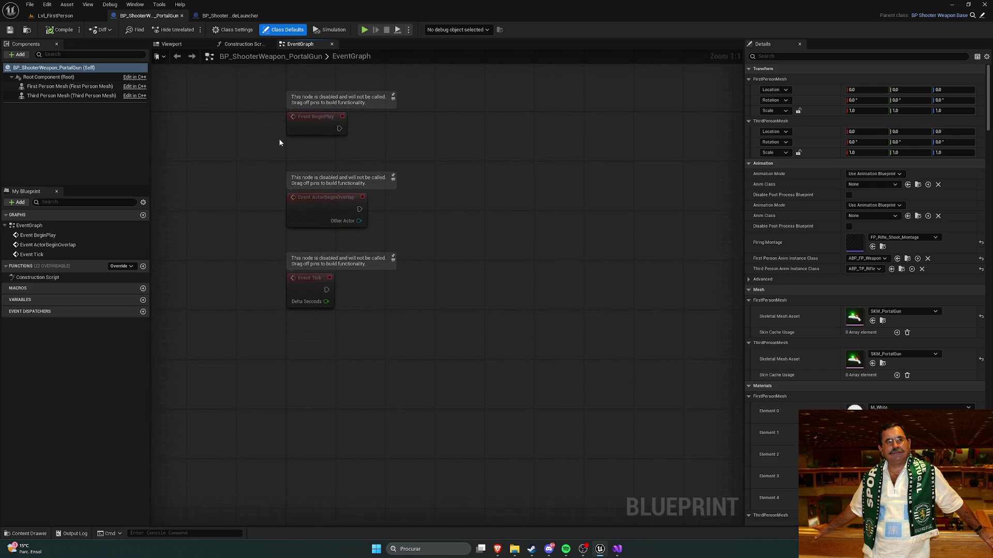
Look over the GrenadeLauncher and PortalGun event graphs, then close the PortalGun blueprint
left_click(226, 17)
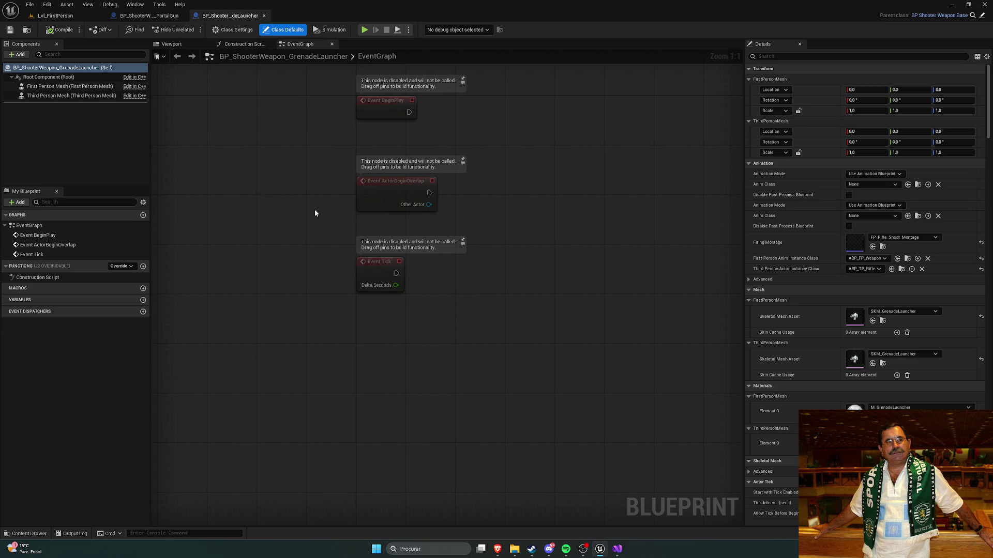
mouse_move(550, 224)
left_mouse_down()
mouse_move(522, 286)
mouse_move(543, 264)
mouse_move(541, 246)
mouse_move(523, 238)
left_mouse_up()
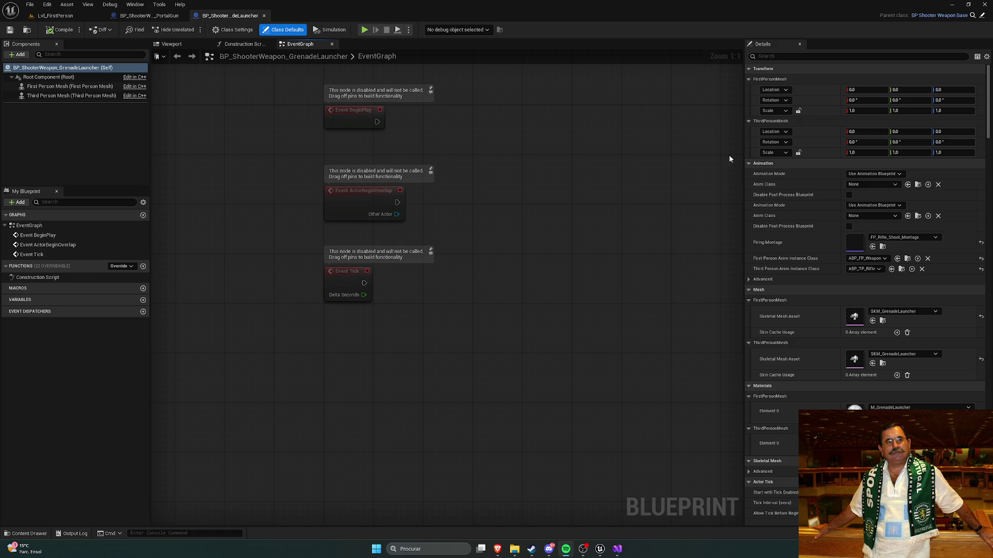
left_click(486, 151)
mouse_move(478, 174)
left_mouse_down()
mouse_move(503, 193)
mouse_move(490, 186)
left_mouse_up()
left_click(149, 15)
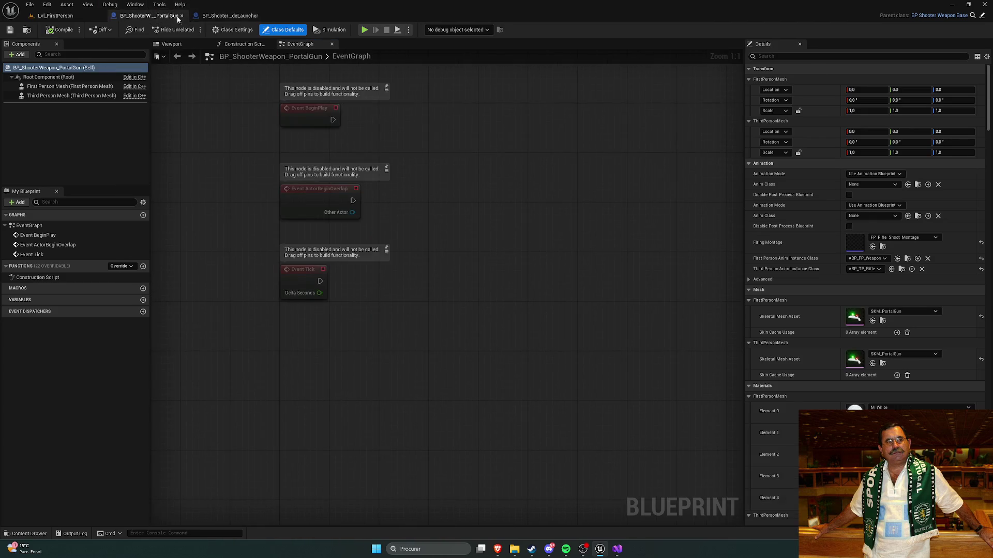
left_click_drag(399, 163, 452, 211)
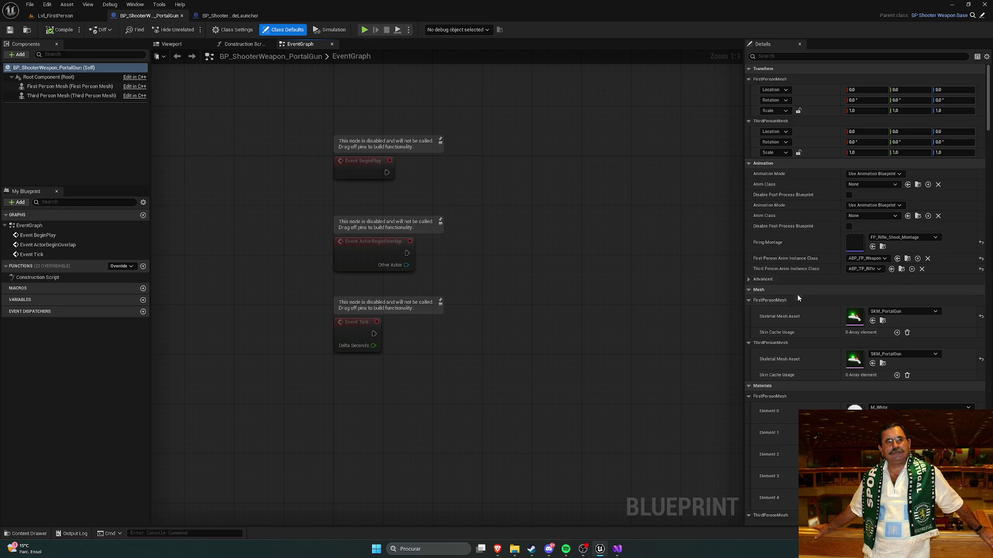
left_click(188, 17)
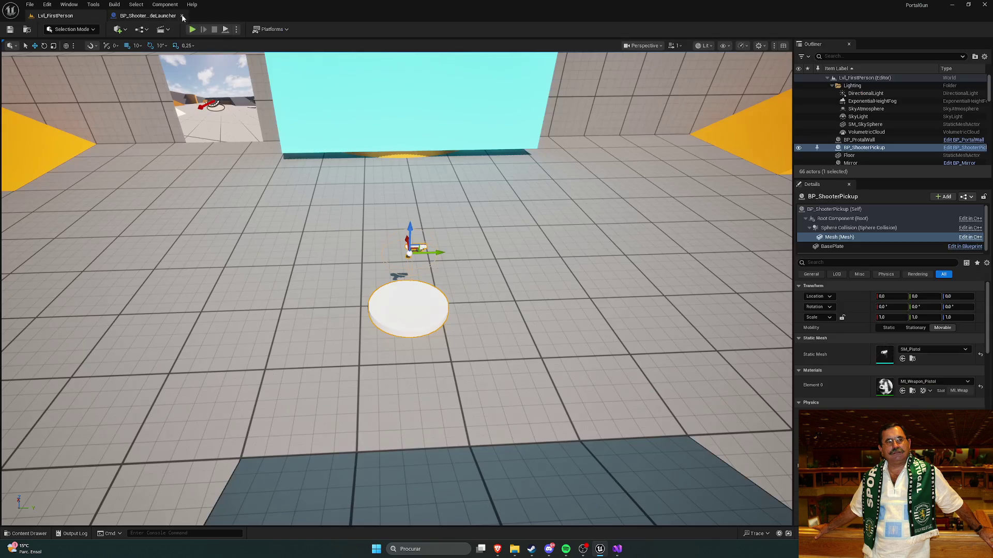
Close the GrenadeLauncher blueprint and open ShooterWeaponHolder from the Weapons C++ classes
left_click(188, 17)
left_click_drag(667, 313, 603, 395)
key("ctrl+space")
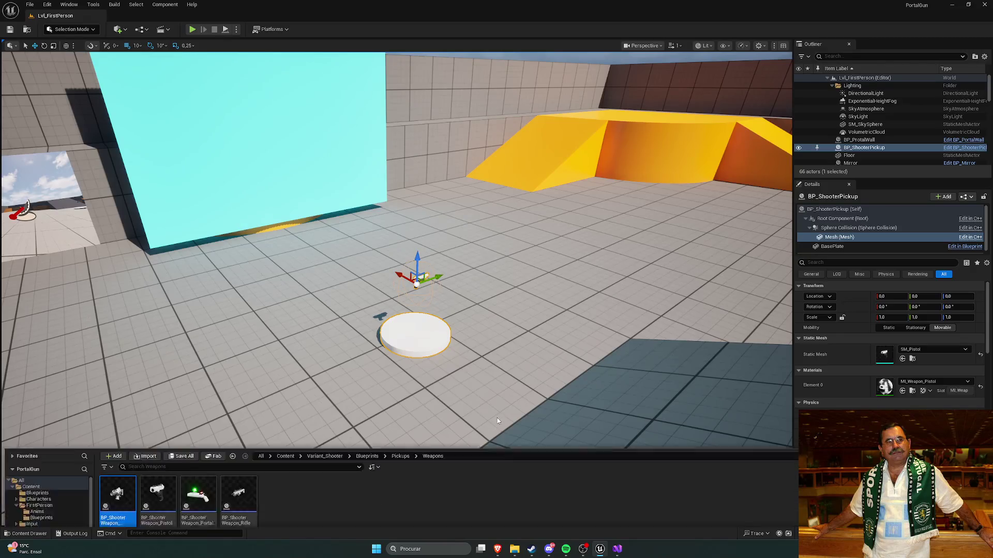
left_click(400, 355)
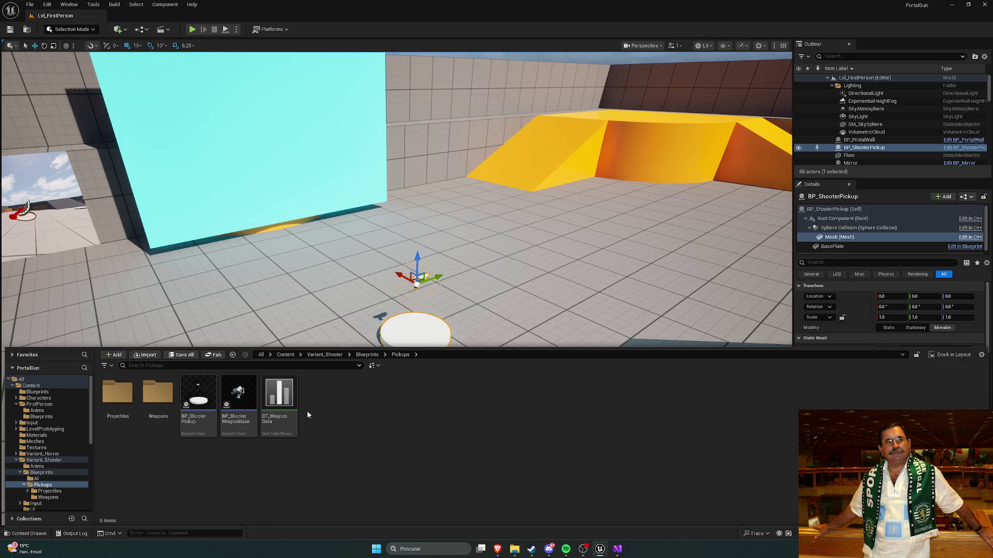
scroll(57, 440, "down", 10)
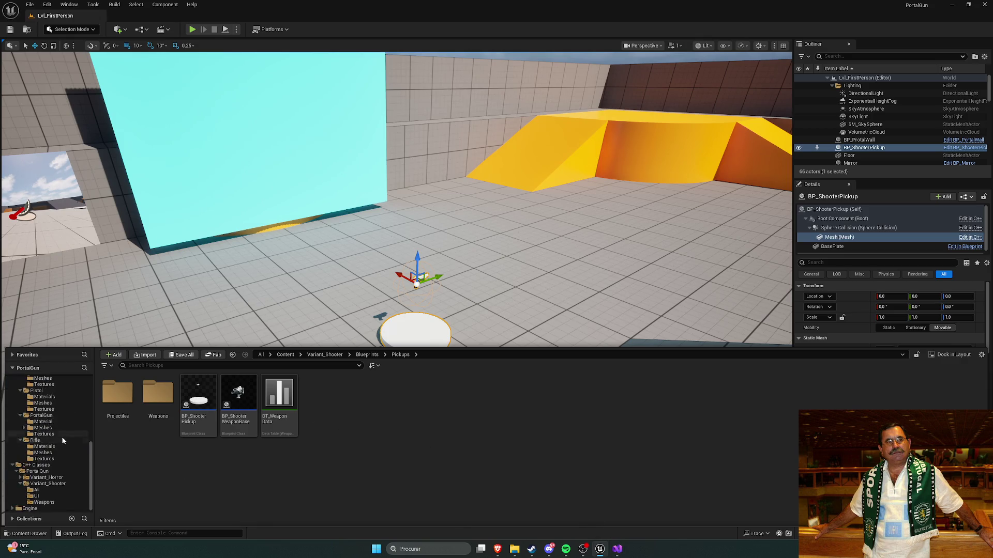
left_click(44, 502)
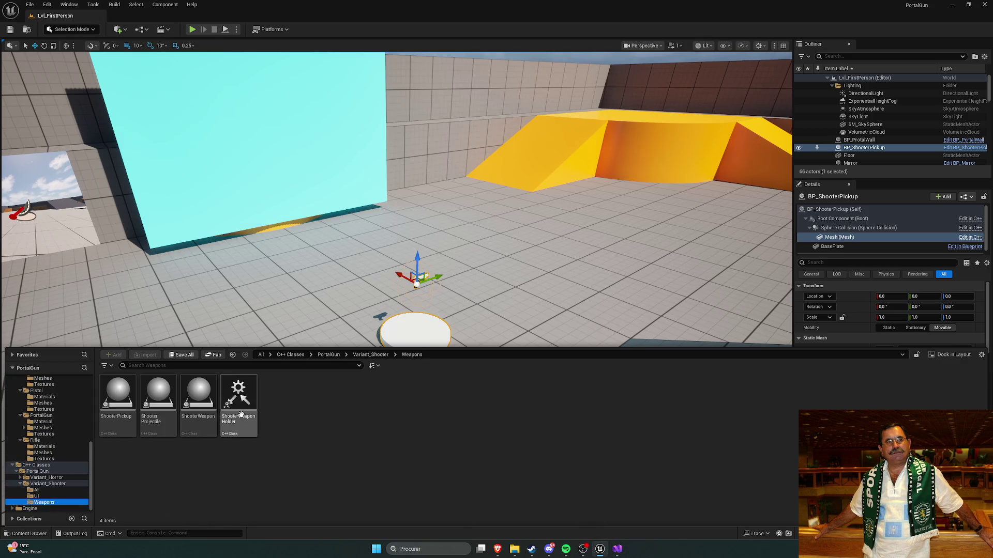
double_click(243, 396)
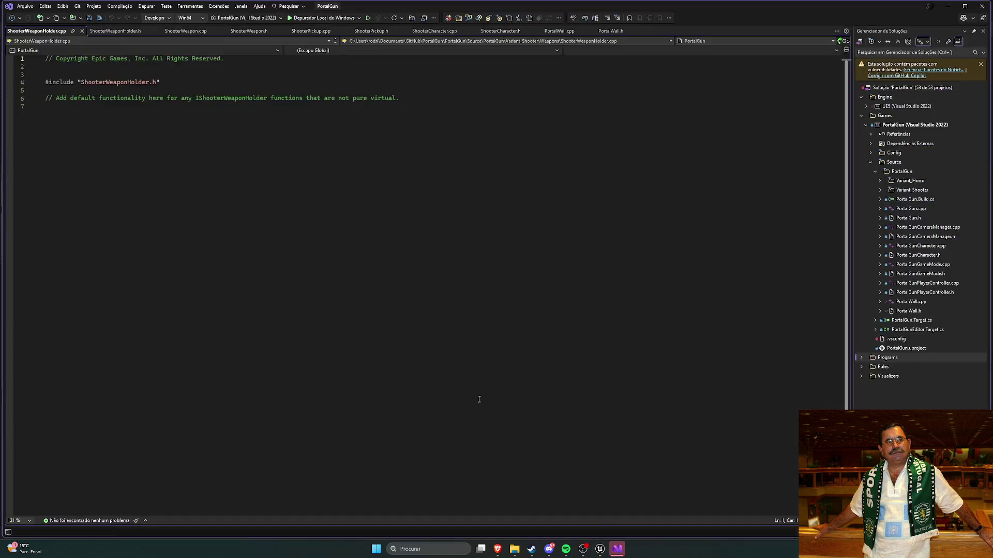
Close ShooterWeaponHolder.cpp and read the interface functions in ShooterWeaponHolder.h
left_click(82, 31)
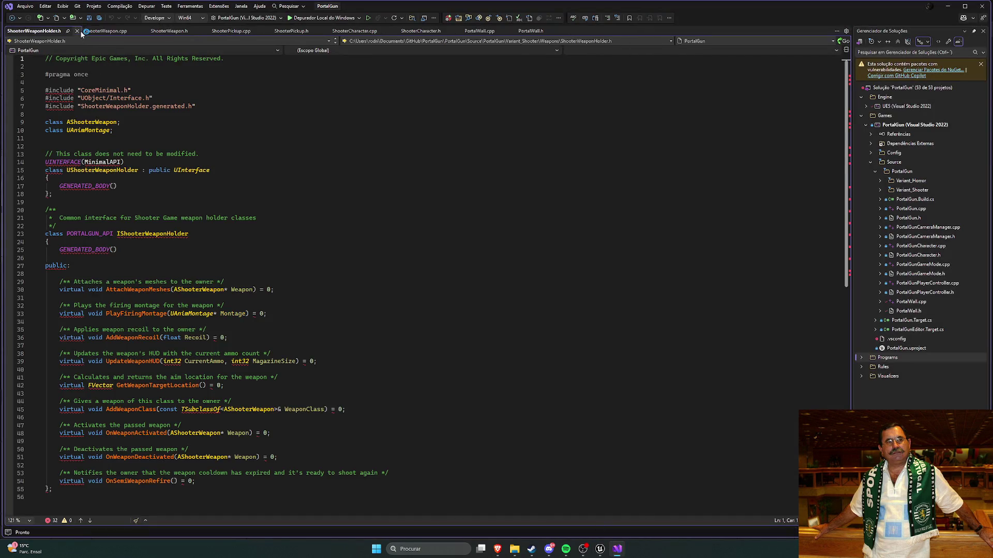
scroll(339, 232, "down", 5)
scroll(340, 229, "up", 5)
scroll(344, 299, "down", 1)
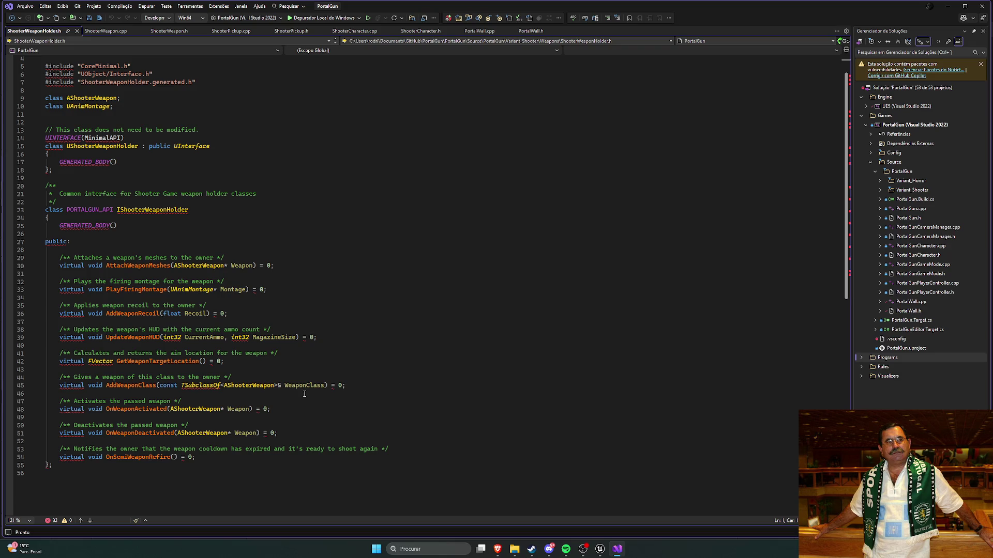
scroll(305, 394, "up", 1)
scroll(294, 395, "down", 1)
left_click(106, 30)
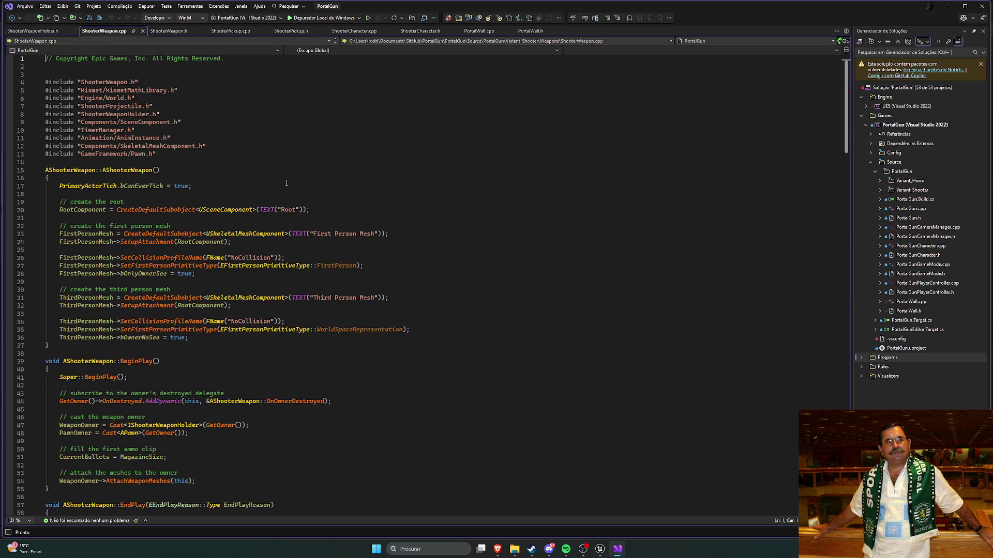
scroll(286, 183, "down", 7)
scroll(337, 213, "down", 5)
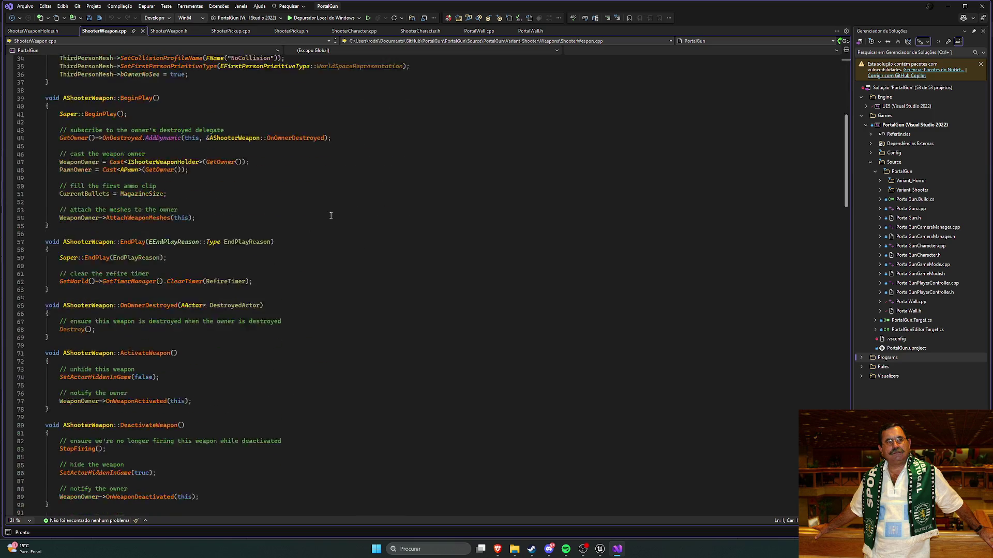
scroll(328, 212, "down", 6)
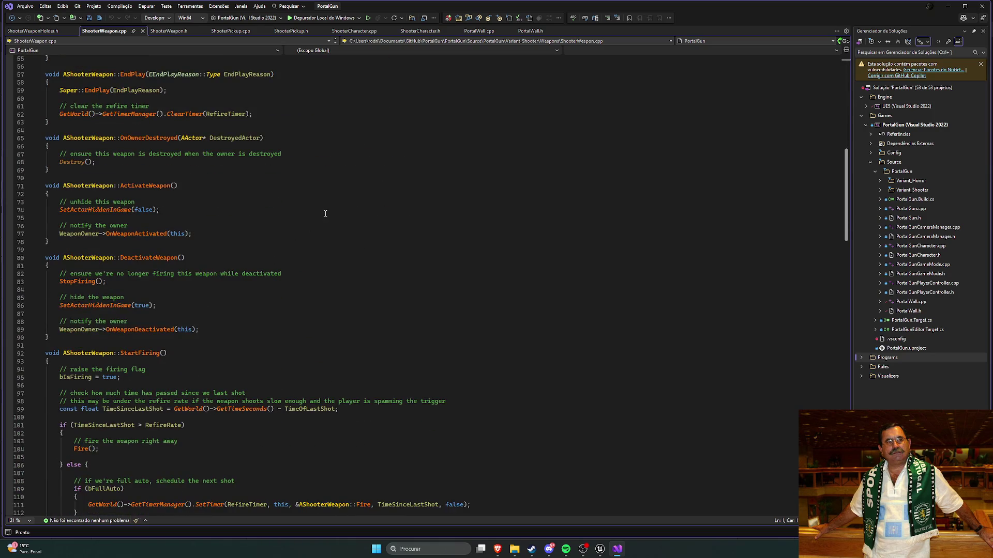
scroll(328, 189, "down", 6)
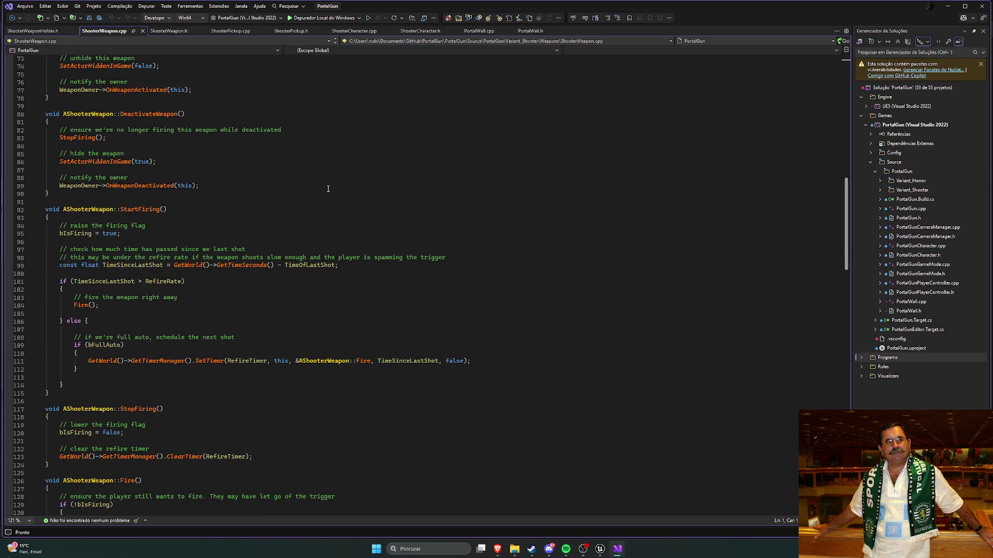
scroll(328, 189, "up", 20)
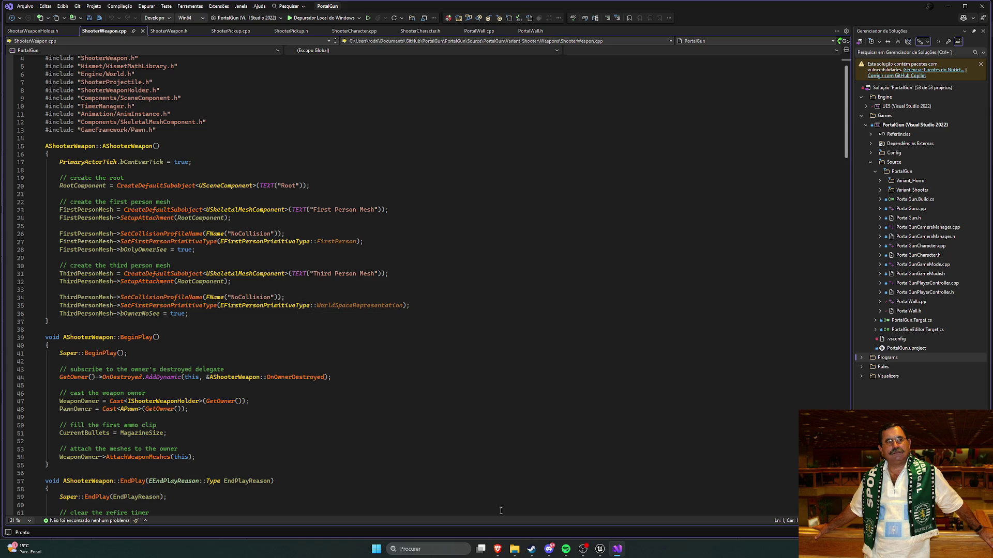
In Unreal Editor, browse Content > Variant_Shooter > Blueprints > Pickups > Weapons
left_click(600, 549)
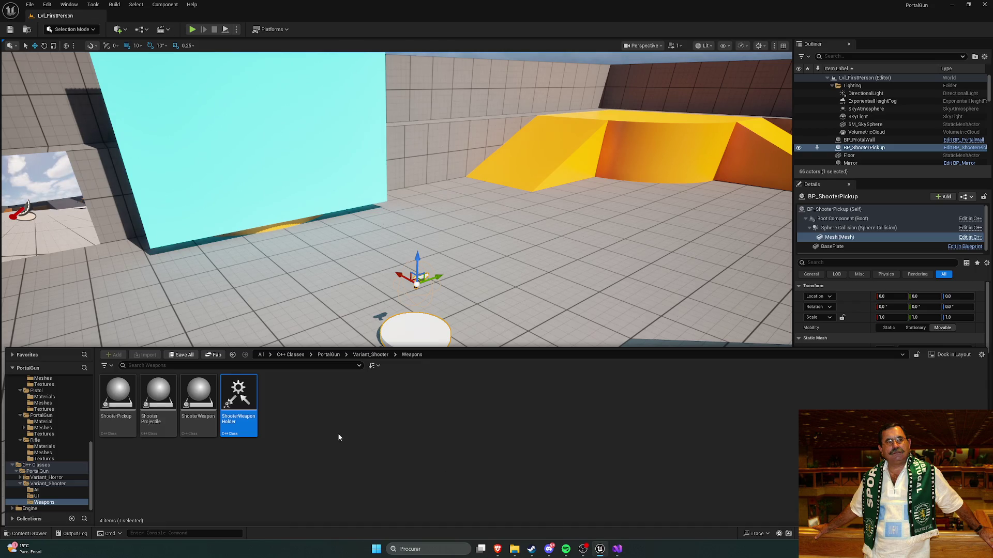
left_click(373, 354)
scroll(53, 415, "up", 3)
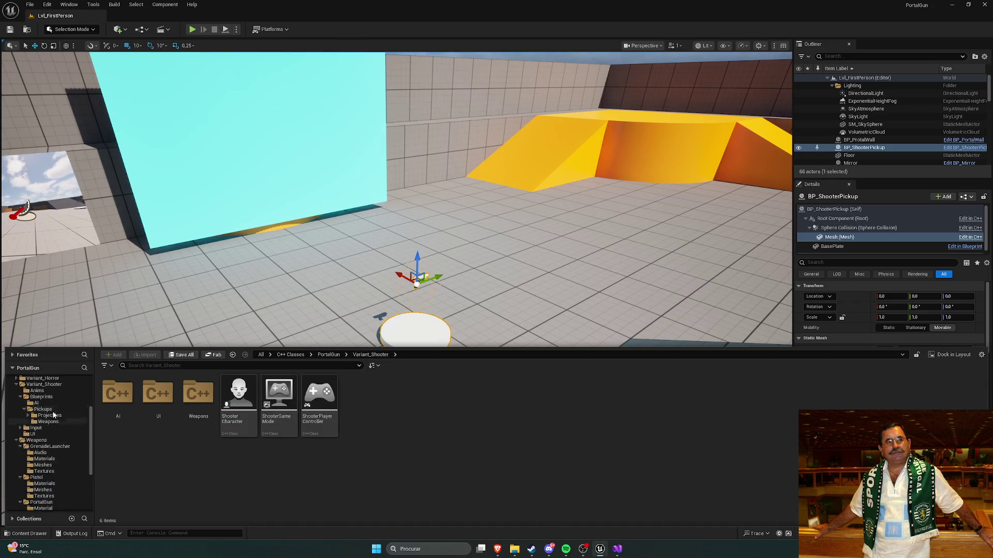
scroll(54, 415, "up", 3)
left_click(54, 386)
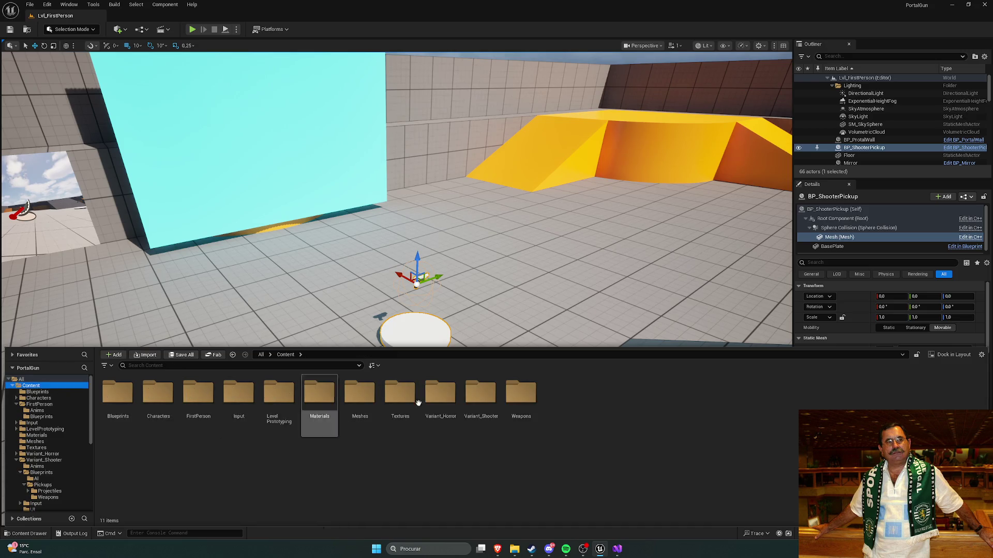
double_click(482, 398)
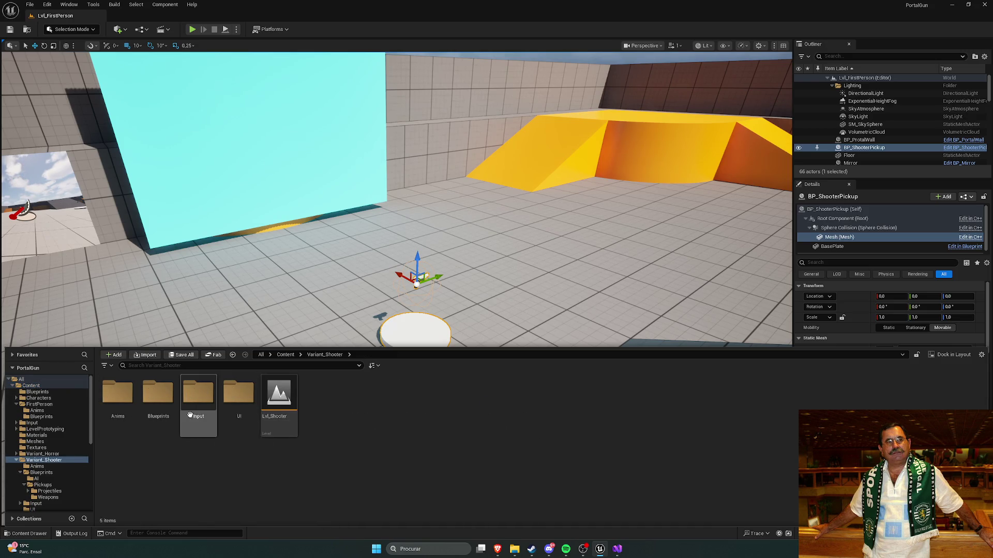
double_click(159, 397)
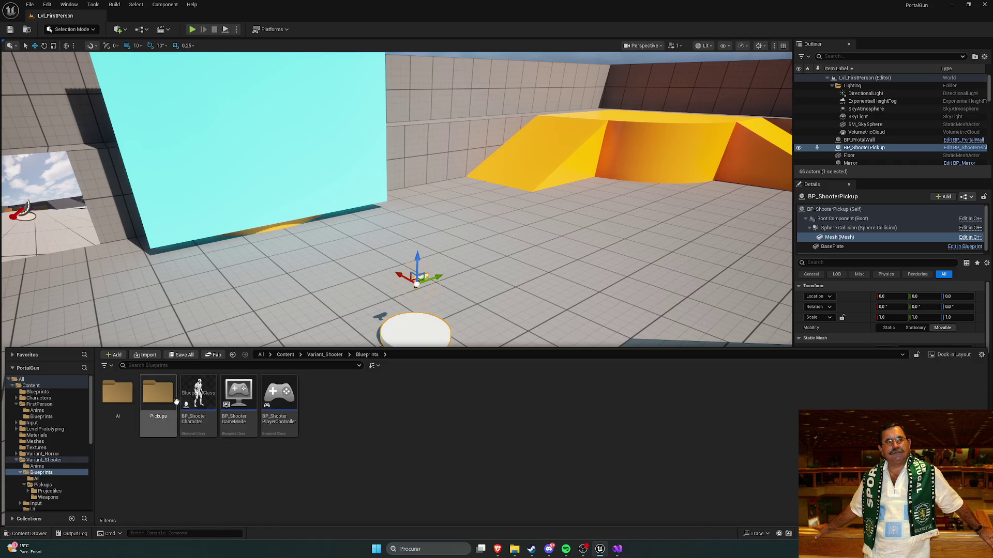
double_click(162, 401)
double_click(162, 406)
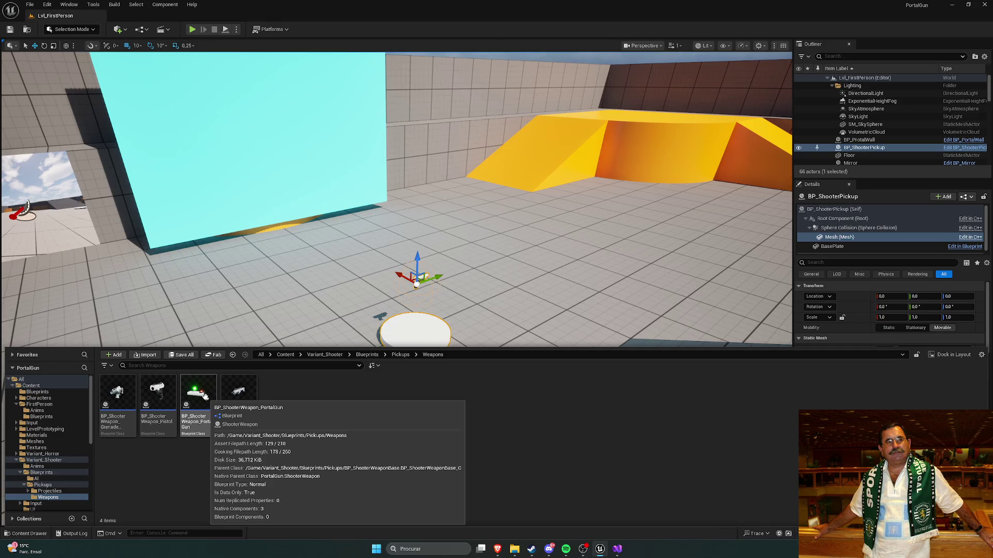
Look over the Pickups folder contents, then return to ShooterWeapon.cpp in Visual Studio
left_click(400, 355)
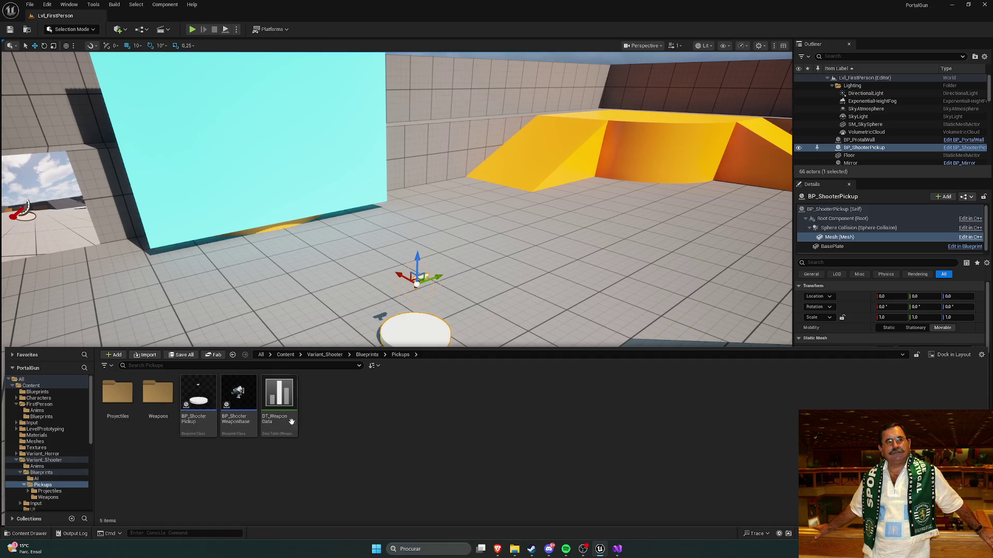
scroll(46, 435, "down", 1)
scroll(46, 435, "down", 5)
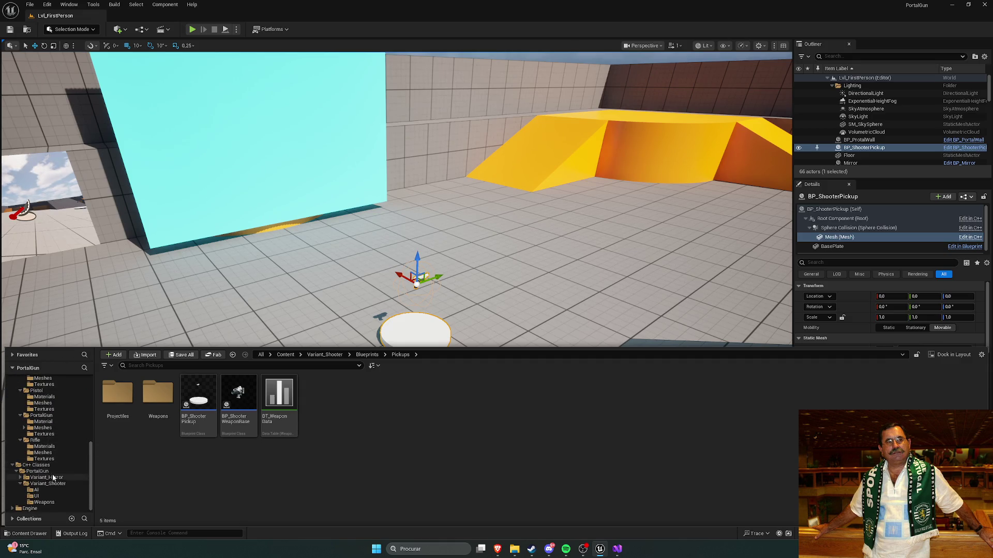
left_click(617, 549)
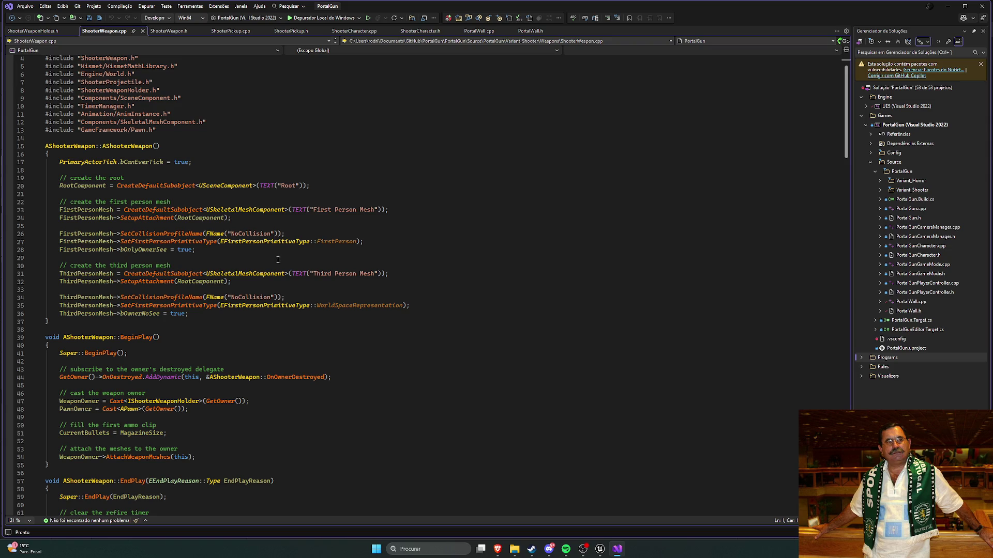
Read the ShooterWeaponHolder.h interface, then close it to leave ShooterWeapon.cpp in front
mouse_move(205, 249)
scroll(417, 252, "down", 3)
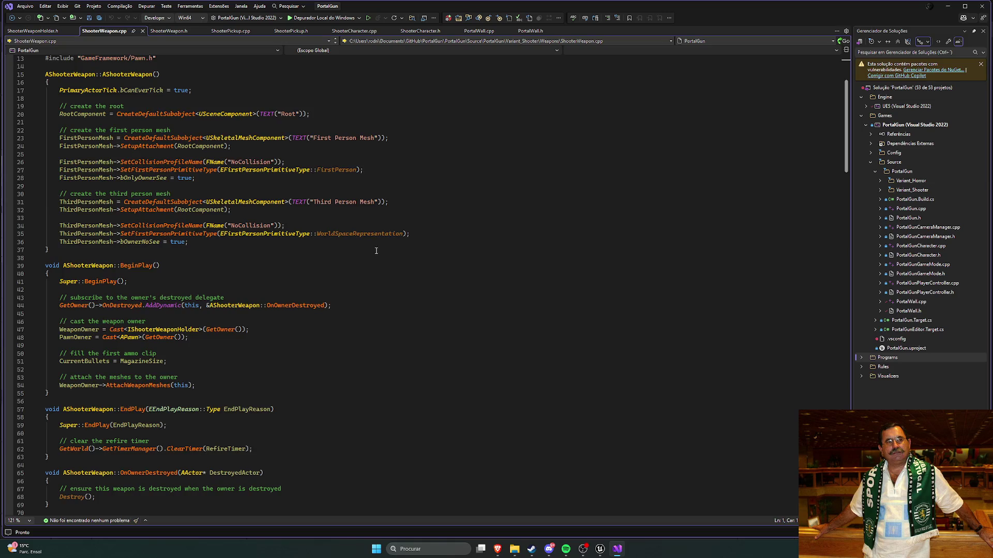
scroll(376, 251, "down", 3)
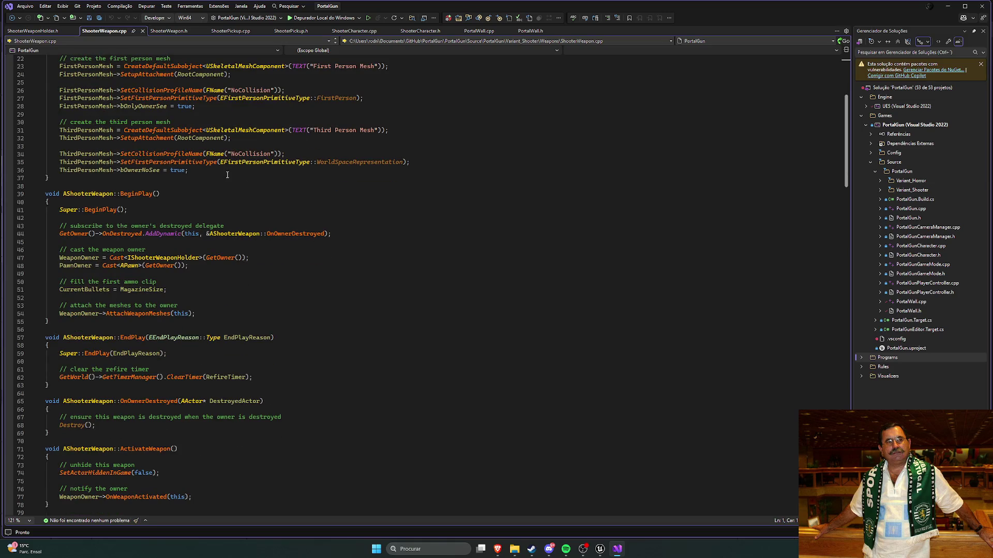
left_click(48, 34)
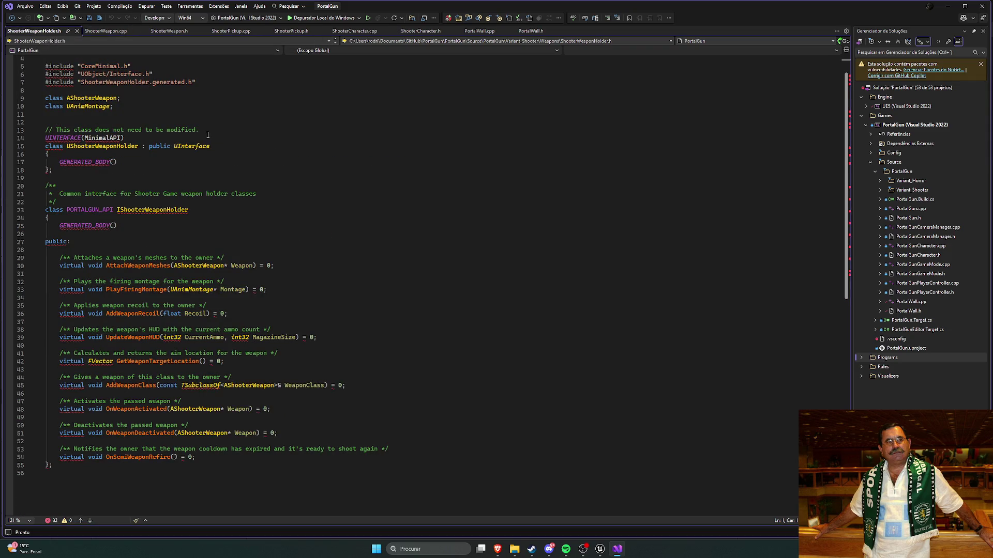
left_click(76, 34)
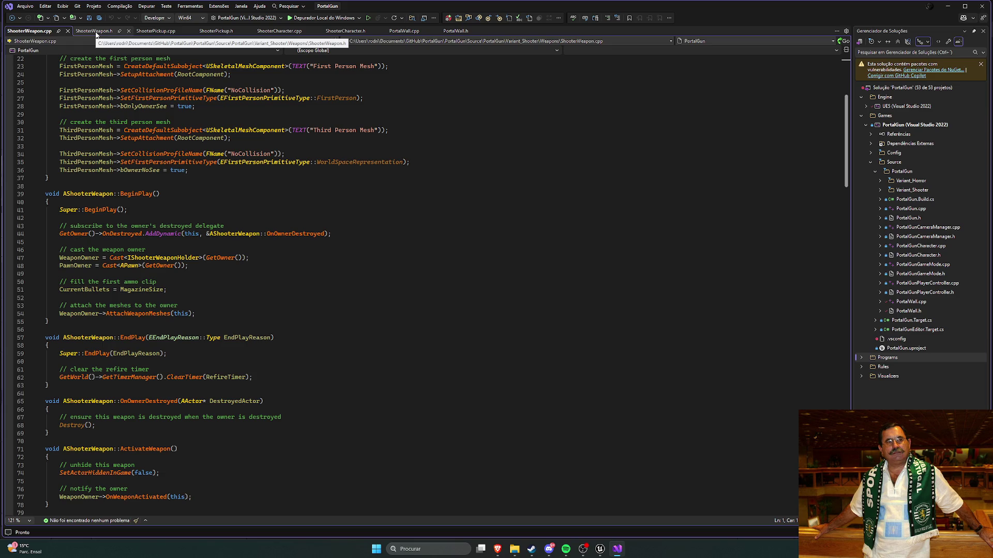
Read ShooterWeapon.h's properties and functions down to line 181
left_click(96, 32)
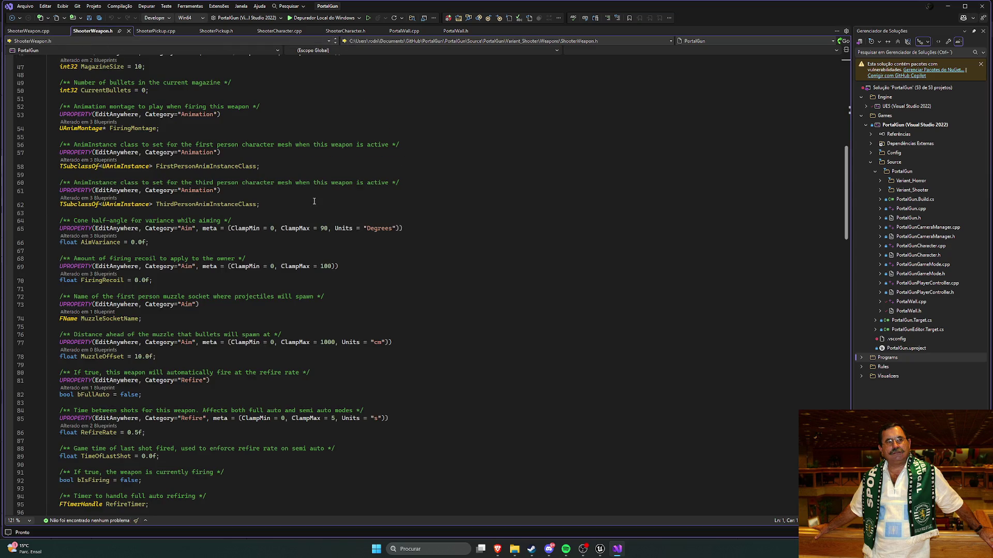
scroll(311, 204, "down", 6)
scroll(321, 206, "down", 3)
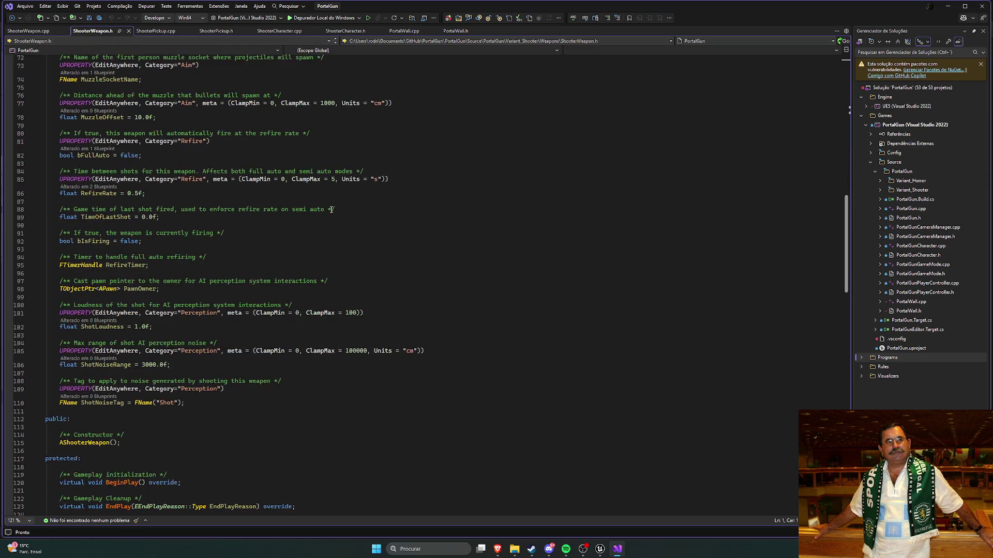
scroll(332, 209, "down", 3)
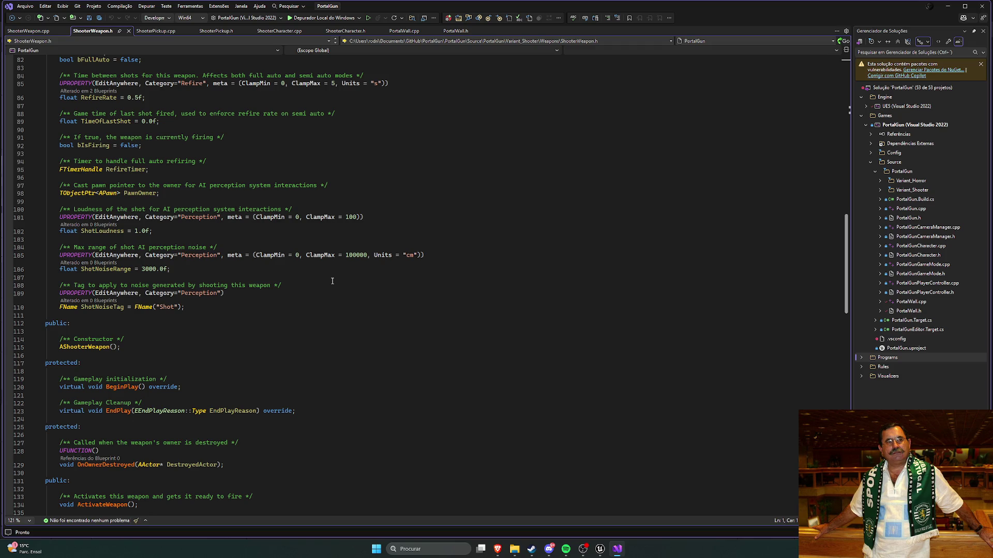
scroll(327, 278, "down", 5)
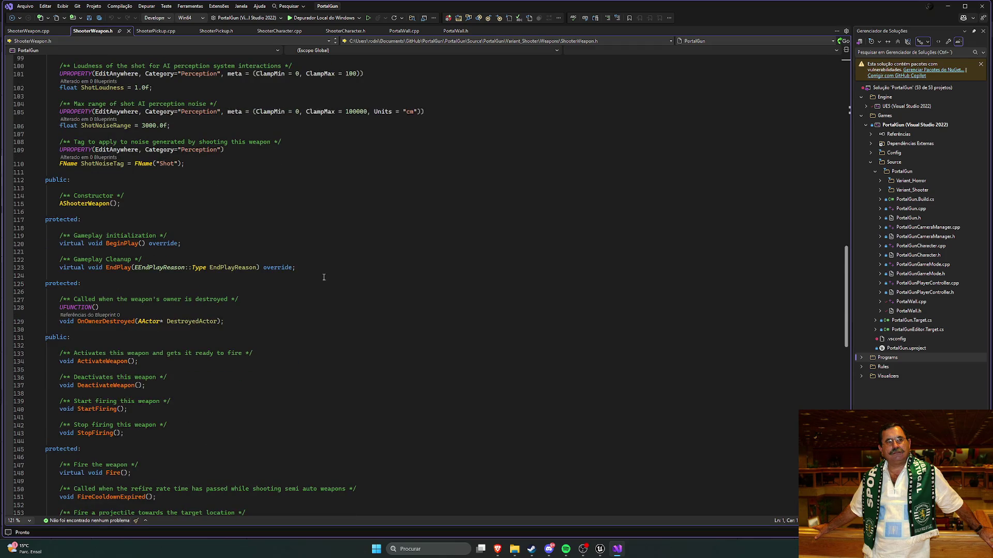
scroll(324, 276, "down", 4)
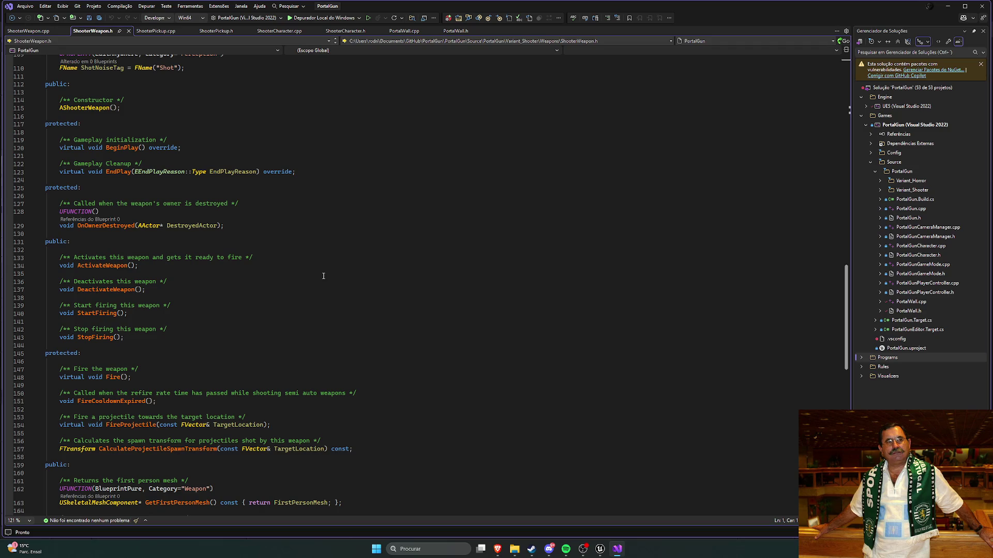
scroll(323, 276, "down", 3)
scroll(326, 276, "down", 4)
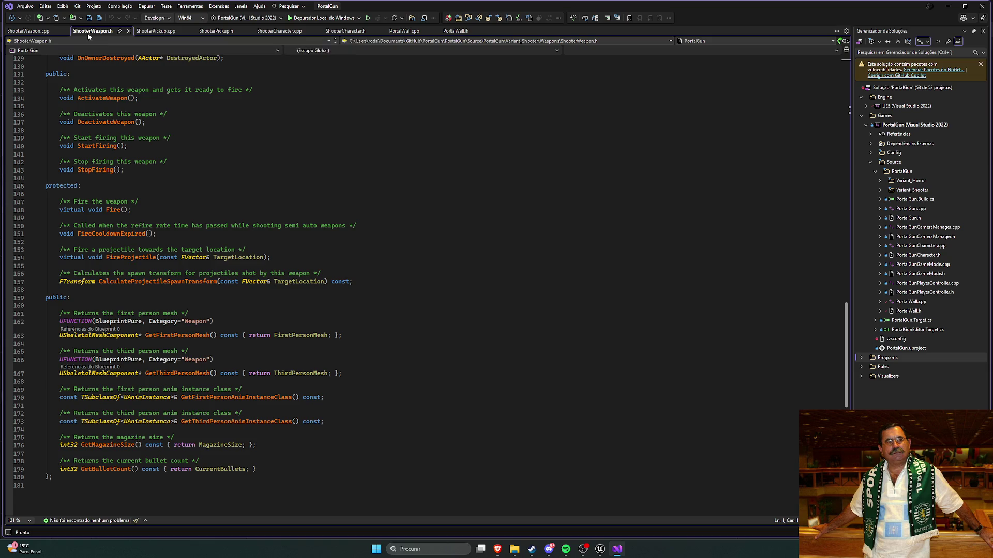
left_click(28, 31)
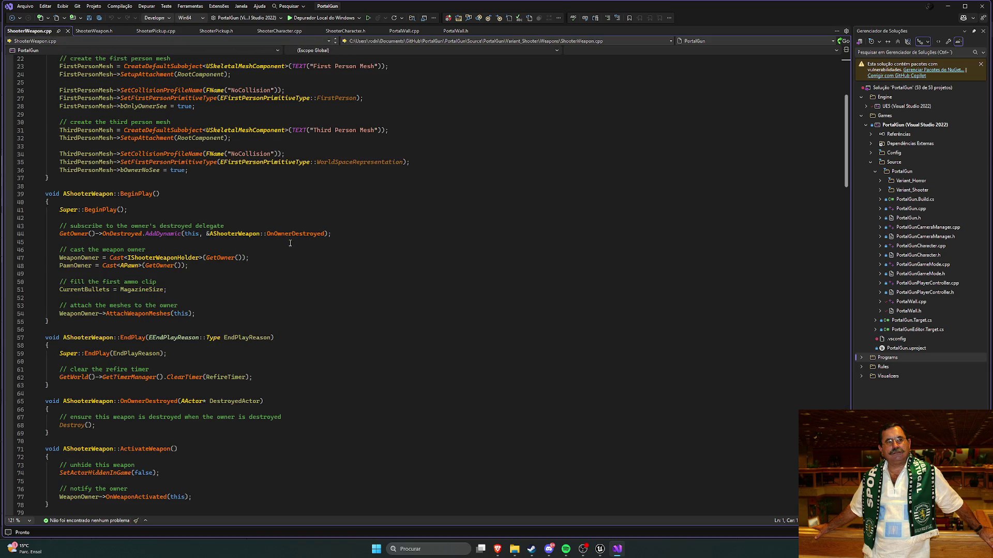
Review BeginPlay, StartFiring, Fire and FireProjectile in ShooterWeapon.cpp
scroll(304, 246, "up", 6)
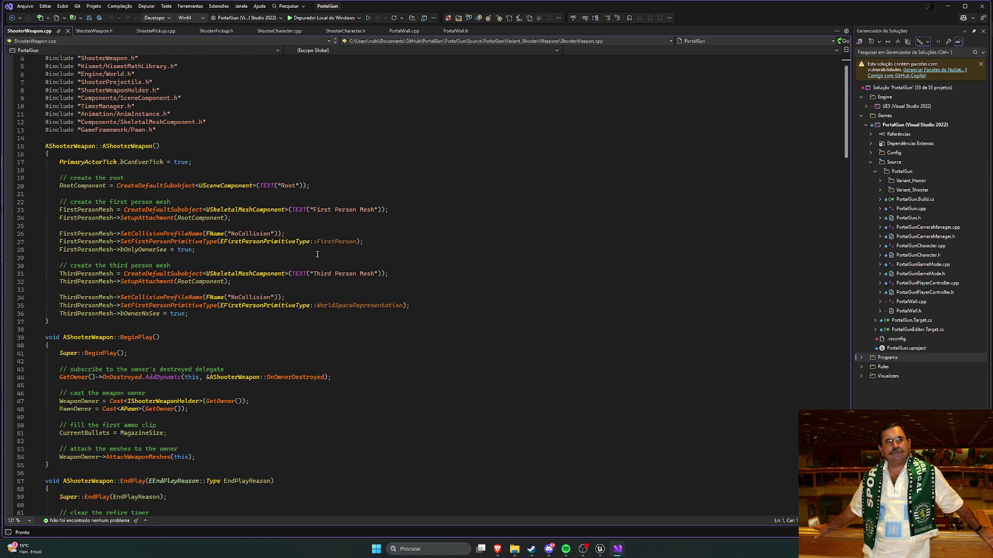
scroll(317, 254, "up", 1)
scroll(323, 257, "down", 12)
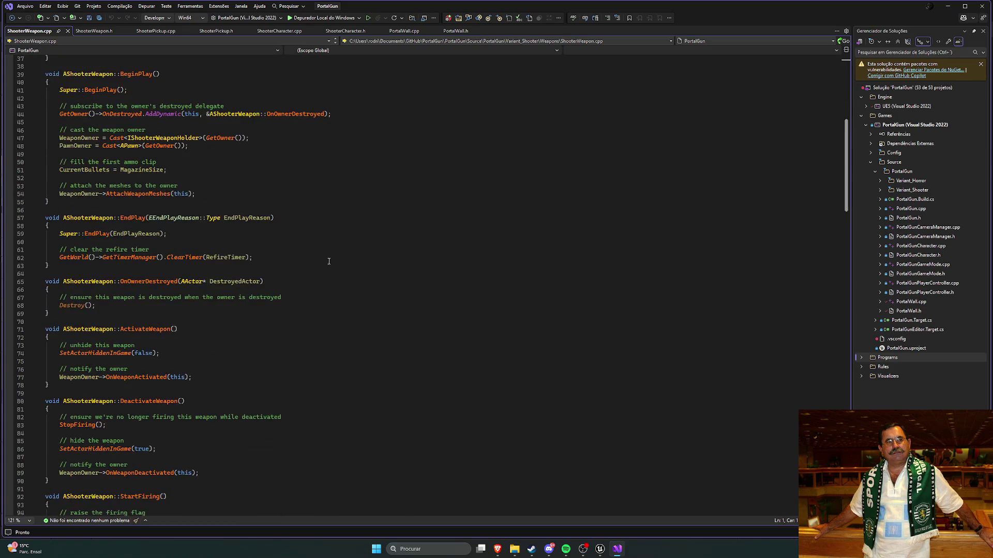
scroll(325, 261, "down", 11)
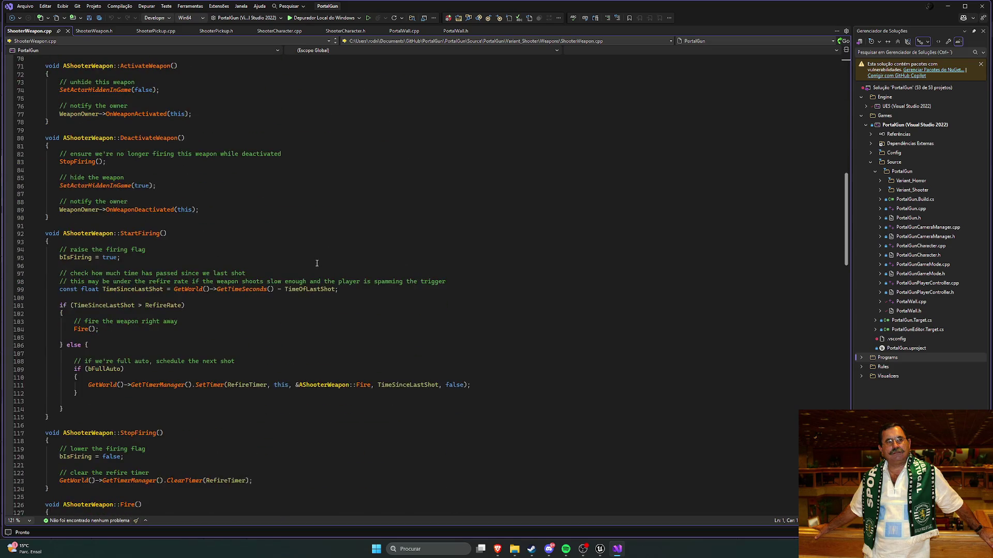
scroll(317, 264, "down", 6)
scroll(320, 266, "down", 6)
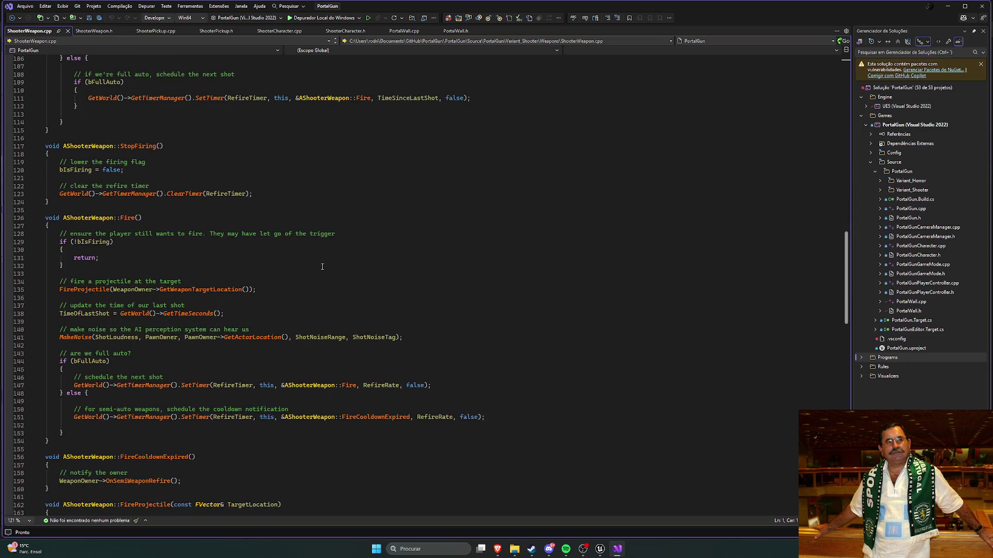
scroll(322, 267, "down", 2)
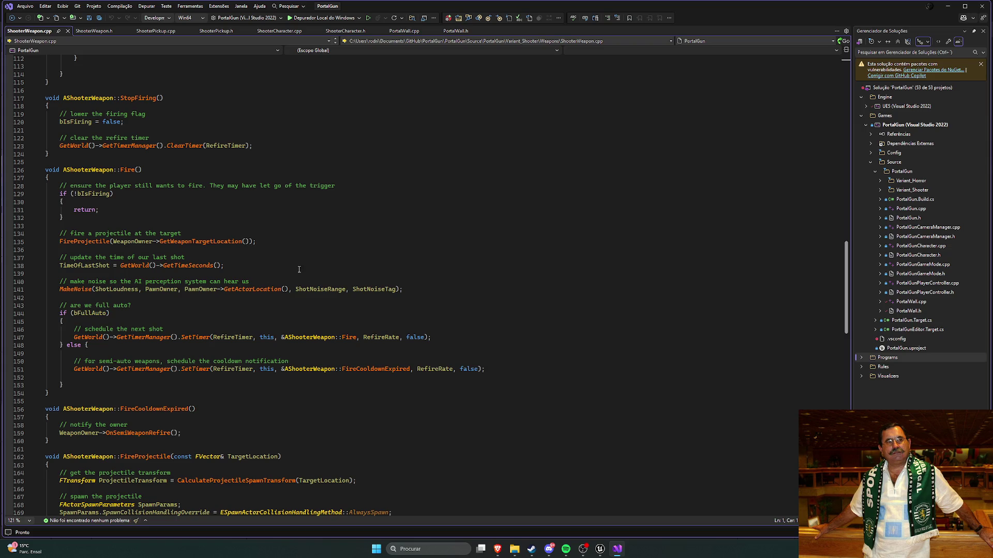
scroll(299, 270, "down", 4)
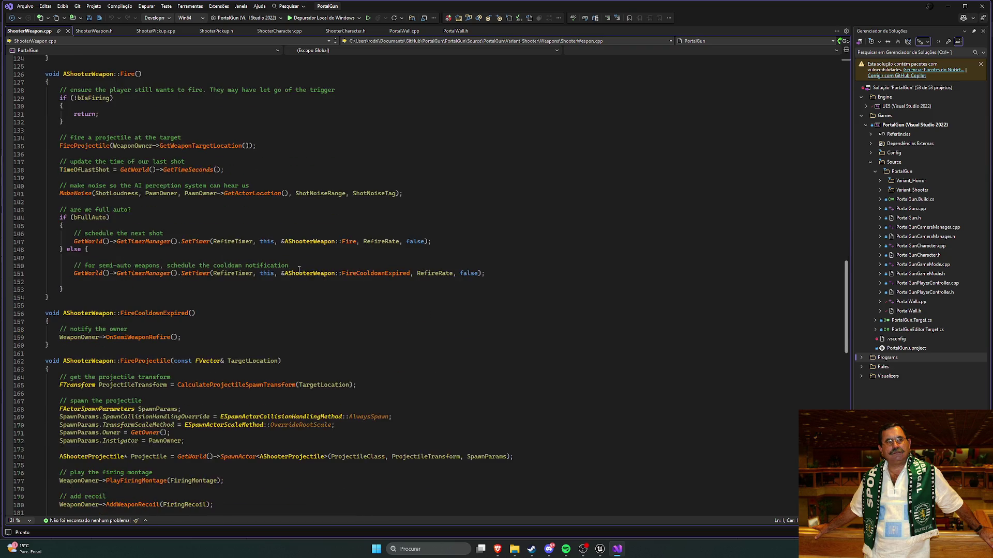
mouse_move(306, 273)
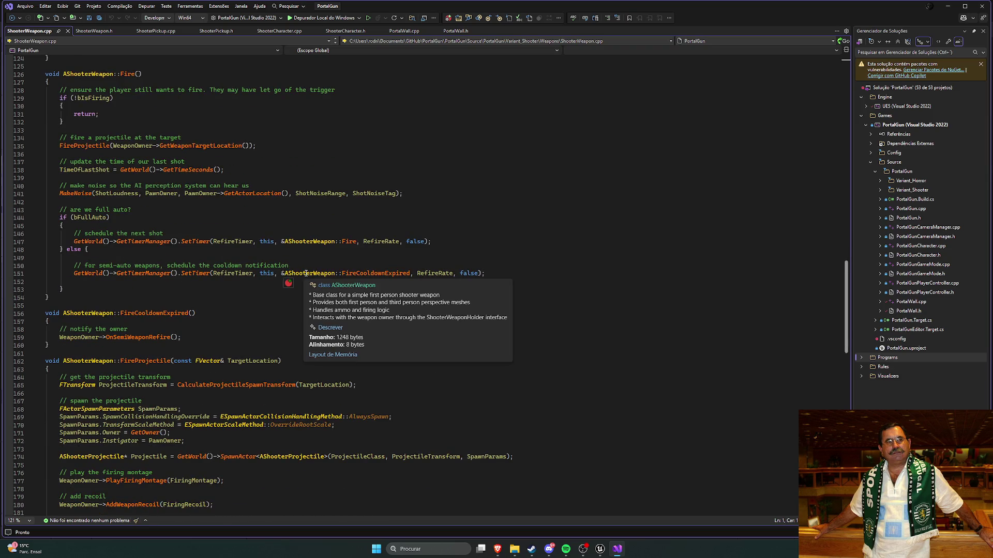
scroll(305, 298, "down", 3)
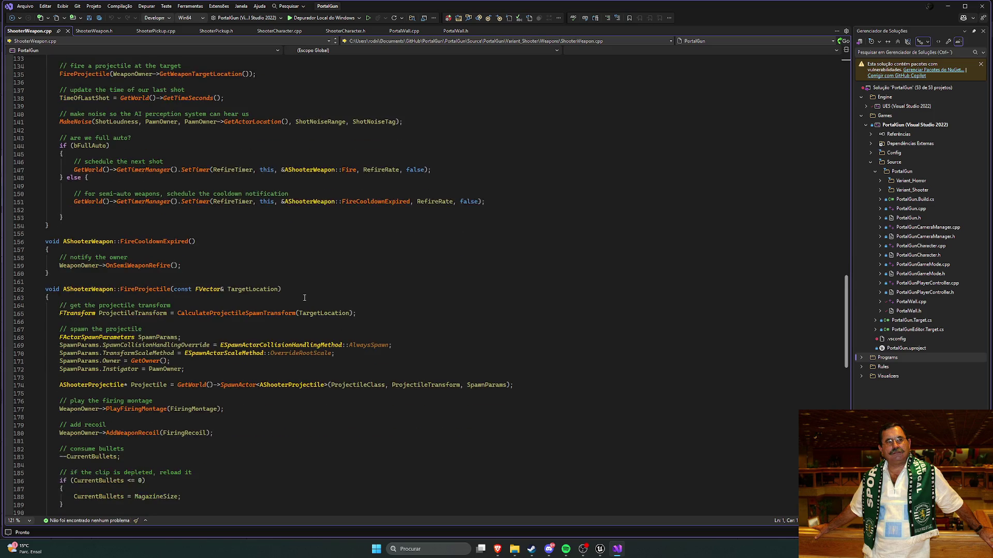
scroll(305, 298, "down", 3)
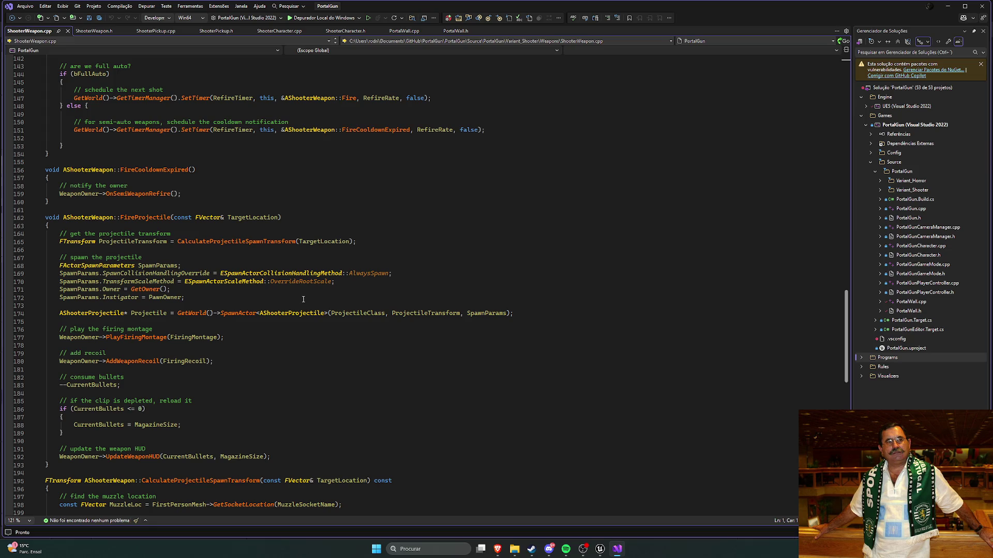
left_click(599, 549)
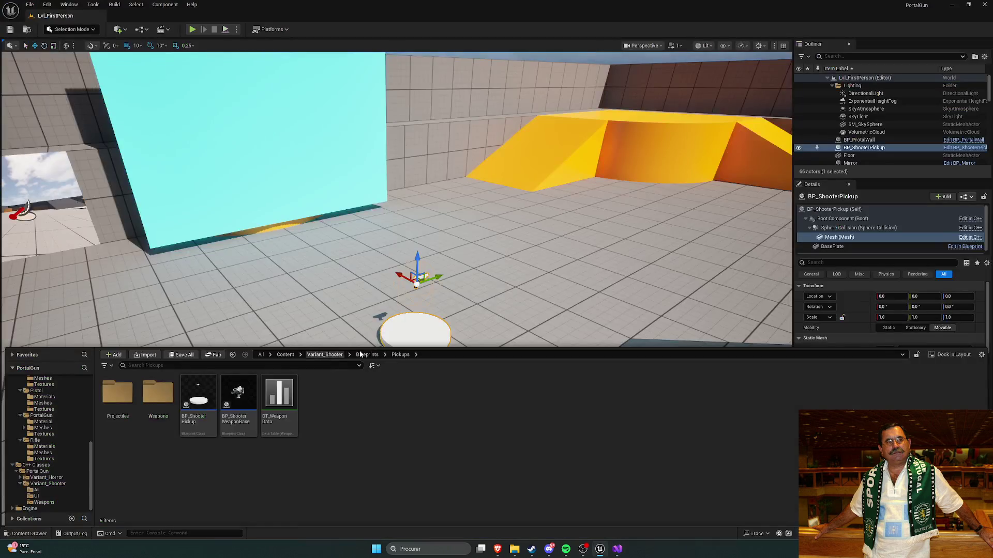
From Pickups > Weapons, open the BP_ShooterWeapon_PortalGun and BP_ShooterWeapon_Rifle blueprints
left_click(157, 394)
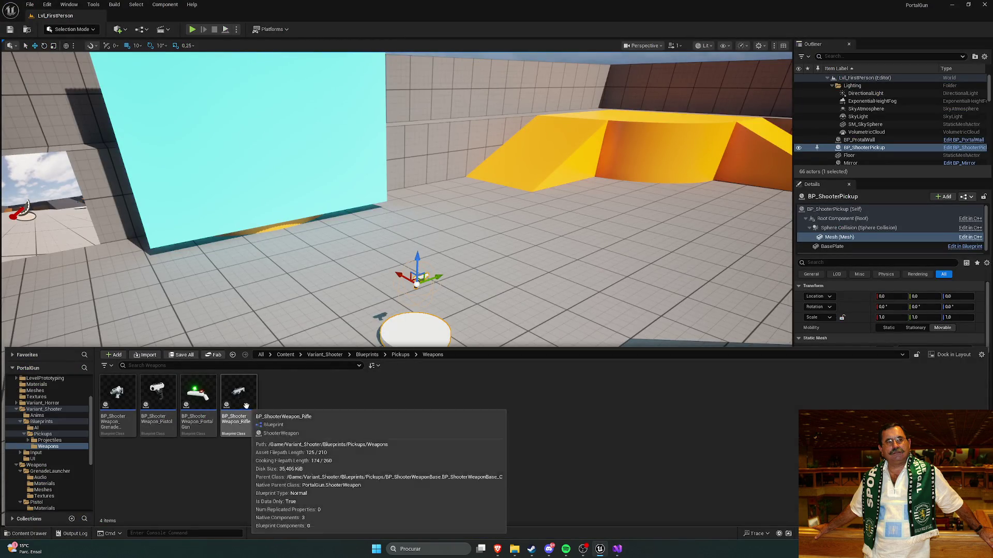
double_click(210, 409)
key("ctrl+space")
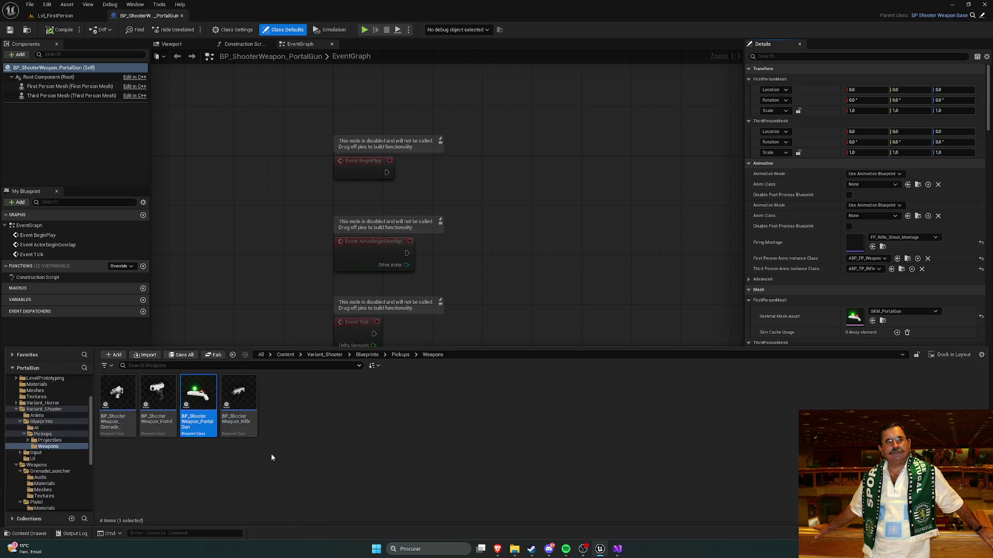
double_click(239, 411)
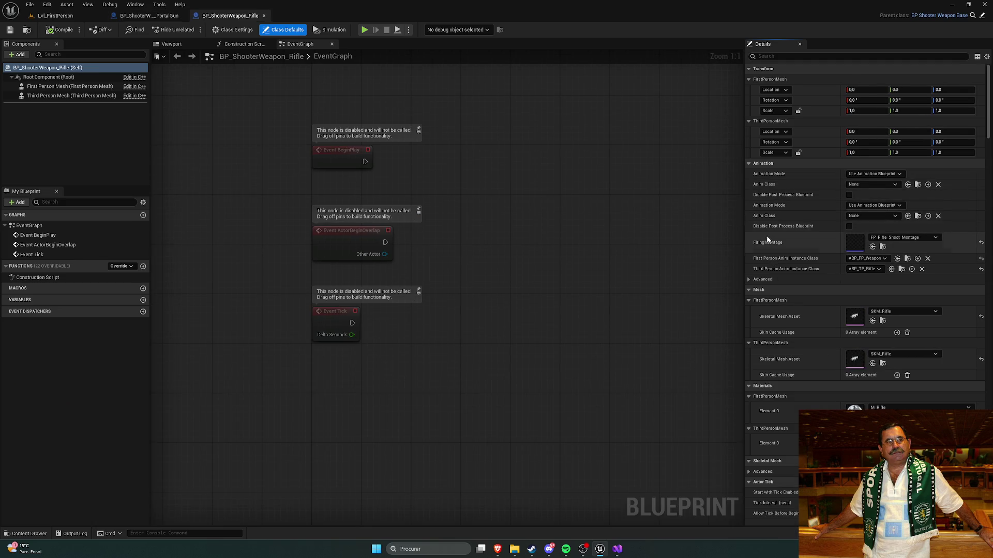
Review the Rifle's construction script, Class Defaults and first- and third-person mesh components
left_click(72, 277)
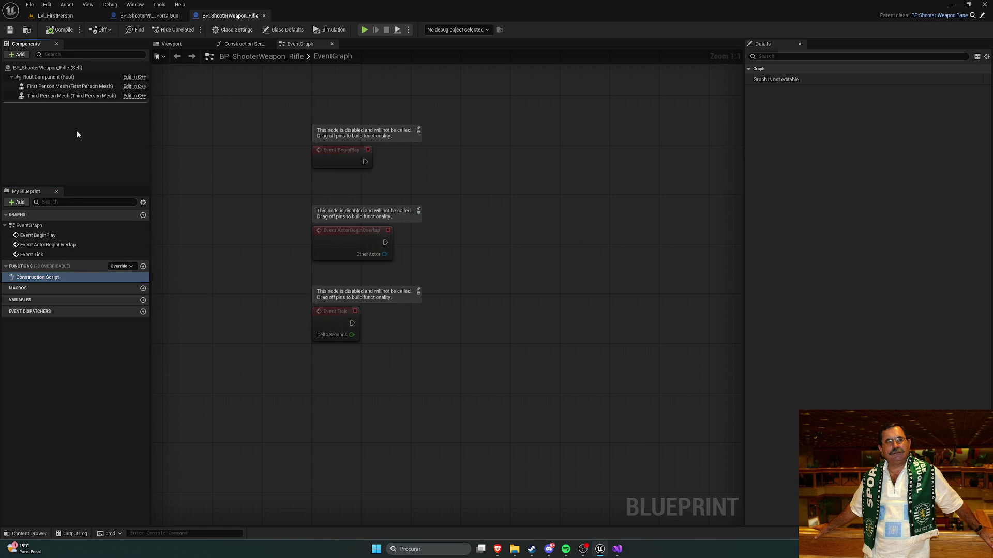
left_click(46, 68)
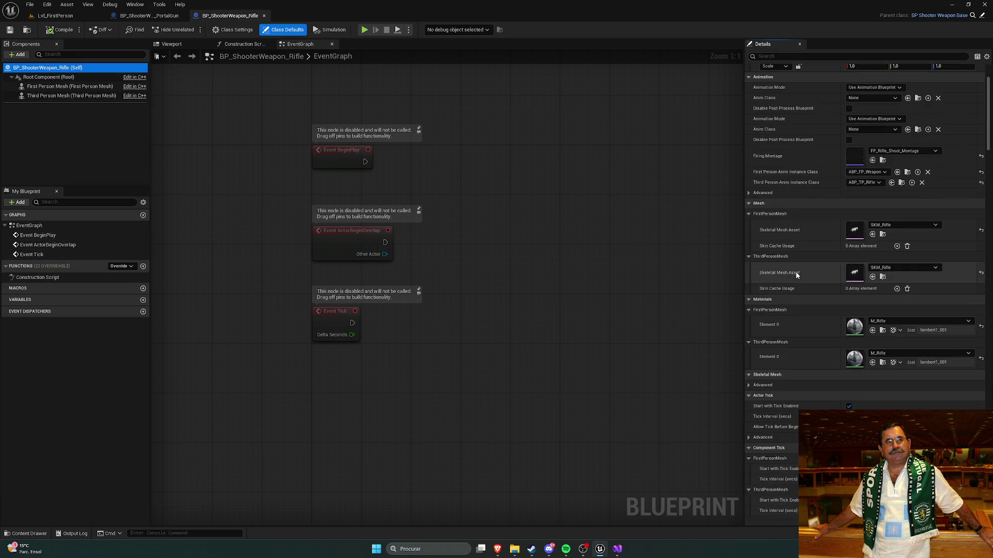
left_click(67, 87)
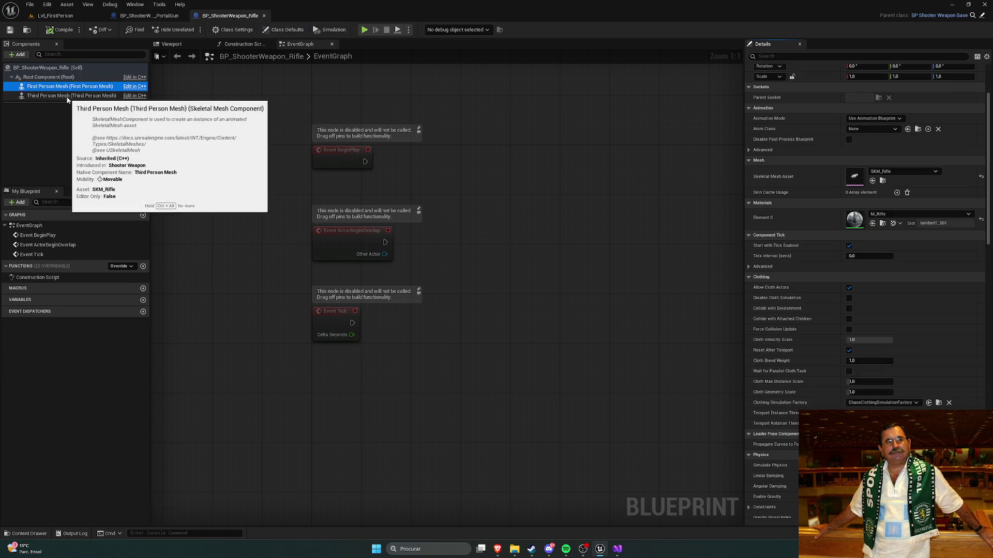
left_click(67, 96)
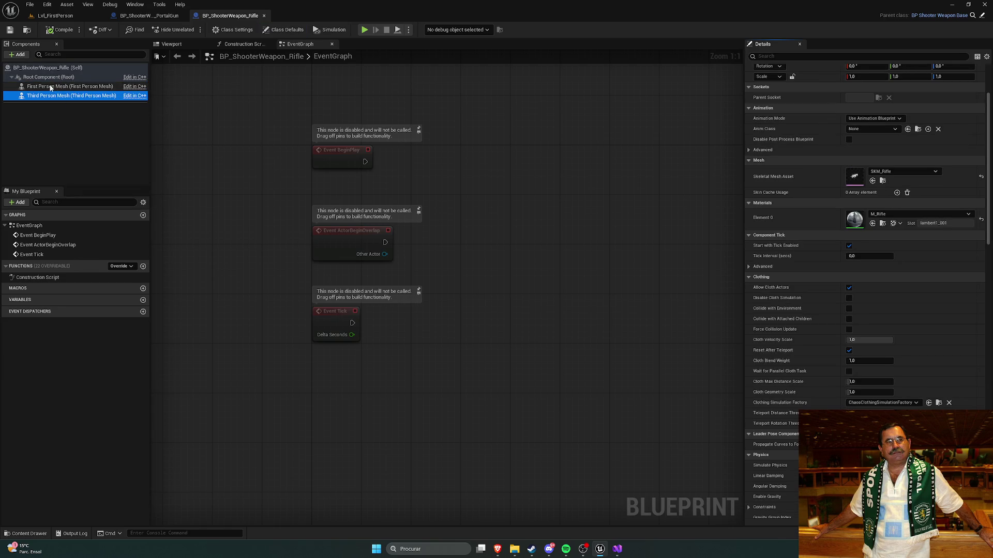
left_click(39, 67)
scroll(820, 271, "down", 5)
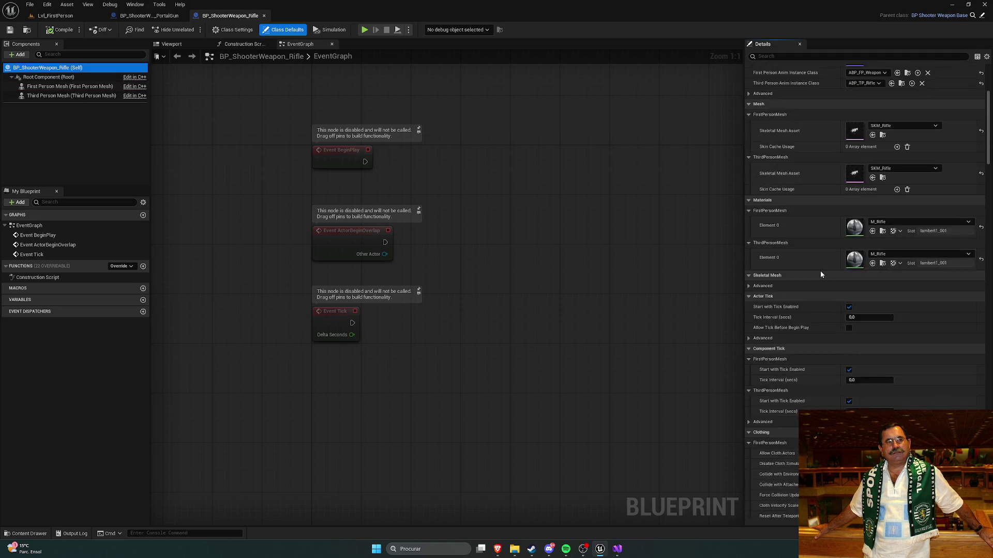
scroll(819, 271, "down", 10)
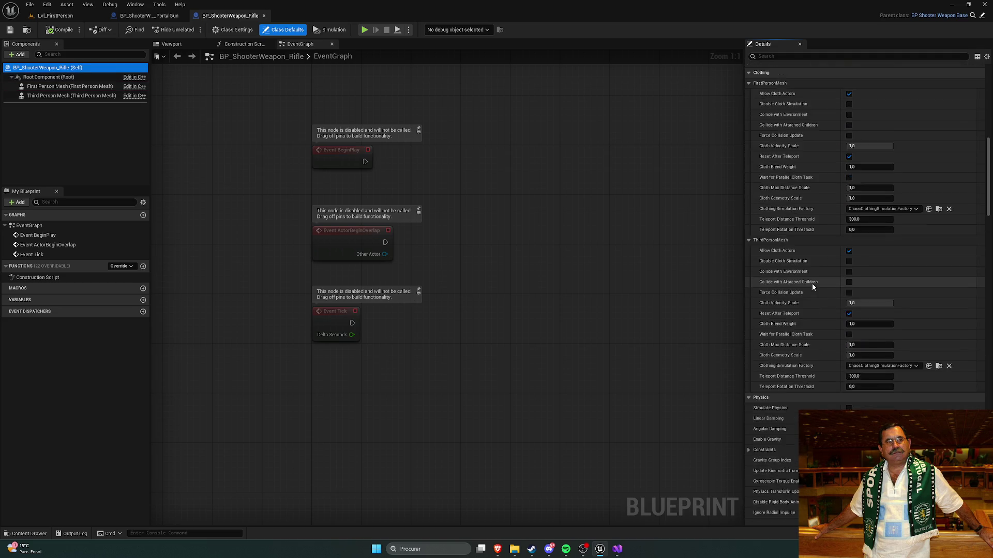
scroll(810, 287, "down", 10)
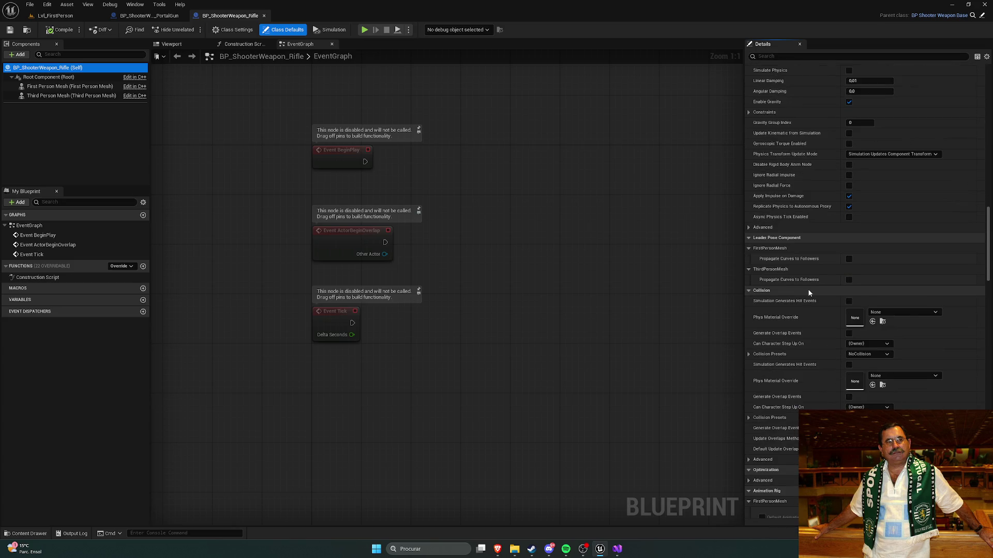
scroll(809, 293, "down", 4)
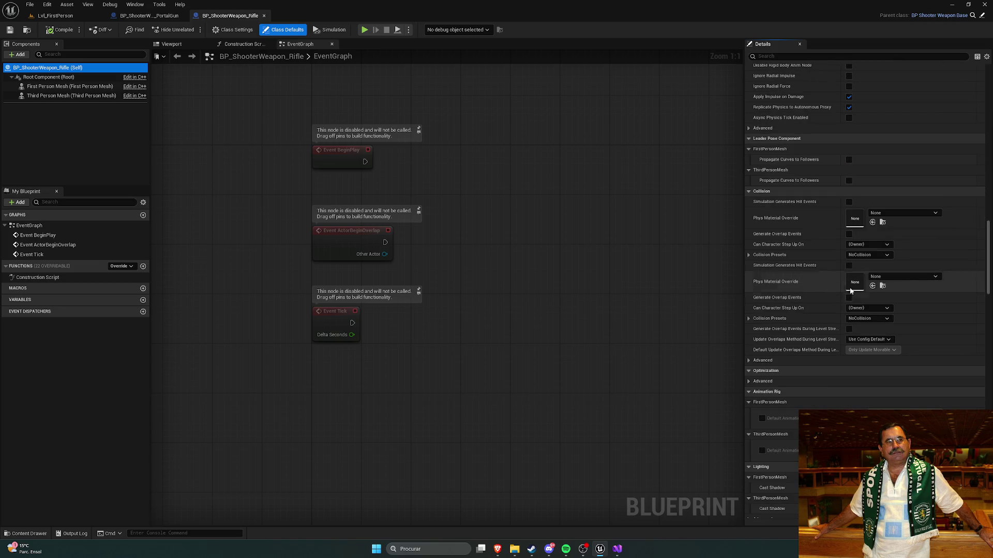
mouse_move(987, 248)
left_mouse_down()
mouse_move(979, 466)
mouse_move(979, 310)
left_mouse_up()
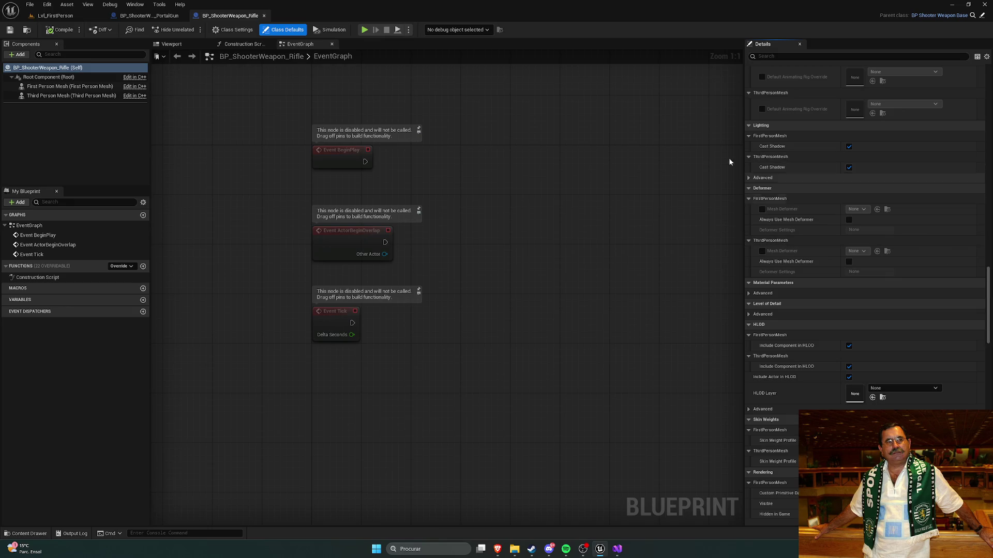
Close the Rifle blueprint and set PortalGun's Projectile Class to BP_ShooterProjectile_Grenade
left_click(264, 16)
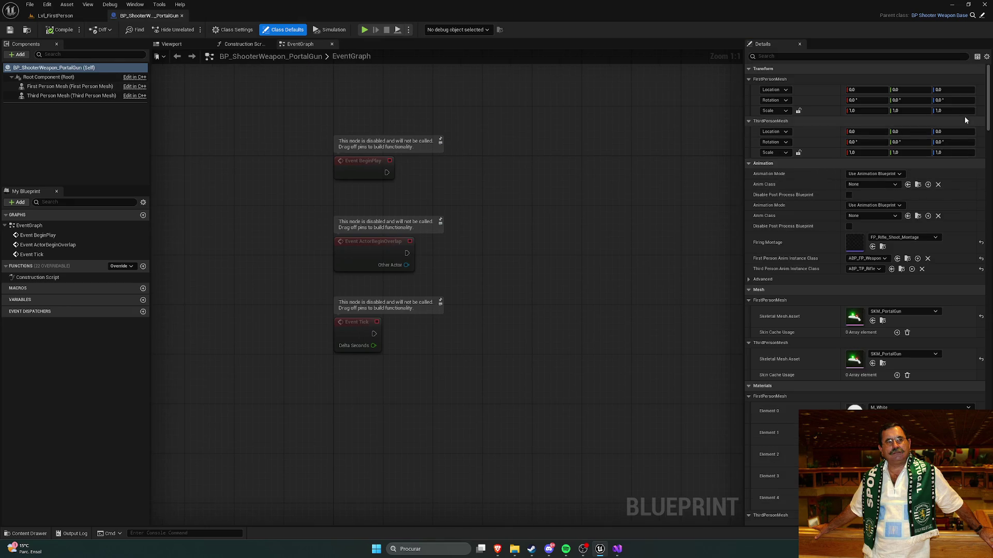
left_click_drag(986, 99, 982, 470)
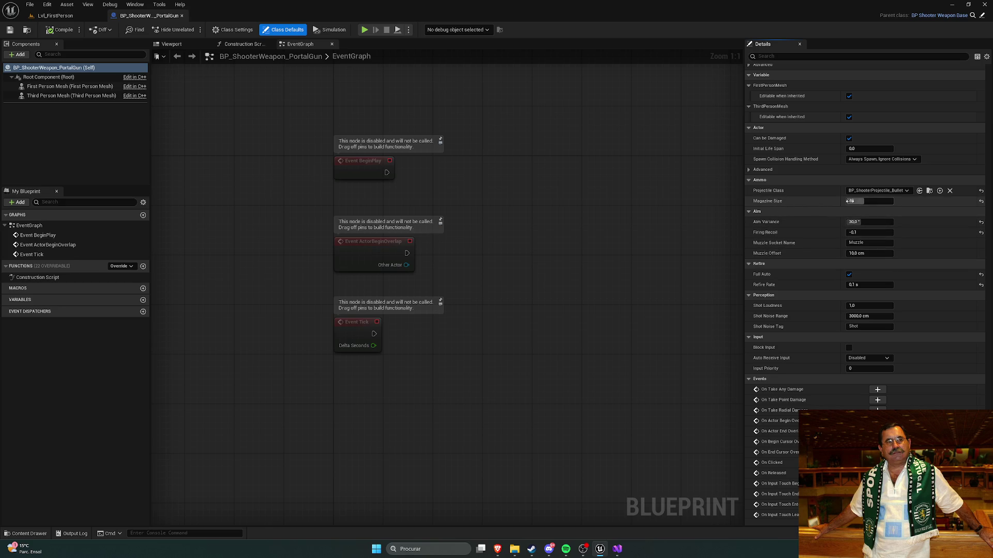
left_click(904, 192)
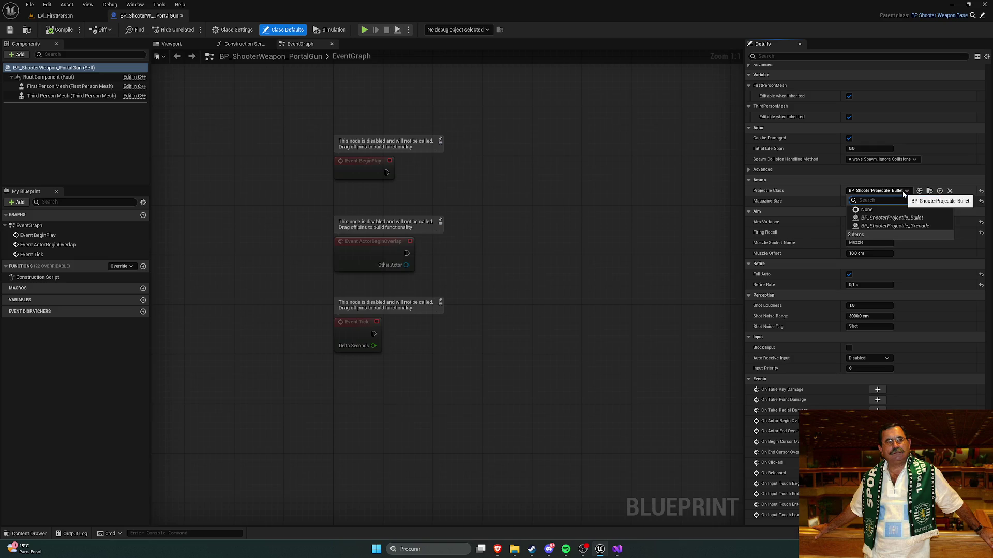
left_click(904, 226)
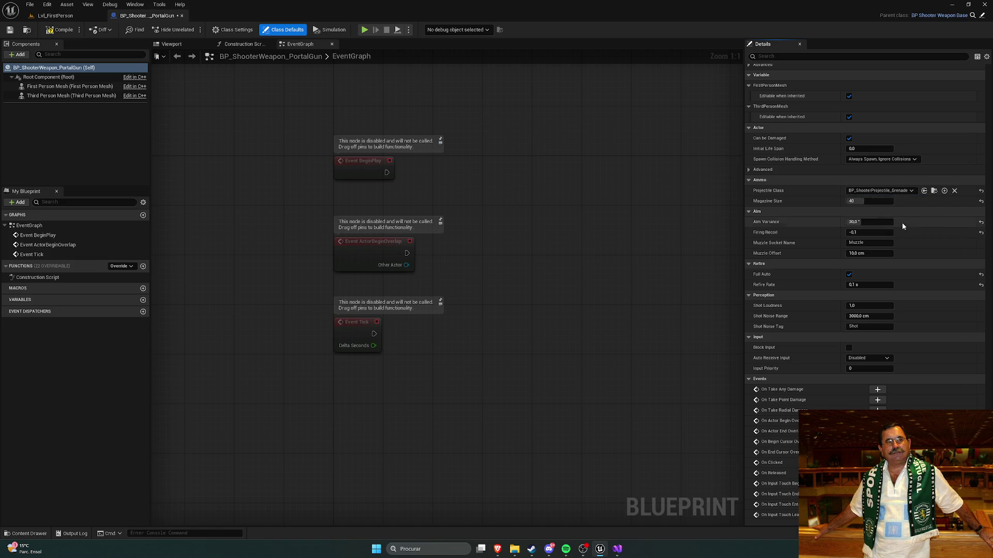
left_click(890, 192)
left_click(911, 227)
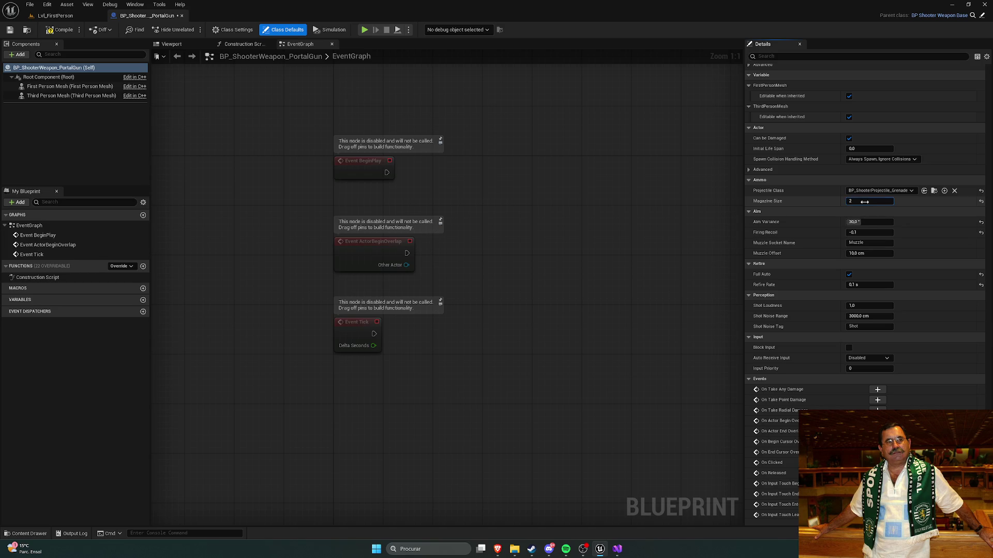
Commit a magazine size of 10 and confirm the projectile class stays Grenade
left_click(880, 191)
left_click(881, 191)
left_click(883, 191)
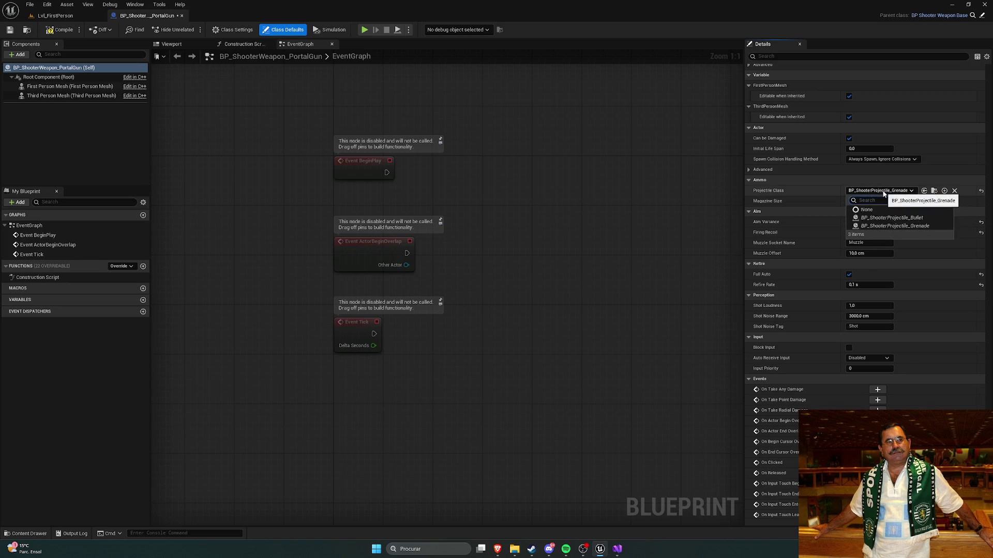
left_click(882, 191)
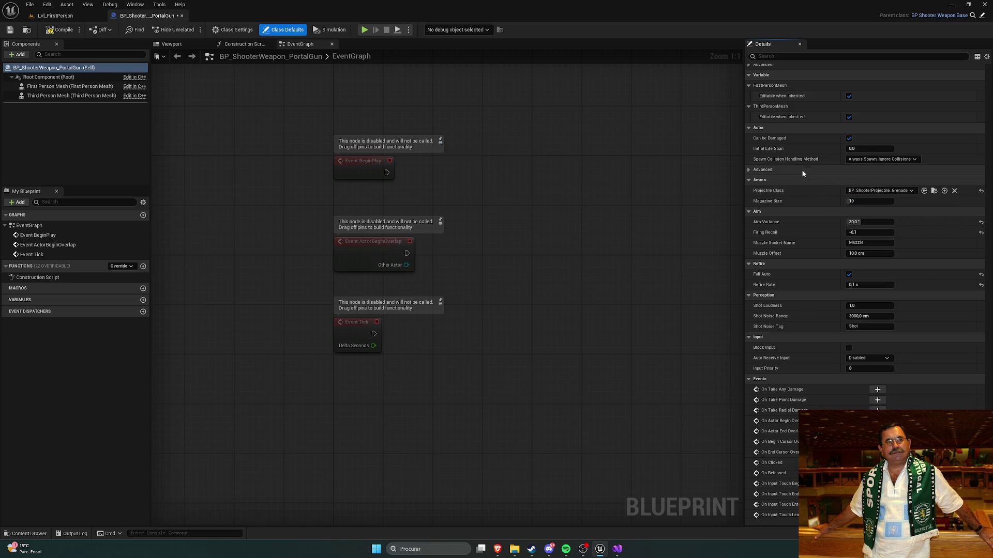
scroll(795, 147, "up", 1)
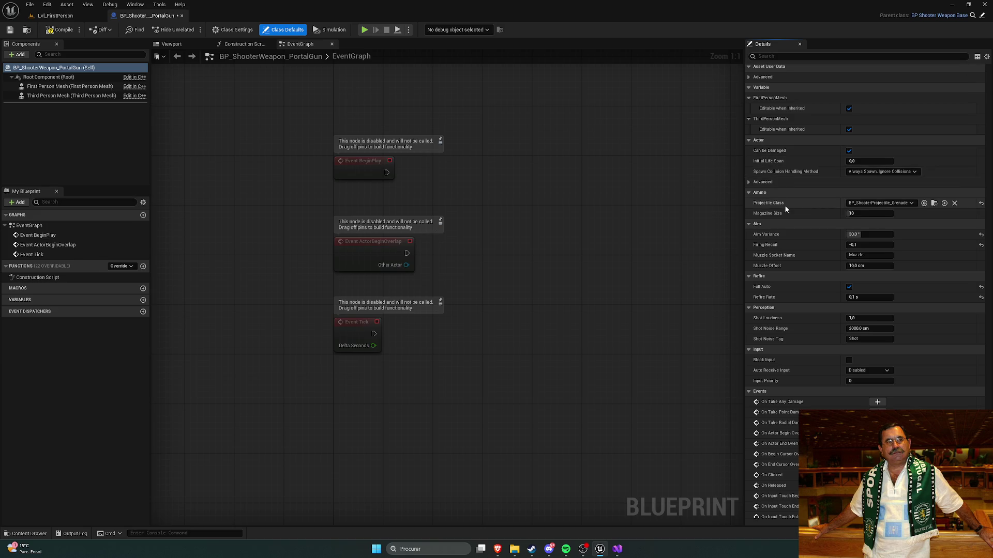
scroll(796, 238, "down", 1)
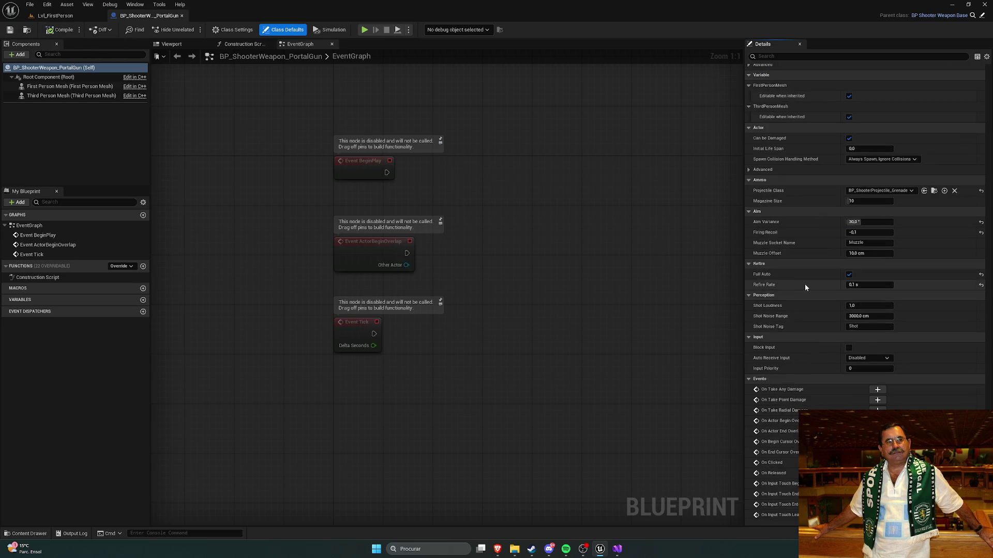
key("ctrl+space")
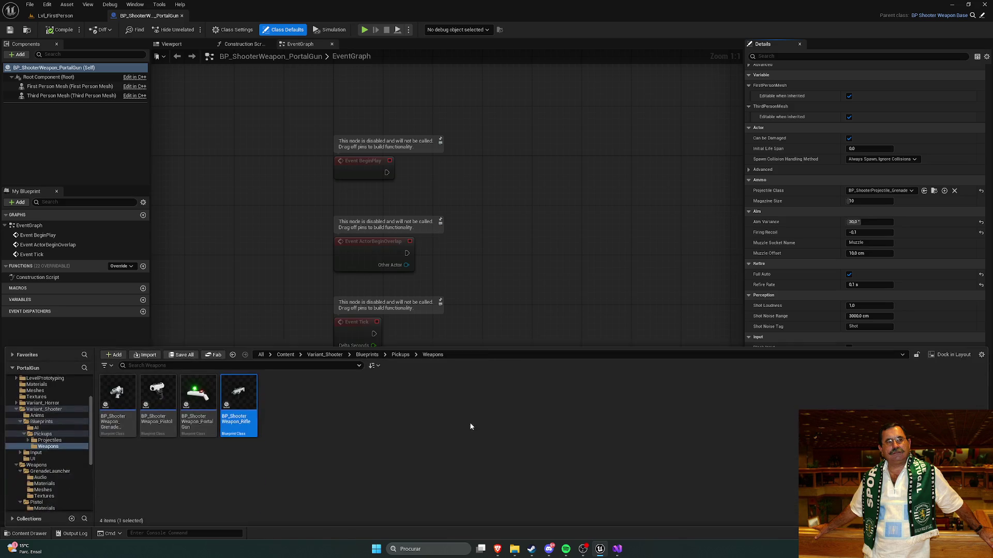
Open BP_ShooterPickup from the Blueprints folder and expand its Weapon Type settings
left_click(367, 355)
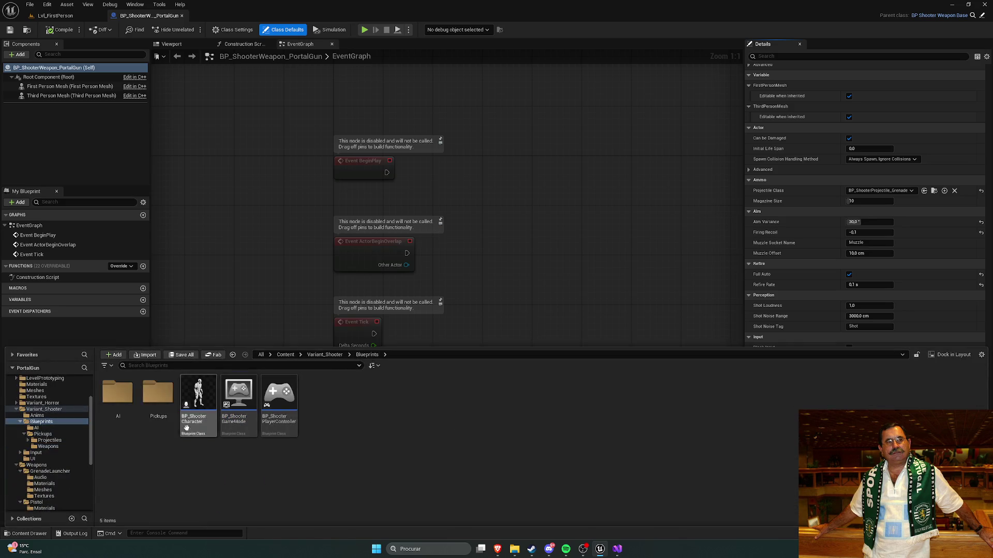
double_click(198, 393)
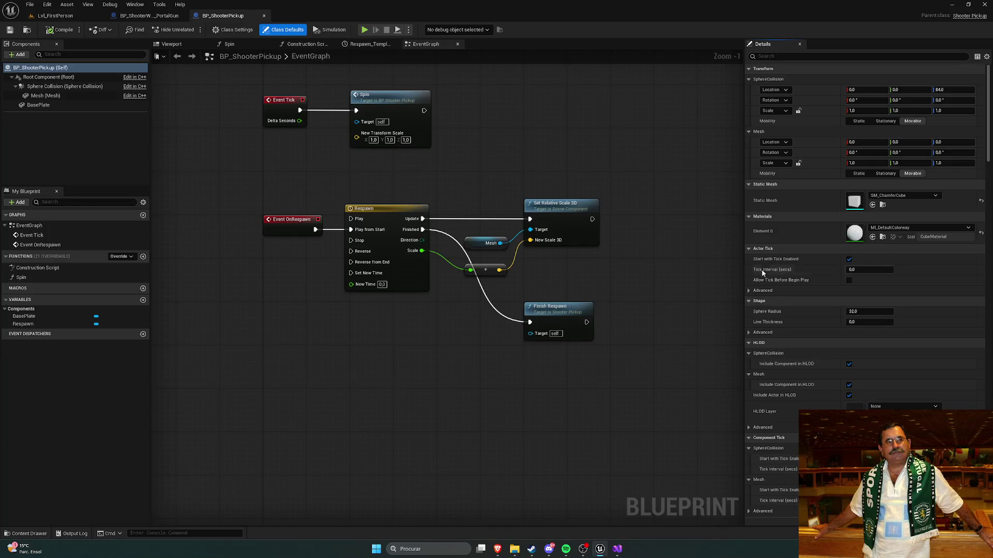
scroll(801, 135, "down", 5)
scroll(964, 268, "down", 10)
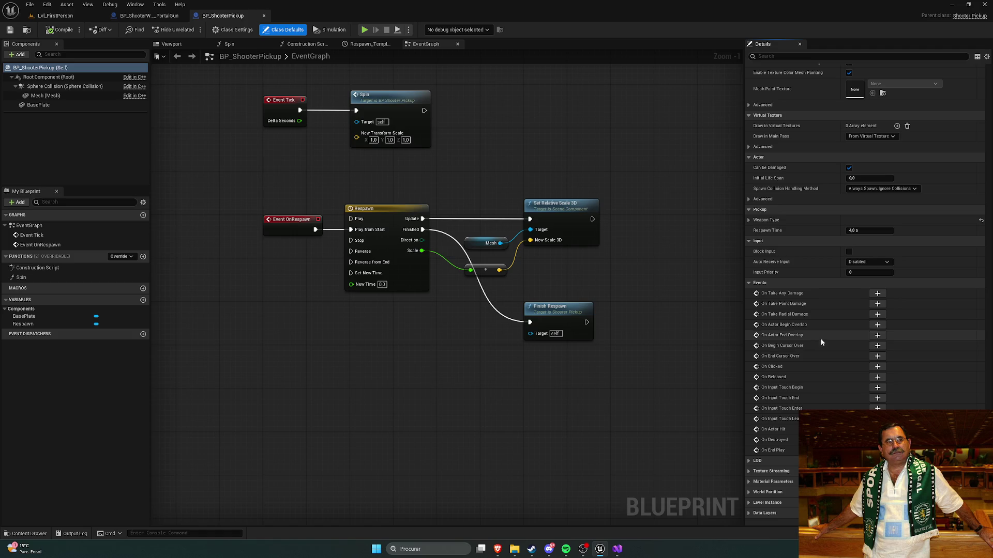
scroll(819, 321, "up", 1)
left_click(748, 233)
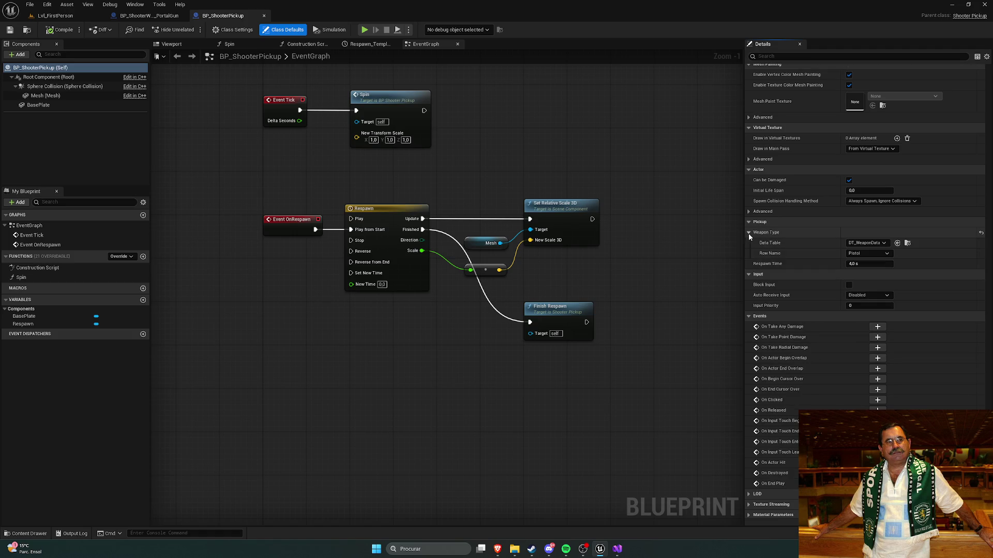
In Lvl_FirstPerson, view the placed pickup and filter its properties by 'po', then clear the filter
left_click(55, 15)
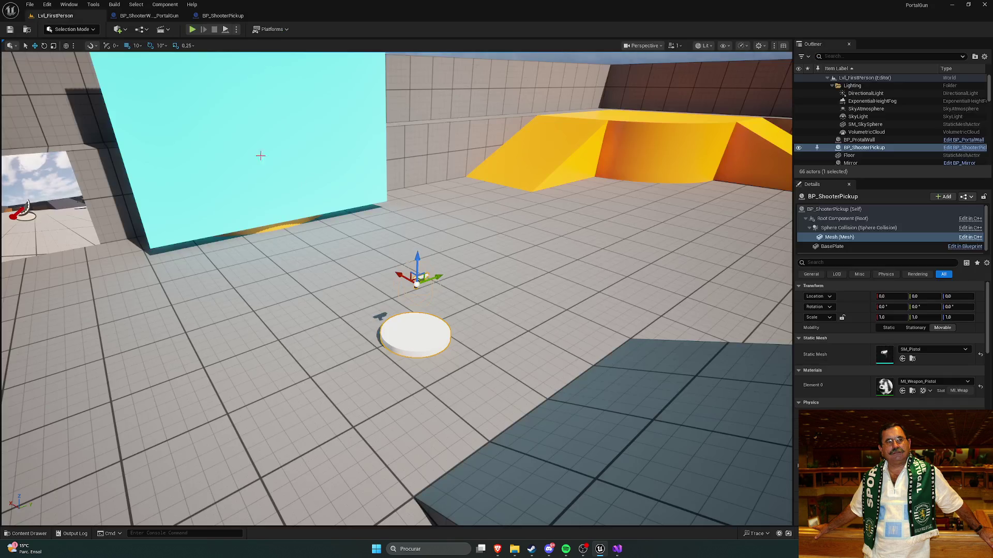
left_click_drag(260, 155, 260, 156)
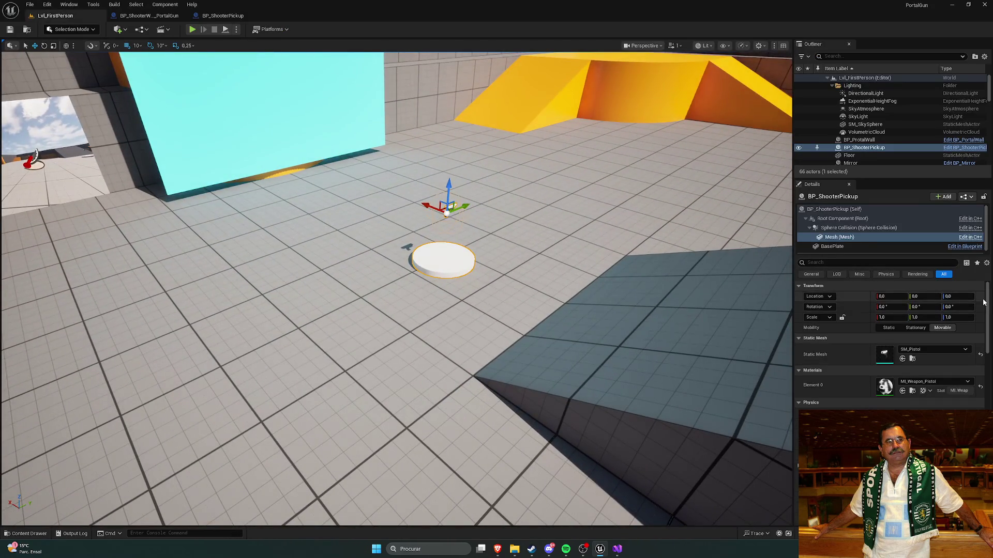
left_click_drag(984, 302, 986, 419)
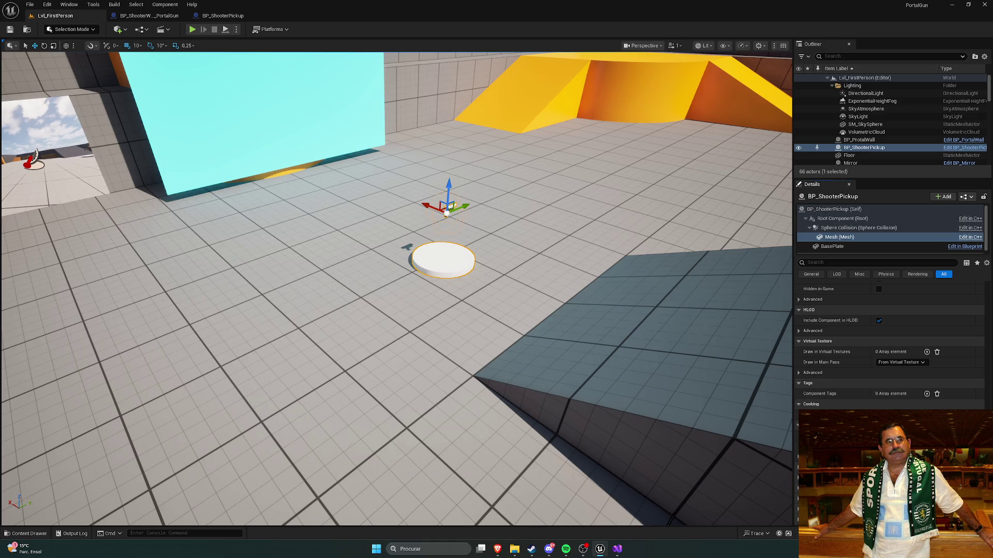
scroll(865, 376, "up", 5)
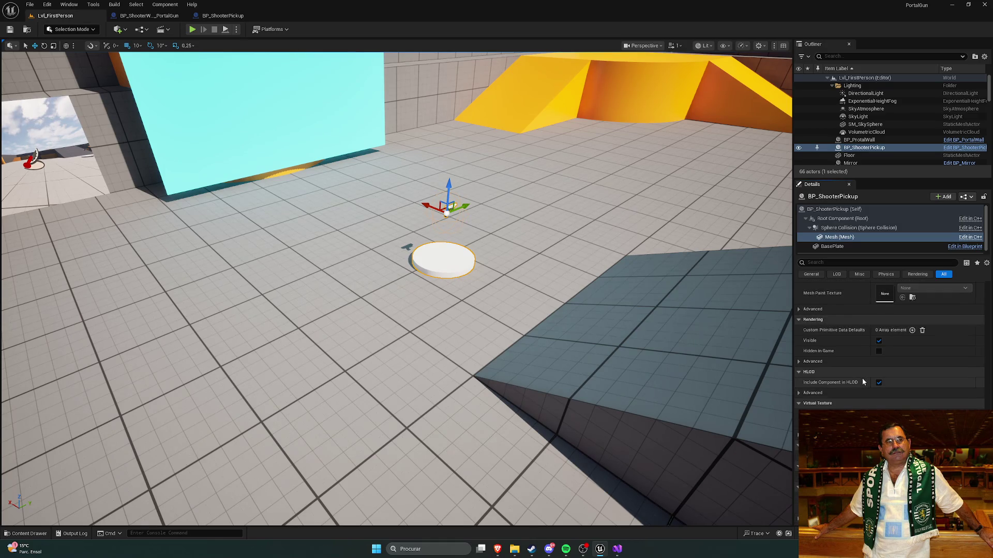
scroll(861, 380, "up", 5)
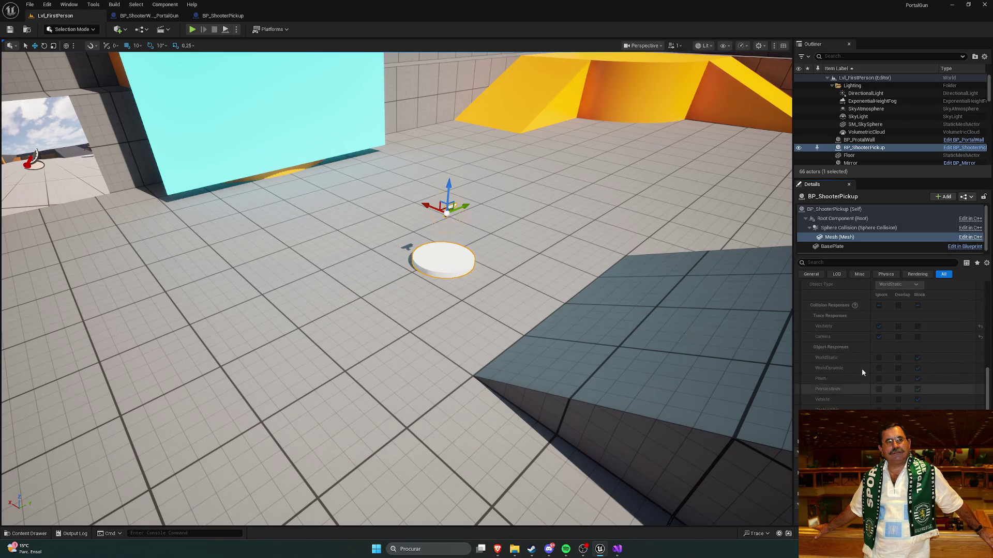
type("weapon")
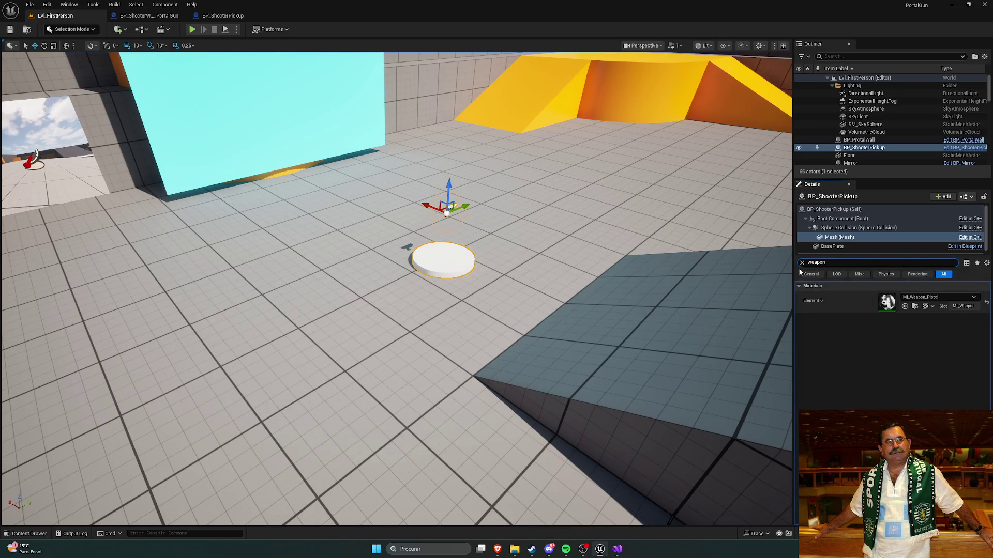
left_click(802, 263)
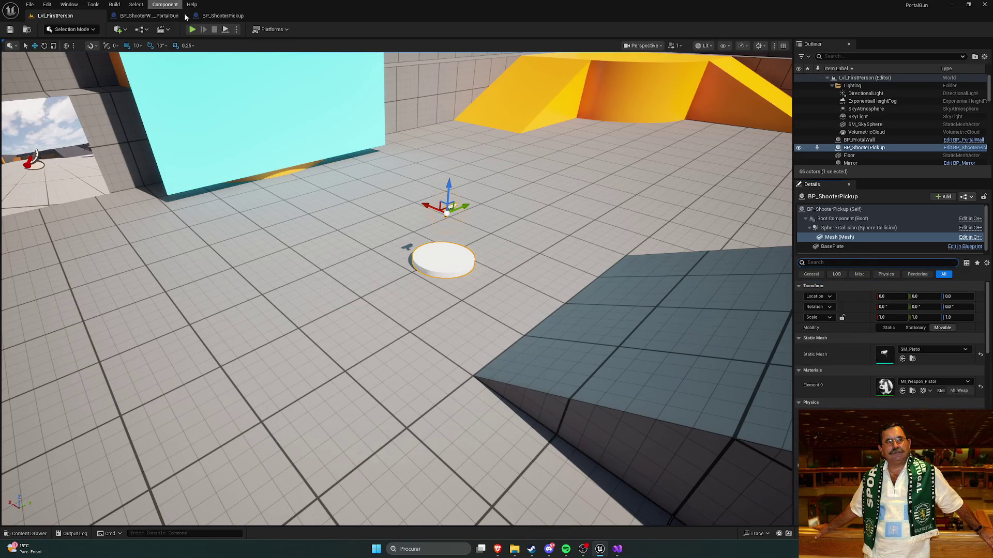
Select the pickup actor in the level and return to the BP_ShooterPickup blueprint editor
left_click(222, 15)
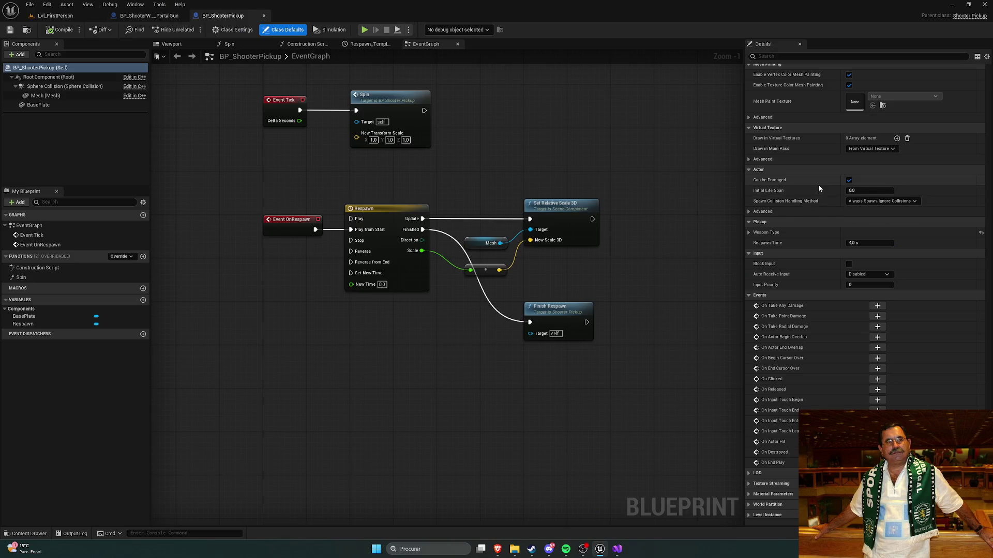
scroll(818, 184, "up", 1)
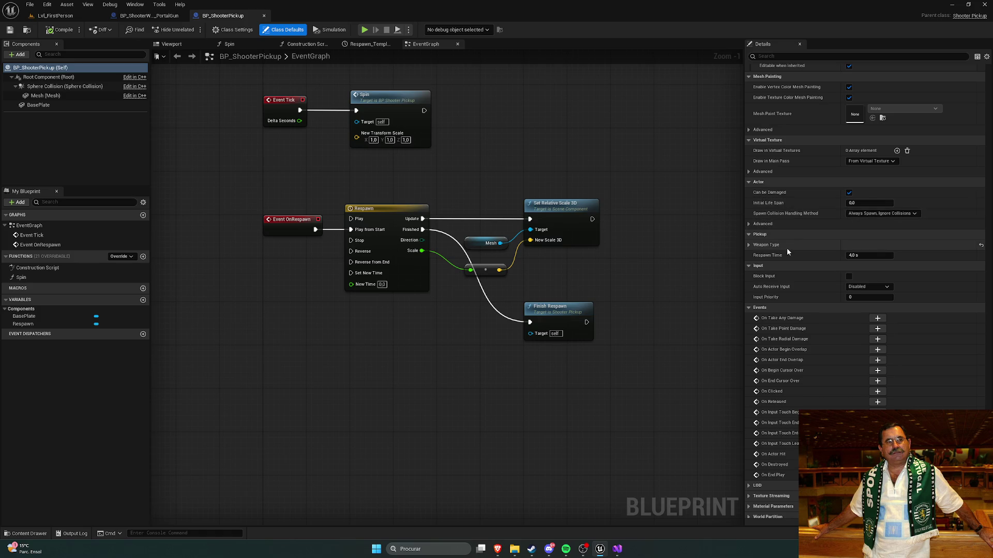
left_click(55, 15)
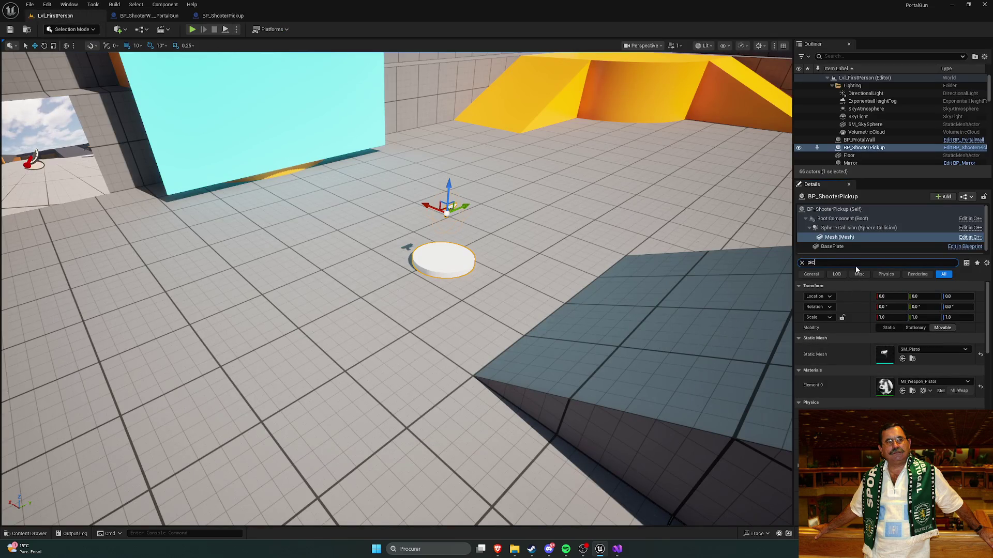
type("k")
left_click(802, 264)
left_click(456, 256)
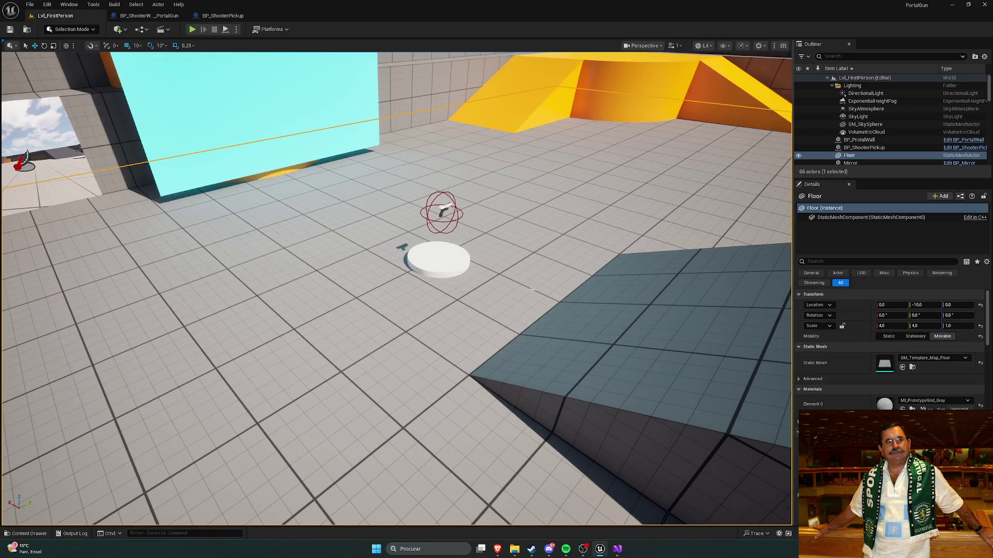
left_click(455, 255)
left_click(221, 16)
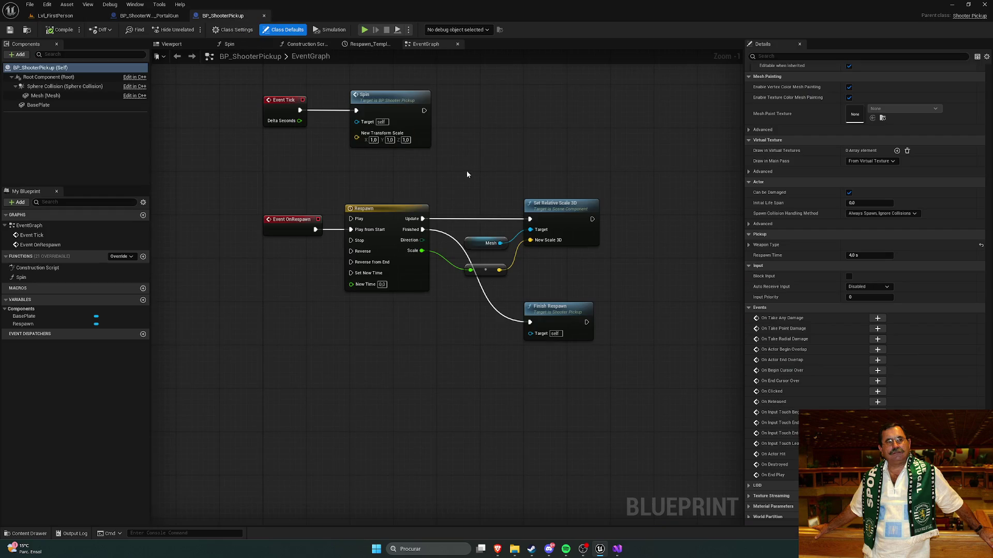
Set the pickup's Weapon Type to DT_WeaponData row PortalGun, then compile and save
left_click(103, 124)
left_click(82, 68)
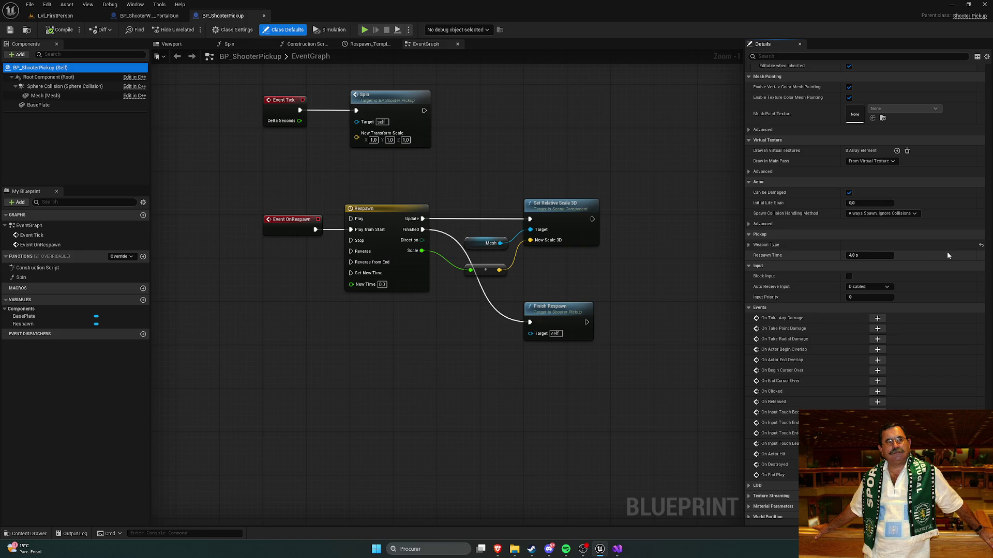
scroll(811, 258, "up", 3)
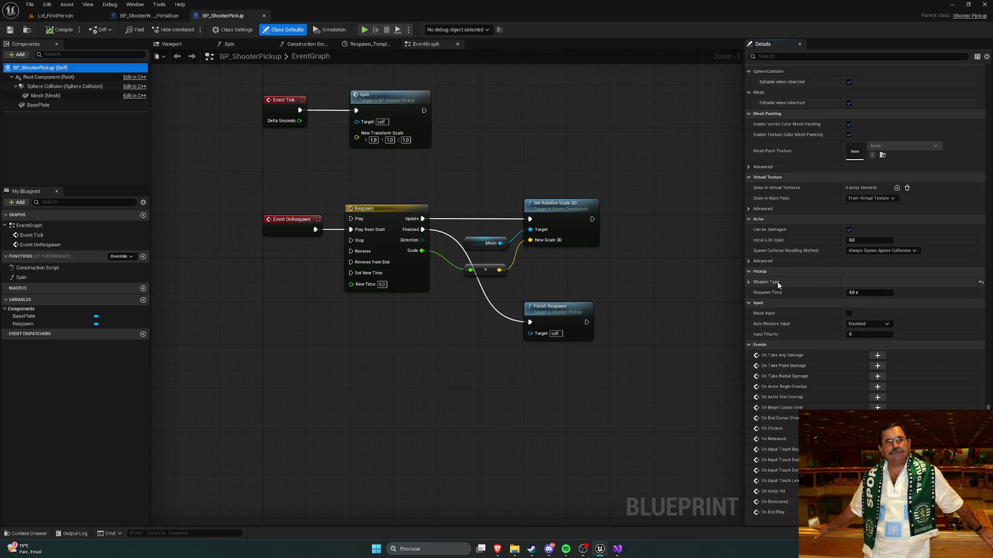
left_click(749, 281)
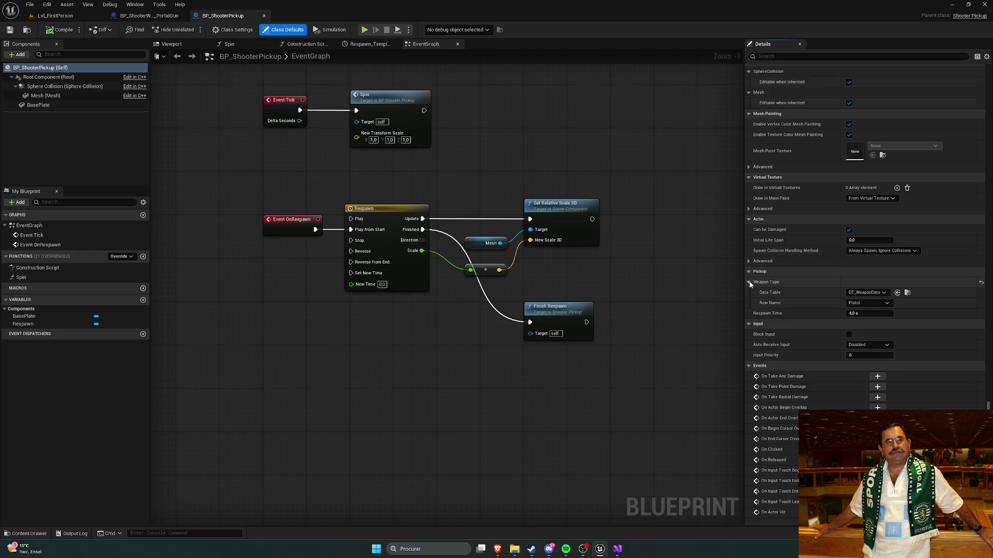
left_click(873, 293)
left_click(905, 380)
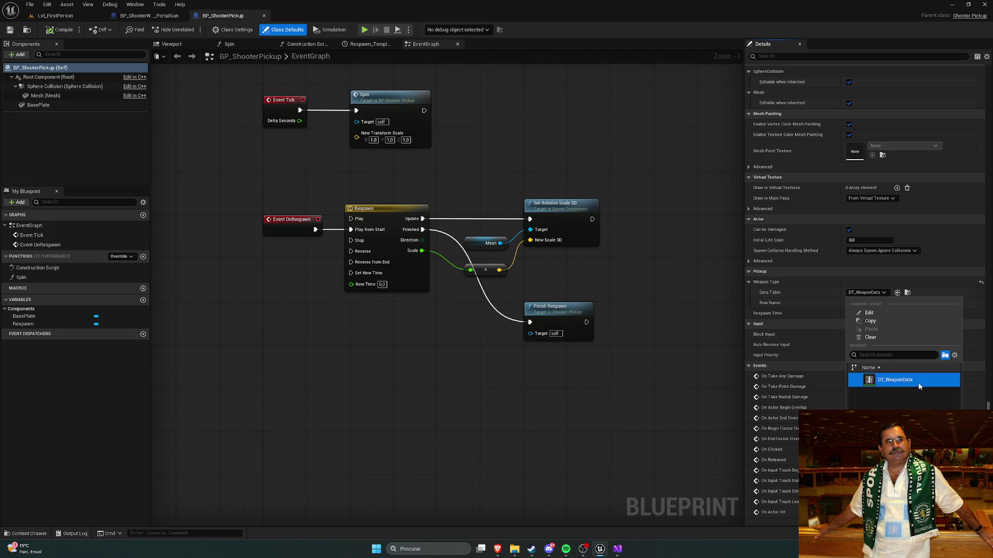
left_click(747, 302)
left_click(880, 303)
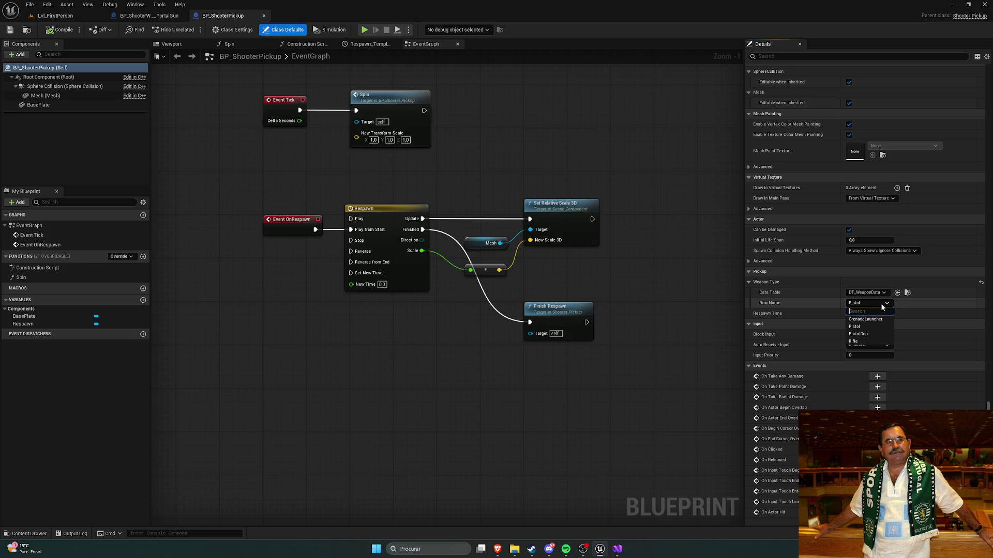
left_click(868, 332)
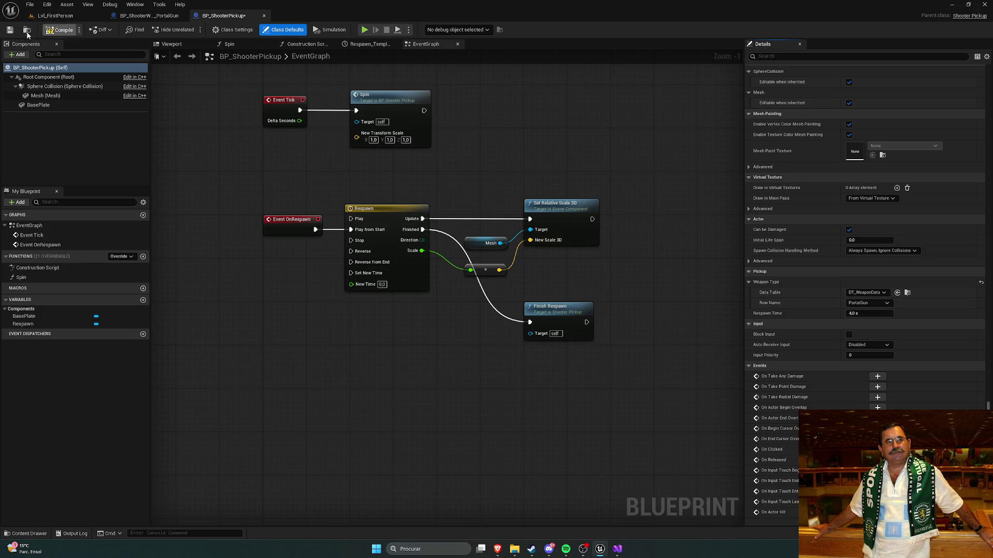
left_click(9, 29)
left_click(51, 15)
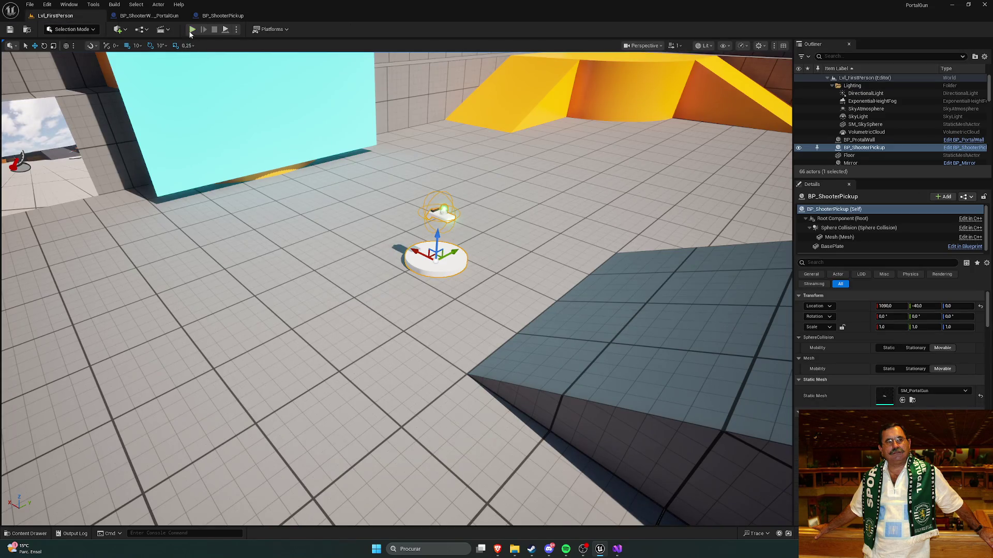
left_click(192, 29)
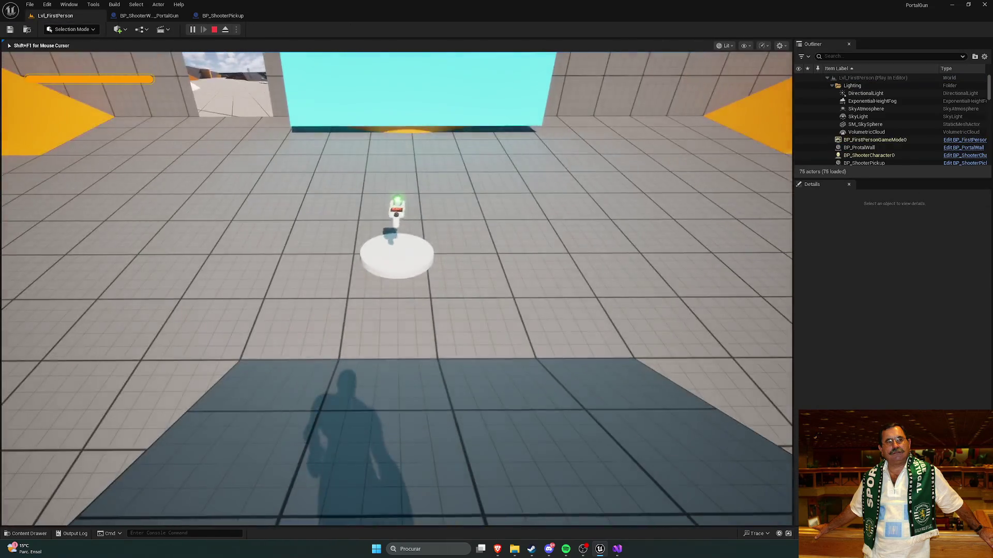
key("w")
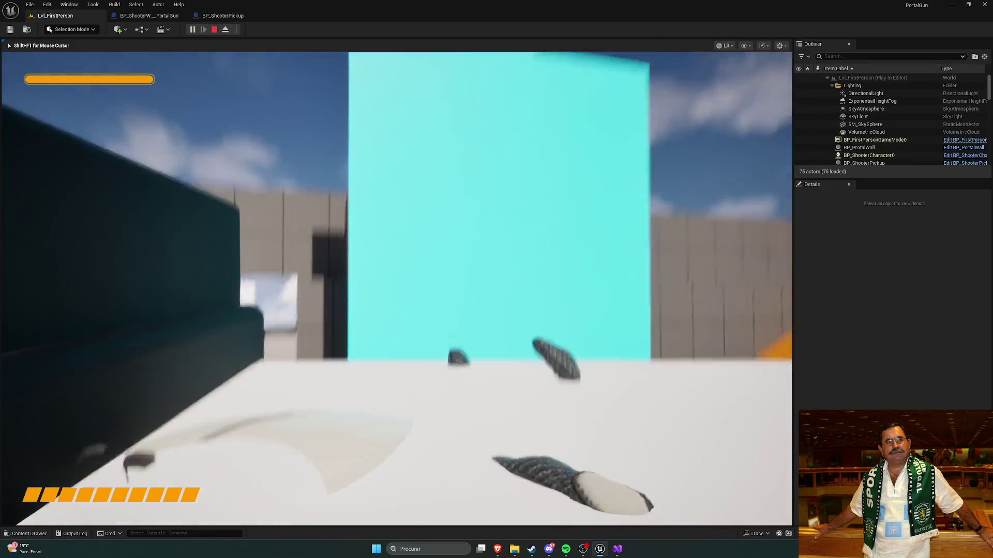
key("shift+F1")
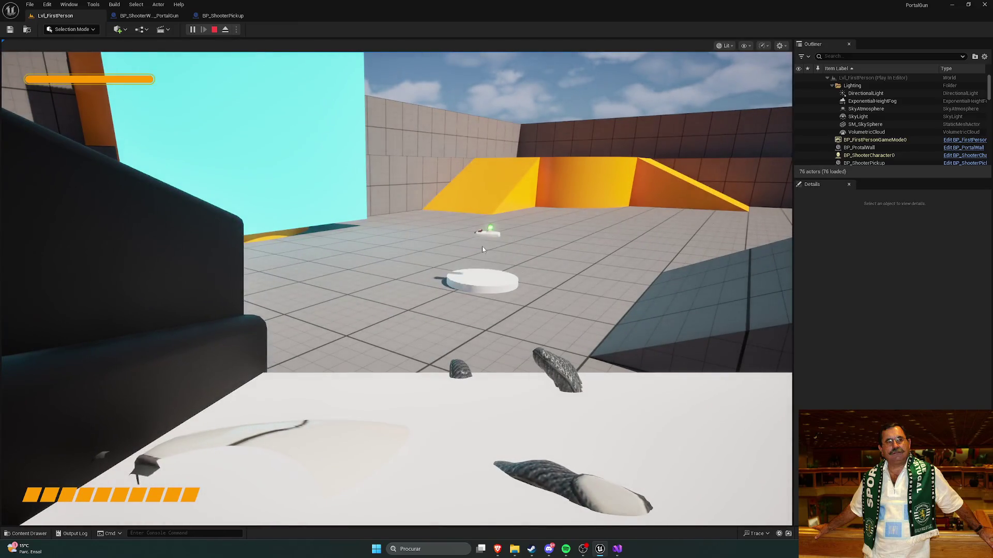
left_click(872, 94)
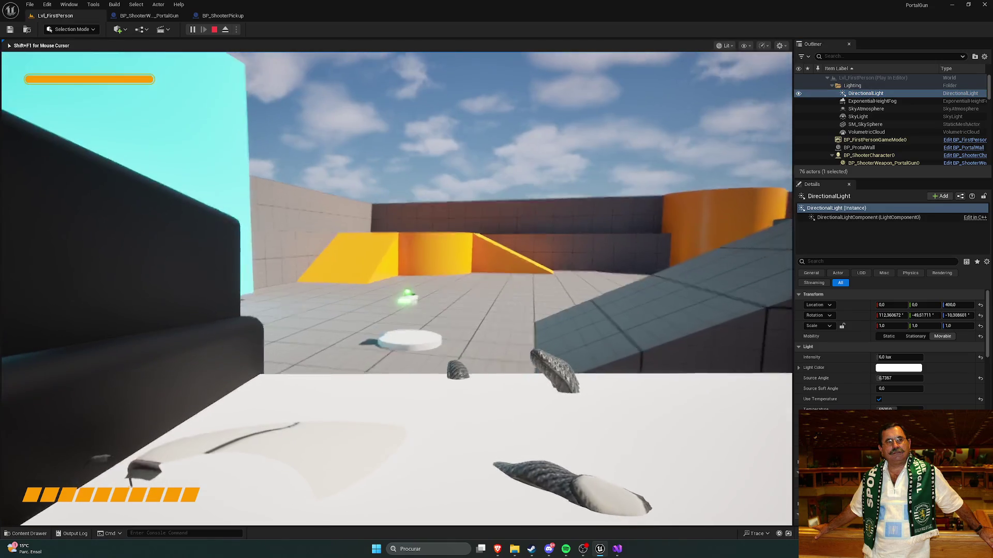
left_click(193, 96)
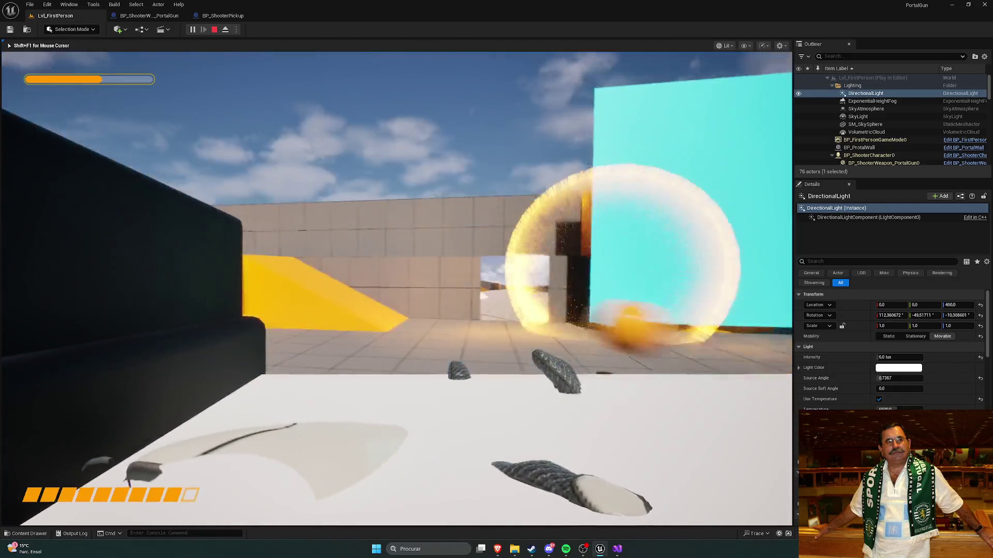
key("Escape")
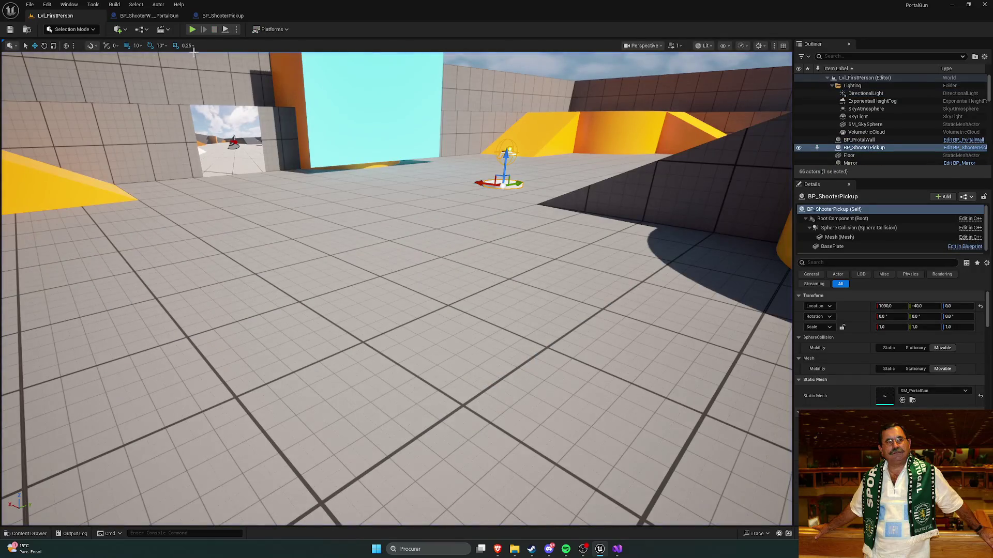
Start a play test, pick up the portal gun, and fire portals at the cyan wall
left_click(192, 29)
key("w")
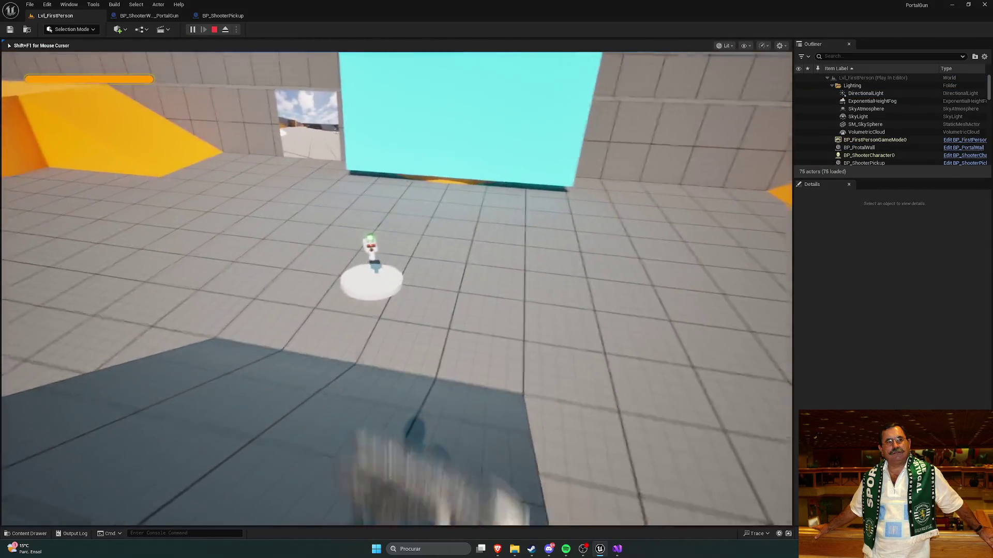
key("w")
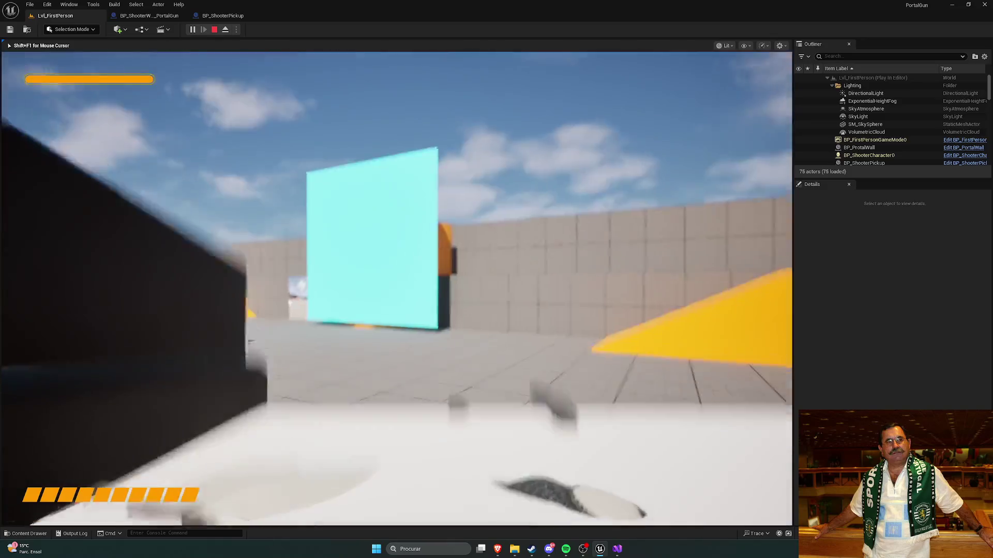
left_click(396, 288)
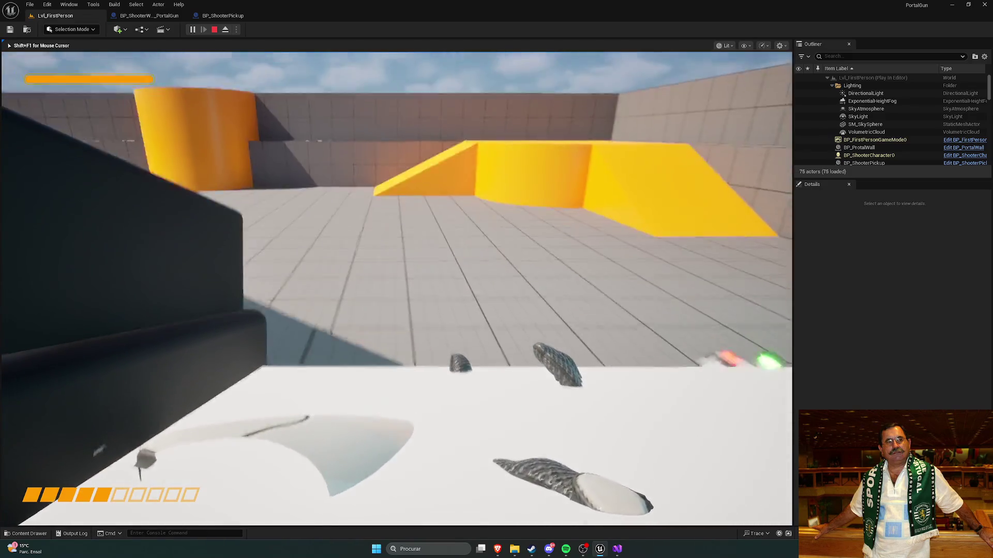
left_click(396, 288)
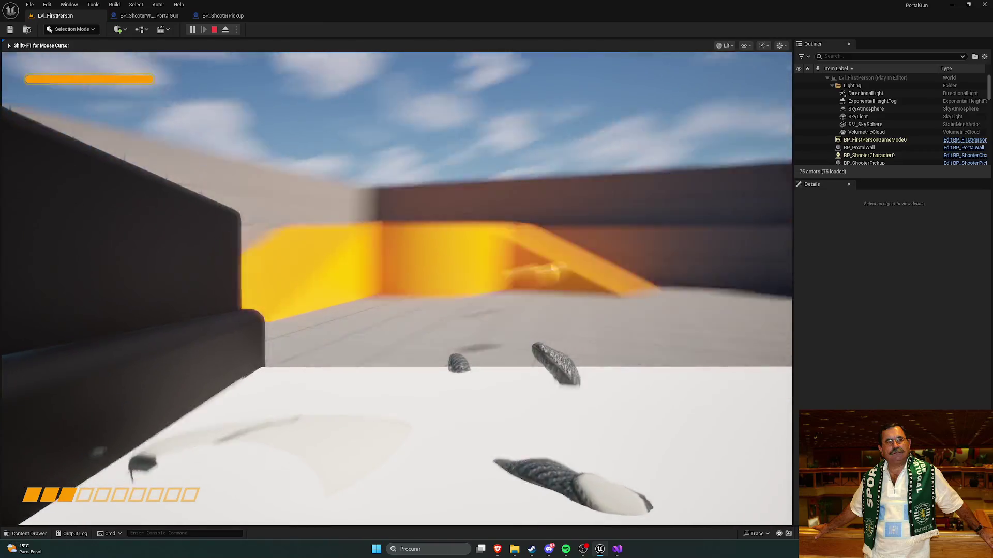
left_click(396, 288)
Approach the window, fire an orange portal, walk through it, and stop the play test
key("w")
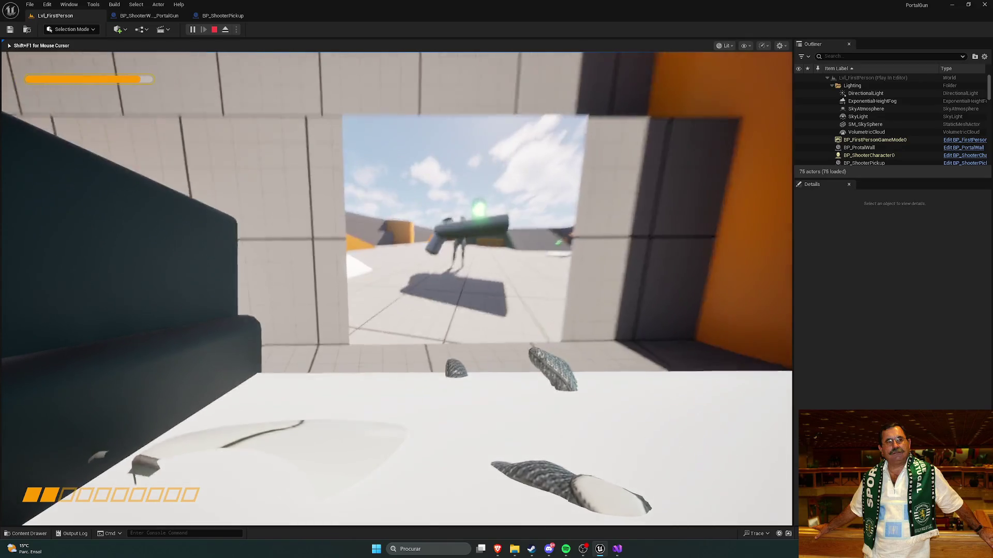
key("w")
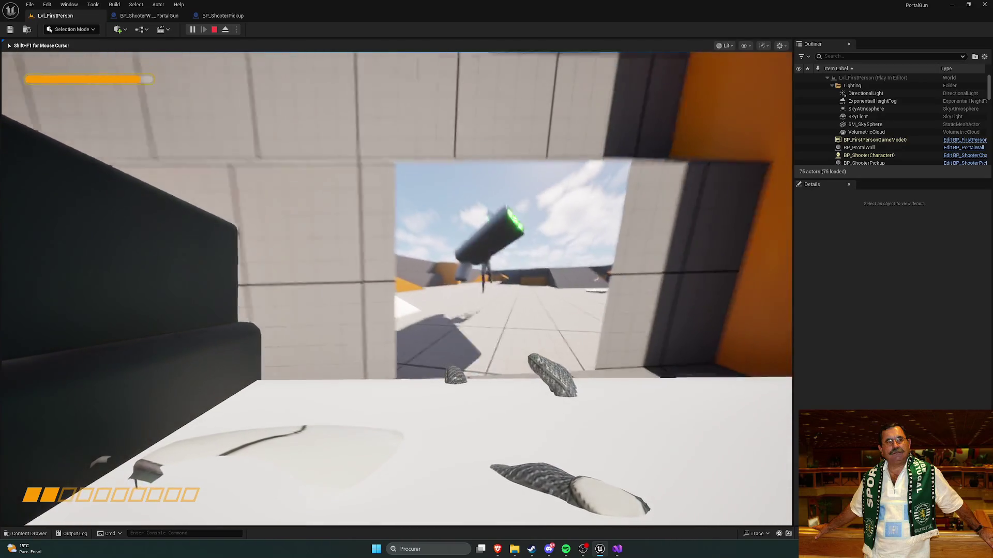
key("s")
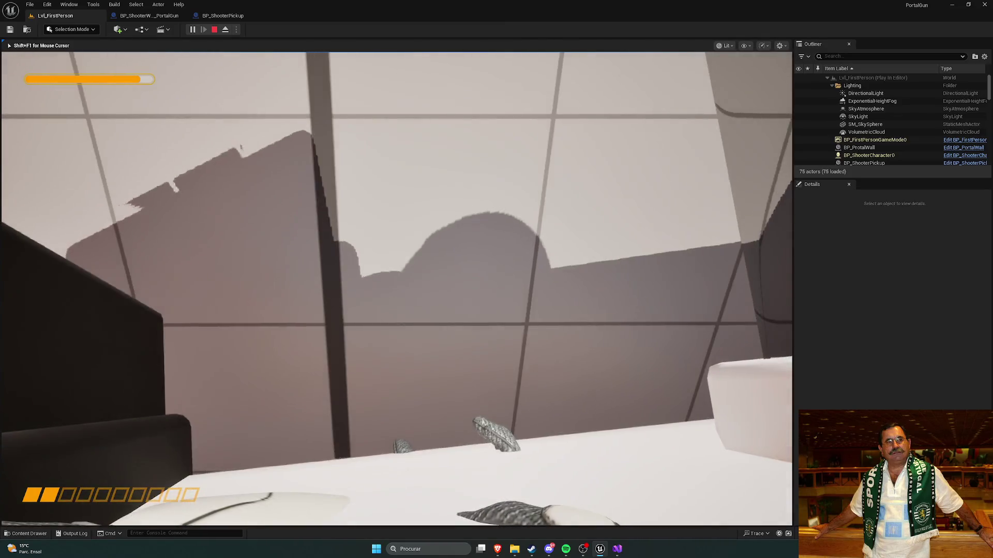
left_click(396, 288)
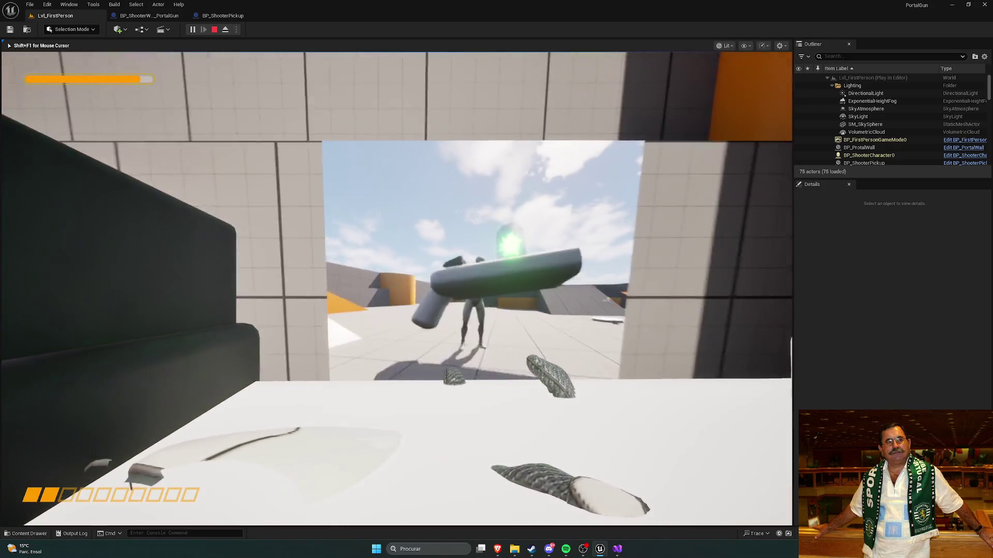
key("r")
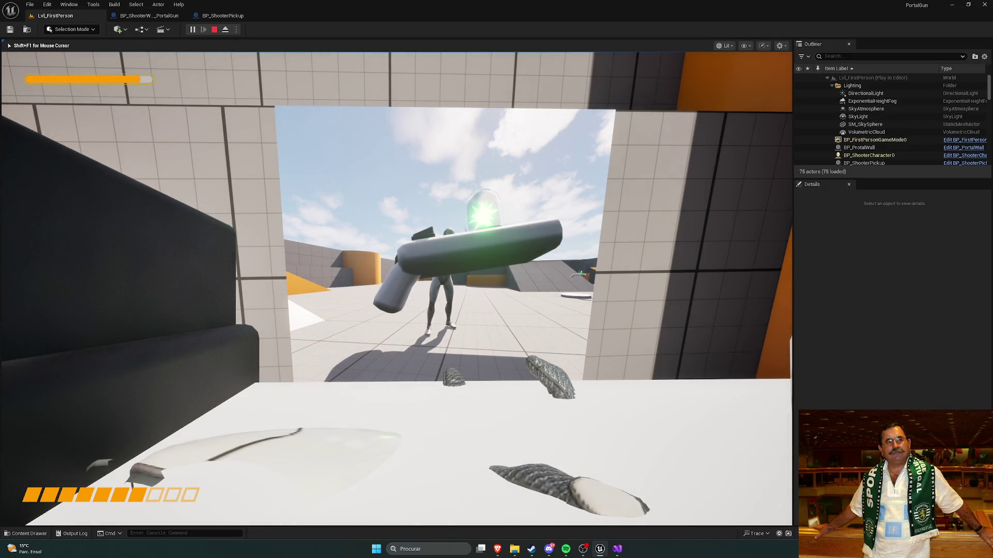
key("Escape")
key("f")
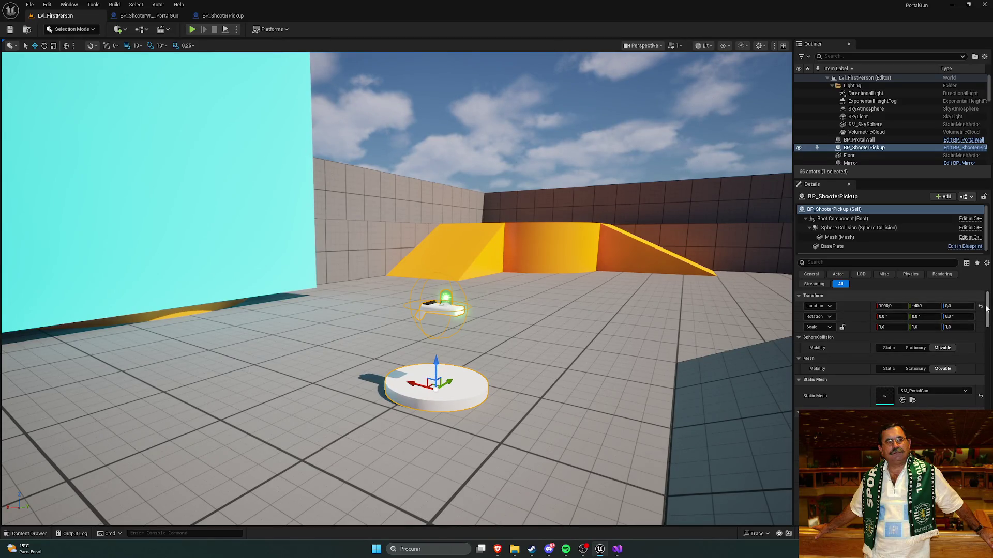
Set BP_ShooterPickup's default weapon row back to Pistol and compile and save
left_click_drag(986, 312, 962, 530)
scroll(802, 414, "down", 5)
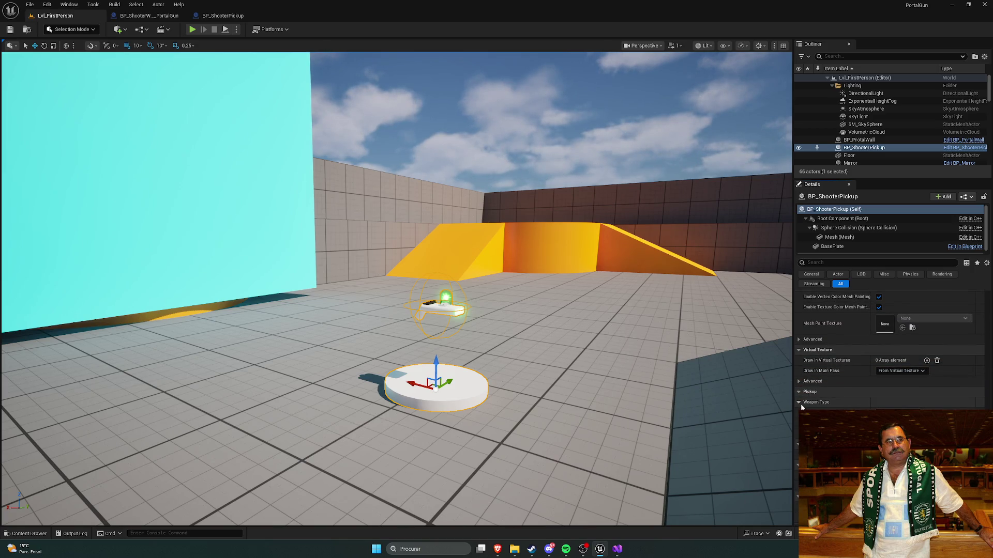
left_click(218, 17)
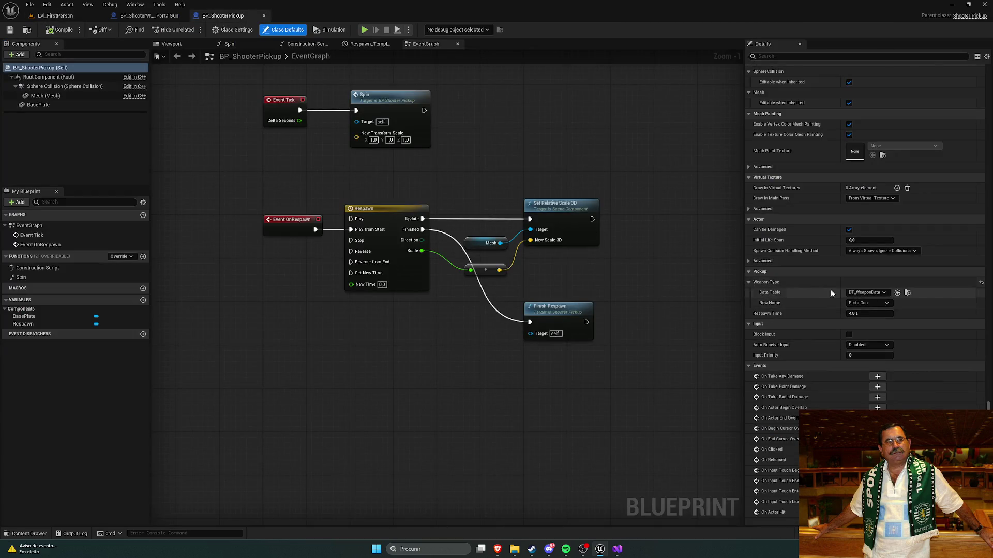
left_click(876, 304)
left_click(870, 327)
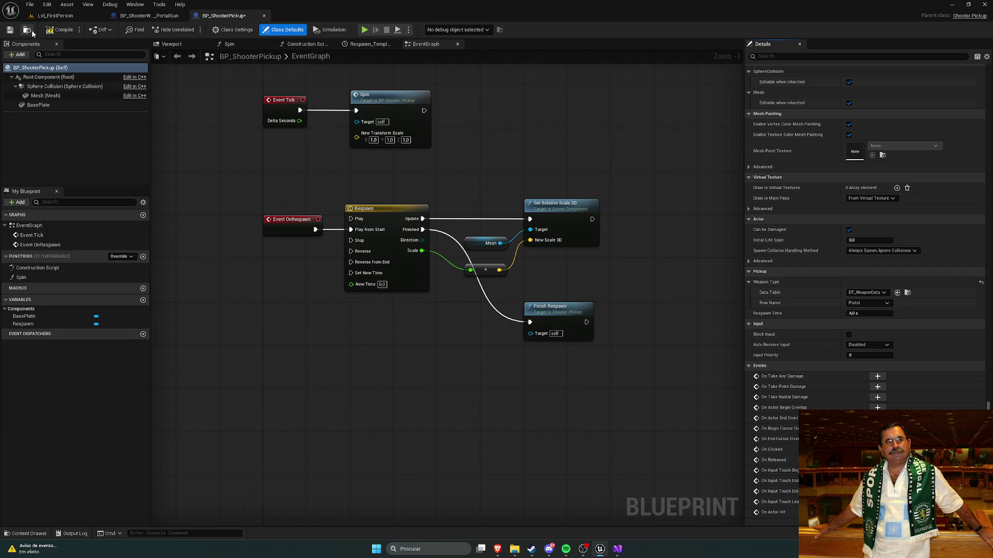
left_click(61, 29)
Set the placed pickup's weapon row to PortalGun in the level and start a play test
left_click(54, 15)
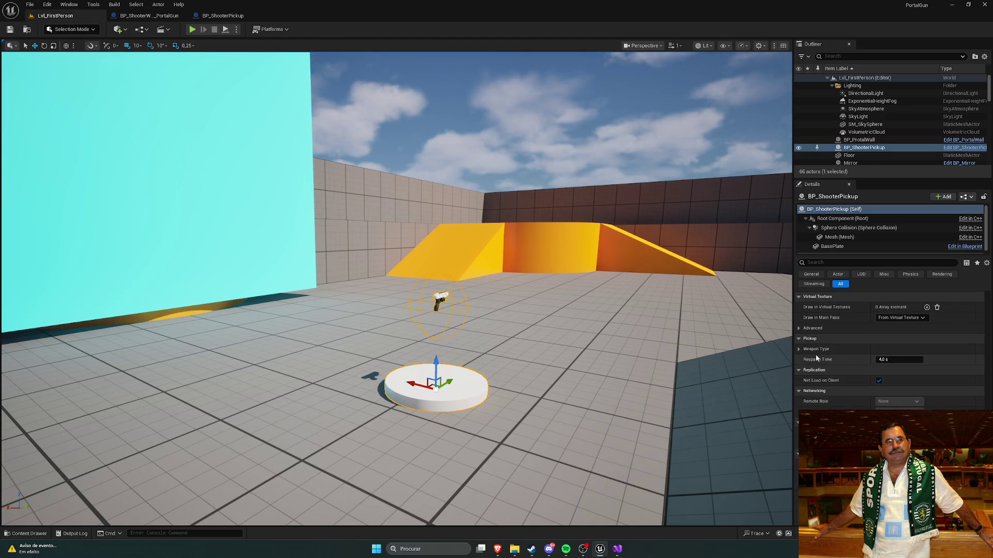
left_click(801, 349)
left_click(897, 370)
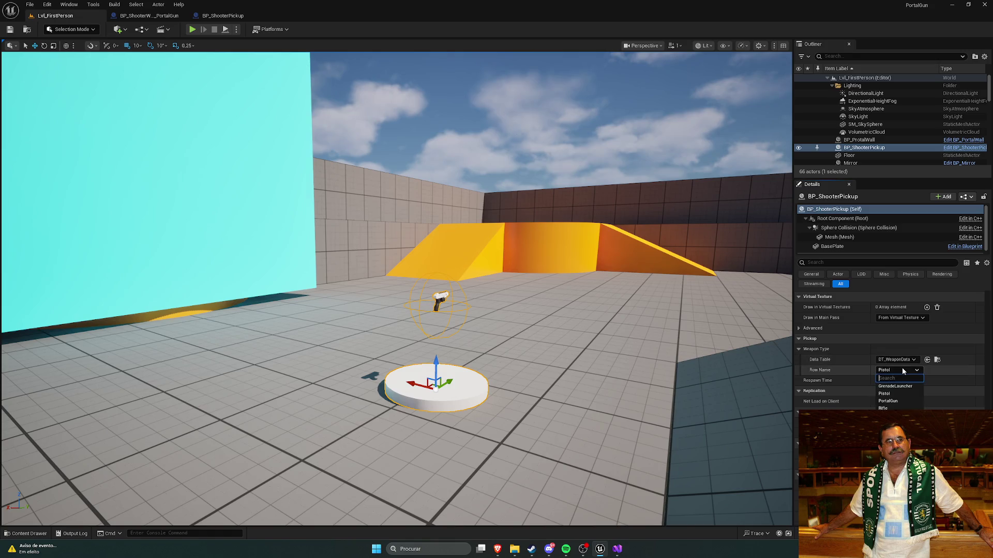
left_click(896, 402)
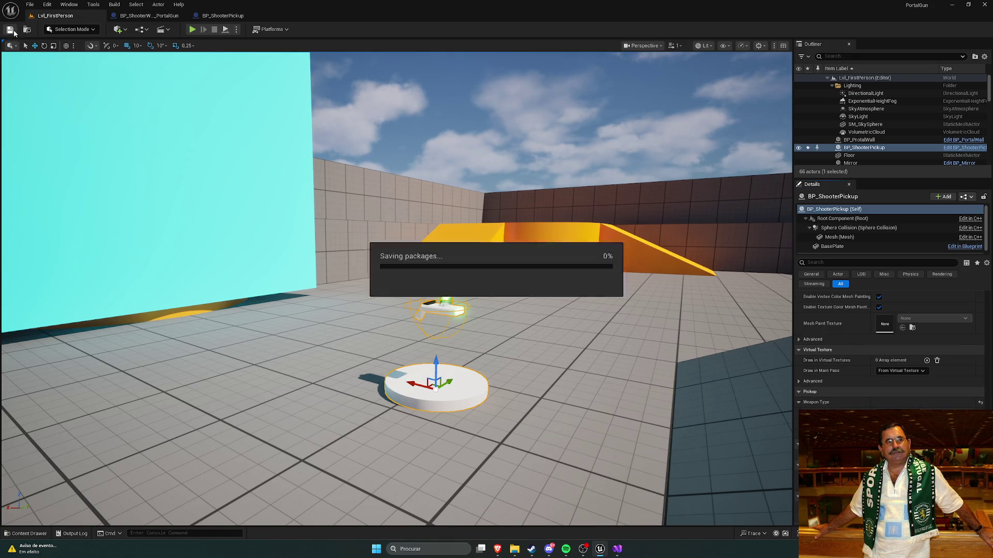
left_click(193, 30)
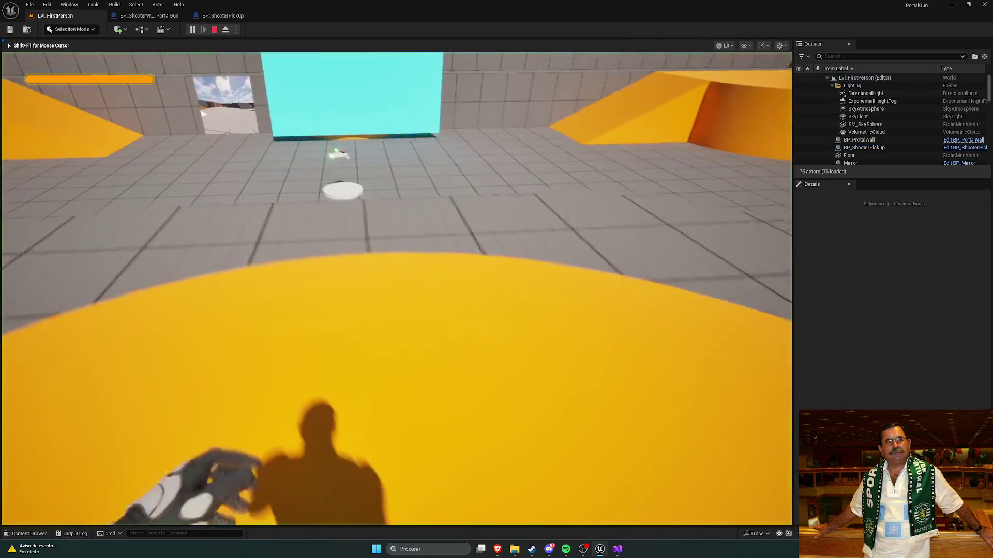
Walk onto the portal gun pickup, stop the play test, check Weapon Type, then switch to Visual Studio
key("w")
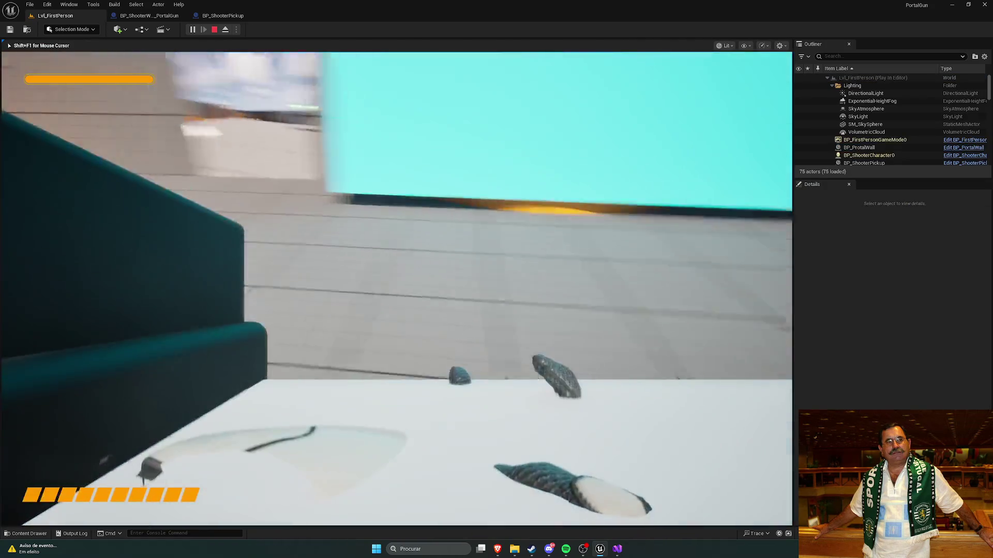
key("Escape")
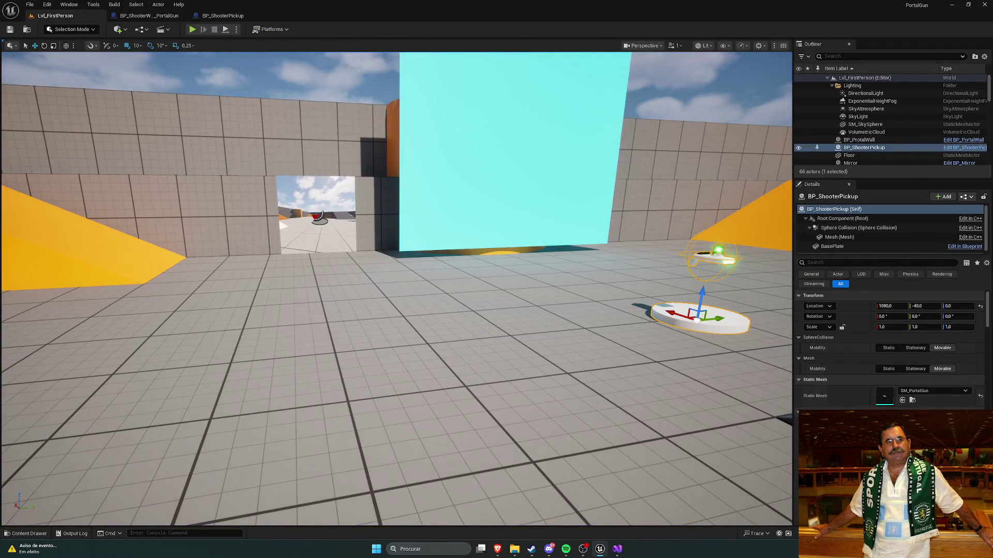
scroll(868, 359, "down", 2)
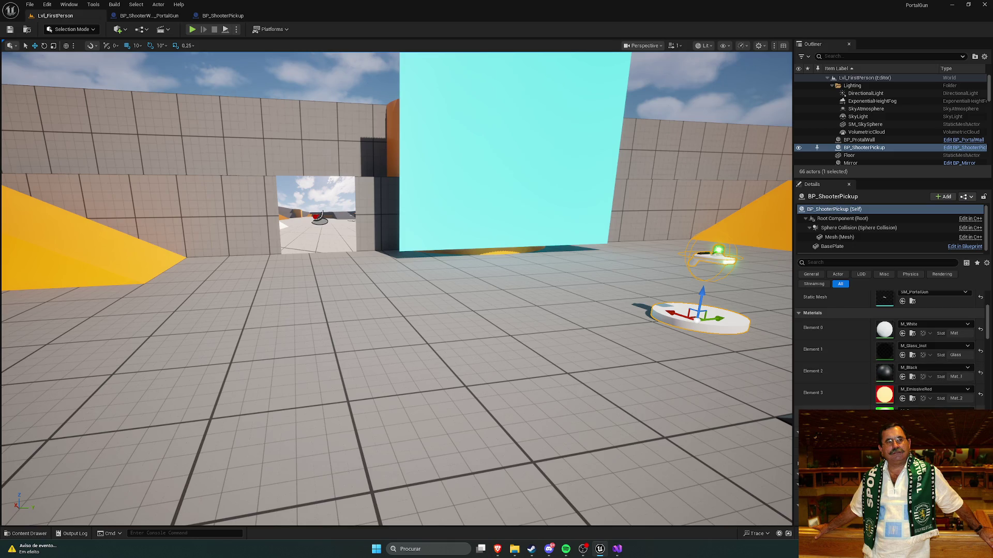
scroll(845, 373, "down", 10)
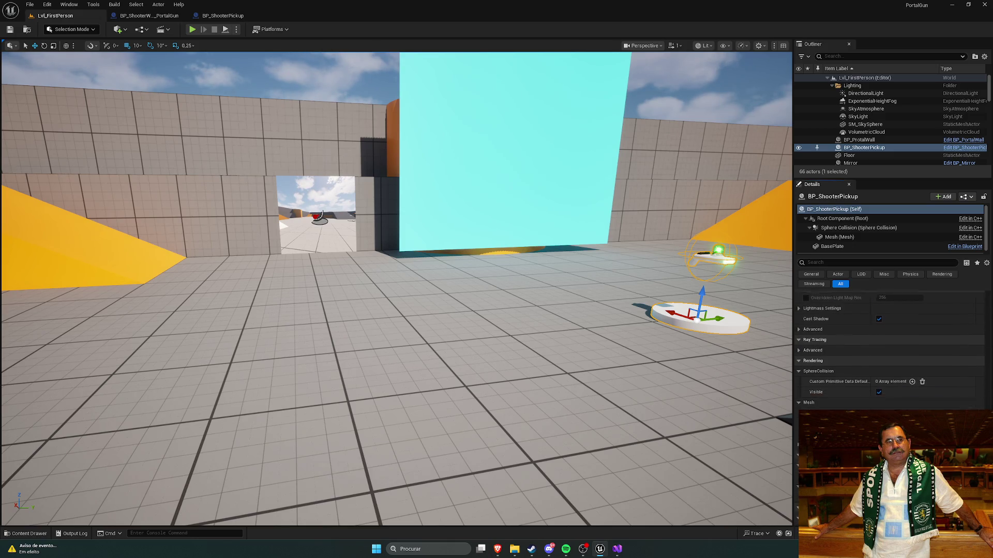
scroll(889, 350, "down", 5)
scroll(859, 336, "up", 3)
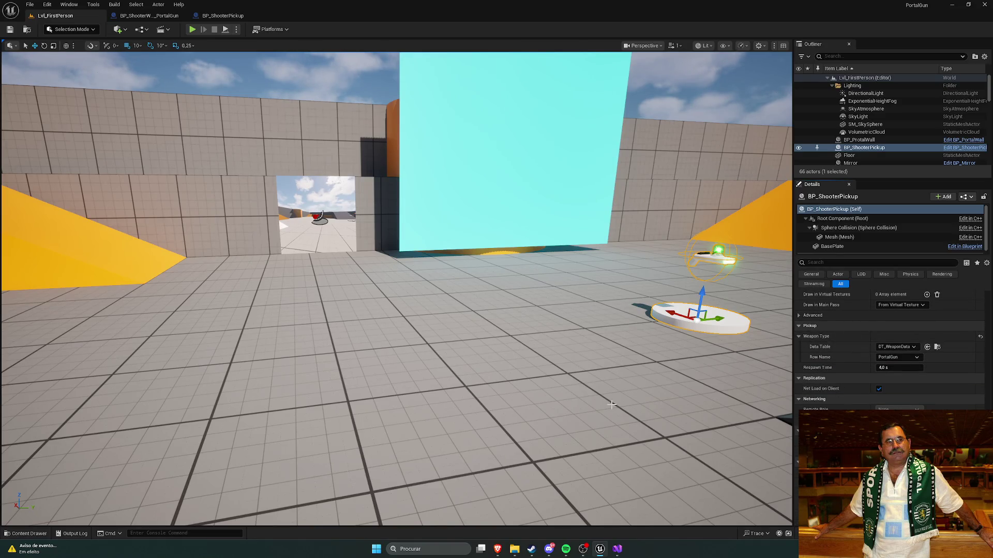
left_click(616, 549)
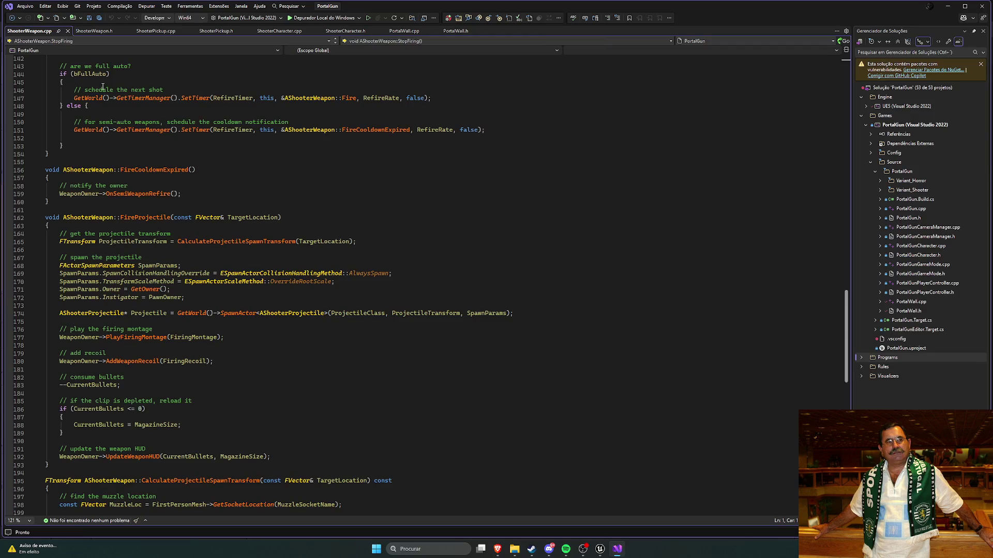
Read ShooterPickup.cpp and ShooterPickup.h down to BP_OnRespawn's Category="Pickup", then return to Unreal
left_click(154, 30)
scroll(331, 234, "up", 5)
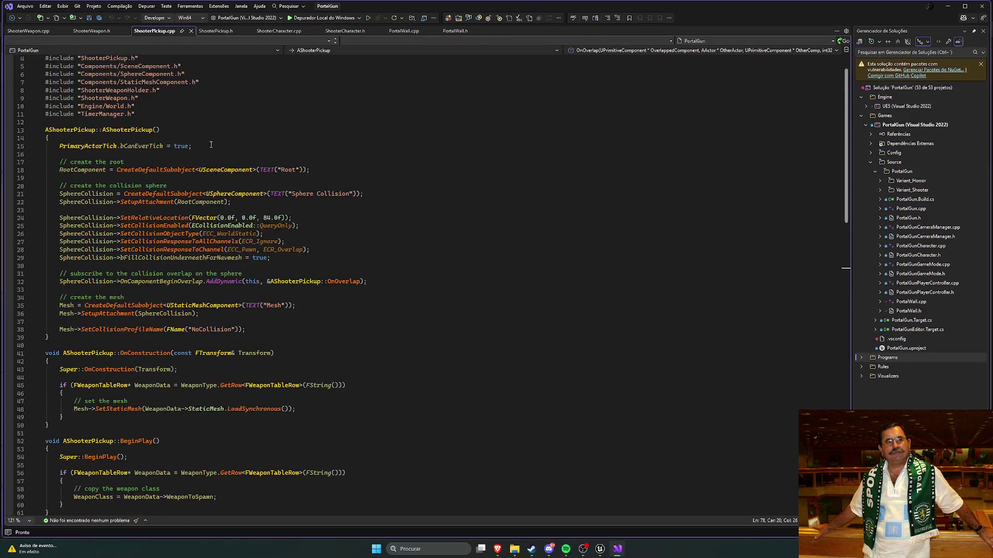
left_click(216, 30)
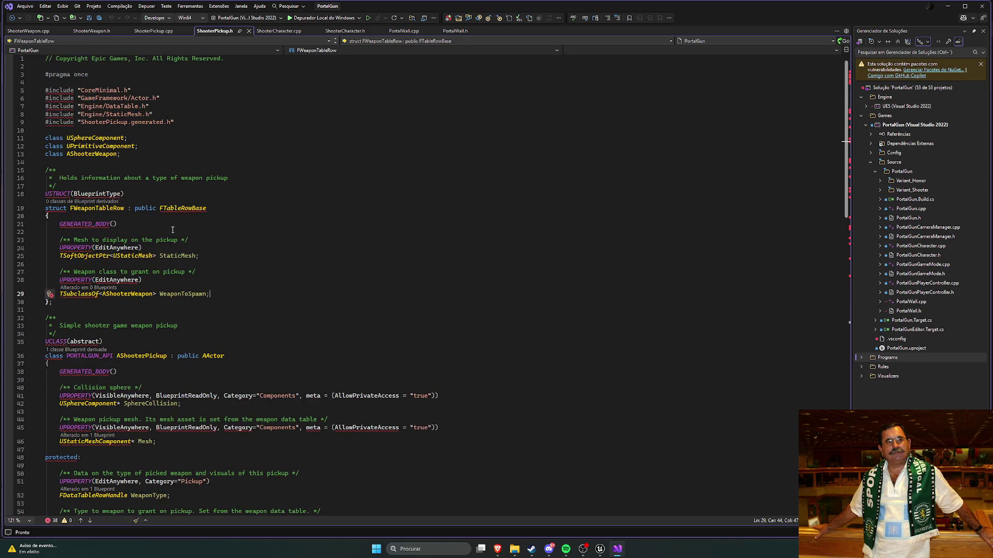
scroll(196, 261, "down", 5)
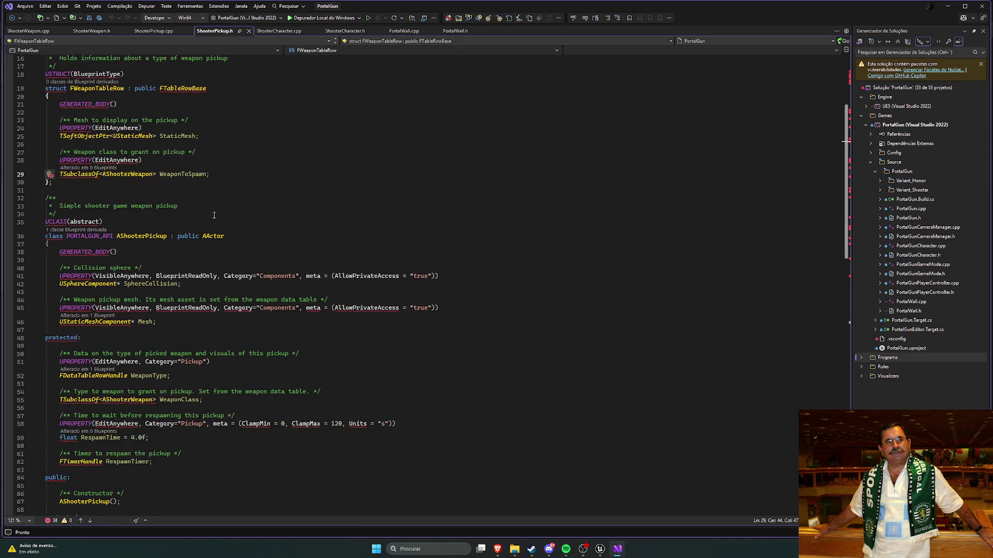
scroll(214, 215, "down", 11)
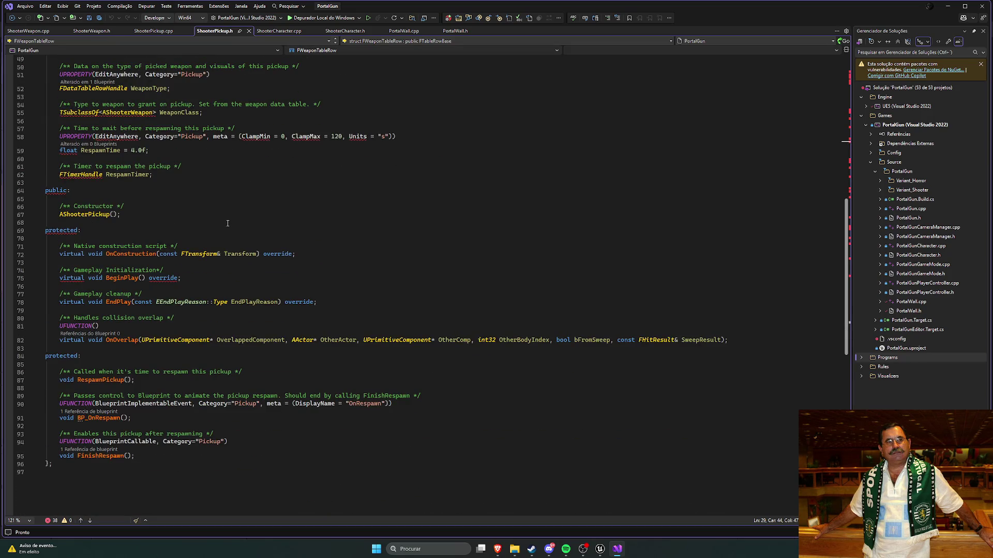
scroll(228, 223, "down", 4)
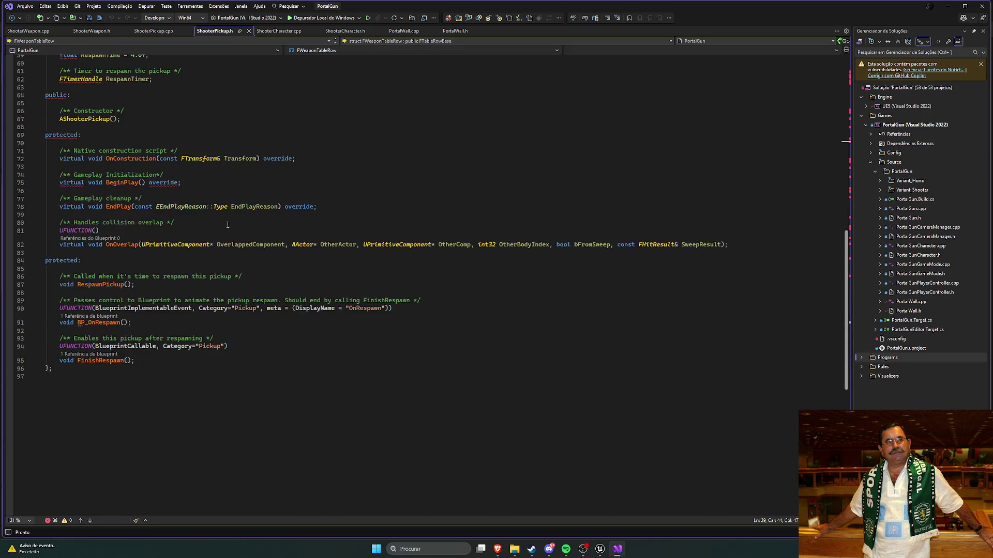
left_click(240, 309)
left_click_drag(257, 308, 235, 312)
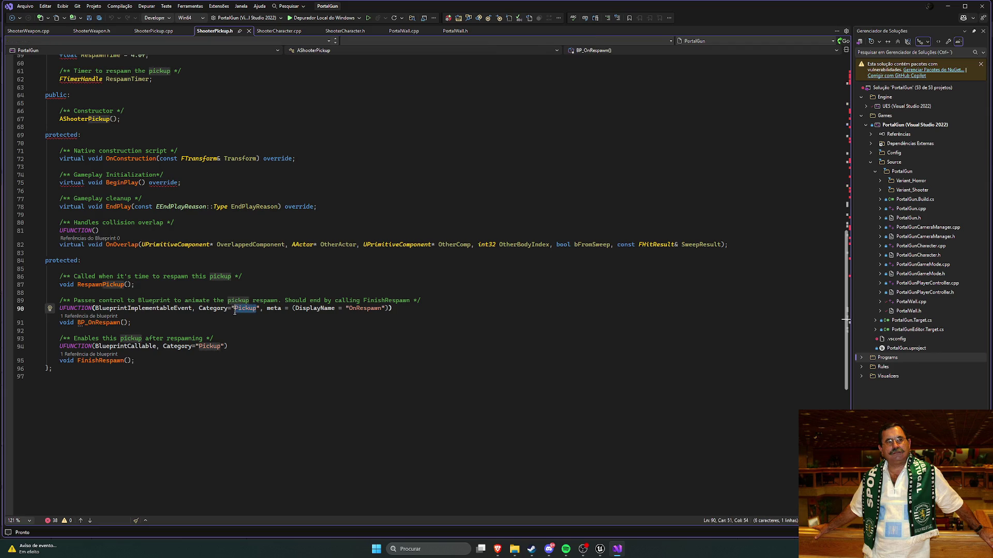
left_click(237, 310)
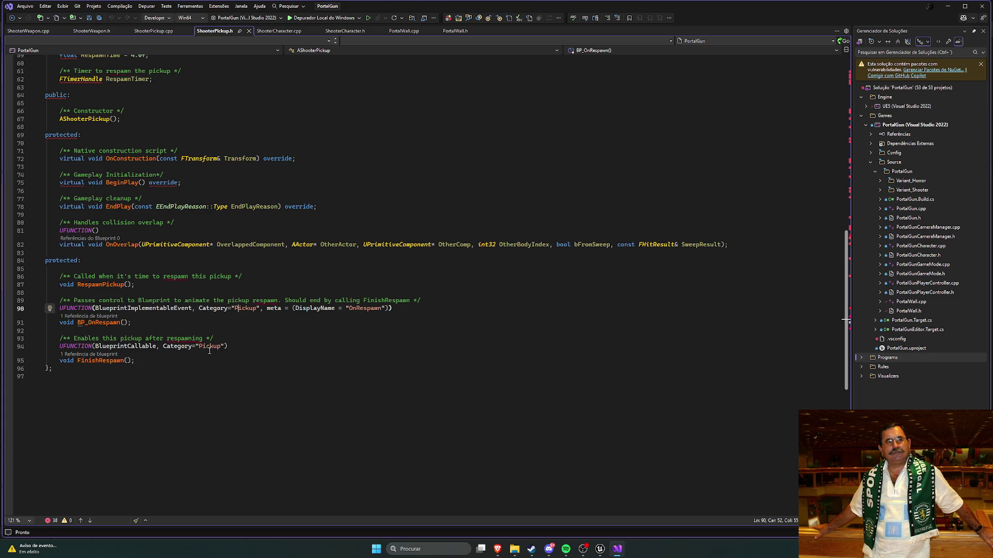
left_click(600, 548)
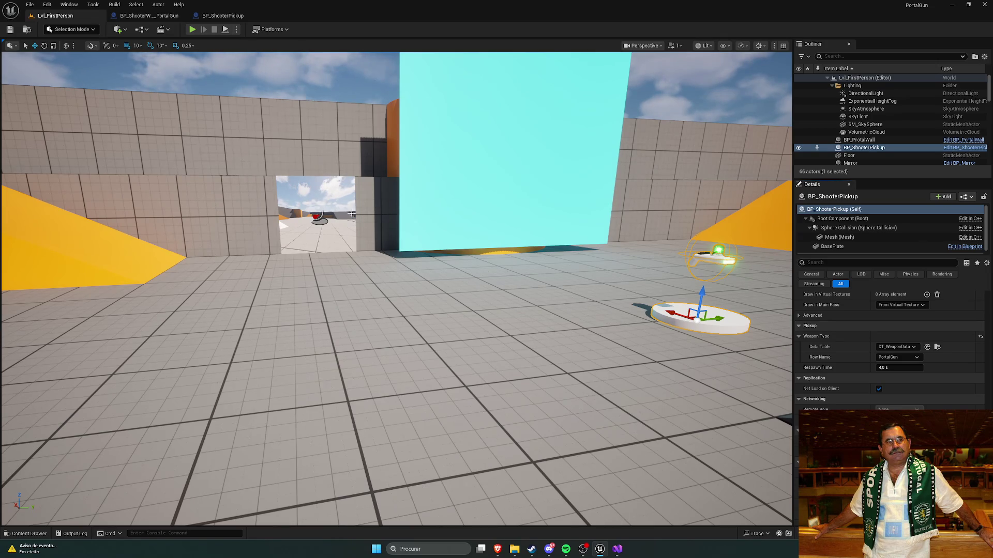
Browse to Variant_Shooter > Weapons > PortalGun > Meshes and open the SKM_PortalGun skeletal mesh
key("ctrl+space")
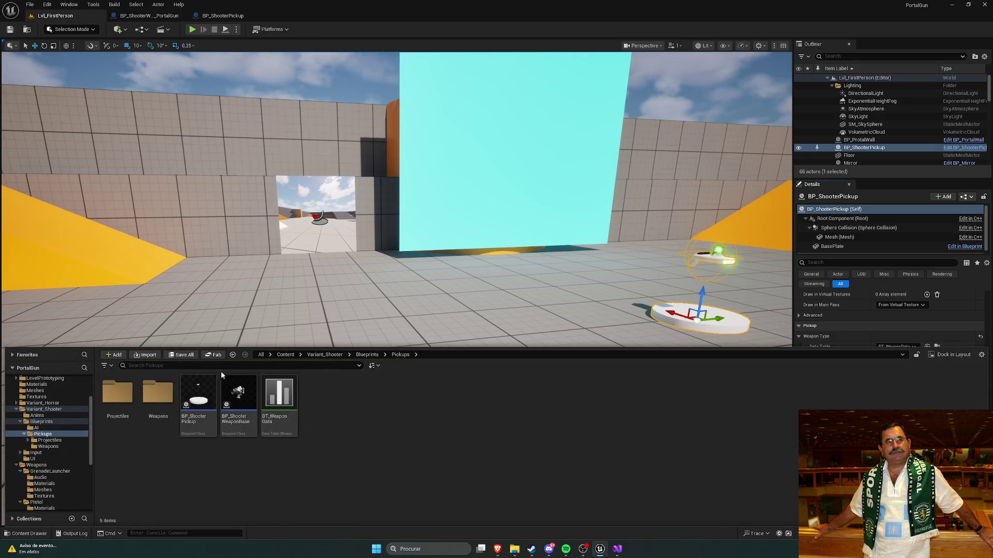
scroll(41, 396, "up", 3)
left_click(40, 393)
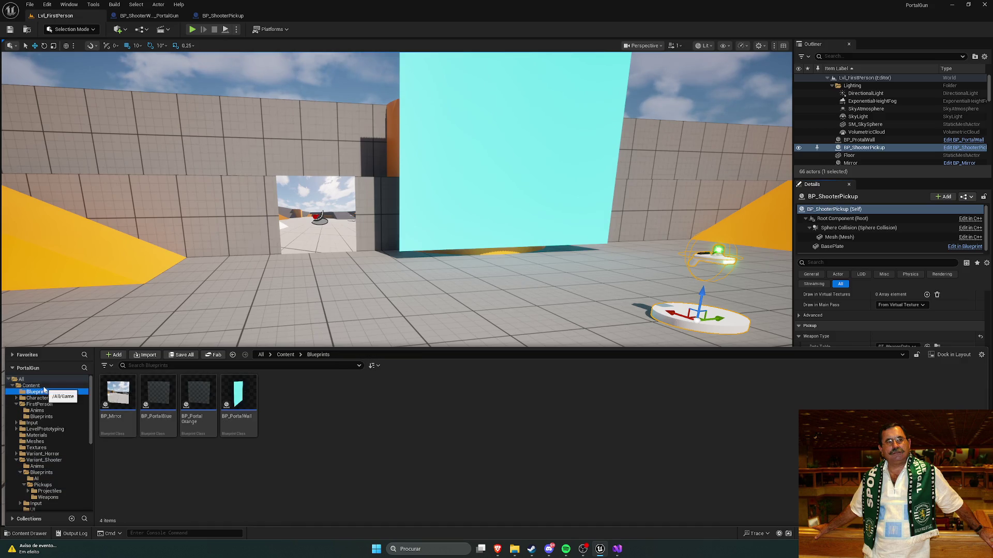
left_click(31, 386)
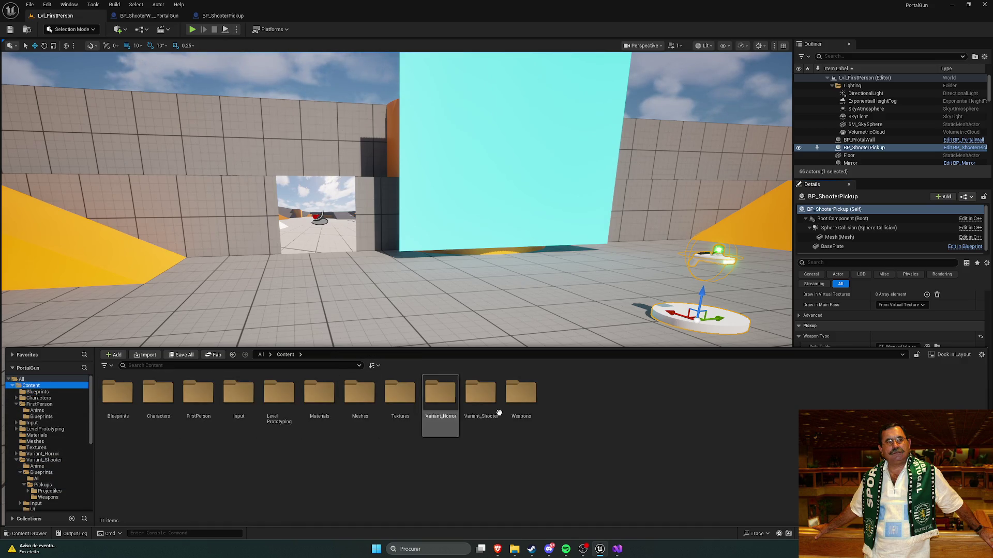
left_click(479, 412)
double_click(520, 396)
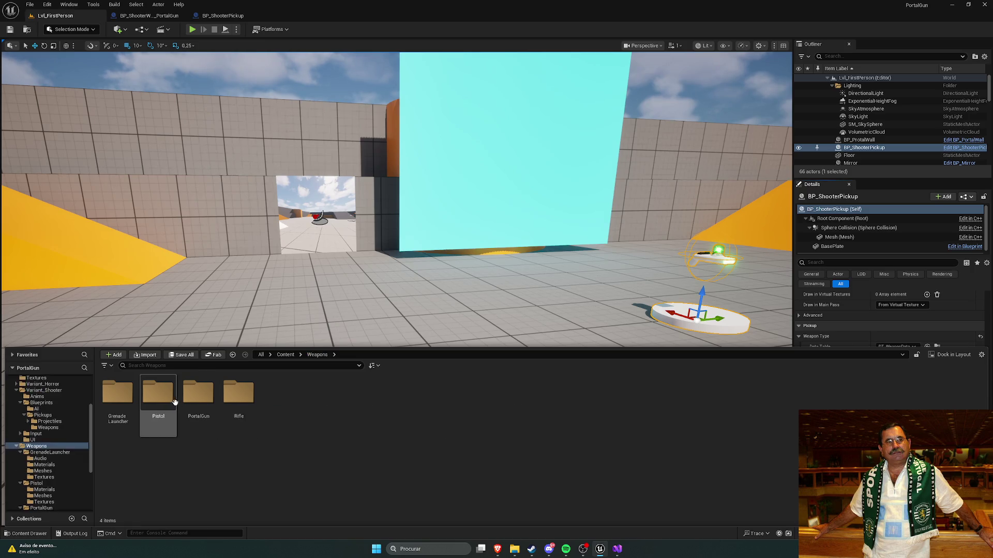
double_click(199, 395)
double_click(158, 393)
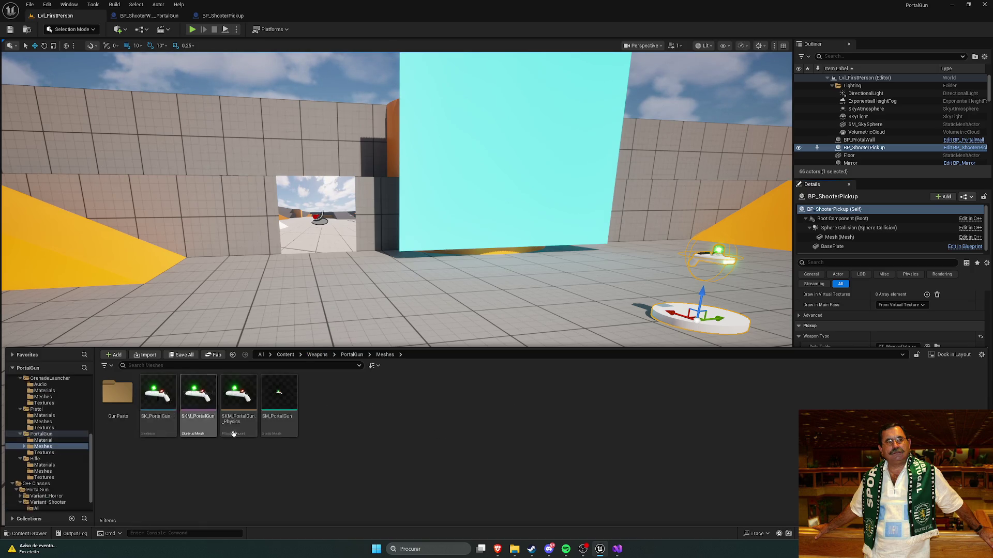
double_click(205, 397)
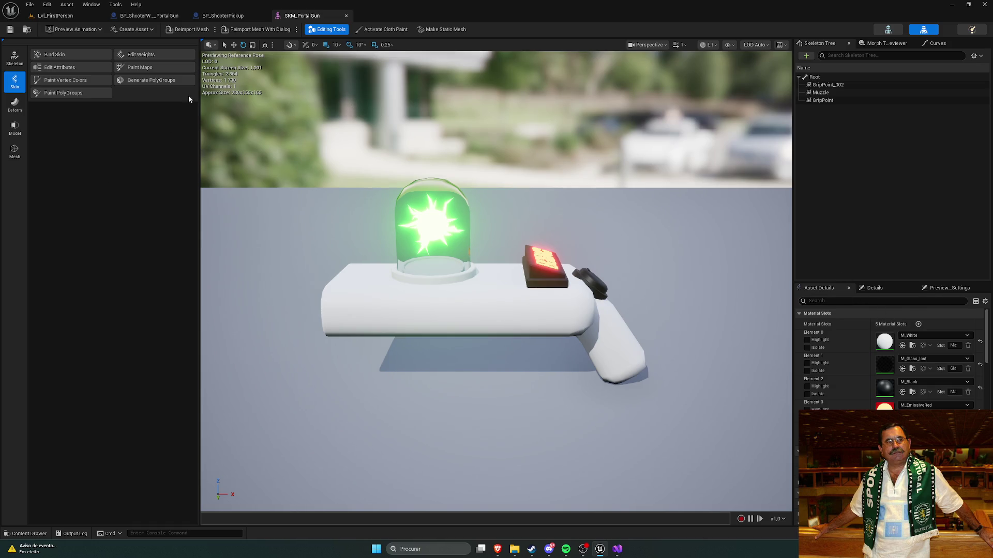
Open the SM_PortalGun static mesh and the SKM_PortalGun_Physics physics asset
left_click(223, 15)
key("ctrl+space")
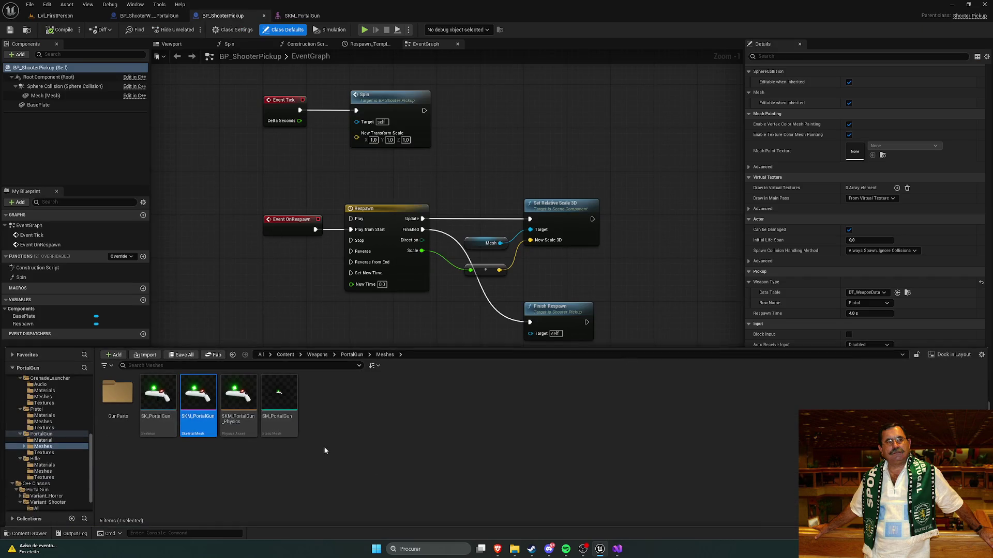
double_click(279, 395)
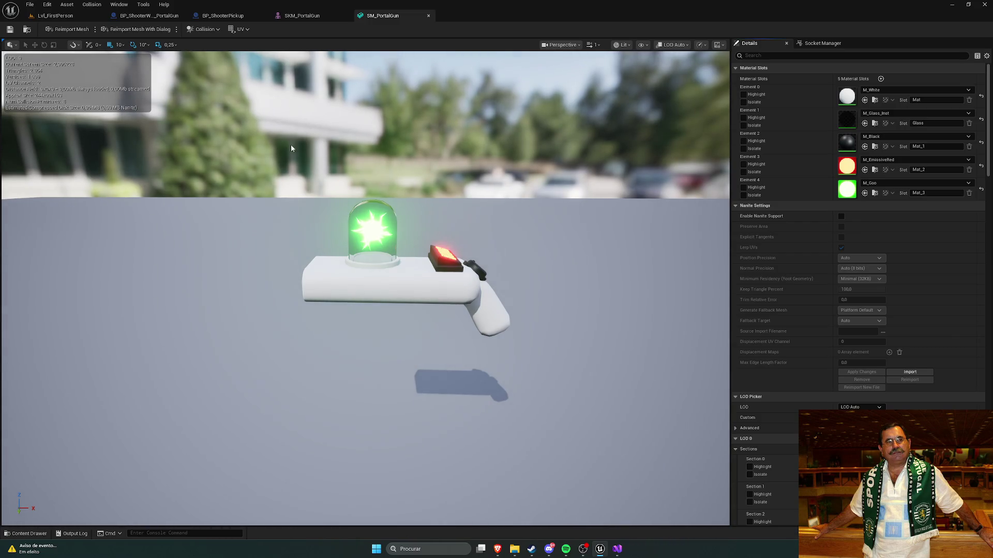
key("ctrl+space")
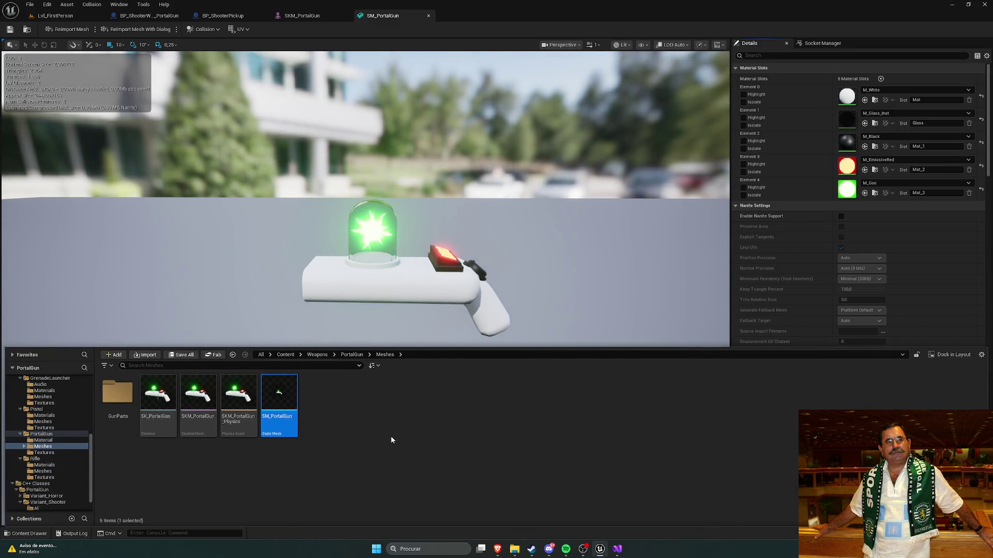
left_click(391, 440)
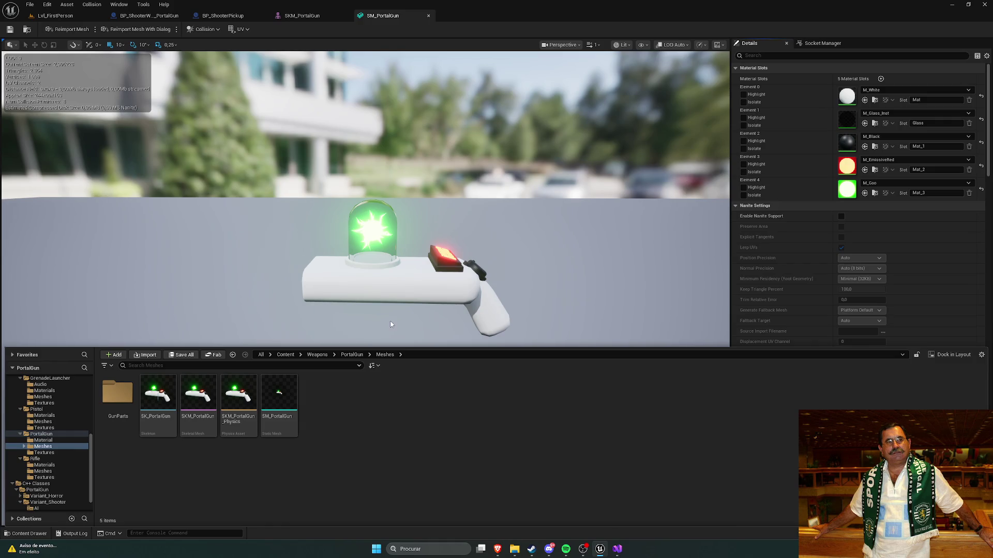
mouse_move(269, 408)
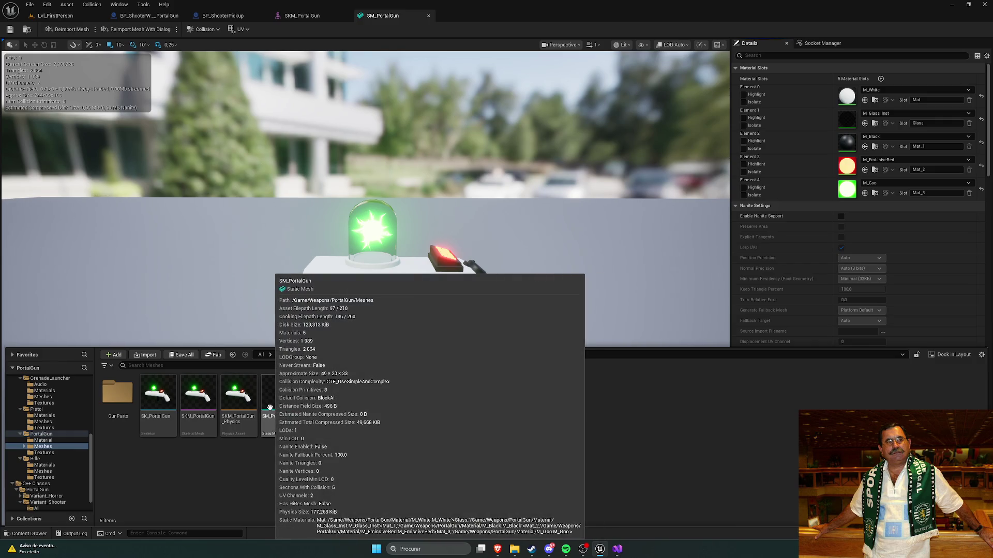
double_click(238, 396)
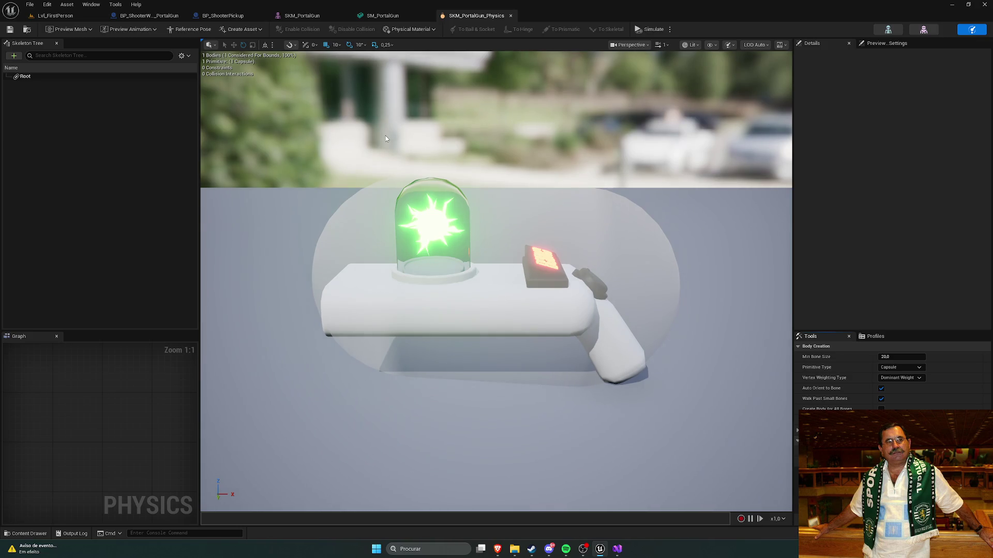
Reopen SKM_PortalGun, then open the SK_PortalGun skeleton
key("ctrl+space")
double_click(196, 395)
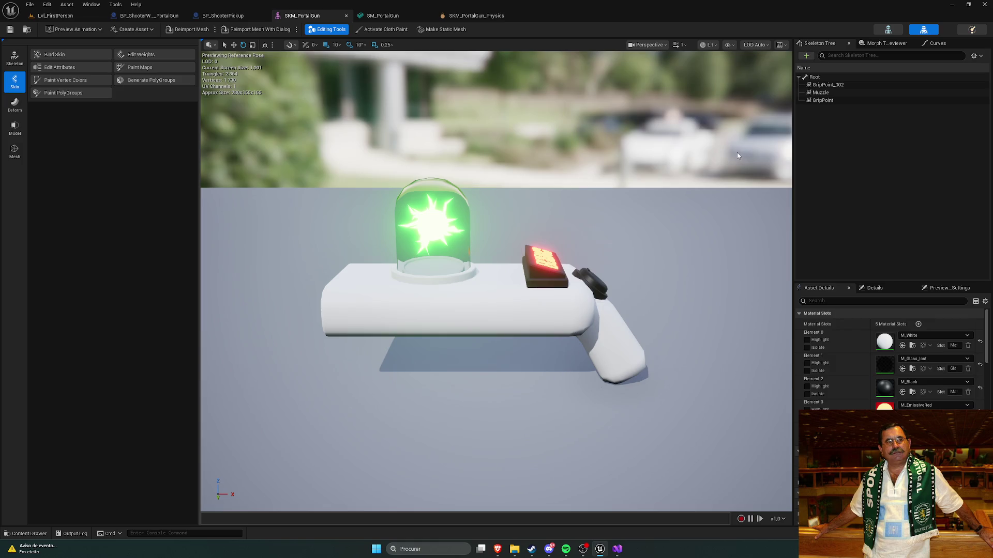
key("ctrl+space")
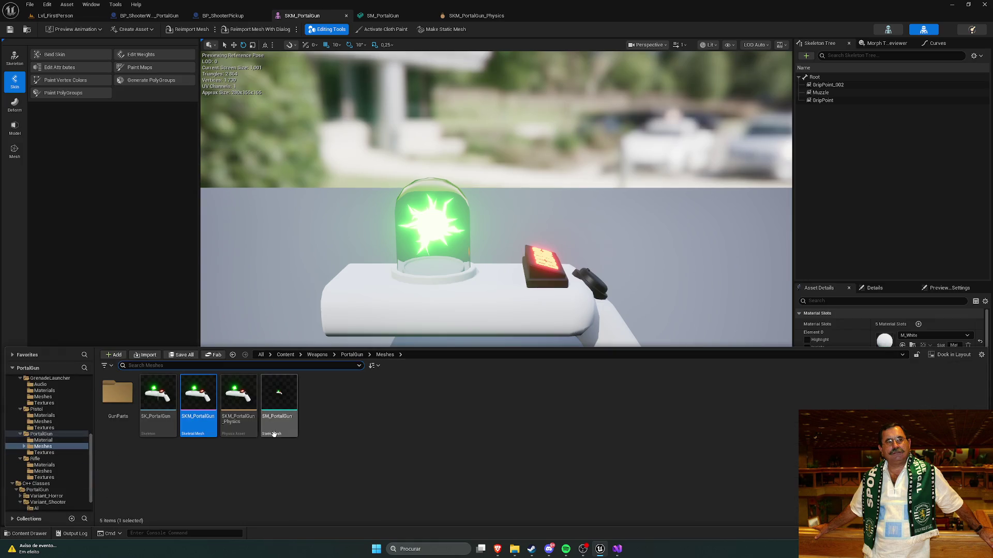
left_click(151, 402)
key("Return")
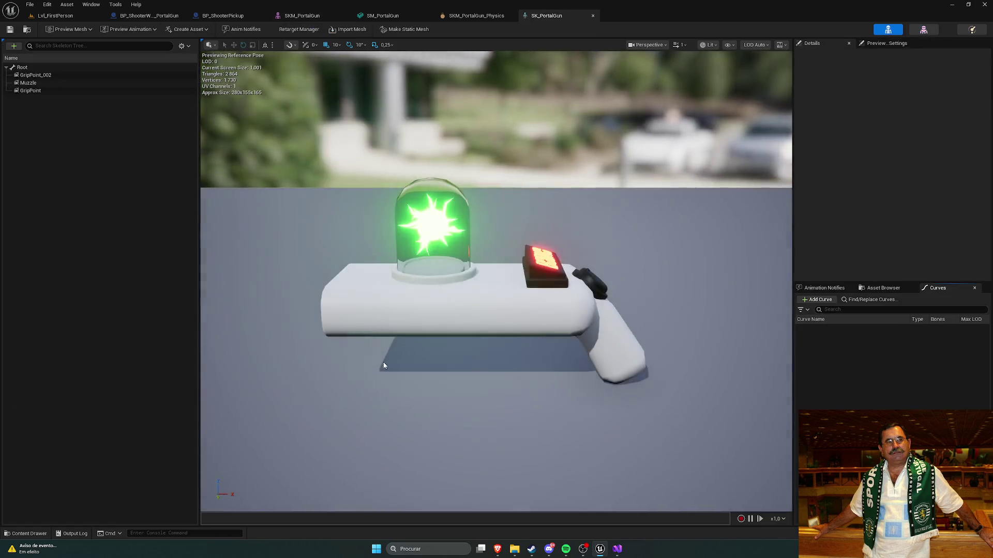
Inspect the SK_PortalGun Root bone's transform, then open the SKM_PortalGun_Physics physics asset
key("ctrl+space")
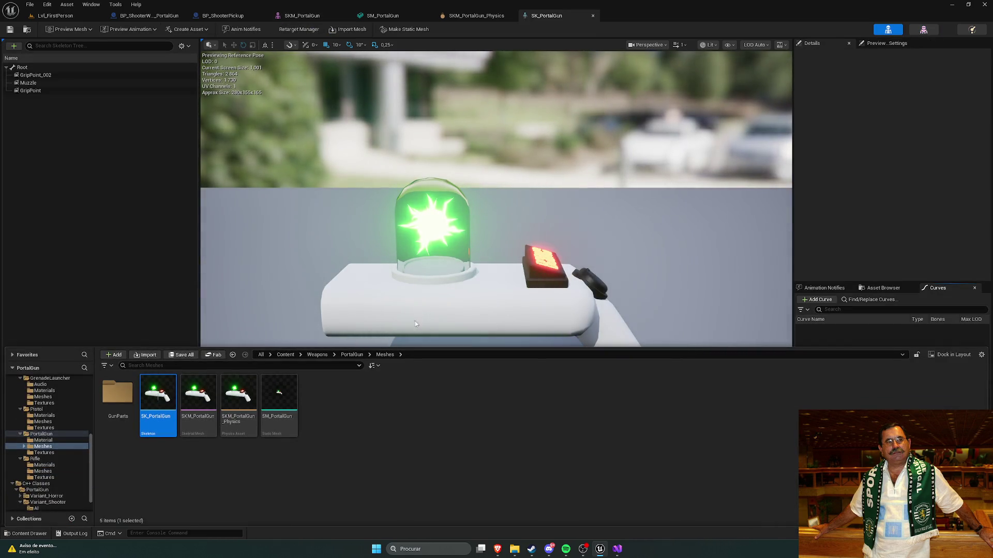
key("ctrl+space")
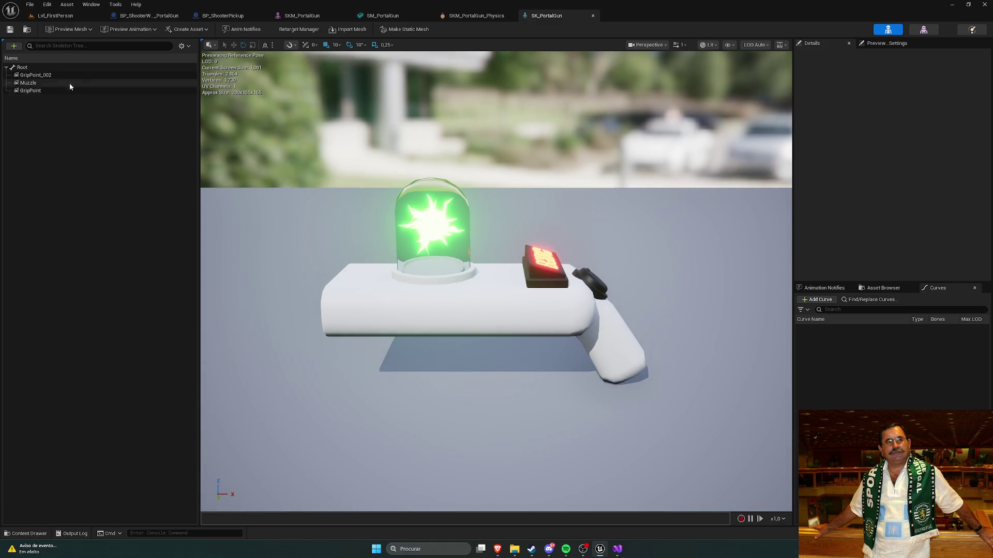
left_click(49, 68)
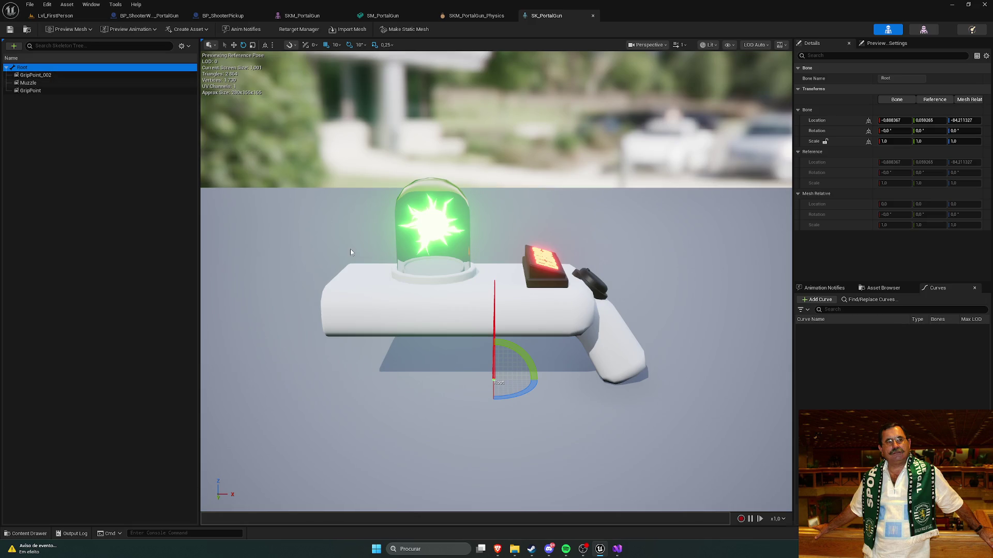
key("ctrl+space")
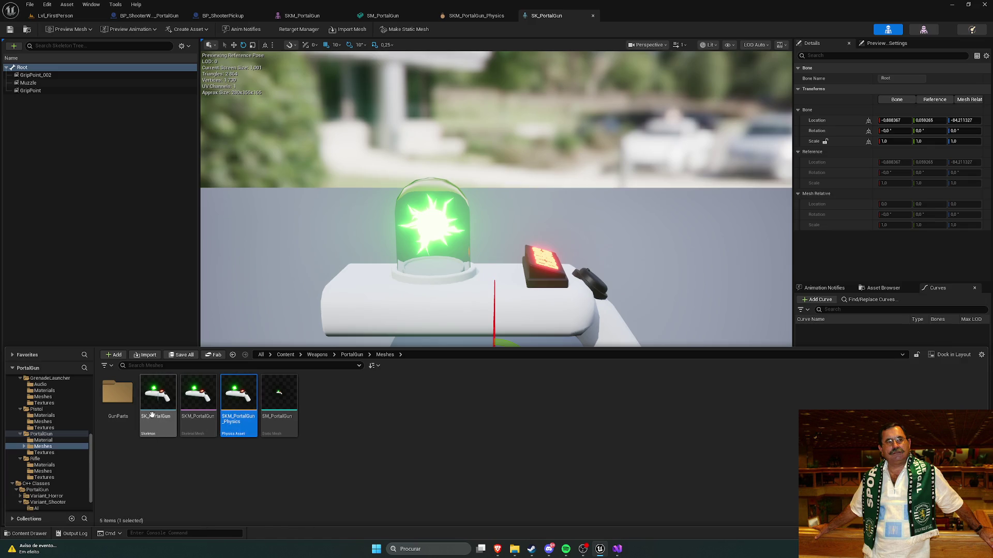
double_click(230, 406)
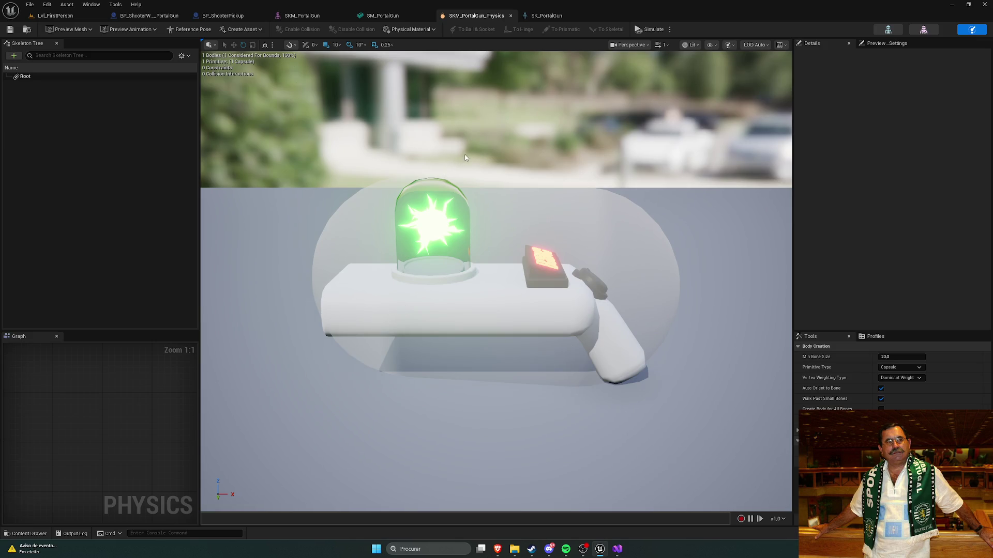
Close the physics and skeleton editors, then force-delete SK_PortalGun, SKM_PortalGun and SKM_PortalGun_Physics
left_click(511, 16)
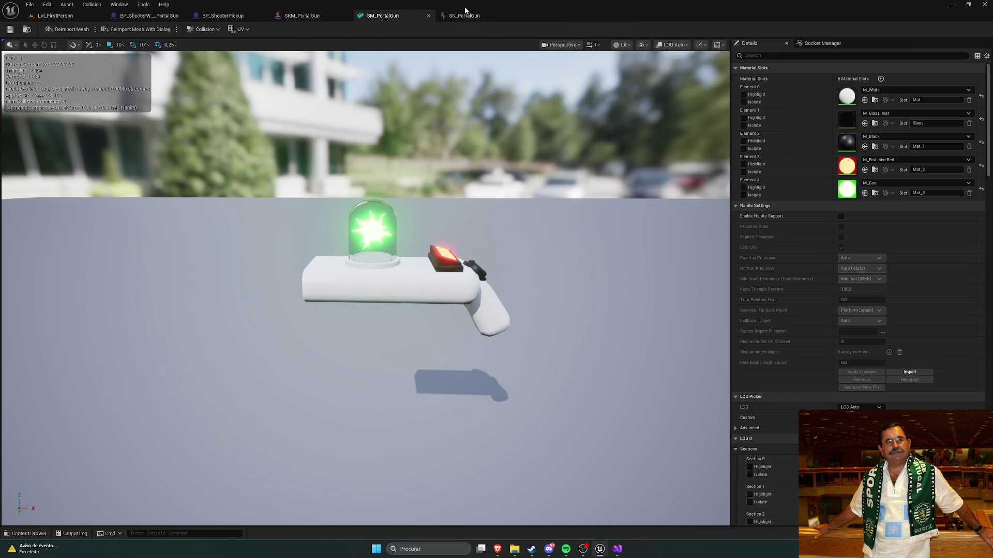
left_click(510, 16)
key("ctrl+space")
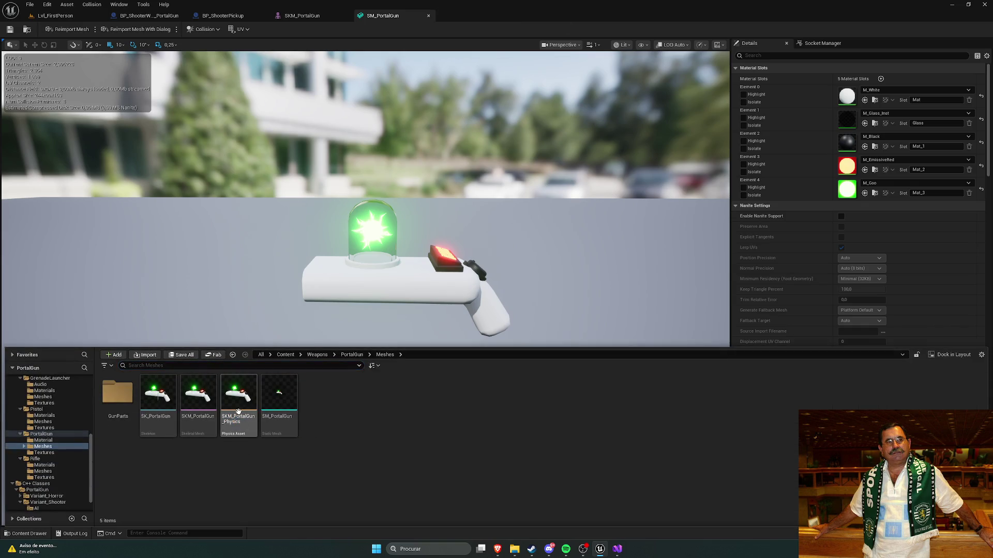
left_click(237, 411)
left_click(158, 401, "shift")
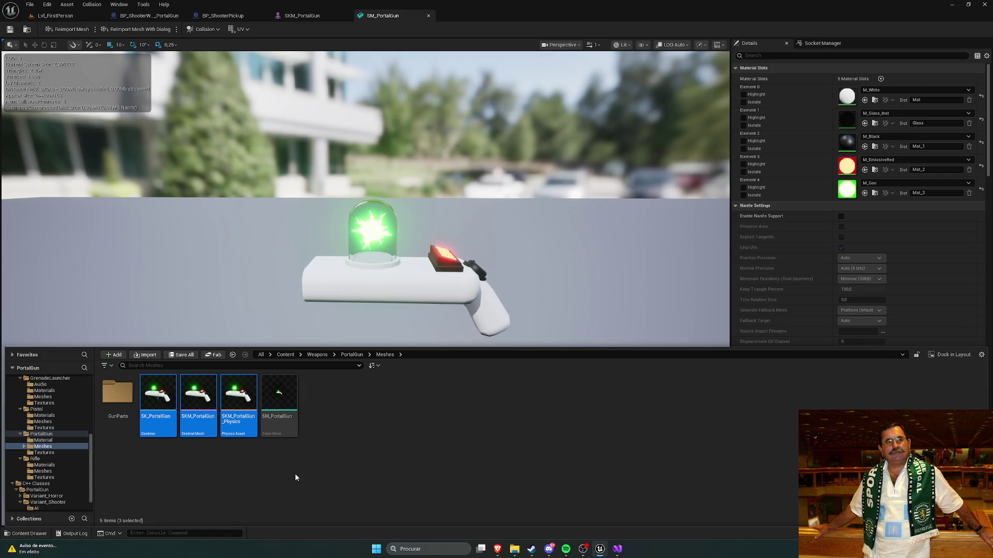
key("Delete")
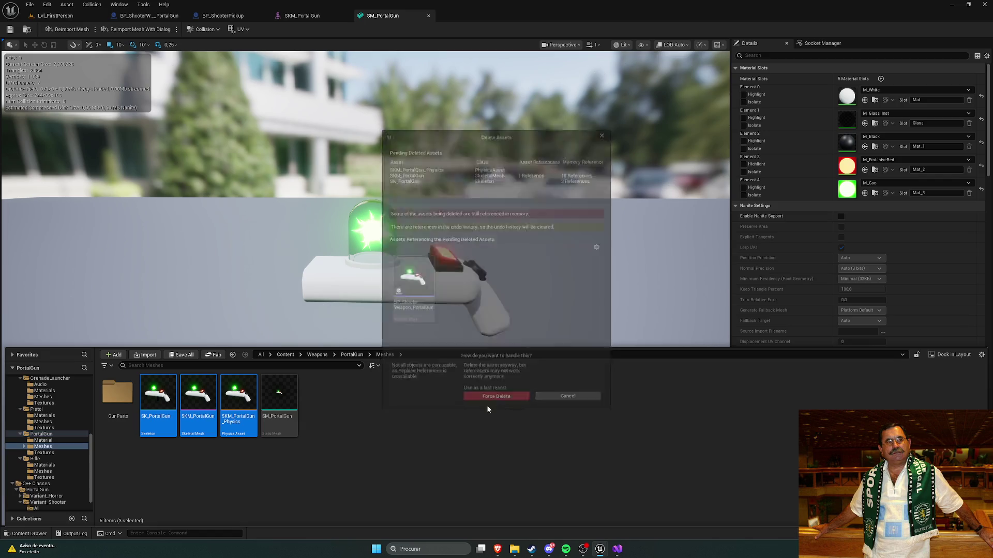
left_click(491, 396)
key("ctrl+space")
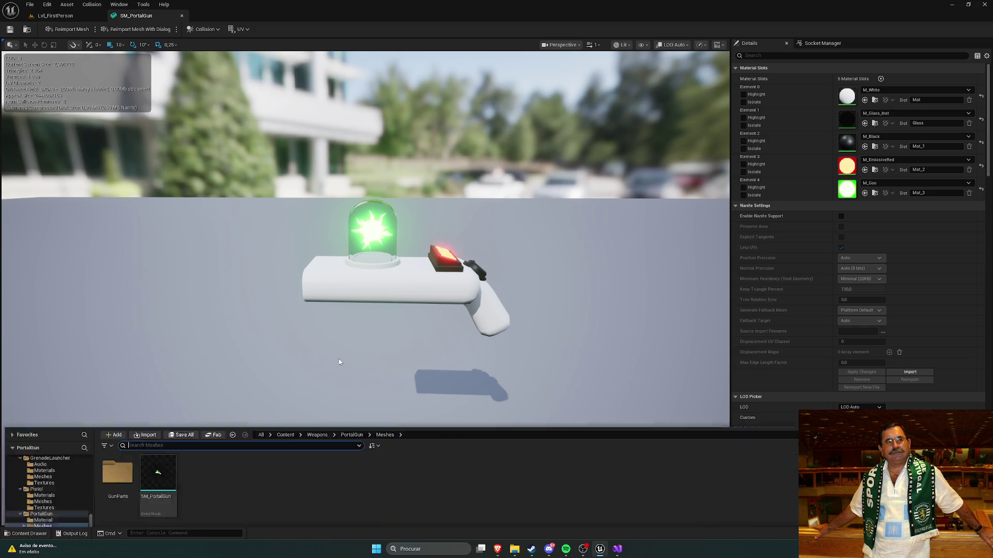
mouse_move(163, 391)
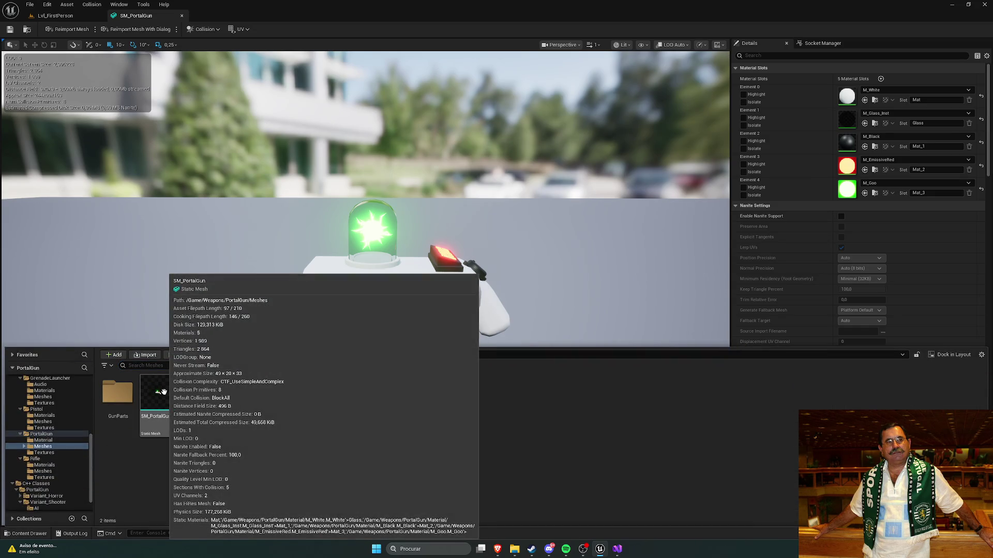
left_click(162, 392)
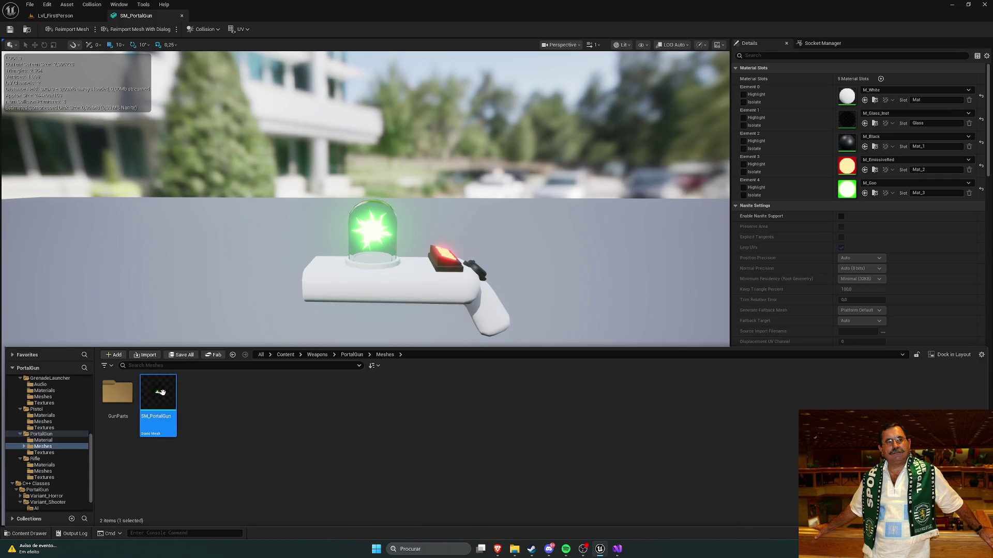
left_click(528, 251)
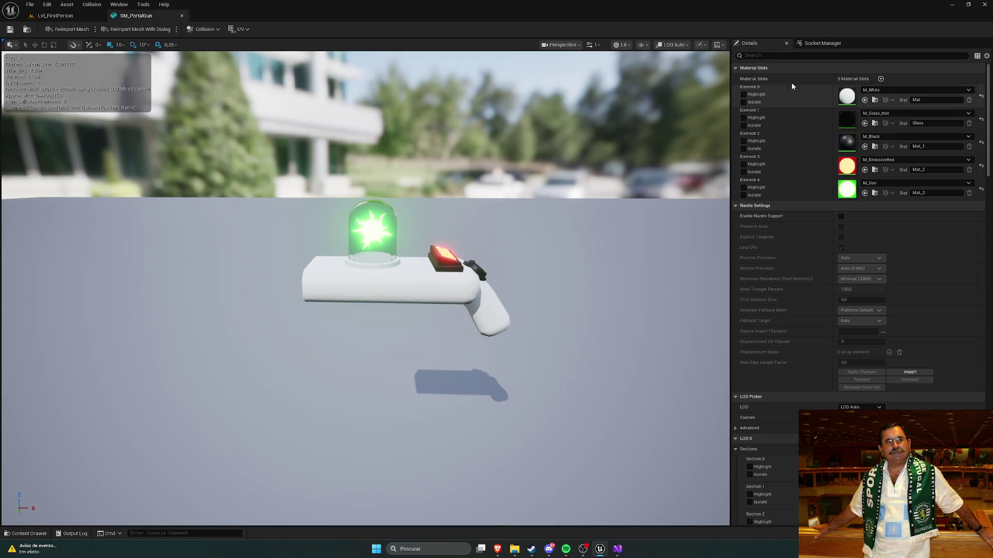
scroll(776, 225, "down", 5)
scroll(783, 226, "down", 8)
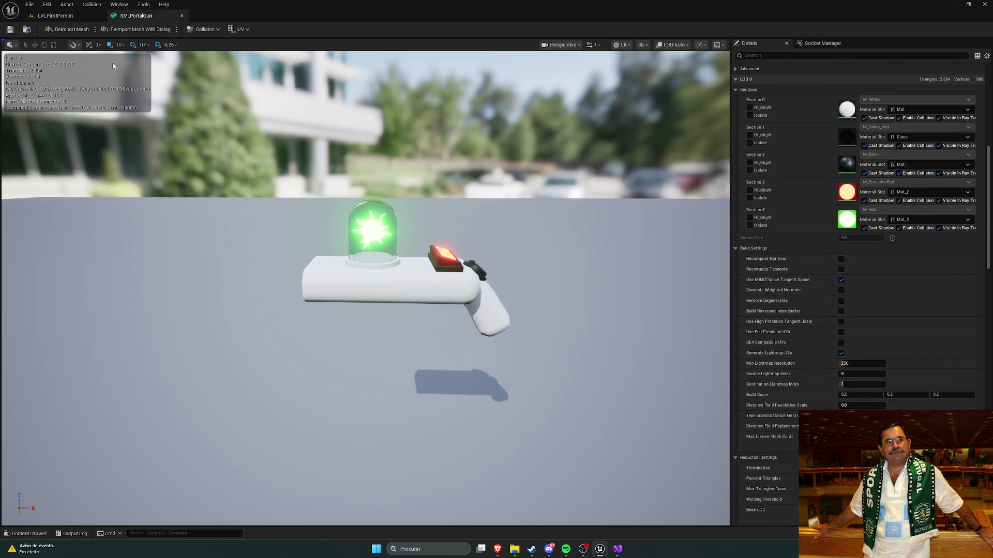
key("ctrl+space")
left_click(209, 417)
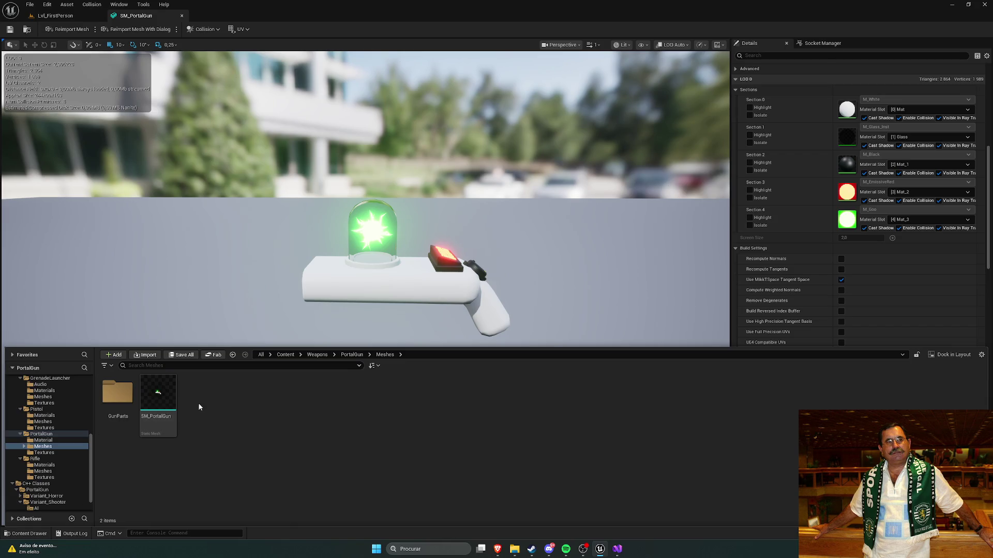
right_click(165, 394)
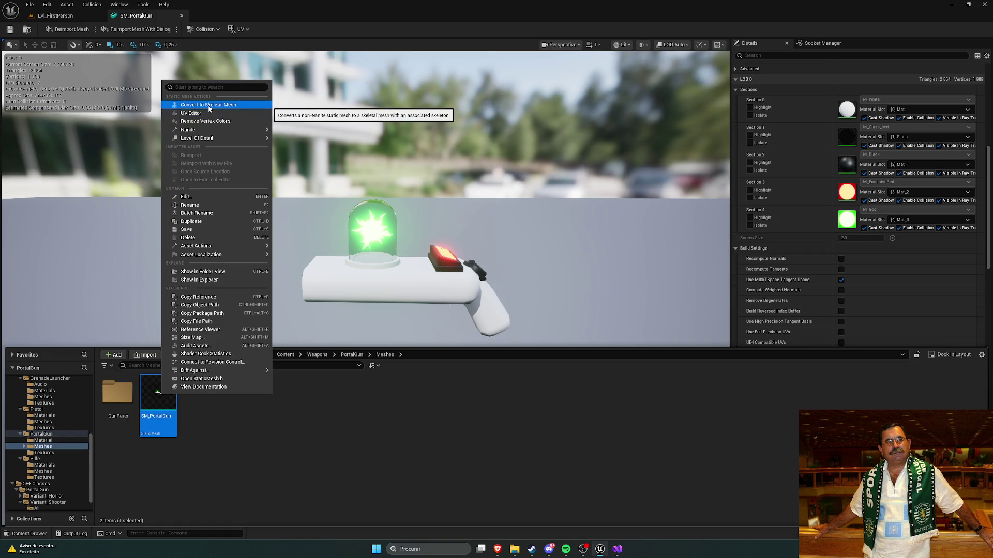
left_click(209, 105)
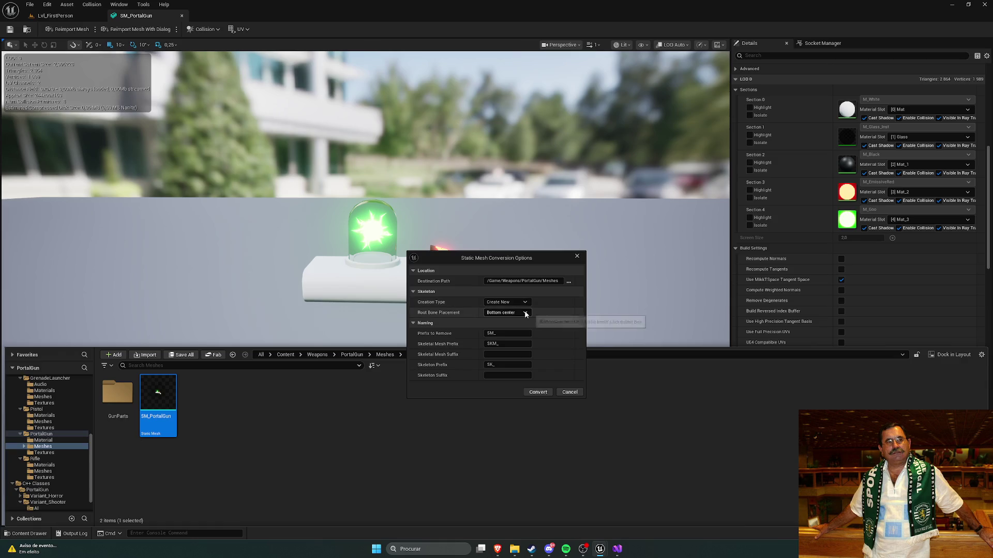
left_click(526, 313)
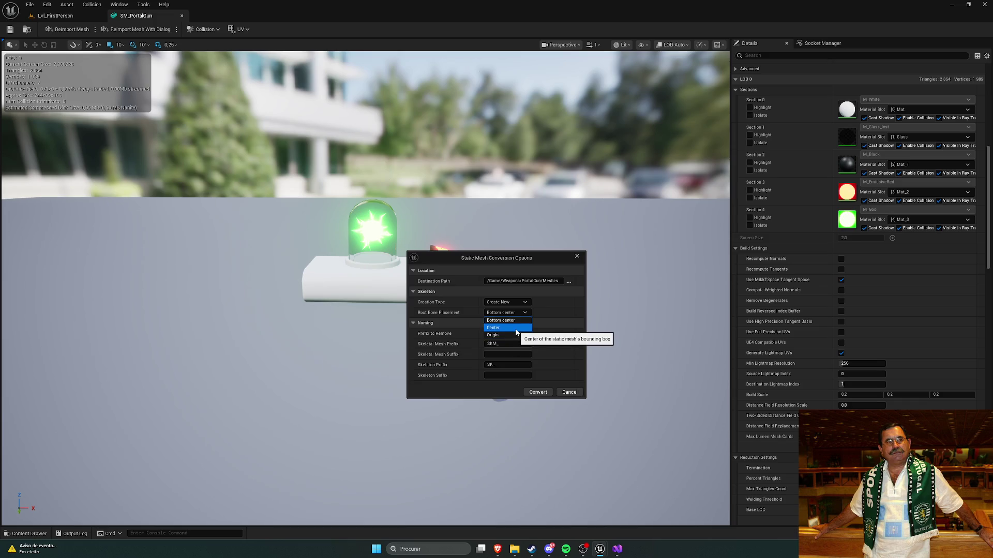
left_click(577, 257)
key("ctrl+space")
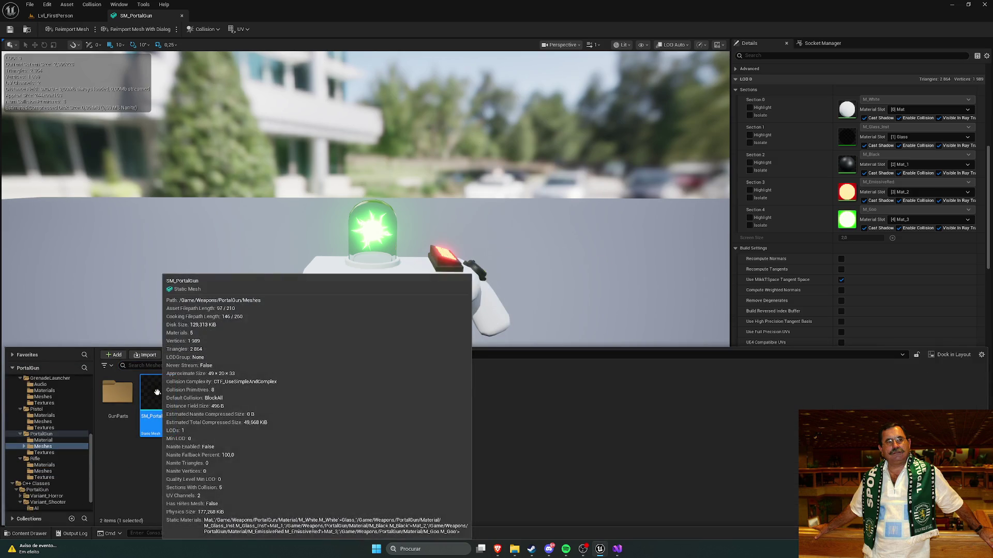
Start a Convert to Skeletal Mesh on SM_PortalGun with Origin root placement, then cancel it
right_click(158, 396)
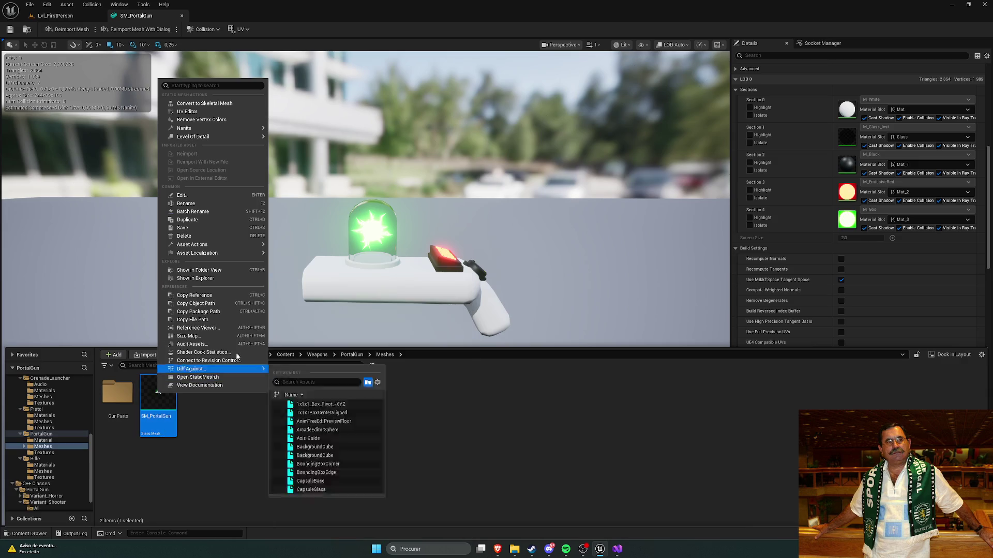
left_click(210, 103)
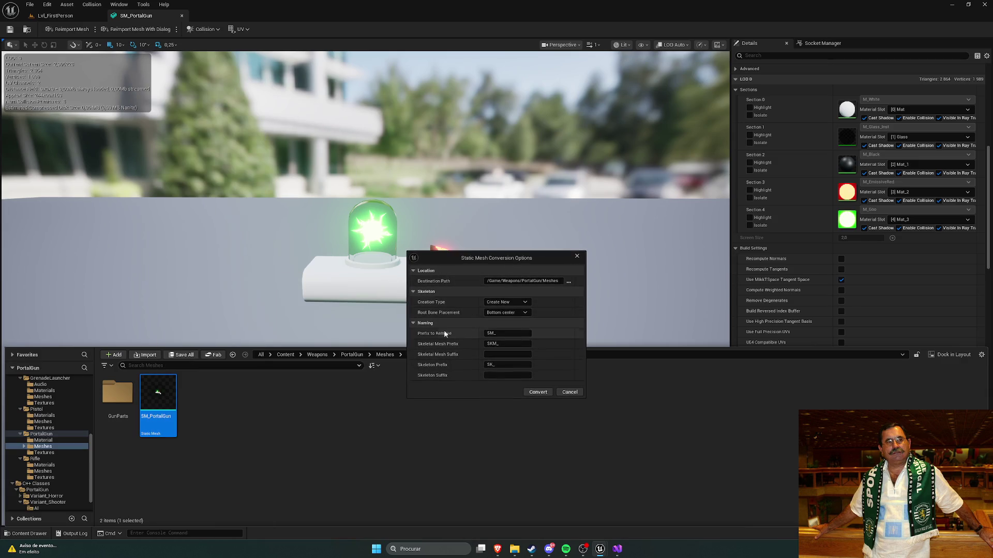
left_click(509, 313)
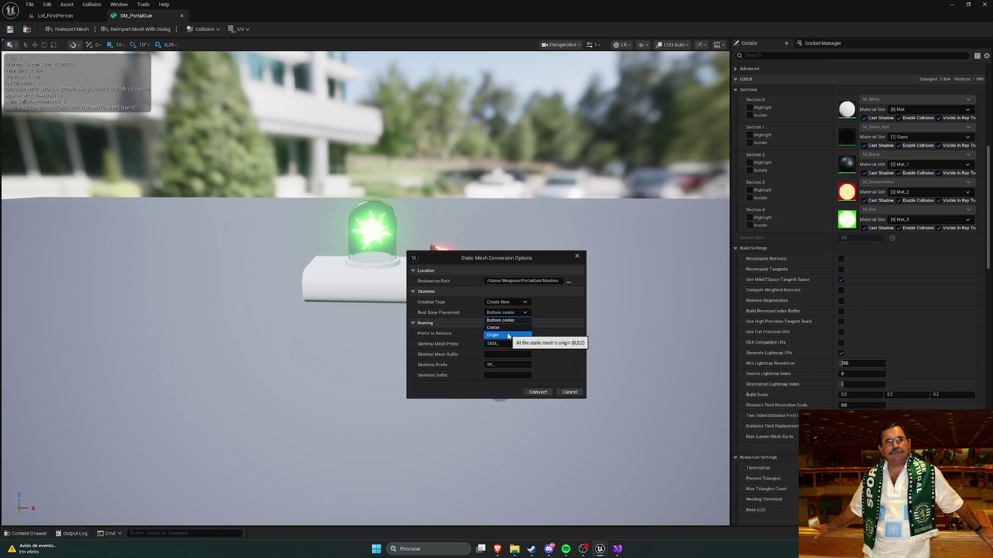
left_click(508, 335)
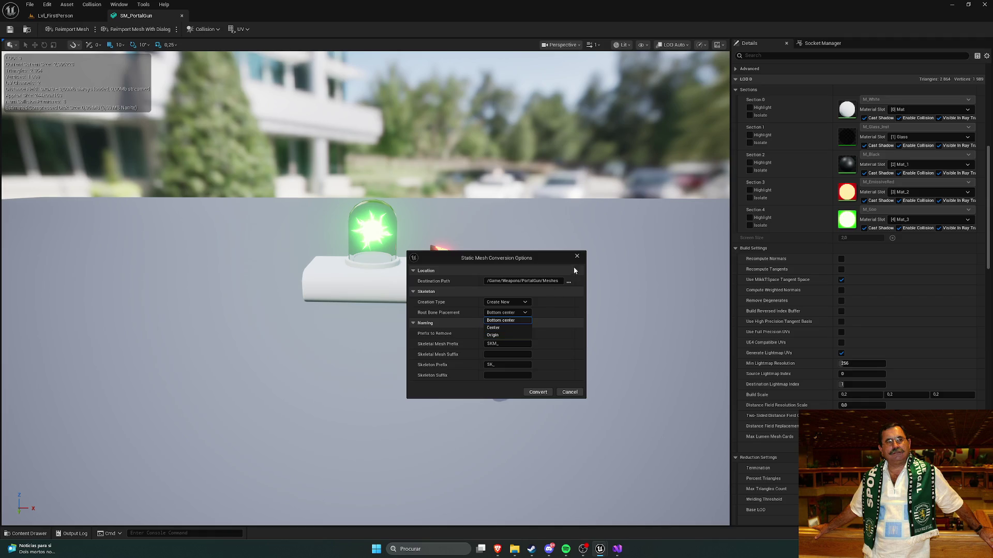
left_click(538, 392)
scroll(796, 210, "down", 5)
scroll(801, 218, "down", 15)
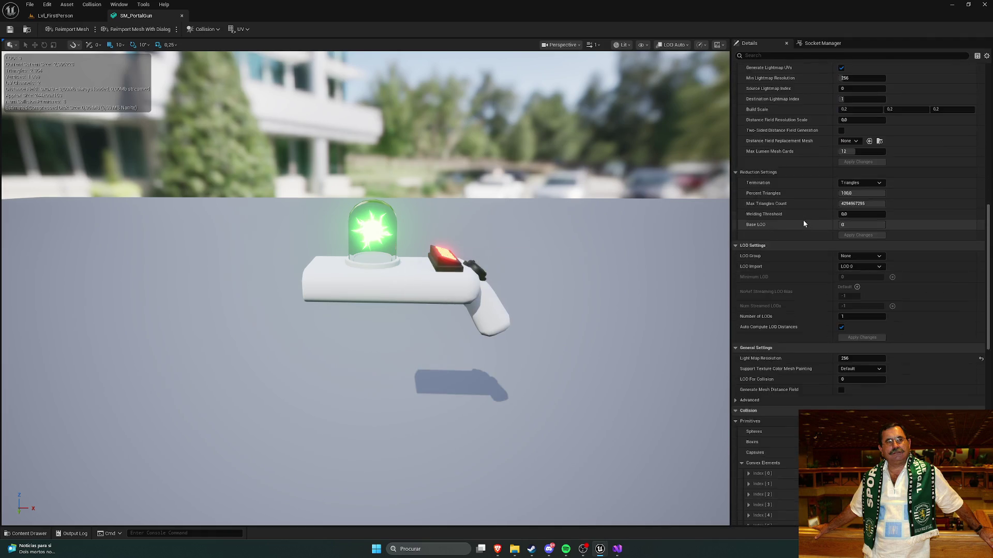
scroll(797, 240, "down", 10)
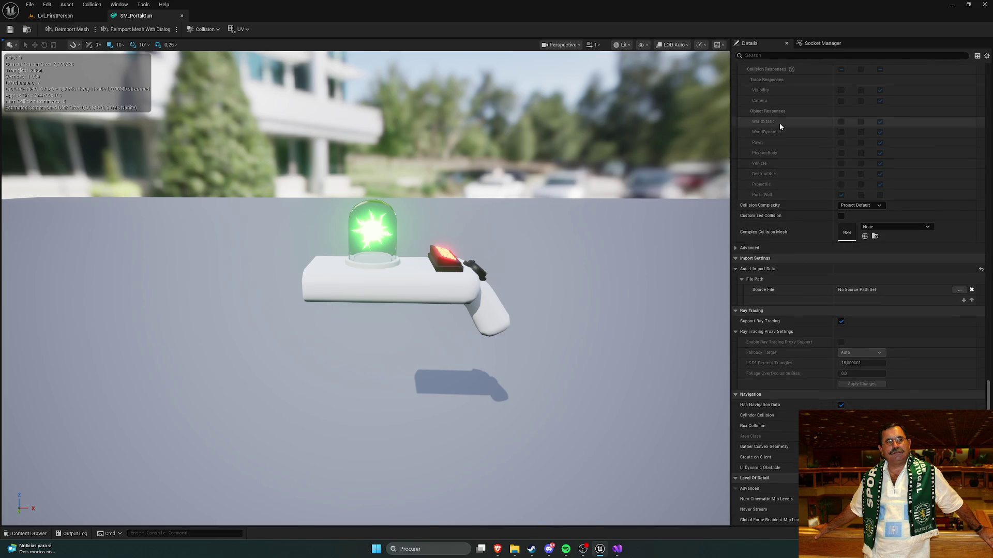
left_click_drag(987, 455, 986, 140)
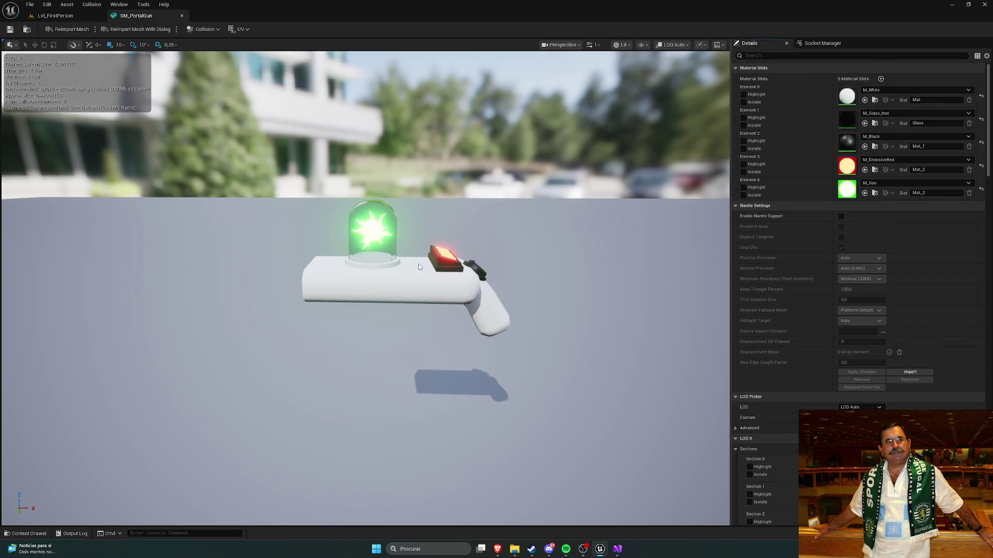
Convert SM_PortalGun to a skeletal mesh with the root bone placed at Origin
key("ctrl+space")
right_click(160, 398)
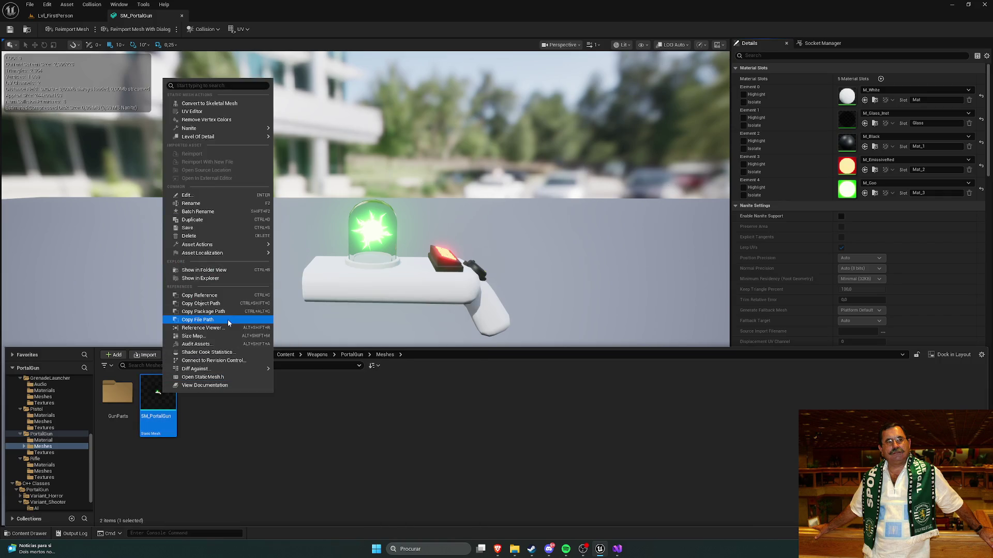
left_click(207, 104)
left_click(507, 313)
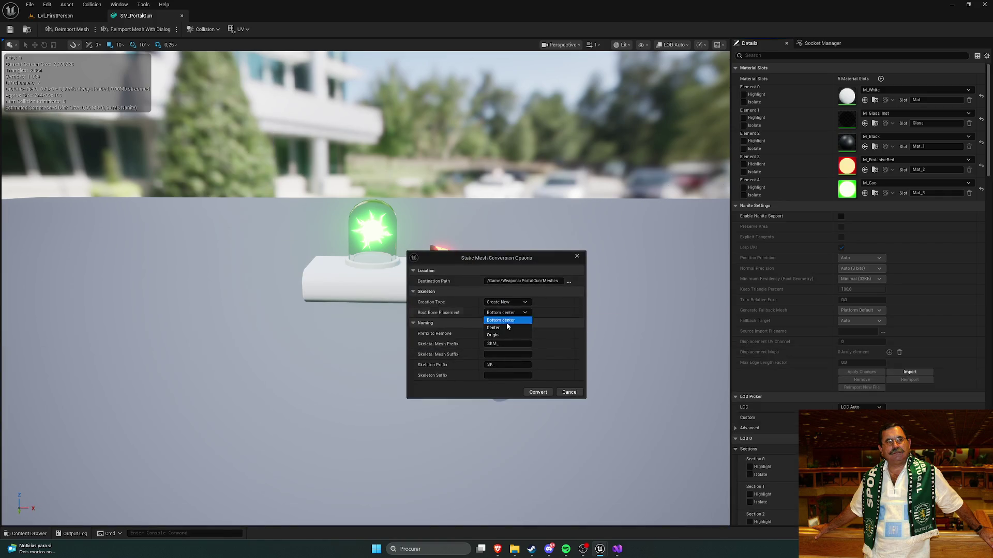
left_click(502, 334)
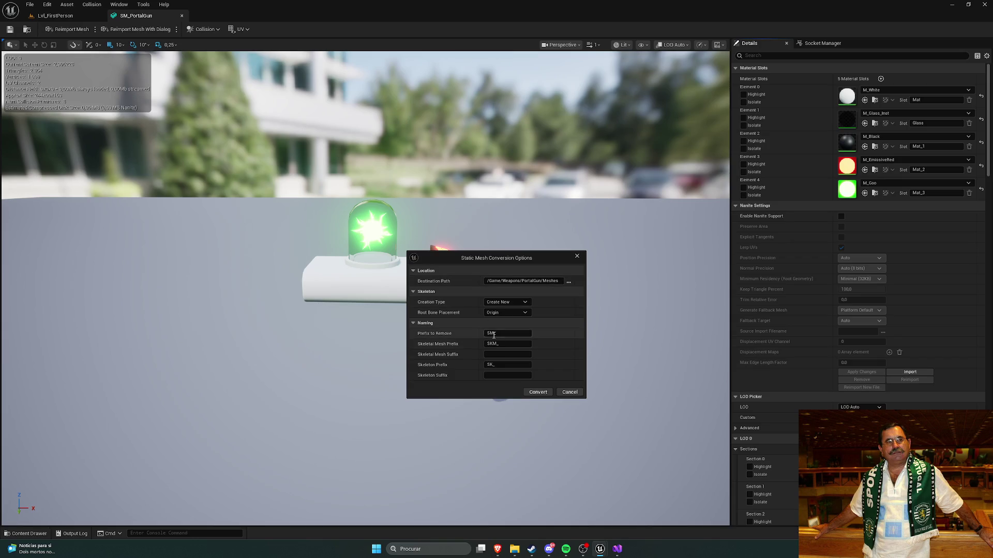
left_click(538, 391)
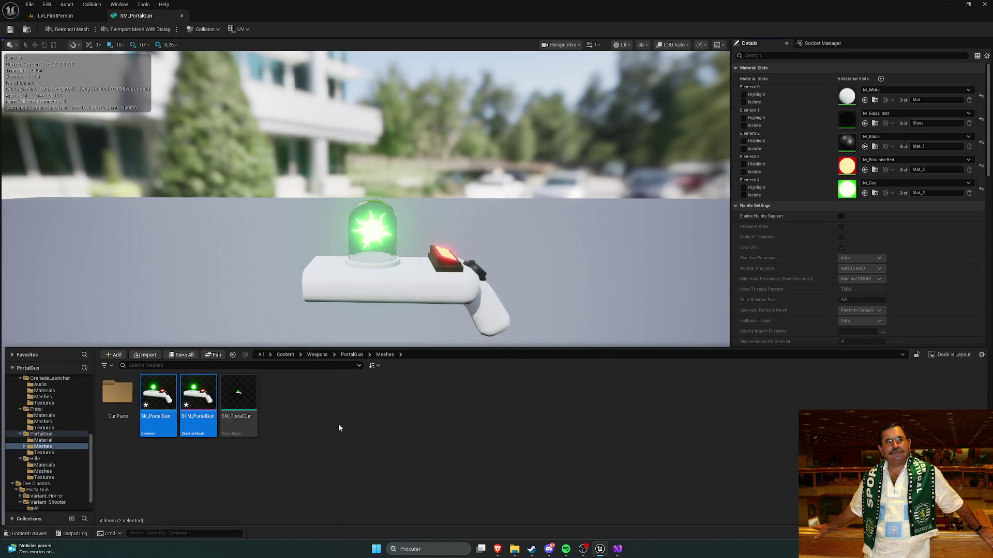
Open SKM_PortalGun in its mesh editor, then reopen the SM_PortalGun static mesh
left_click(295, 435)
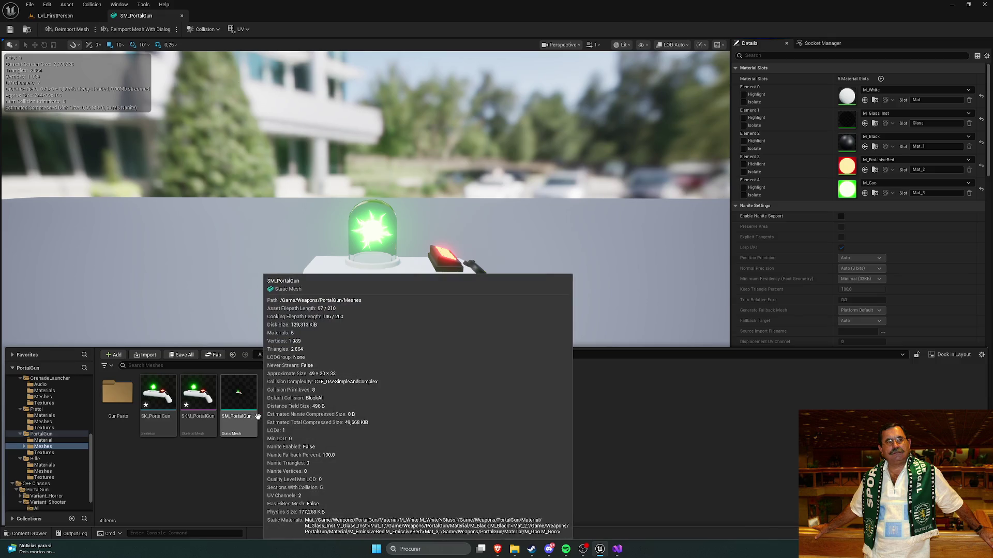
double_click(199, 398)
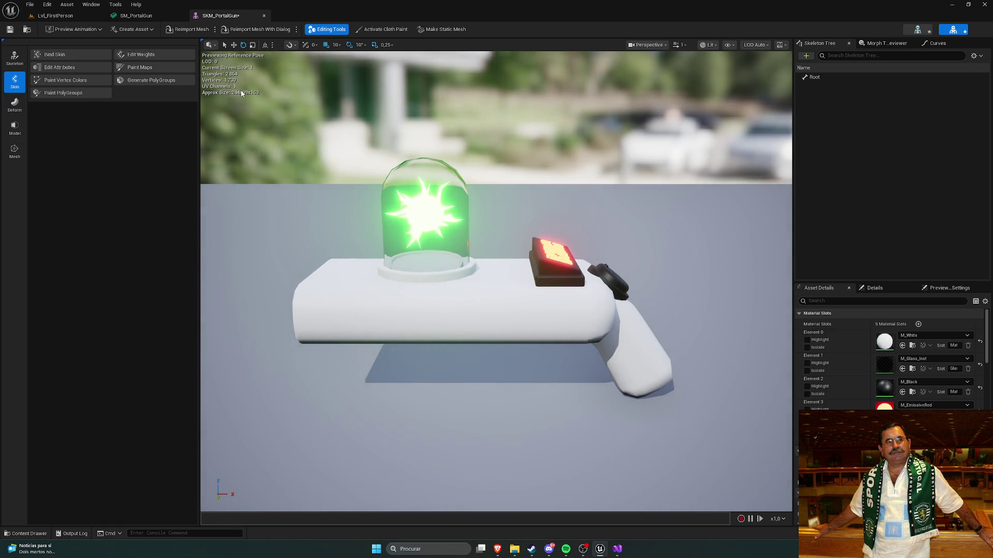
key("ctrl+space")
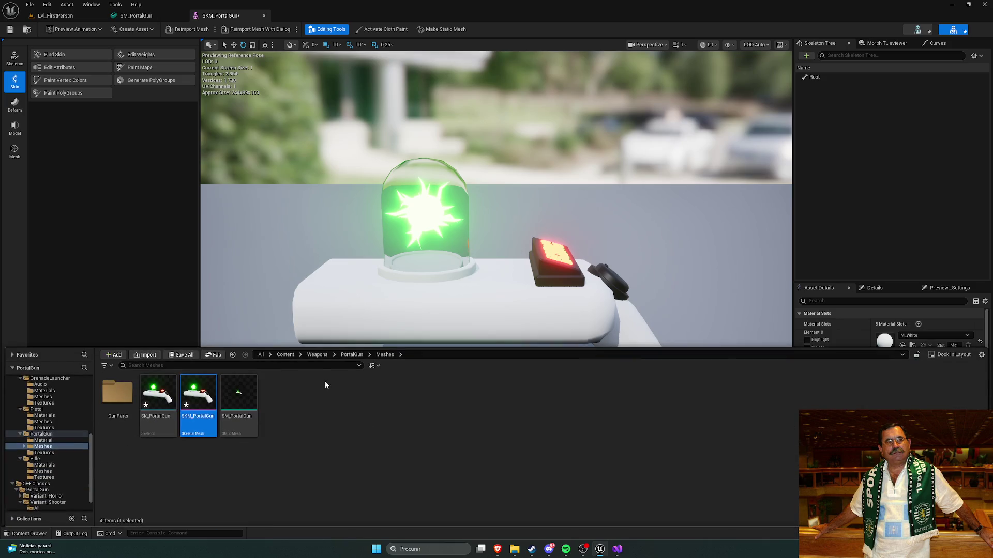
double_click(238, 406)
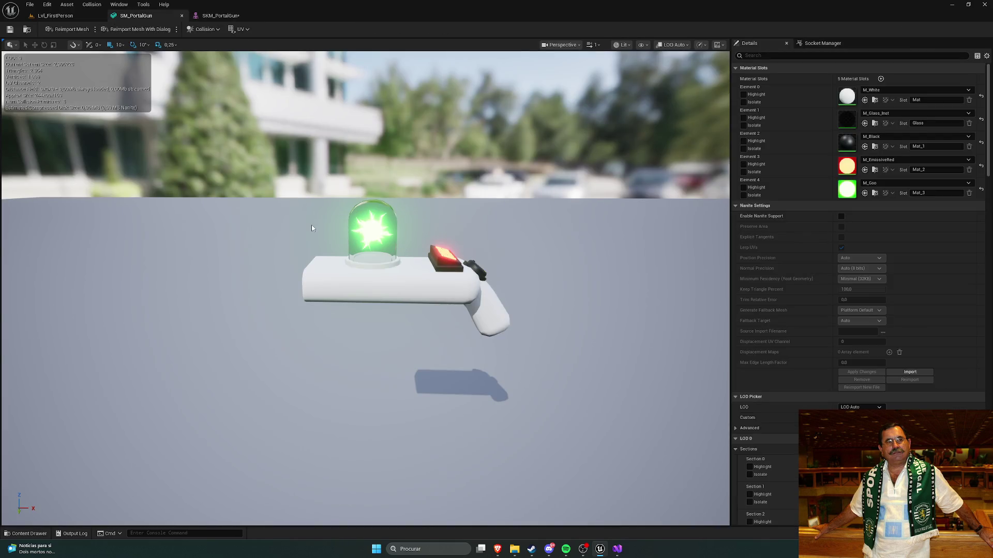
In the Content Drawer, go up through the Weapons folder to the top-level Content folder
scroll(312, 229, "down", 3)
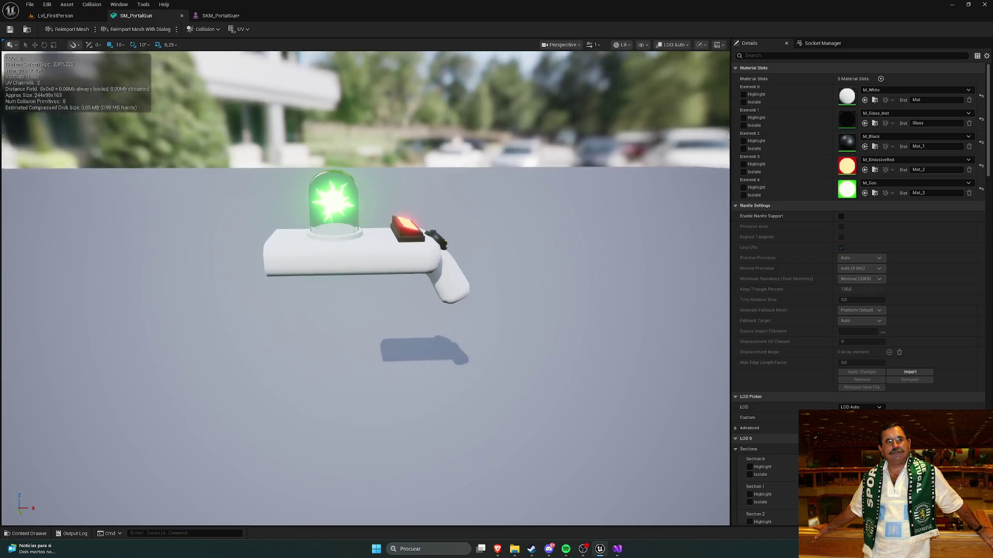
scroll(289, 223, "up", 5)
scroll(269, 217, "down", 5)
scroll(248, 213, "up", 1)
key("ctrl+space")
scroll(55, 416, "up", 3)
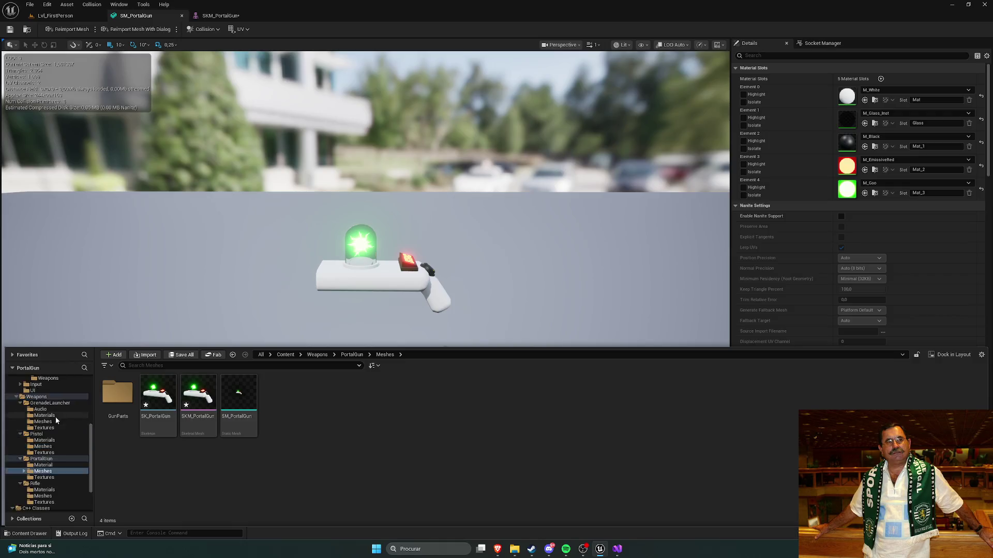
left_click(317, 355)
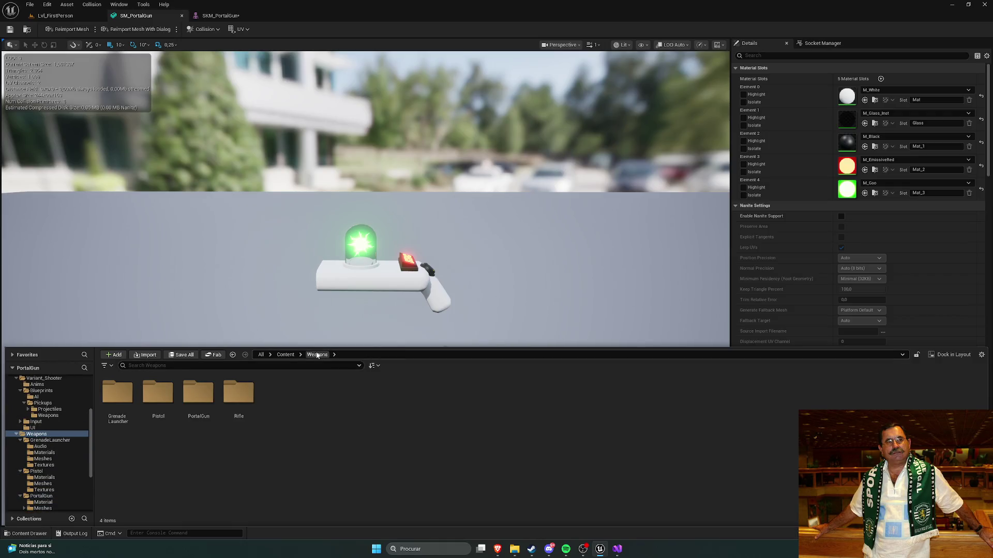
left_click(286, 355)
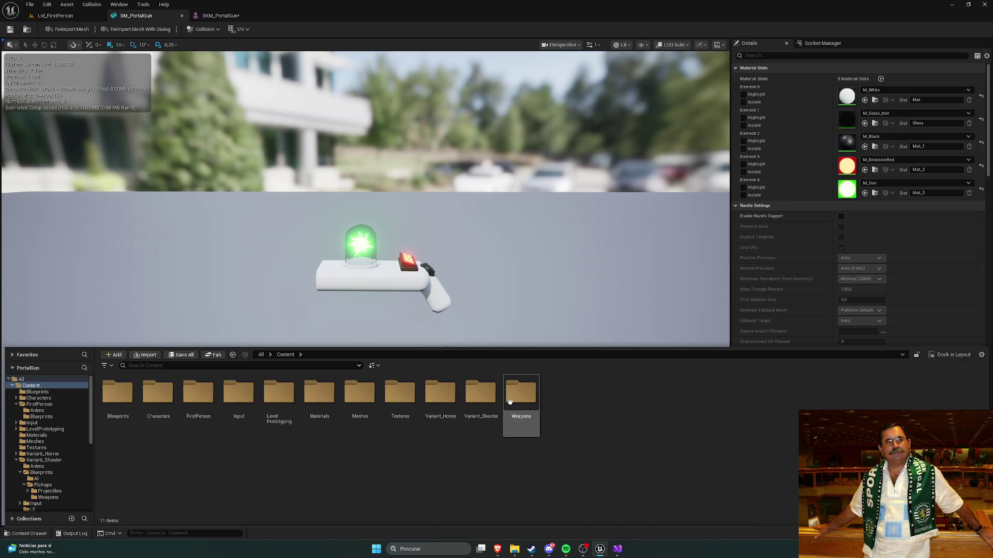
Browse to Variant_Shooter/Blueprints/Pickups/Weapons and open the BP_ShooterWeapon_PortalGun blueprint
double_click(517, 401)
left_click(286, 355)
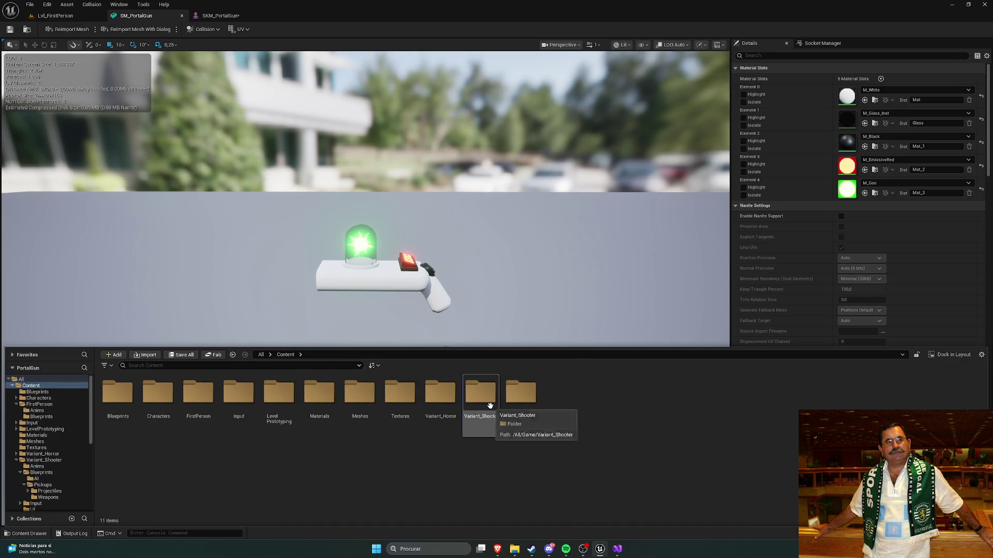
double_click(481, 398)
double_click(141, 397)
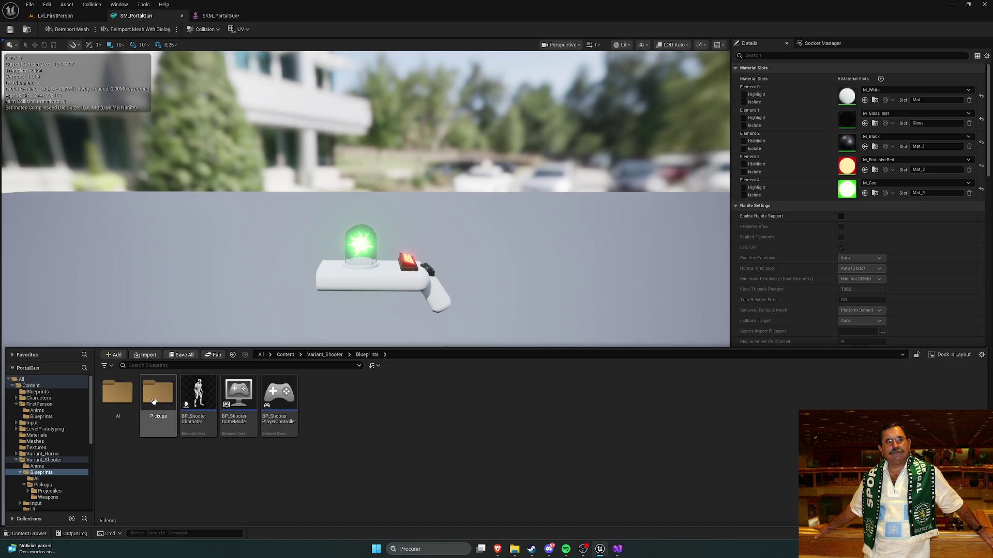
double_click(143, 402)
double_click(144, 402)
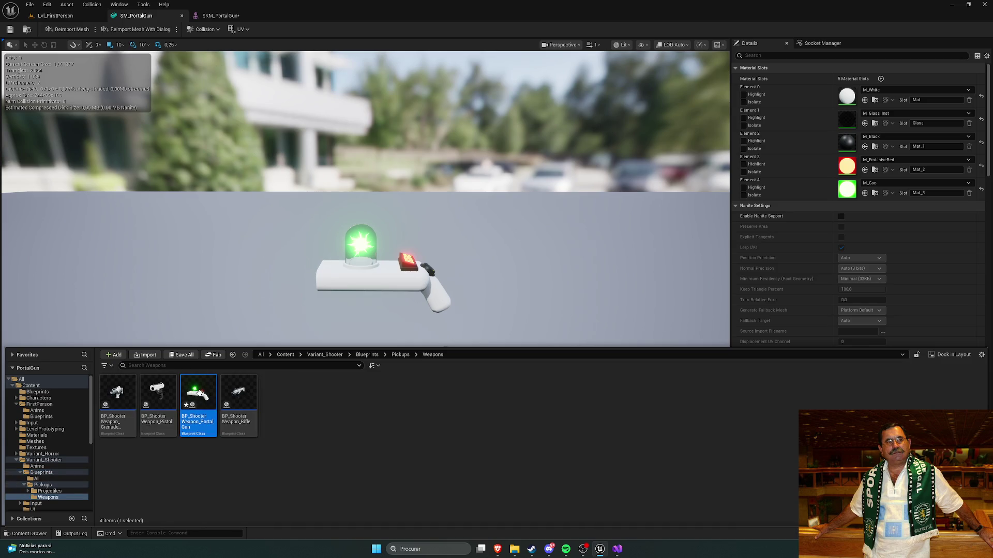
double_click(200, 393)
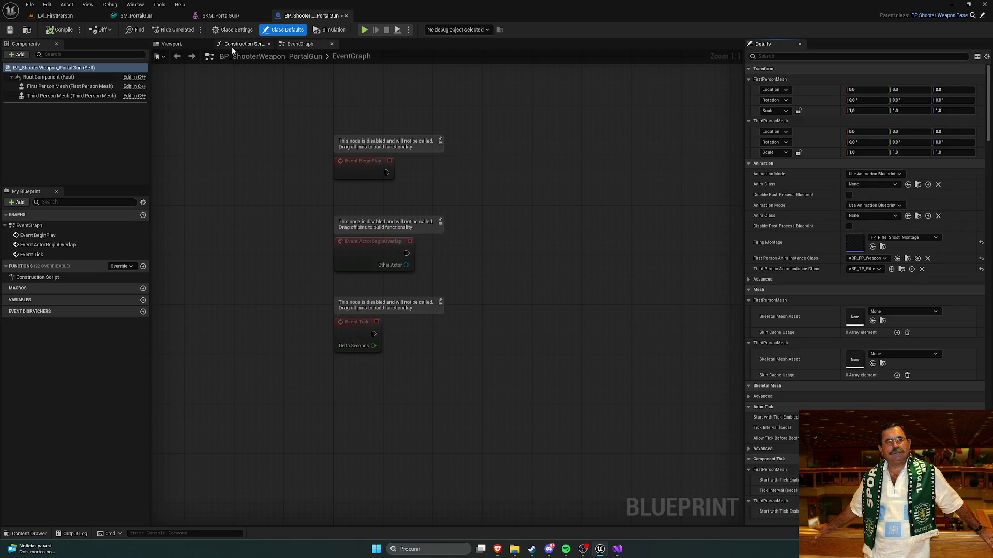
left_click(178, 45)
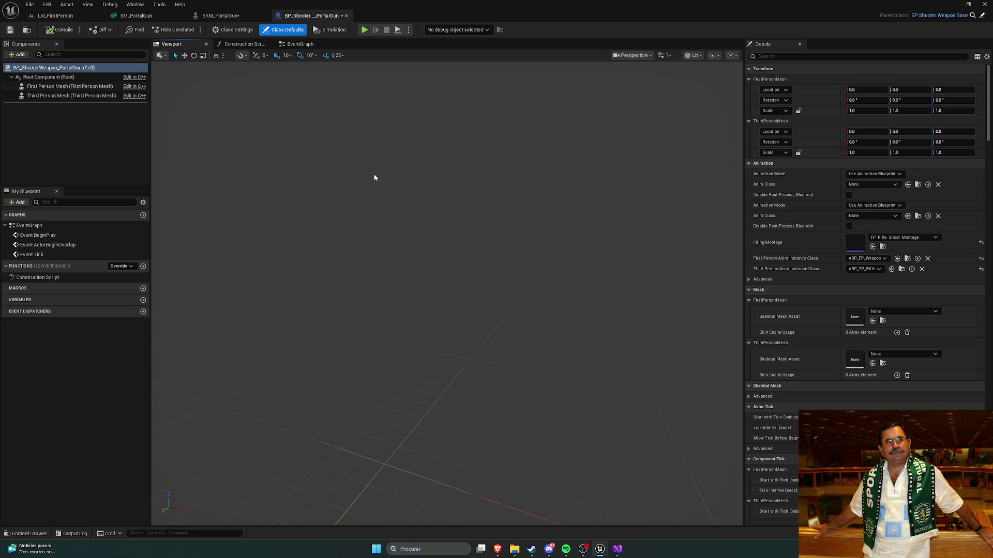
left_click(300, 44)
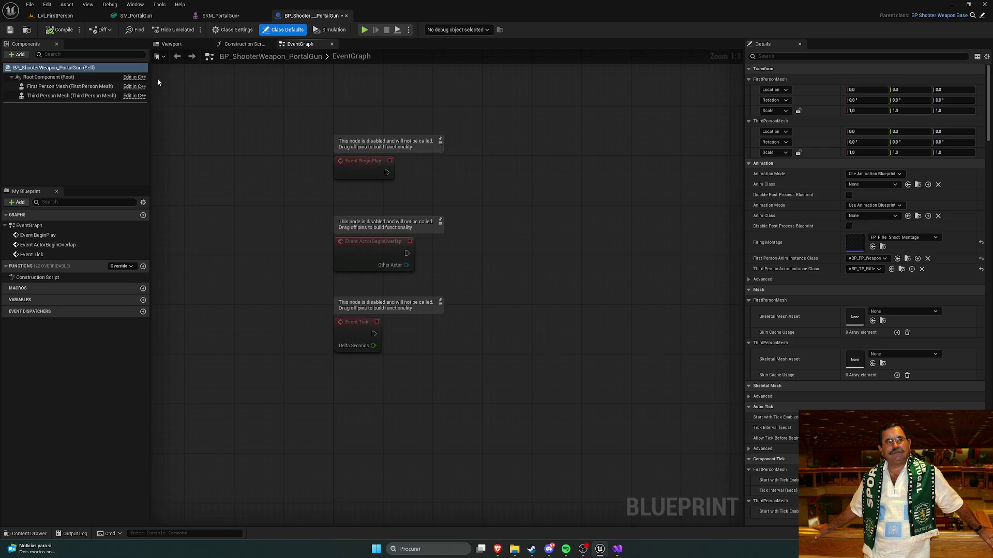
Set the First Person and Third Person Mesh assets to SKM_PortalGun, compiling in between
left_click(70, 86)
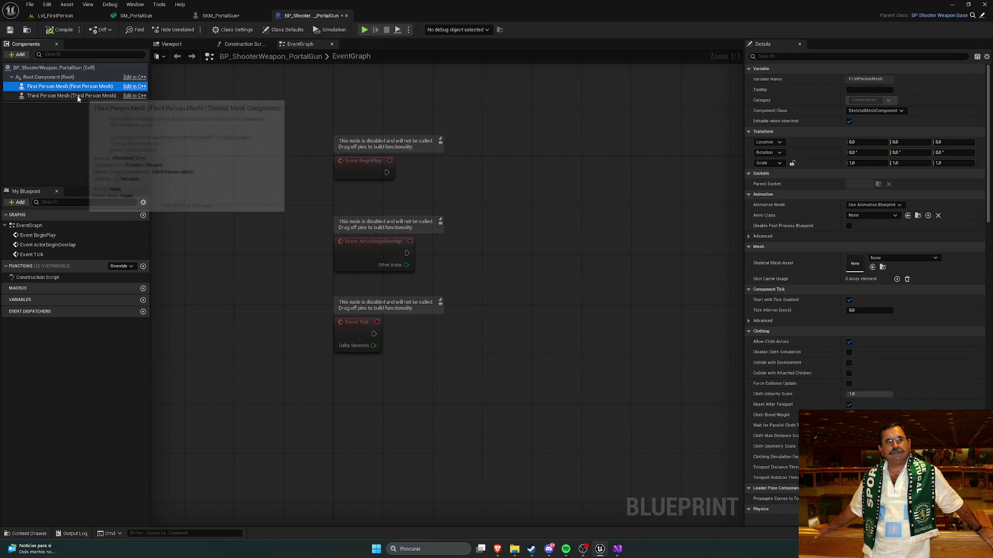
left_click(878, 260)
type("portal")
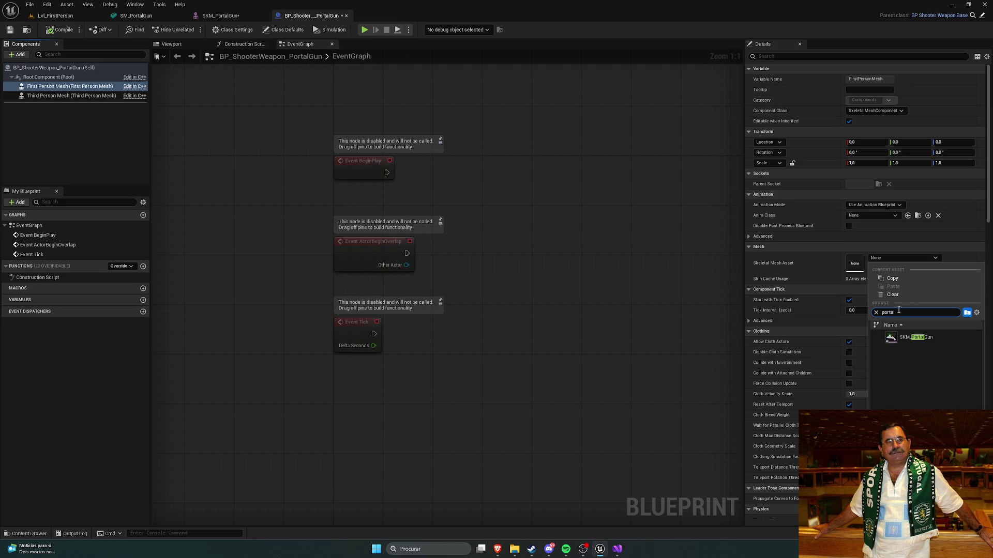
left_click(915, 338)
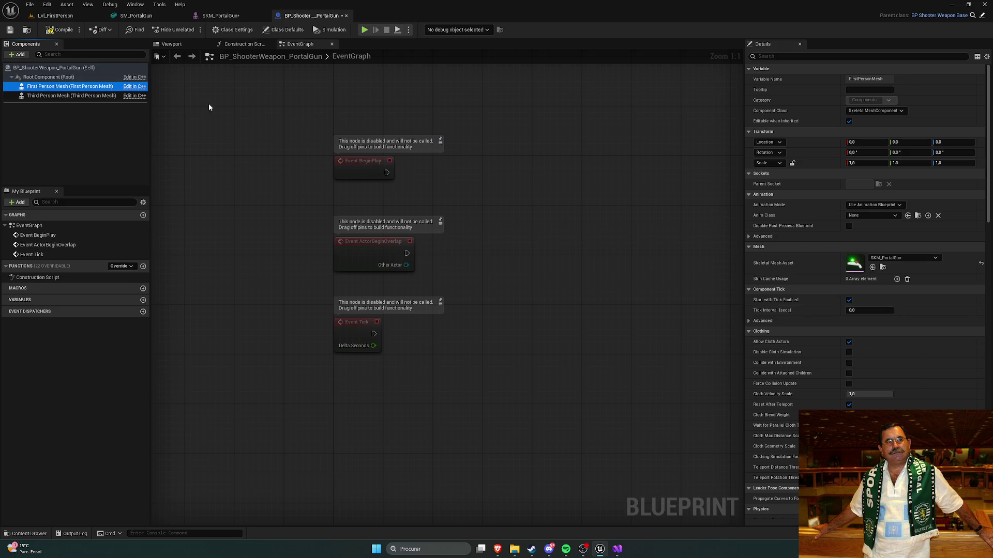
left_click(61, 29)
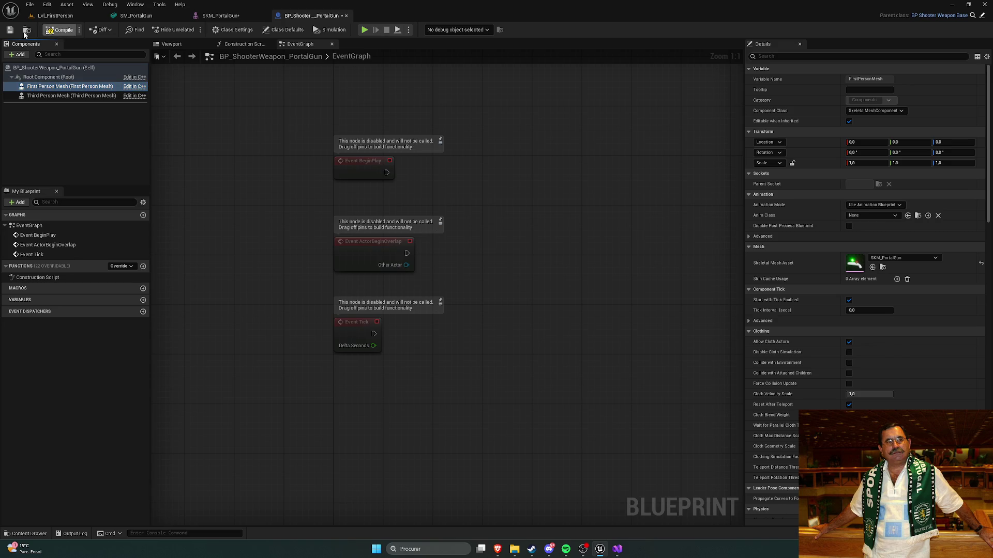
left_click(64, 97)
left_click(902, 257)
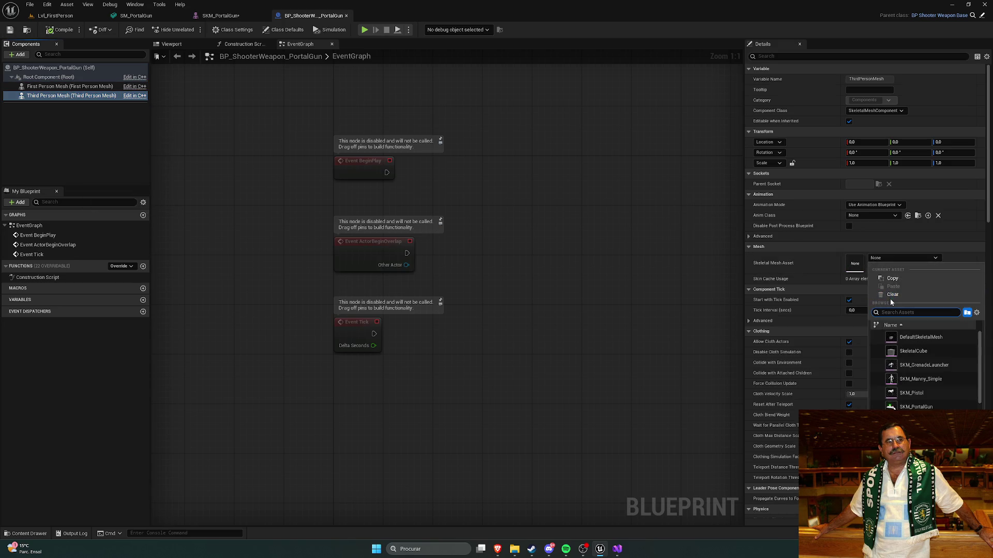
left_click(916, 337)
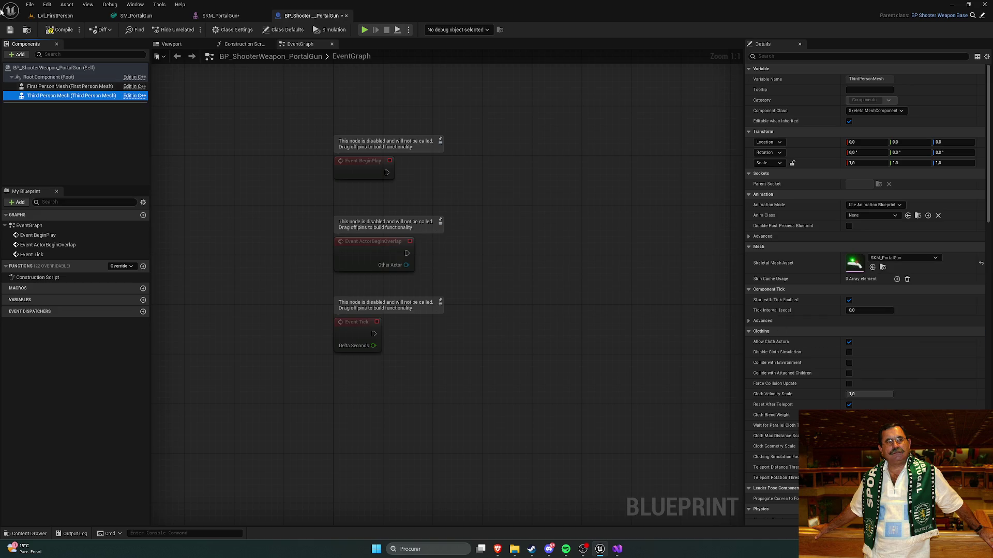
Preview the portal gun in the blueprint's 3D viewport from several sides, then return to SKM_PortalGun
left_click(228, 18)
left_click(299, 17)
left_click(173, 44)
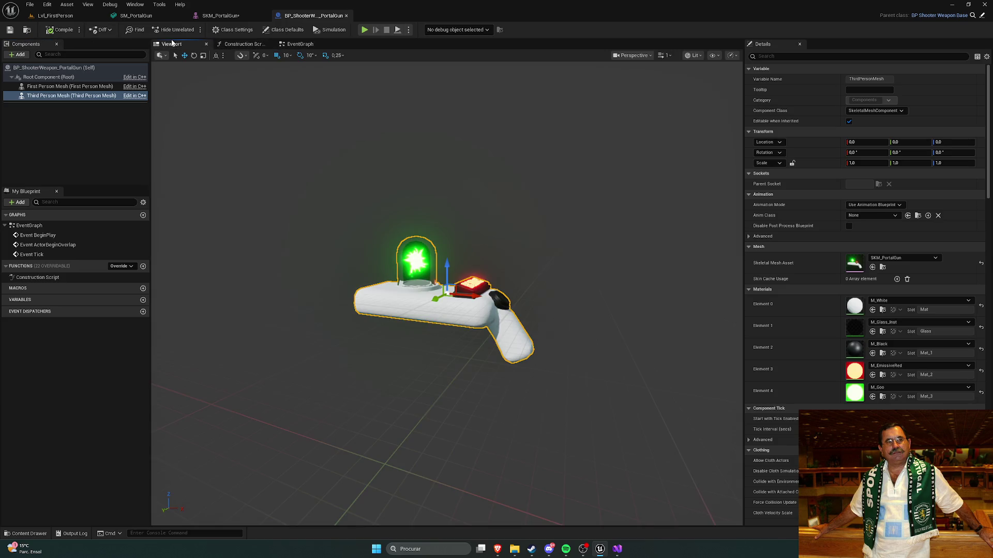
left_click_drag(332, 134, 369, 136)
left_click_drag(429, 224, 442, 224)
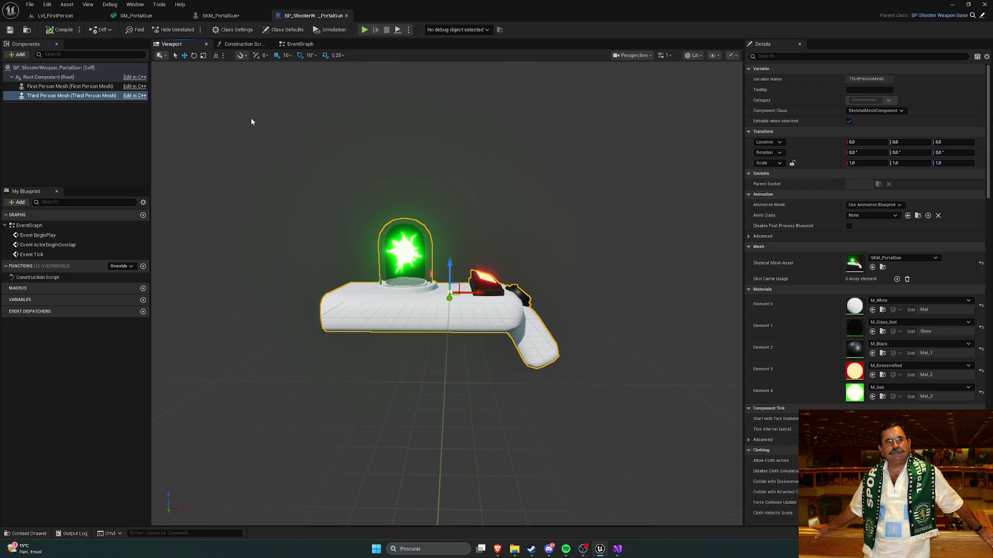
left_click(219, 16)
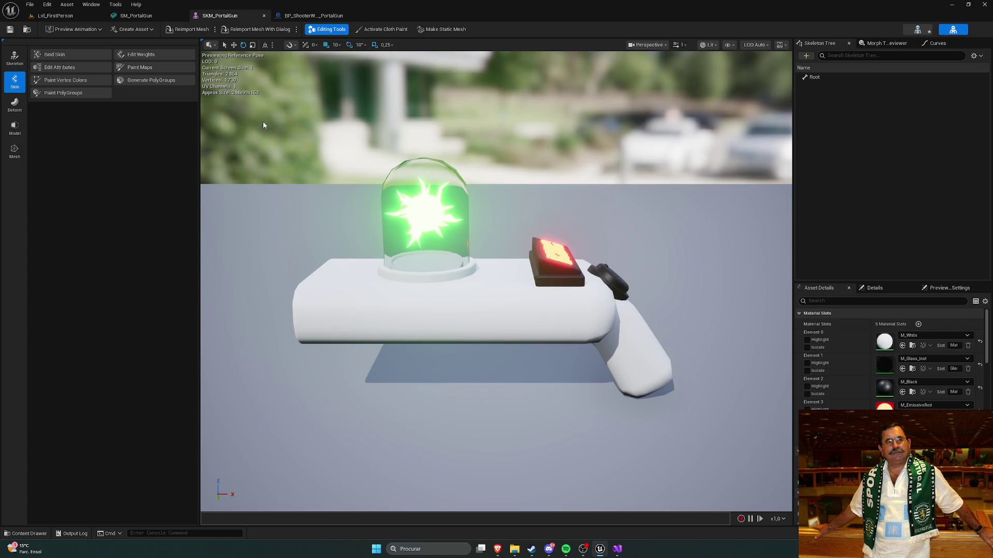
Open BP_ShooterWeapon_Rifle and inspect its preview and First and Third Person Mesh components
left_click(816, 78)
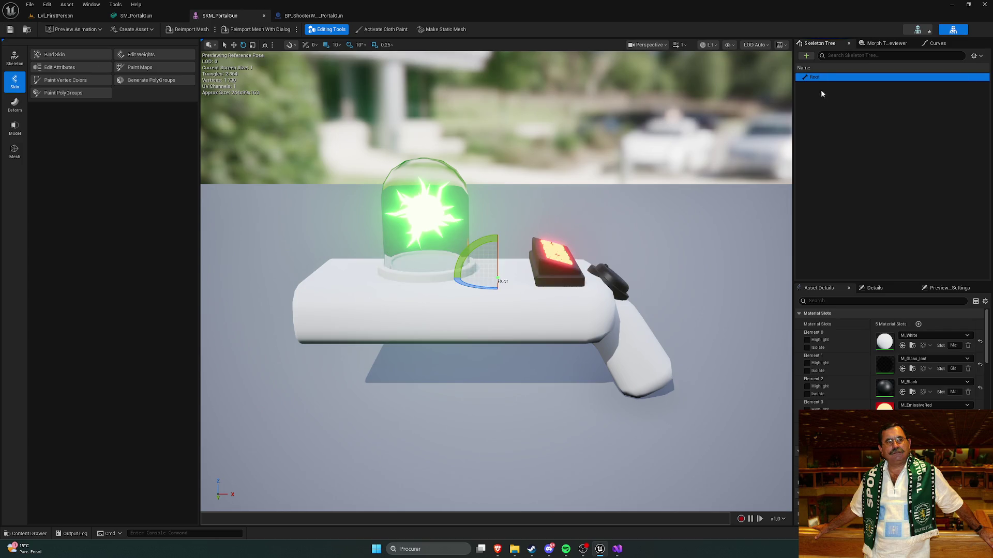
left_click(820, 118)
left_click(313, 16)
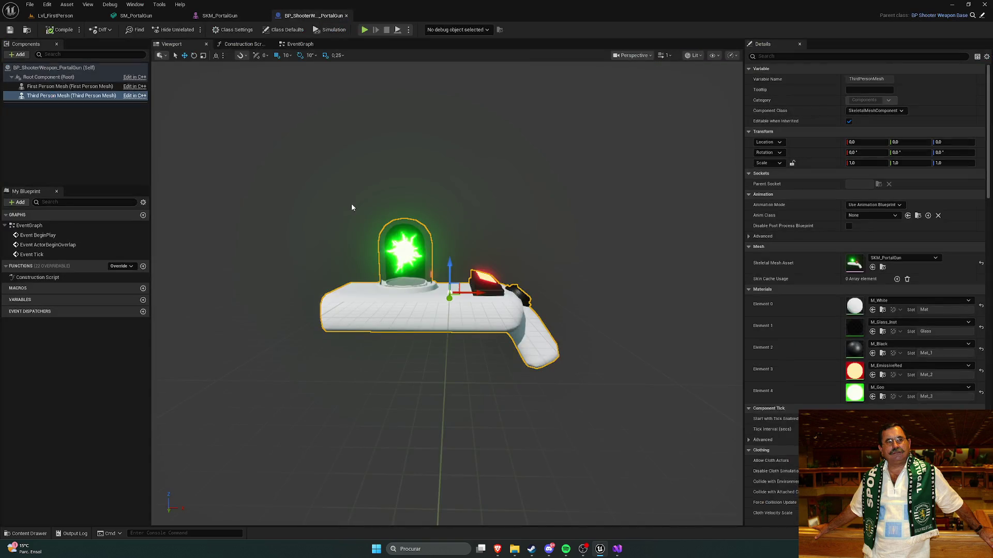
key("ctrl+space")
double_click(238, 401)
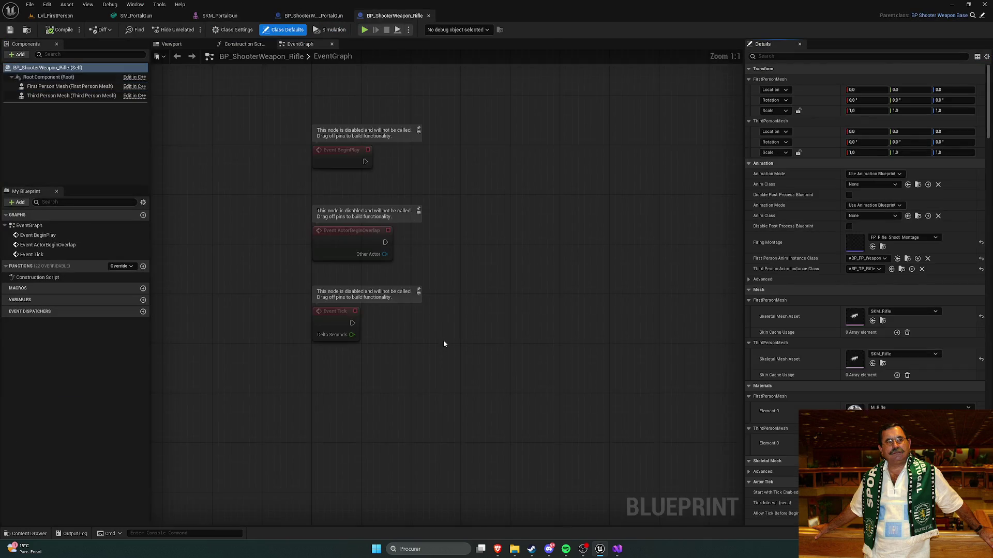
left_click(169, 45)
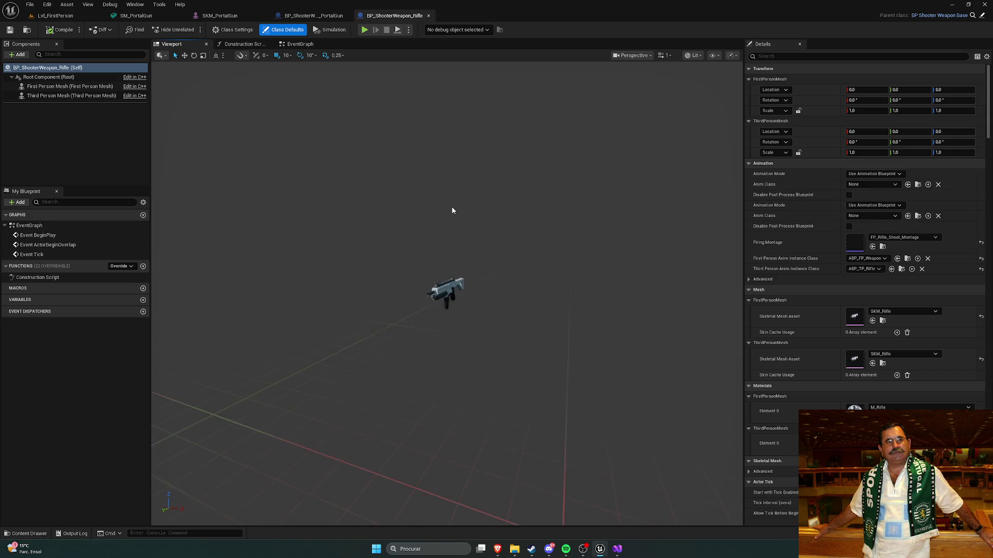
mouse_move(369, 176)
left_mouse_down()
mouse_move(341, 183)
mouse_move(369, 176)
left_mouse_up()
left_click(86, 86)
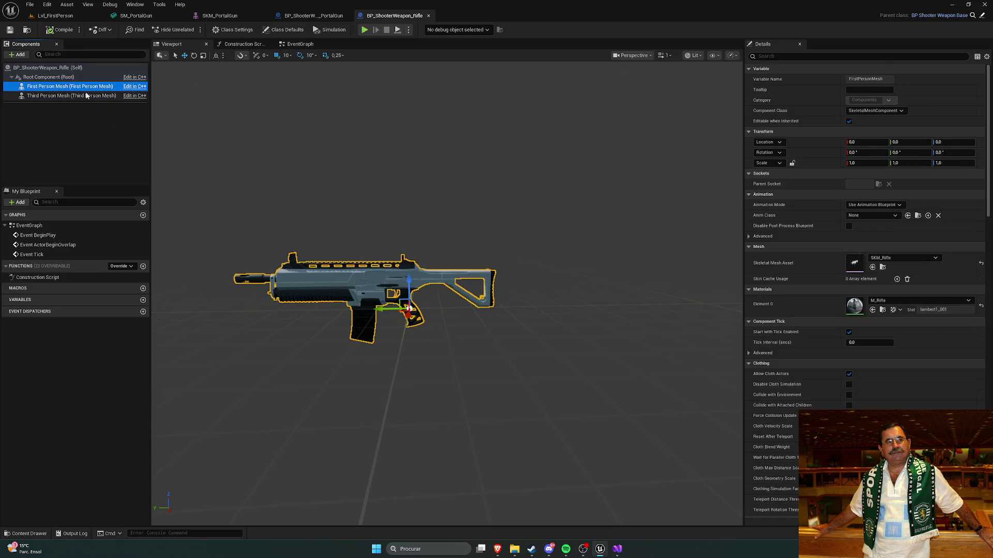
left_click(86, 97)
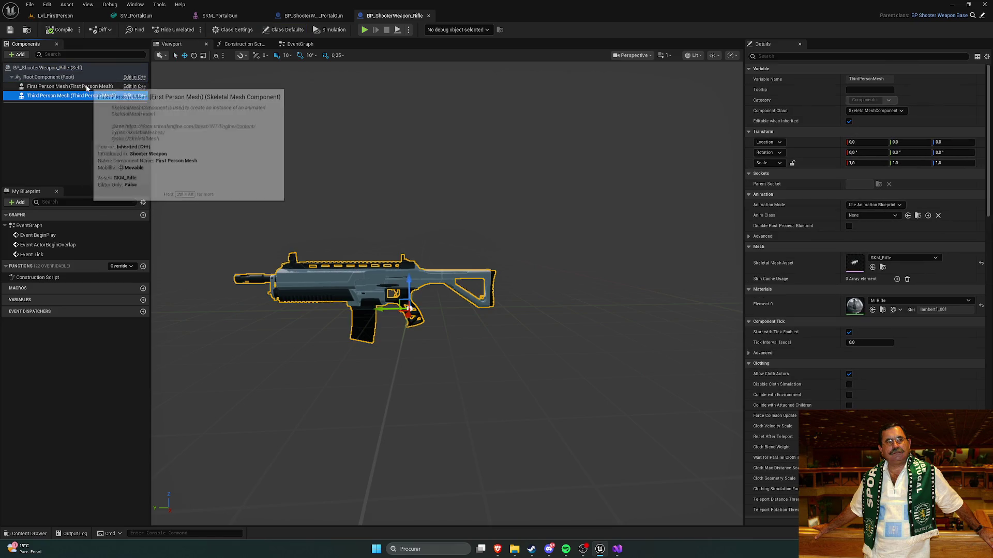
left_click(103, 88)
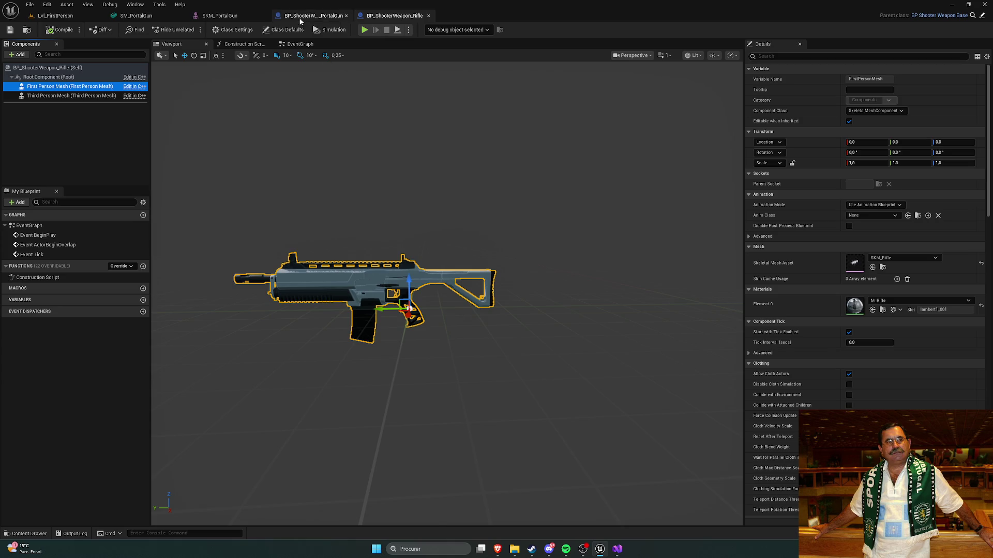
Compare the PortalGun blueprint with the Rifle, trying and undoing a third-person mesh rotation
left_click(317, 16)
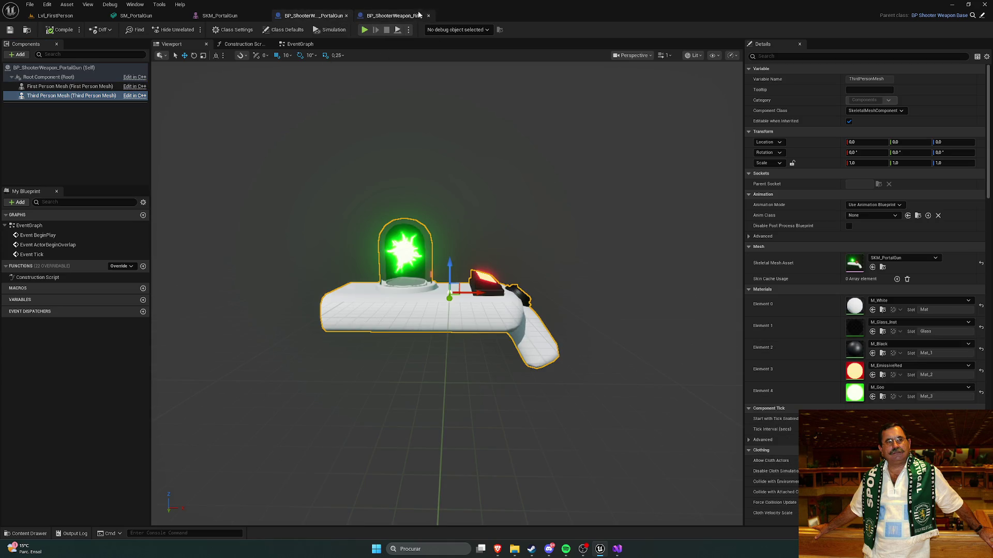
left_click(393, 16)
left_click(334, 20)
mouse_move(413, 310)
left_mouse_down()
mouse_move(488, 272)
mouse_move(393, 307)
mouse_move(330, 314)
mouse_move(412, 255)
mouse_move(477, 301)
mouse_move(585, 302)
left_mouse_up()
key("w")
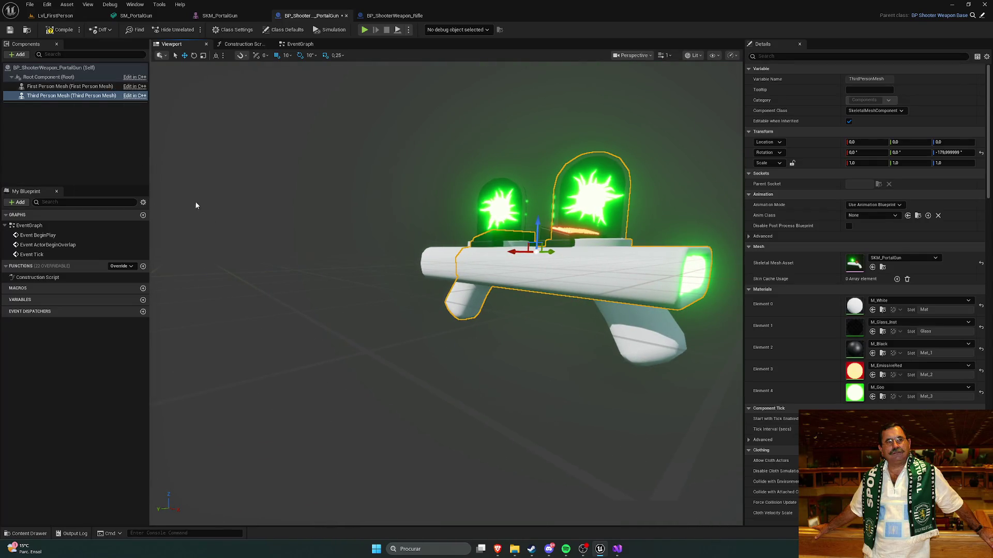
key("ctrl+z")
key("ctrl+z")
mouse_move(261, 204)
left_mouse_down()
mouse_move(292, 240)
mouse_move(305, 225)
left_mouse_up()
Check the Rifle blueprint's root, class defaults and First Person Mesh, then return to Lvl_FirstPerson
left_click(394, 16)
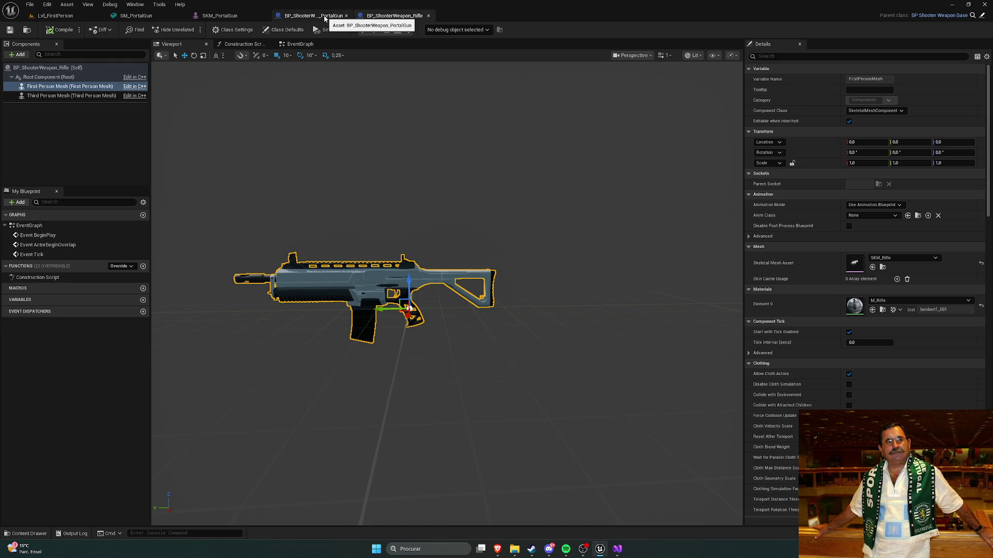
left_click(98, 76)
left_click(93, 67)
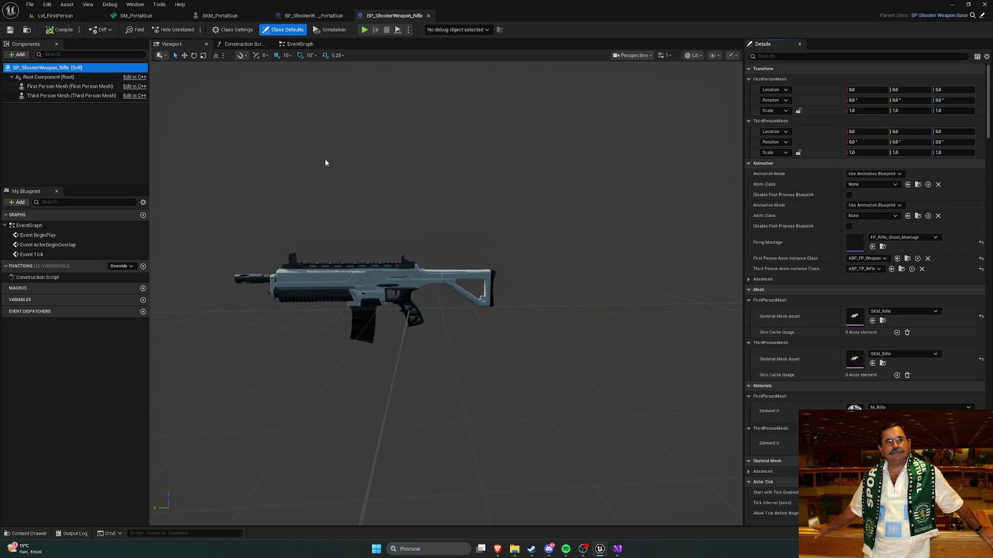
left_click(73, 87)
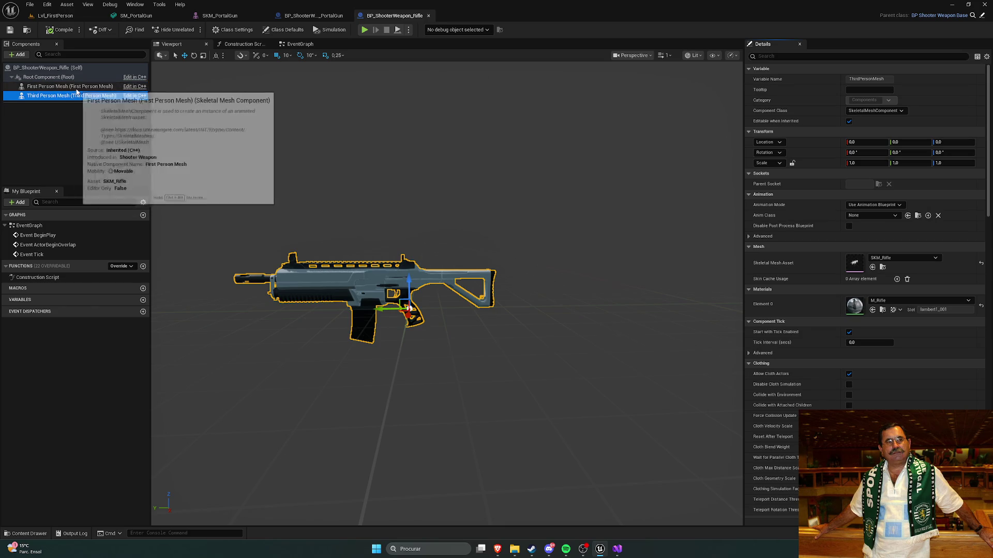
left_click(54, 15)
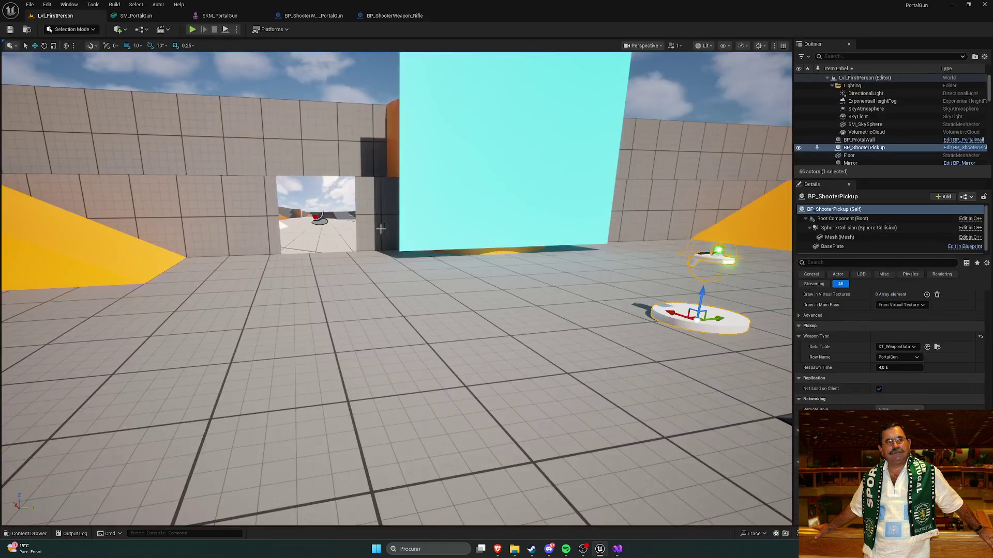
Duplicate the weapon pickup with Ctrl+D and move the copy left of the original
left_click_drag(504, 259, 504, 259)
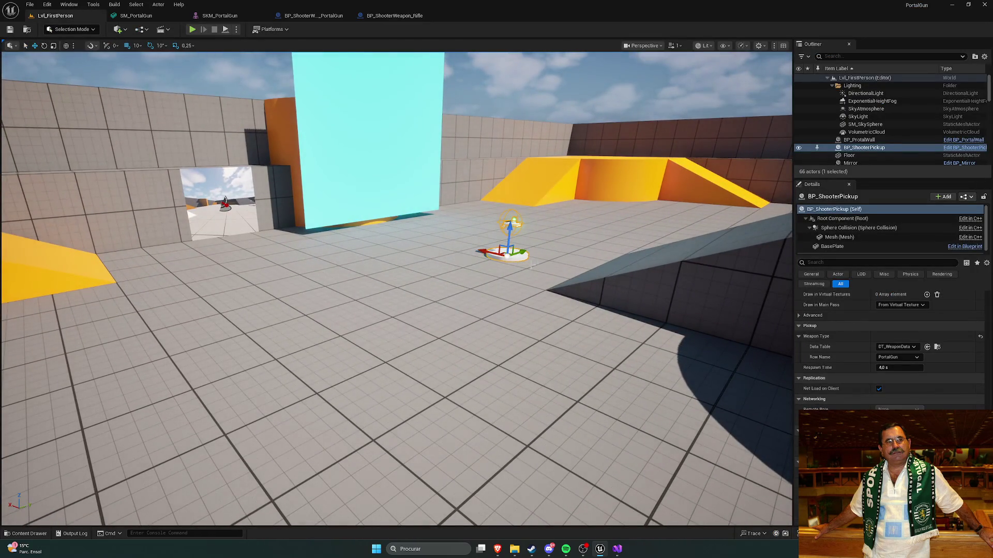
key("ctrl+d")
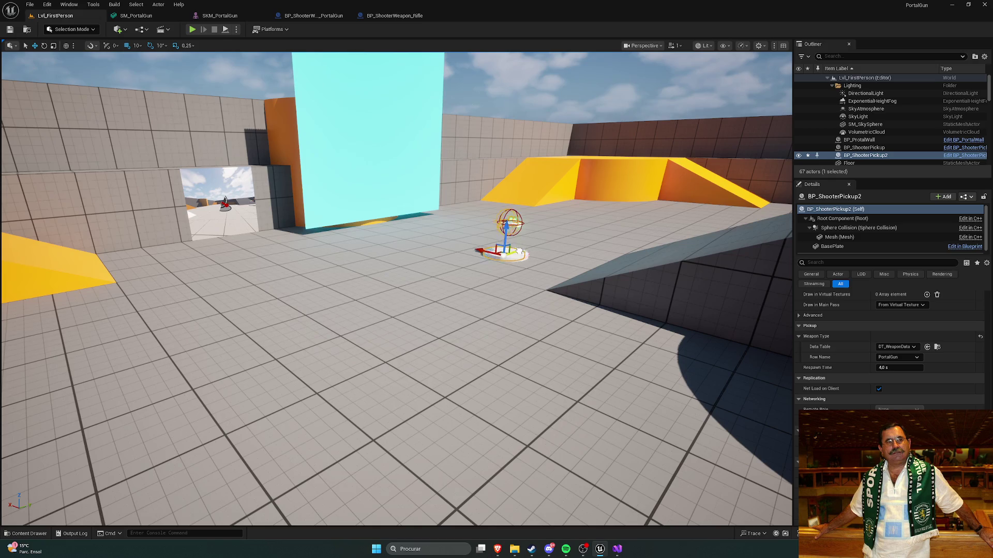
left_click_drag(522, 252, 354, 306)
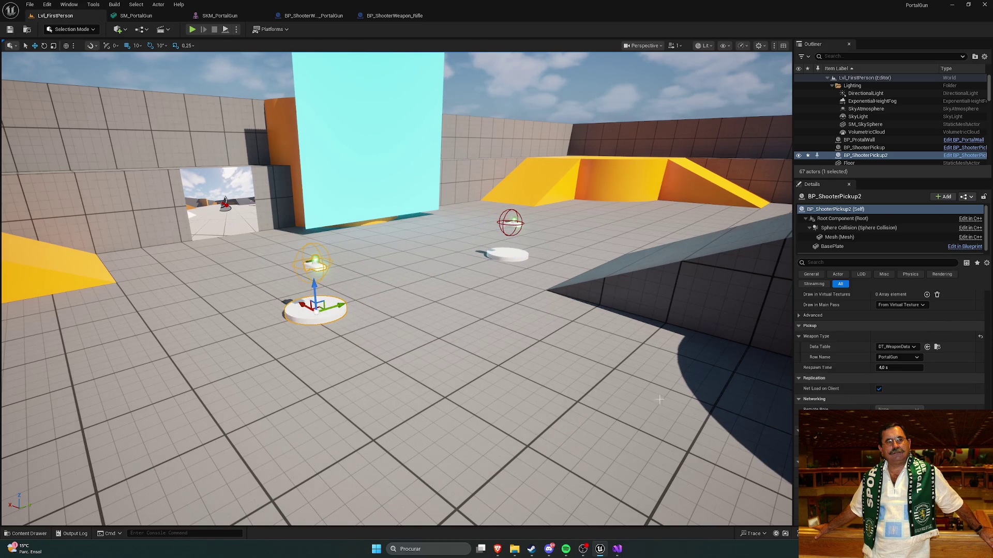
left_click(298, 350)
left_click(322, 310)
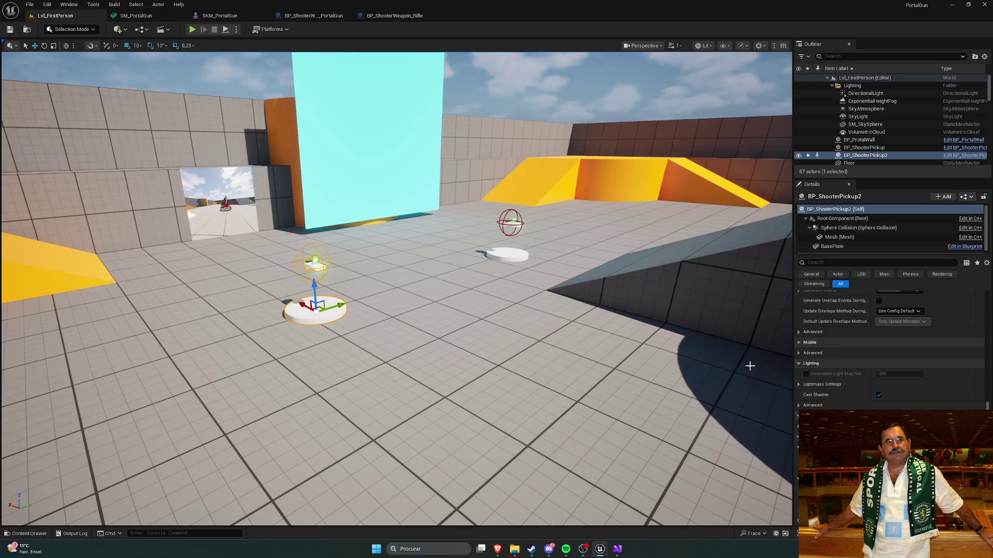
scroll(900, 395, "down", 5)
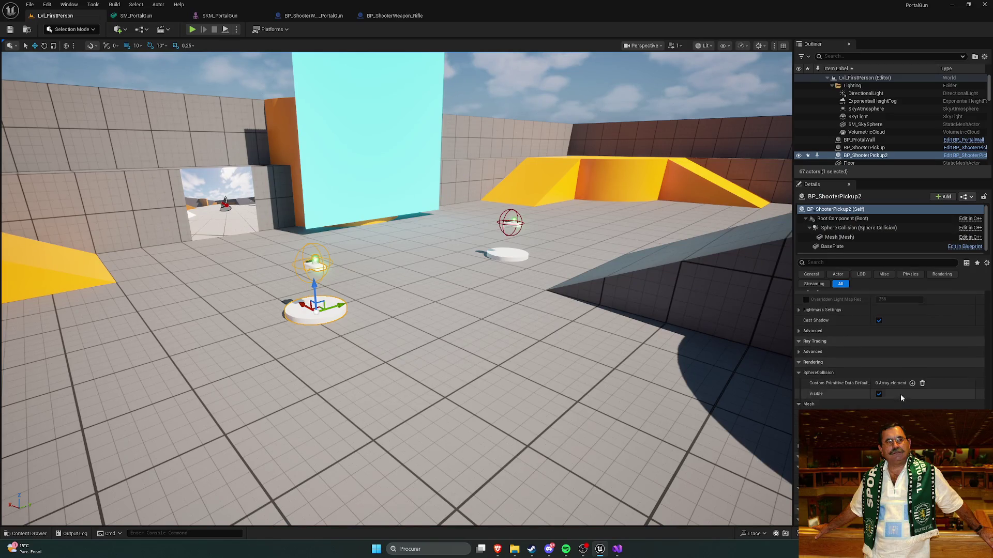
scroll(903, 396, "down", 6)
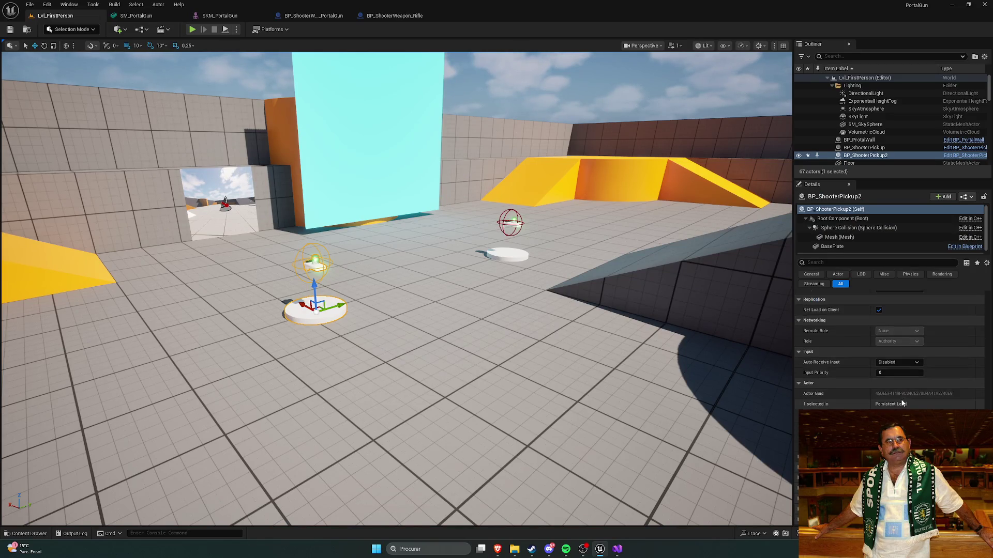
scroll(828, 383, "up", 2)
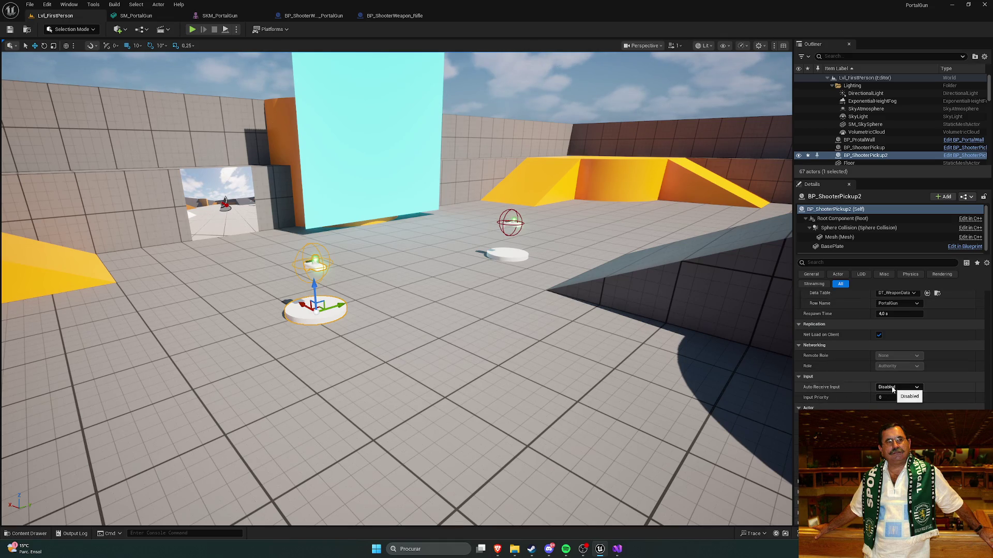
Compare against the original pickup and set the copy's Row Name to Rifle
left_click(507, 254)
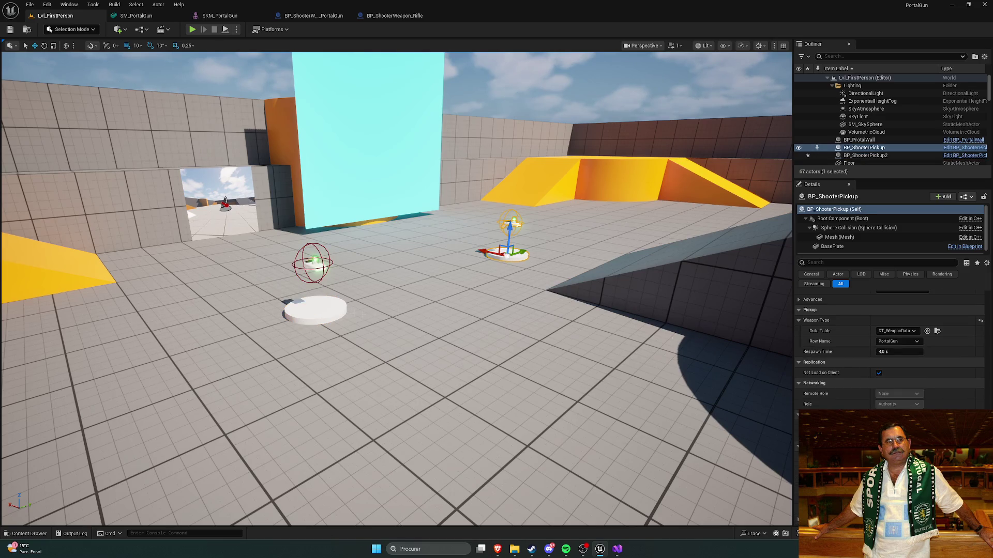
left_click(336, 310)
scroll(871, 378, "up", 2)
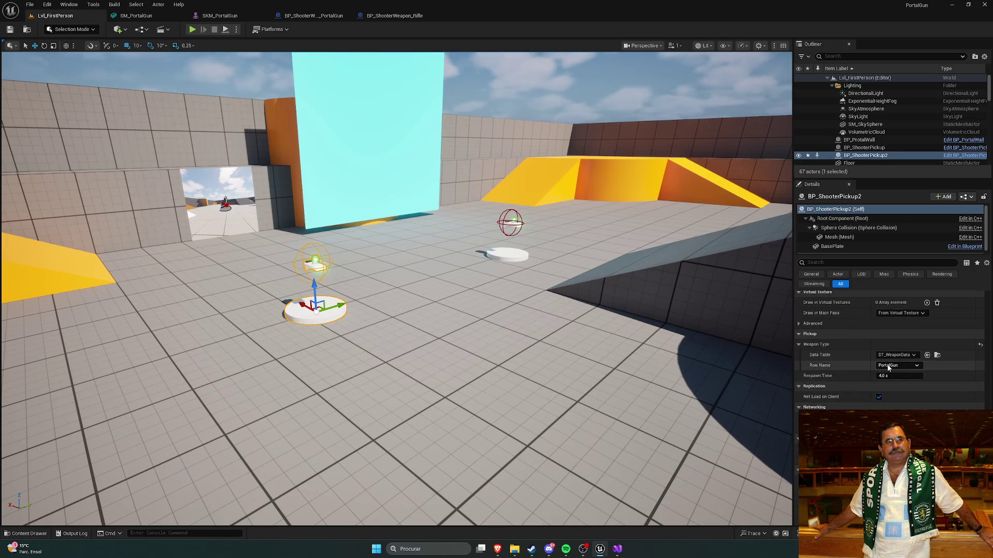
left_click(890, 365)
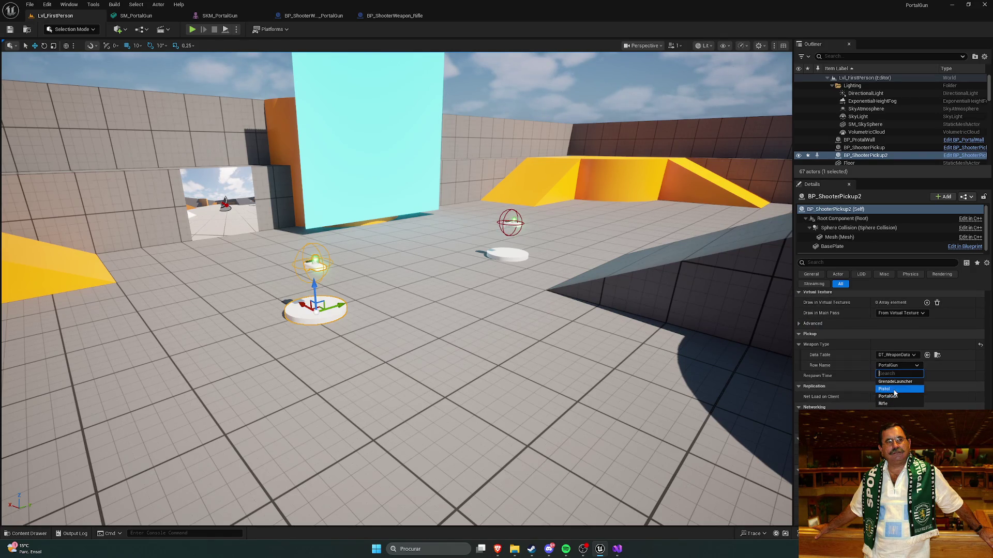
key("ctrl+z")
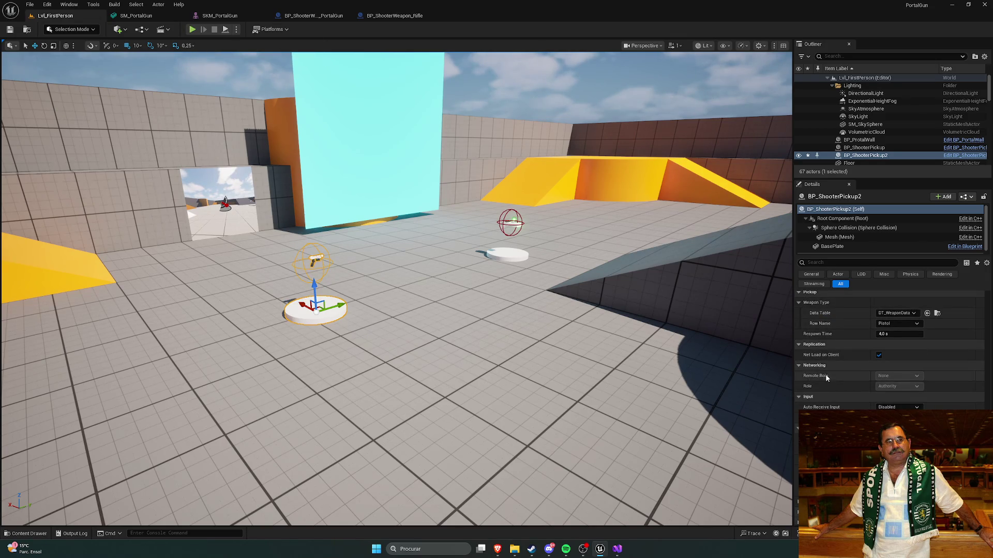
left_click(899, 324)
left_click(898, 363)
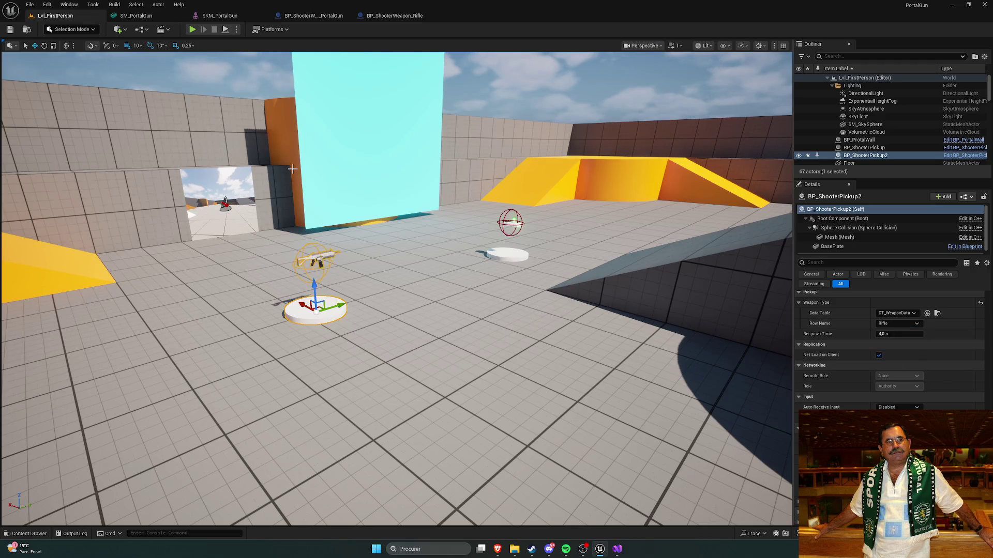
Play in editor, walk onto the rifle pickup and fire the rifle twice
key("alt+p")
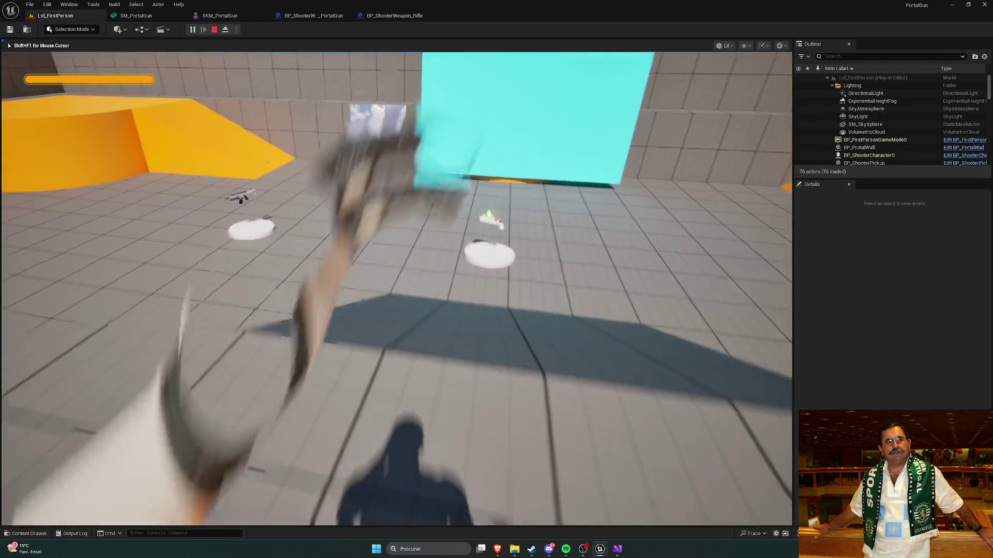
key("w")
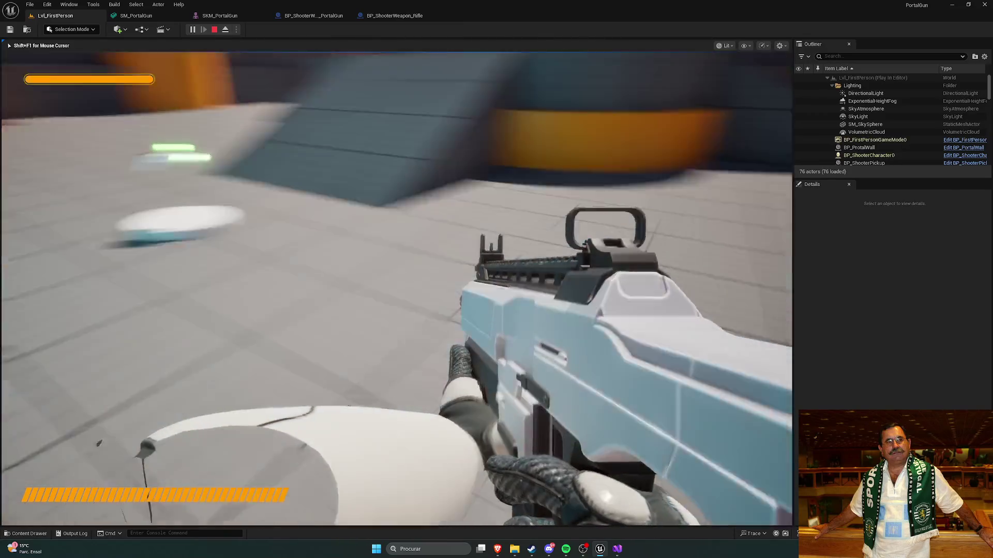
left_click(396, 288)
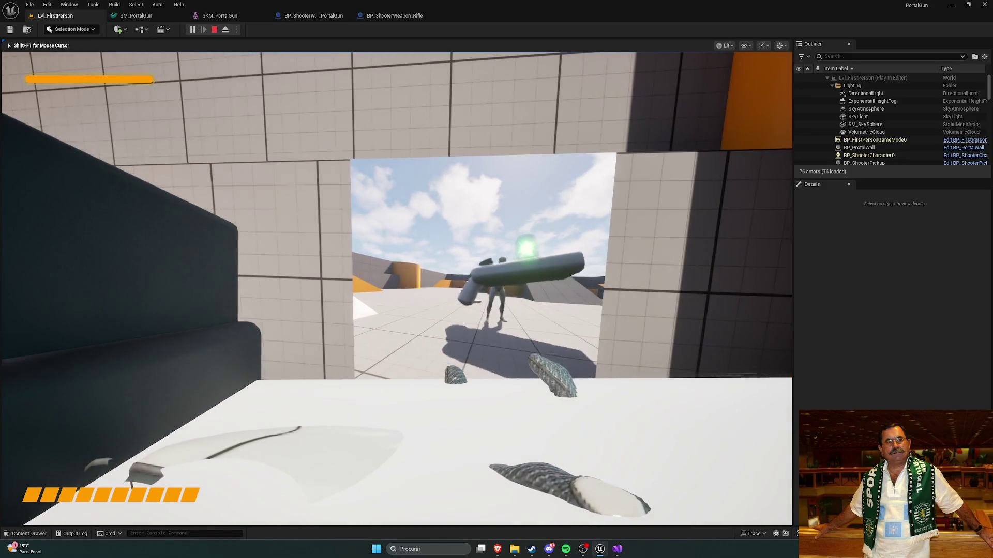
left_click(396, 288)
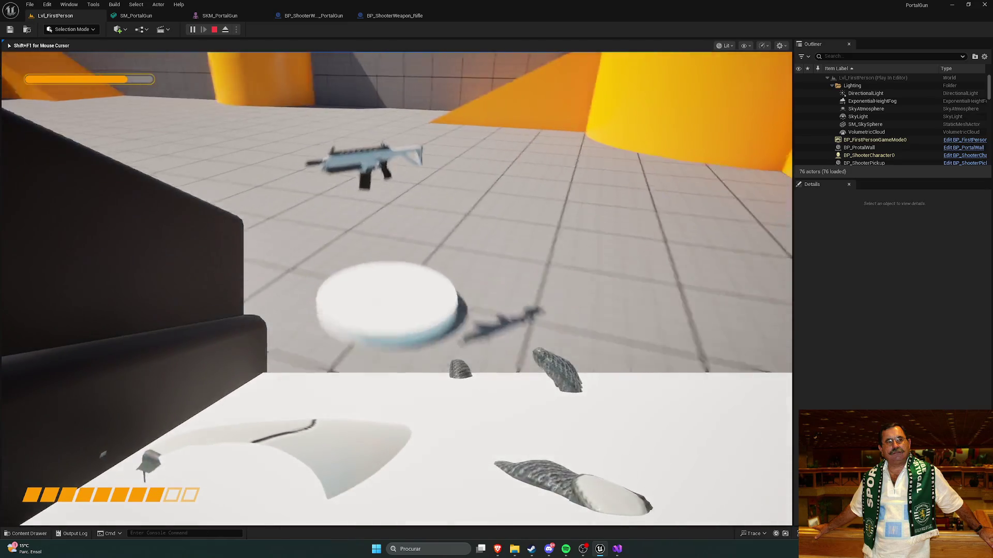
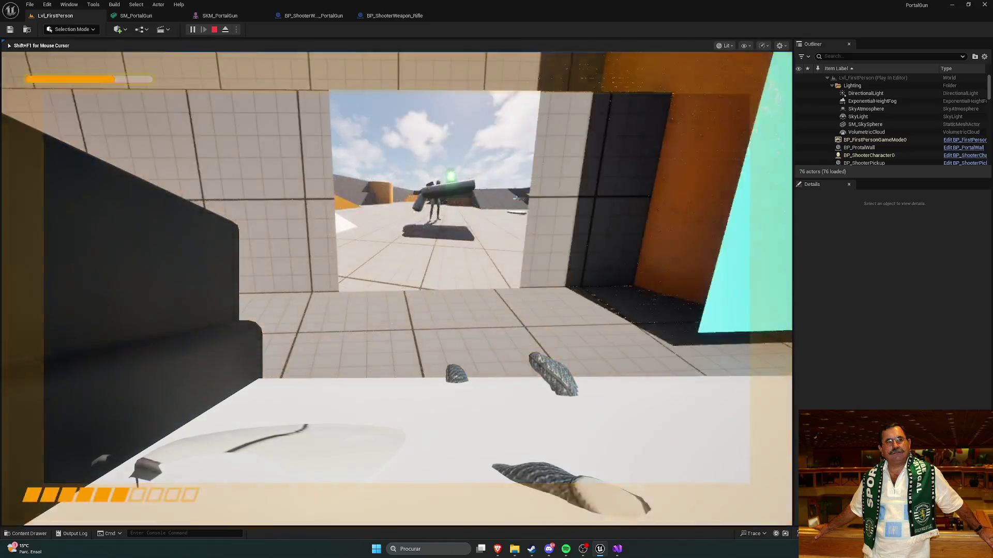
Fire the rifle, replay and walk toward the enemy, then stop and open BP_ShooterWeapon_Rifle
left_click(396, 288)
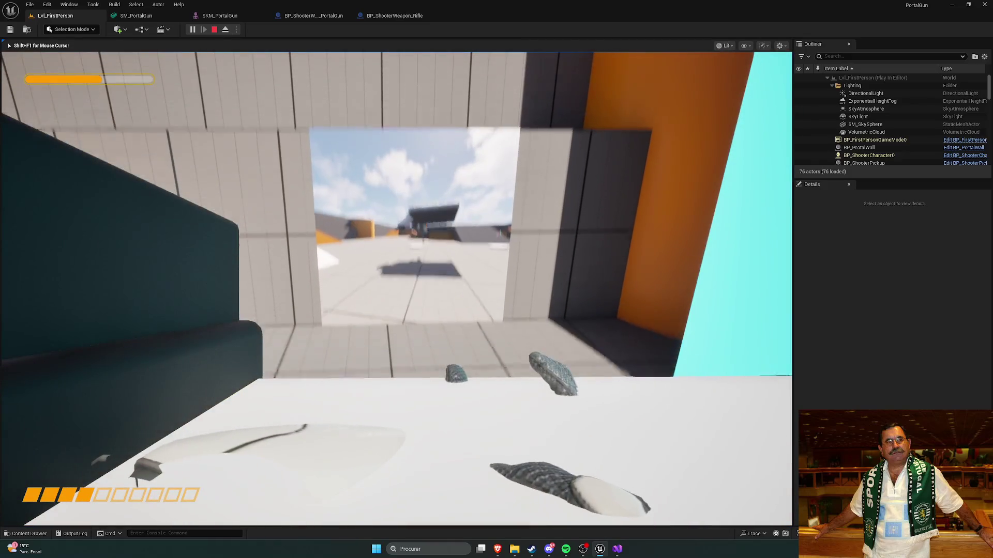
key("Escape")
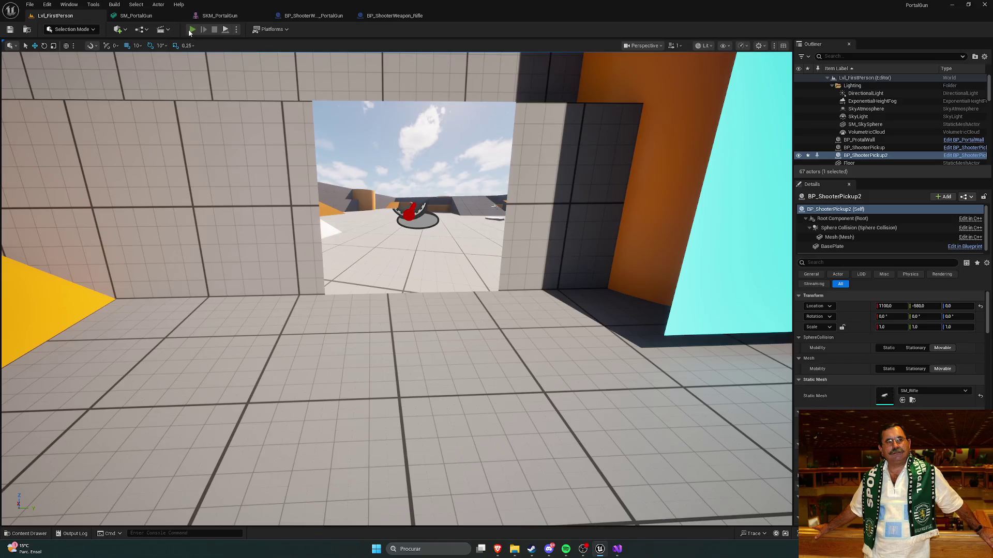
left_click(190, 30)
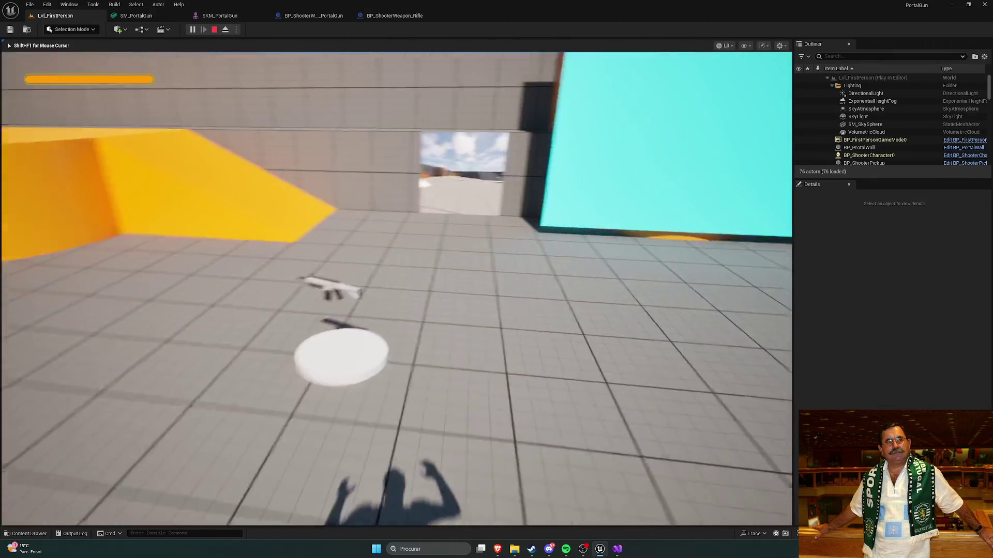
key("w")
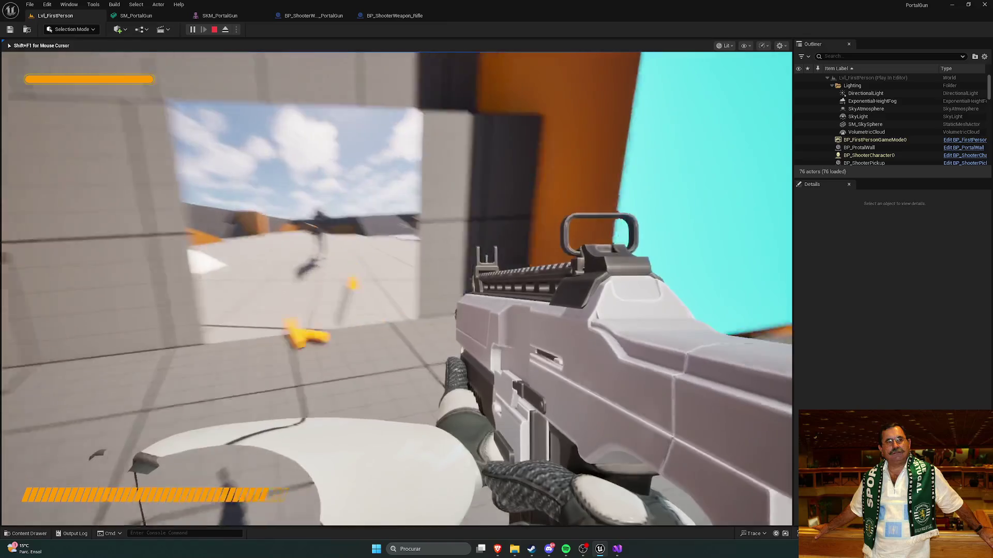
key("w")
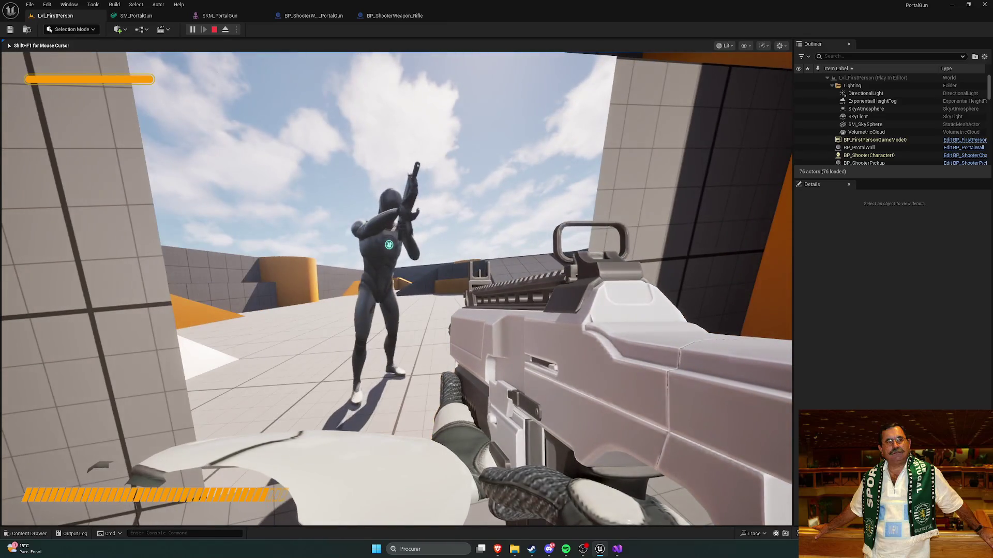
key("w")
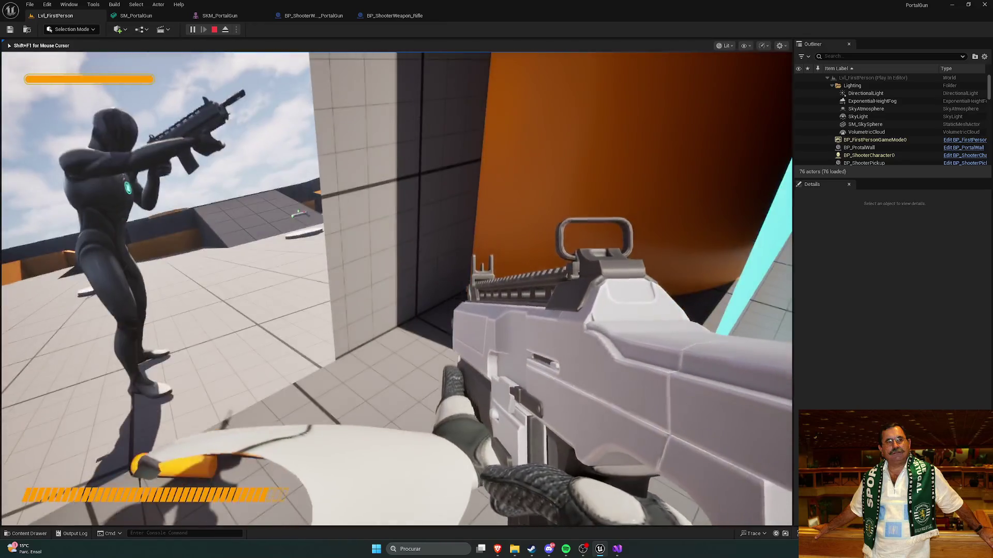
key("w")
key("w")
key("Escape")
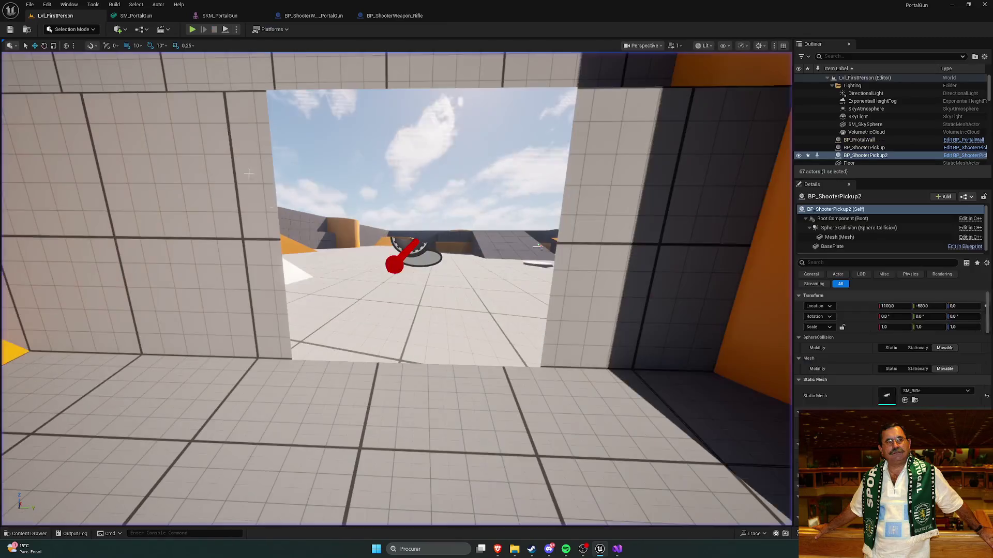
left_click(395, 15)
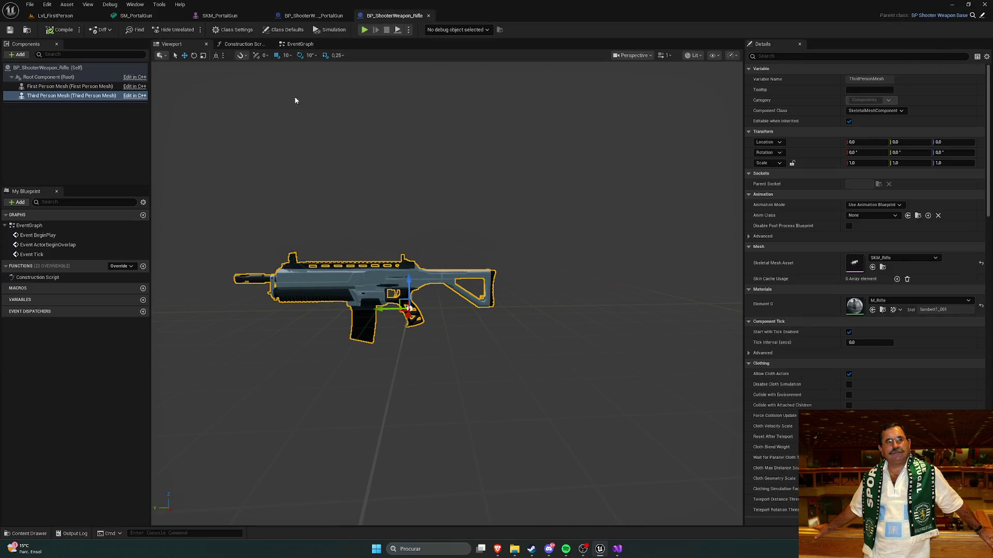
Select the rifle blueprint's root, then its First Person and Third Person Mesh components
scroll(339, 116, "down", 5)
scroll(339, 115, "up", 5)
scroll(349, 119, "down", 3)
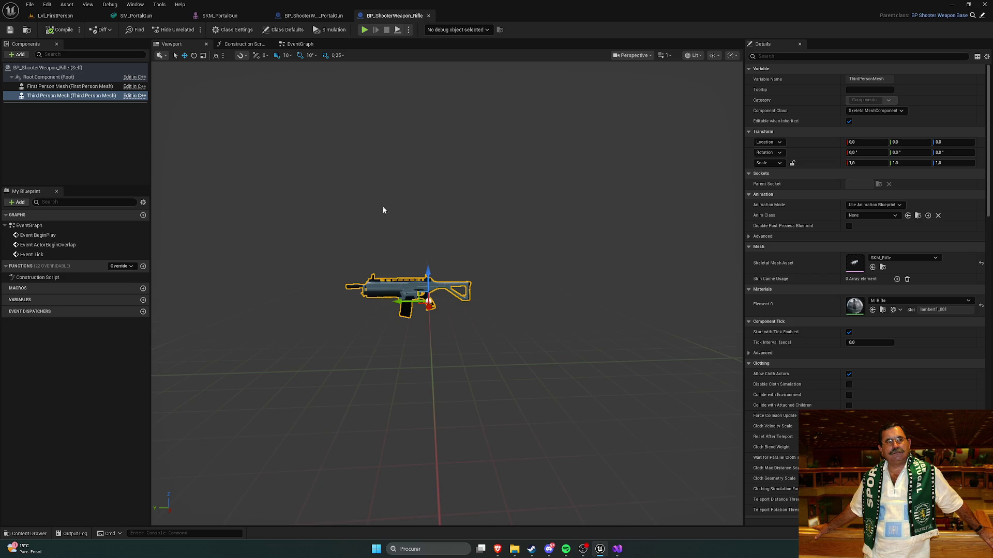
left_click(57, 77)
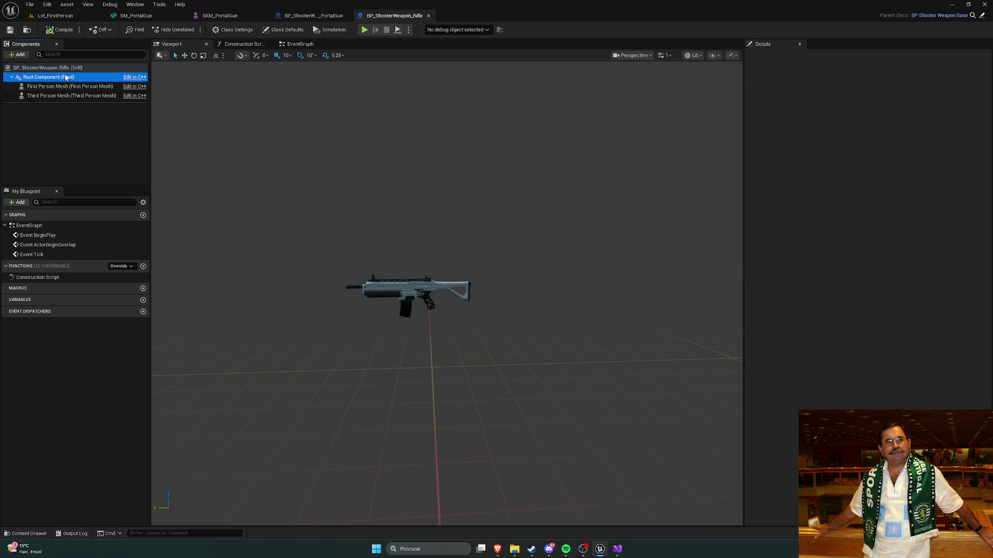
left_click(52, 68)
left_click(77, 77)
left_click(83, 88)
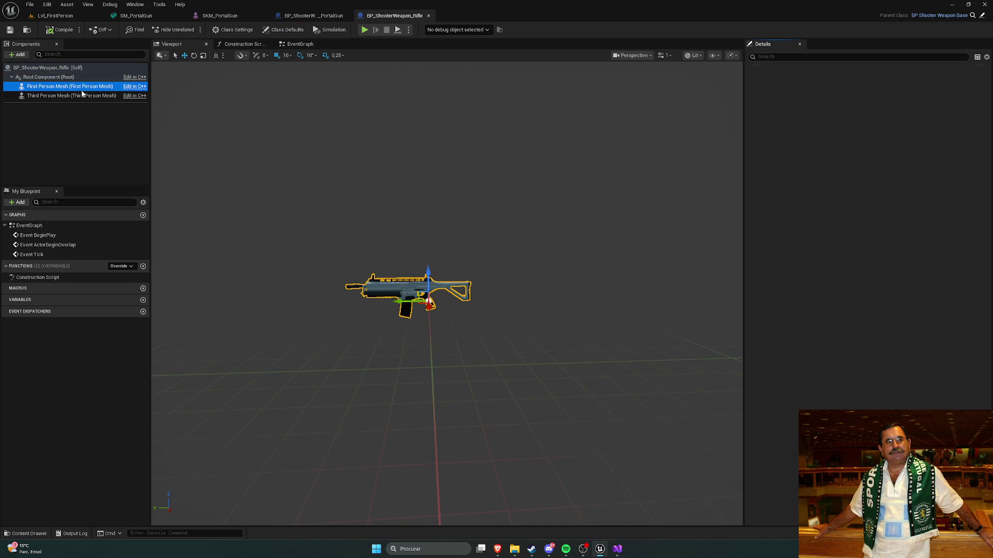
left_click(83, 94)
Select both rifle meshes, orbit the preview, then bring up BP_ShooterWeapon_PortalGun
left_click(83, 87, "ctrl")
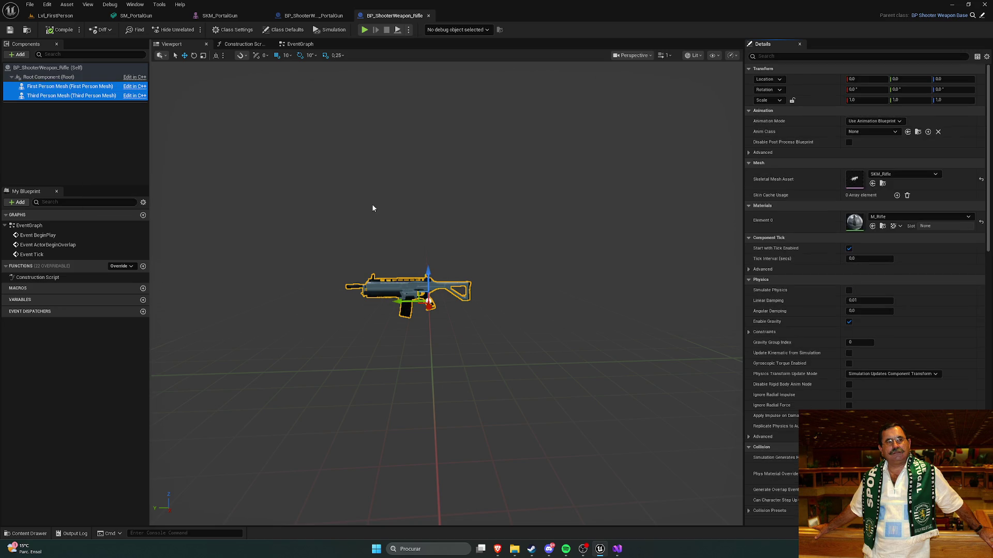
left_click_drag(415, 206, 415, 207)
left_click_drag(451, 234, 452, 234)
left_click(93, 86)
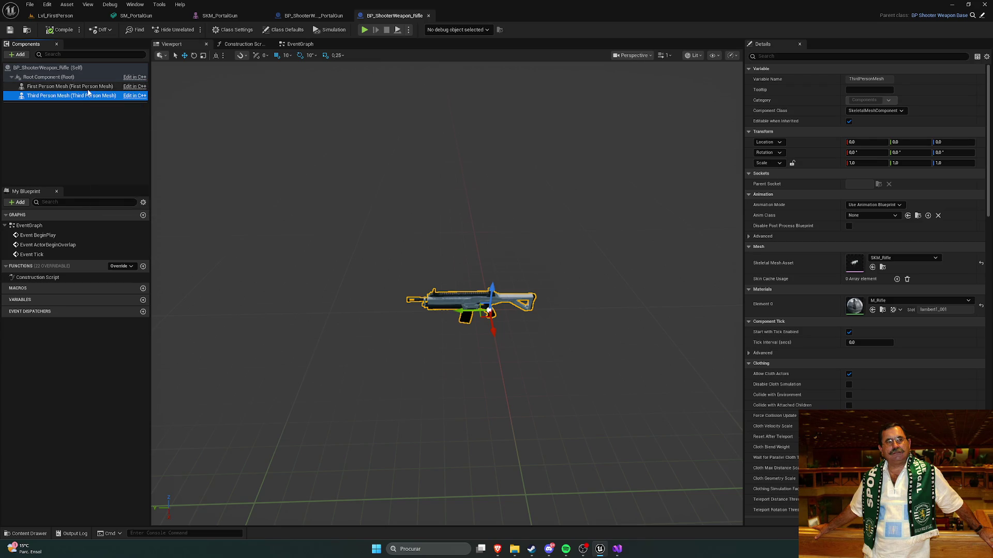
left_click(313, 16)
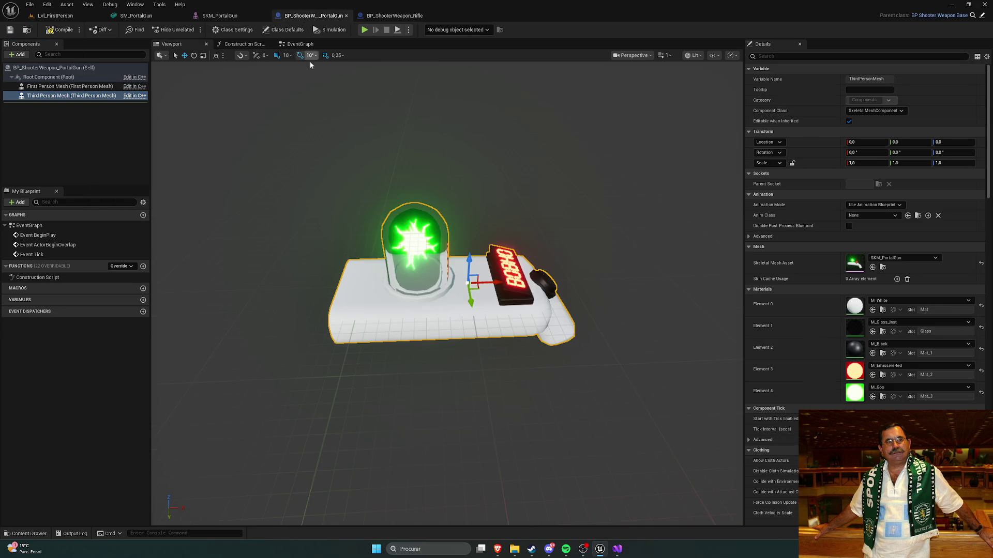
Yaw the portal gun's Third Person Mesh to -90° and save the blueprint
left_click(84, 87)
left_click(95, 98)
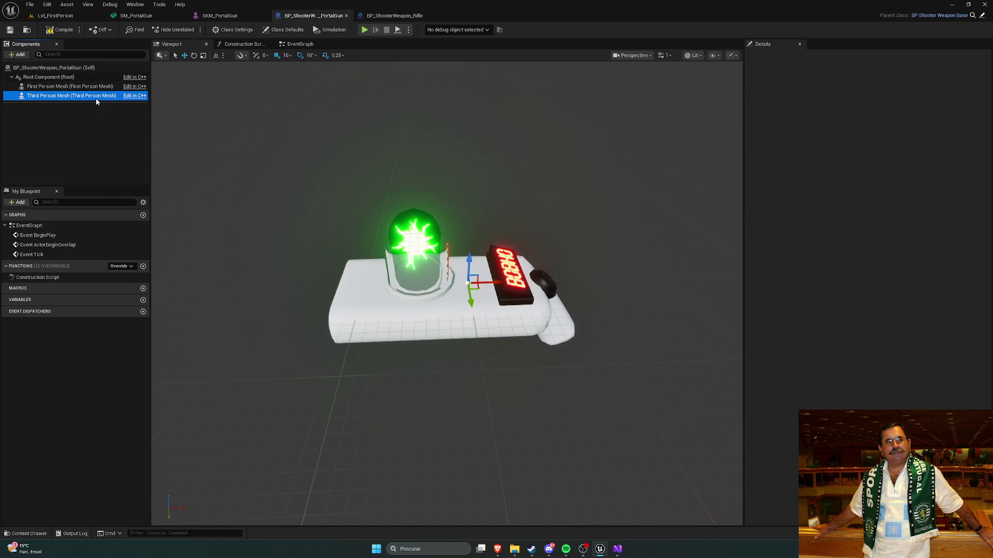
scroll(478, 307, "up", 5)
key("e")
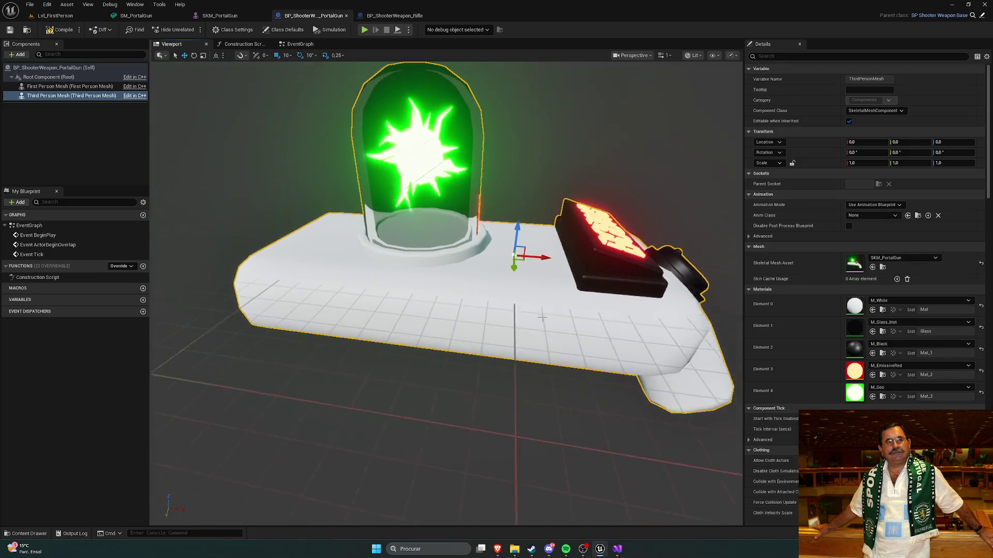
left_click_drag(506, 267, 440, 271)
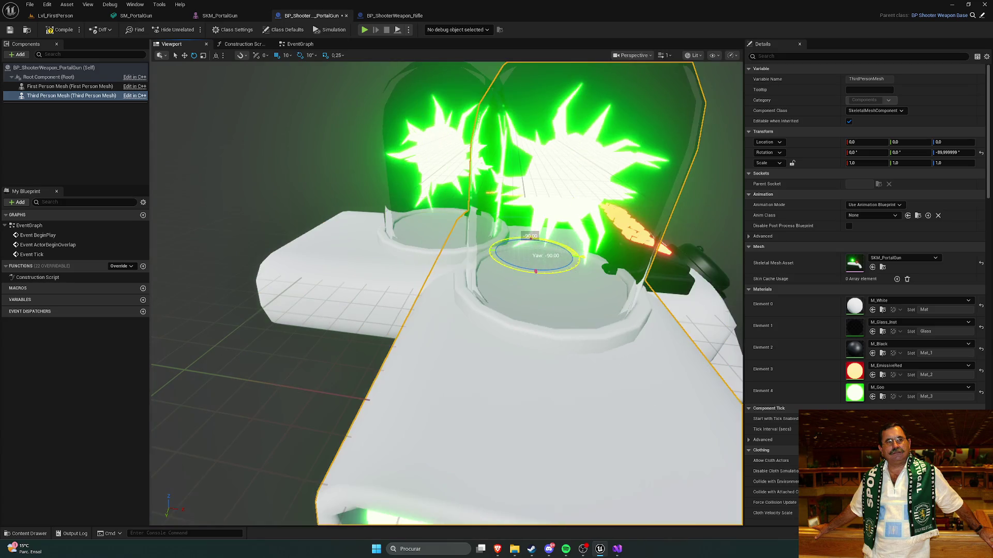
left_click(9, 30)
Play-test Lvl_FirstPerson by walking onto the white platform and firing, then stop
left_click(54, 16)
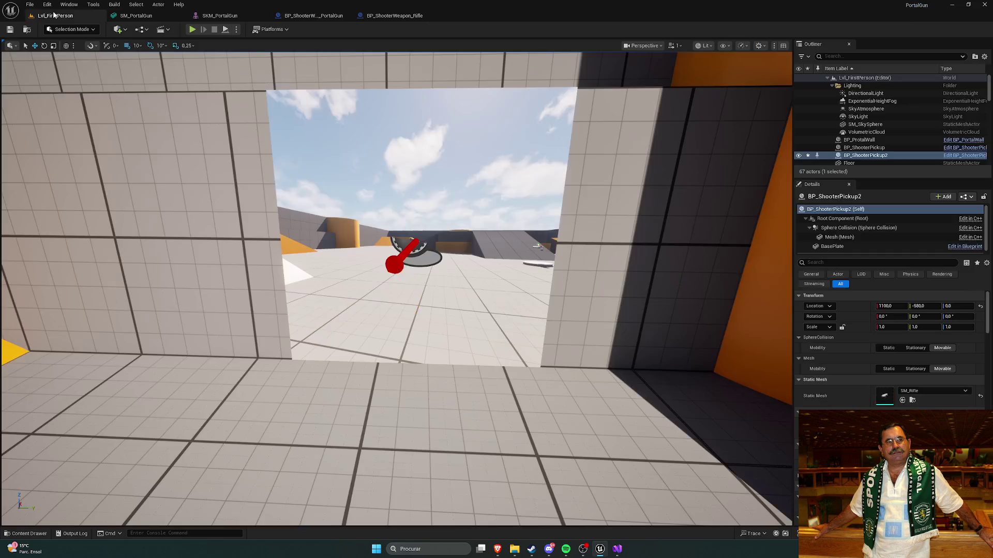
key("alt+p")
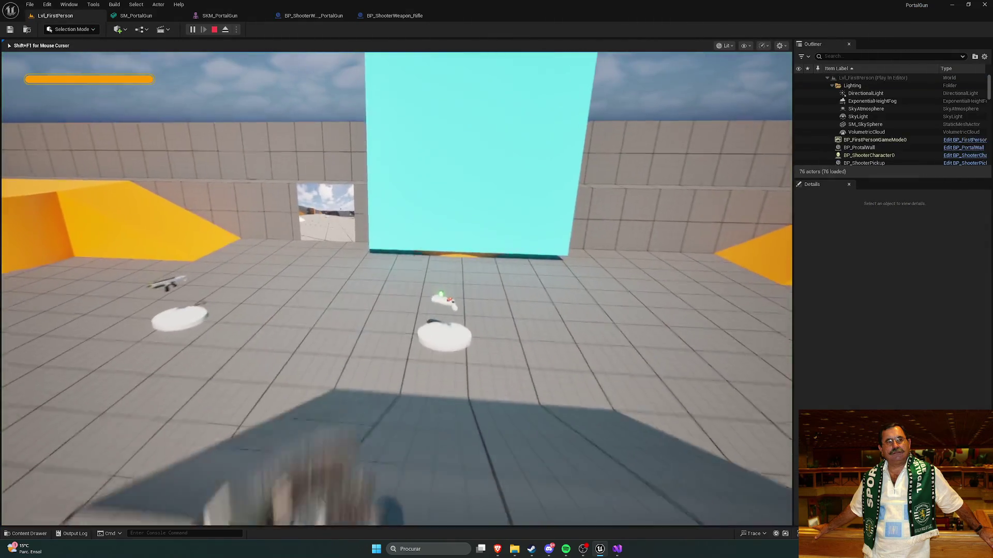
key("w")
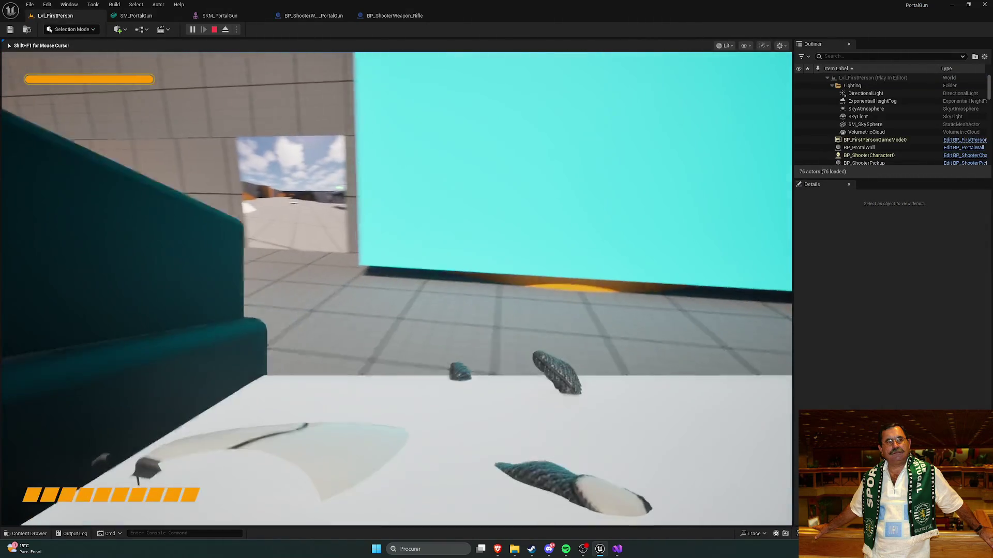
left_click(397, 288)
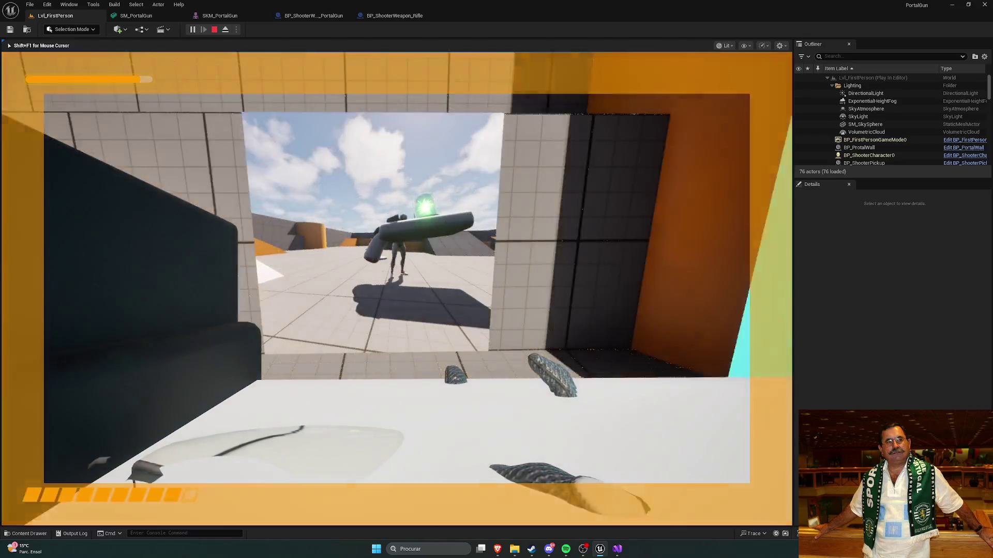
key("shift+F1")
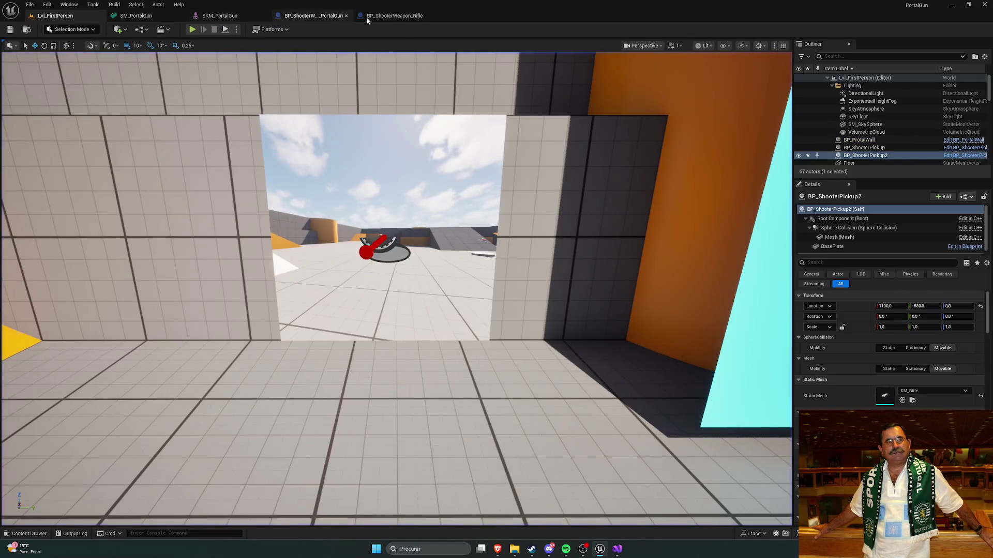
Yaw the portal gun's First Person Mesh to -90° and save the blueprint
left_click(395, 15)
left_click(307, 15)
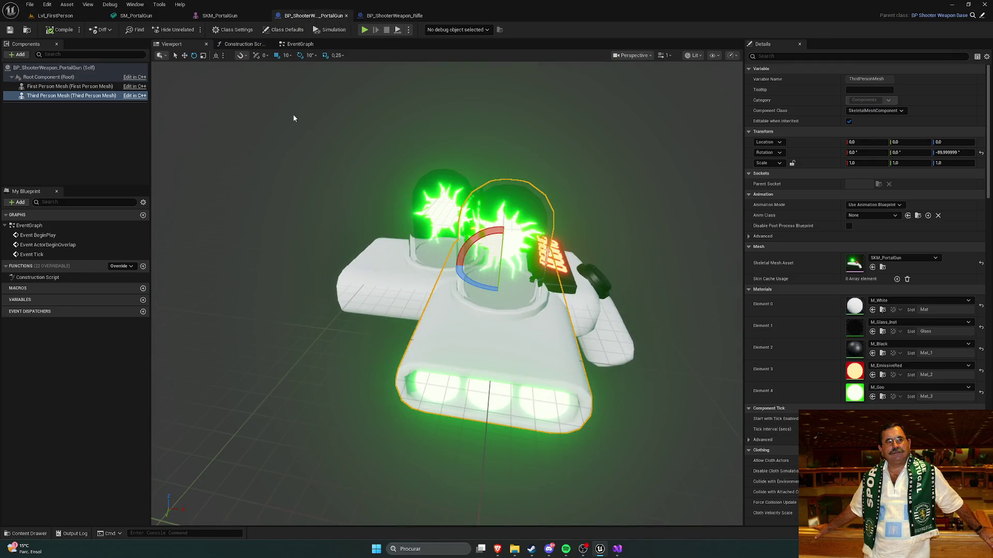
left_click(73, 86)
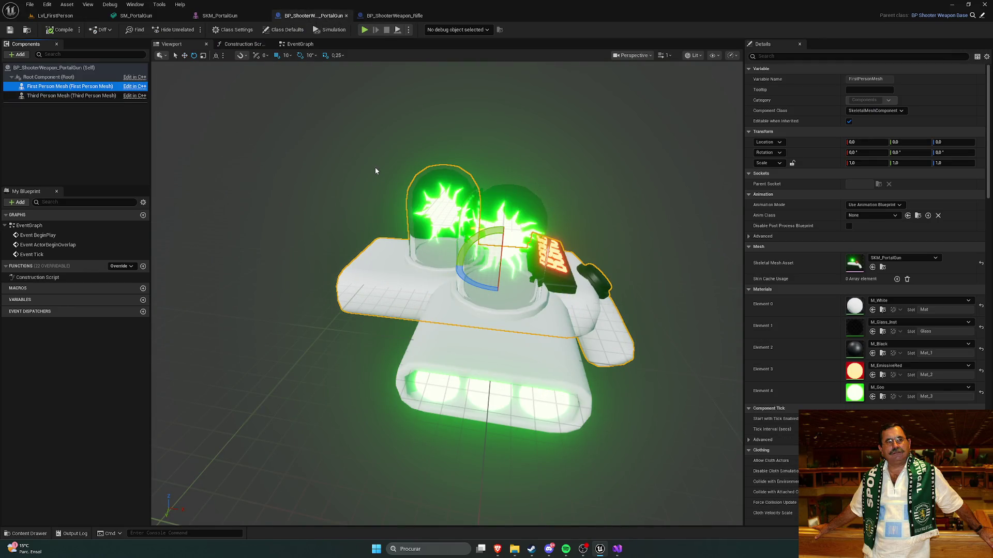
mouse_move(471, 278)
left_mouse_down()
mouse_move(490, 288)
mouse_move(352, 243)
left_mouse_up()
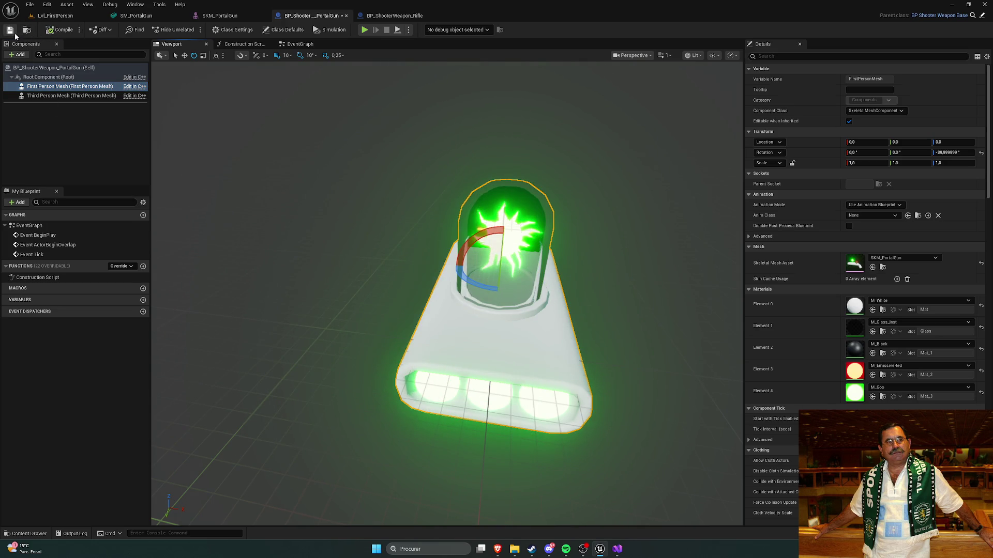
left_click(14, 31)
Play Lvl_FirstPerson and walk onto the pedestal to pick up the gun, then stop
left_click(57, 16)
left_click(192, 29)
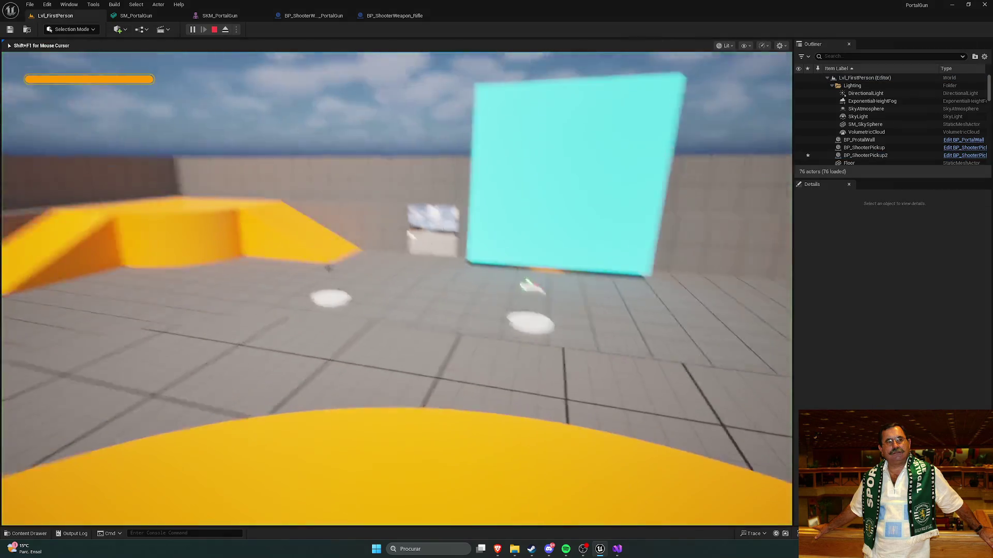
key("w")
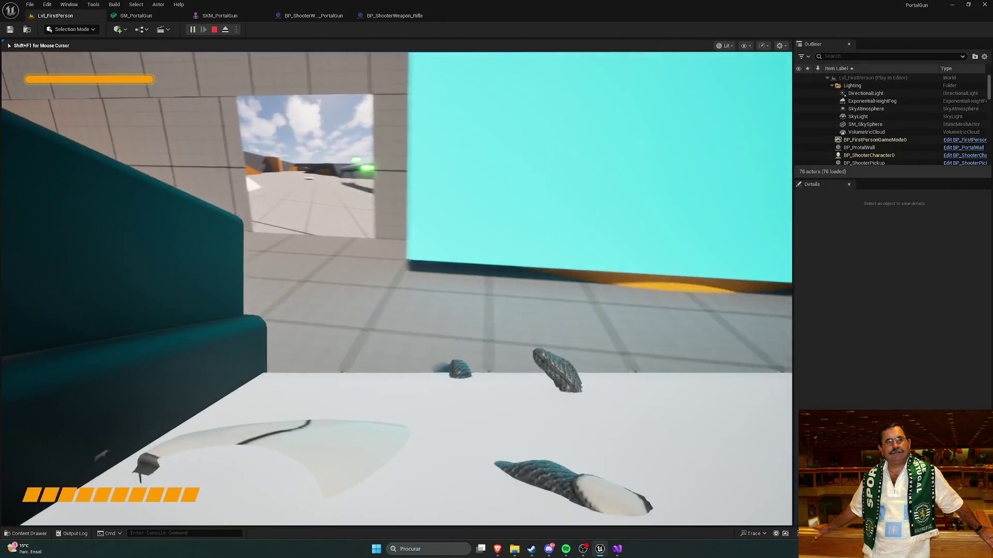
key("Escape")
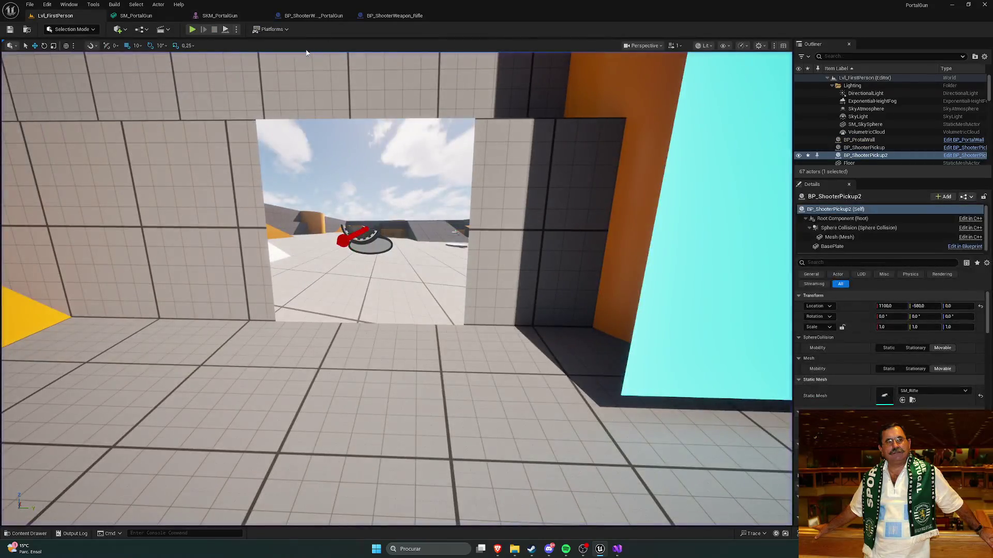
Check the PortalGun blueprint's First Person Mesh uses SKM_PortalGun, then return to Lvl_FirstPerson
left_click(394, 15)
left_click(313, 16)
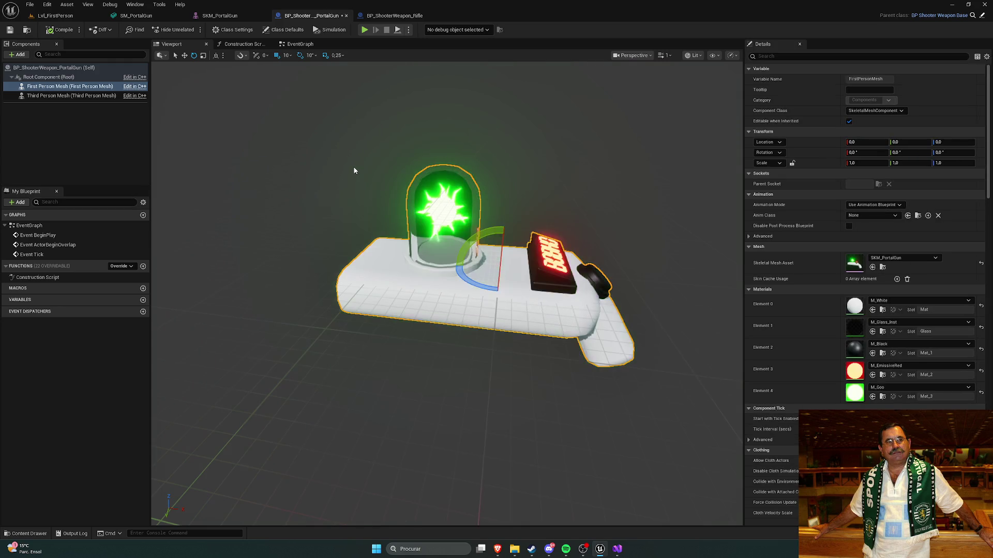
left_click(107, 133)
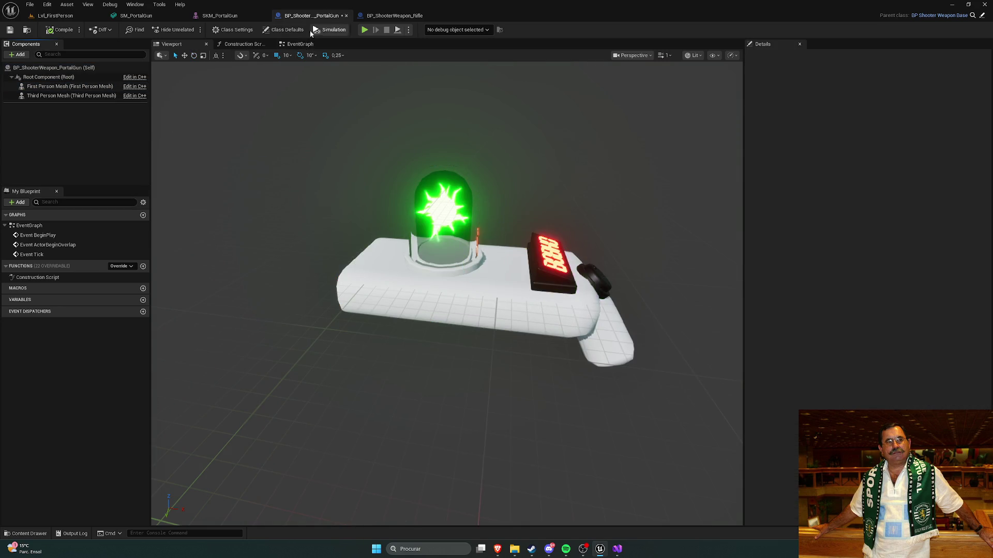
left_click(77, 87)
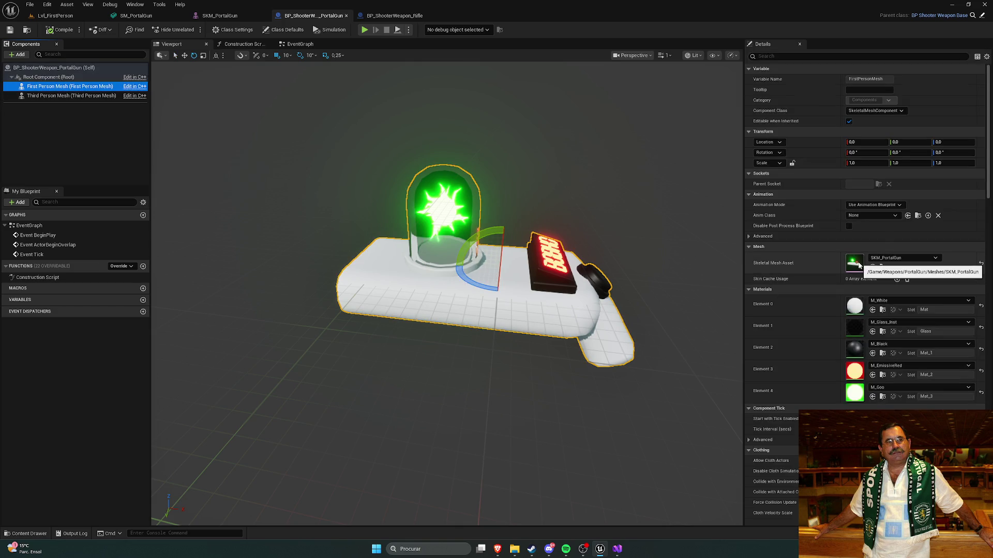
key("ctrl+space")
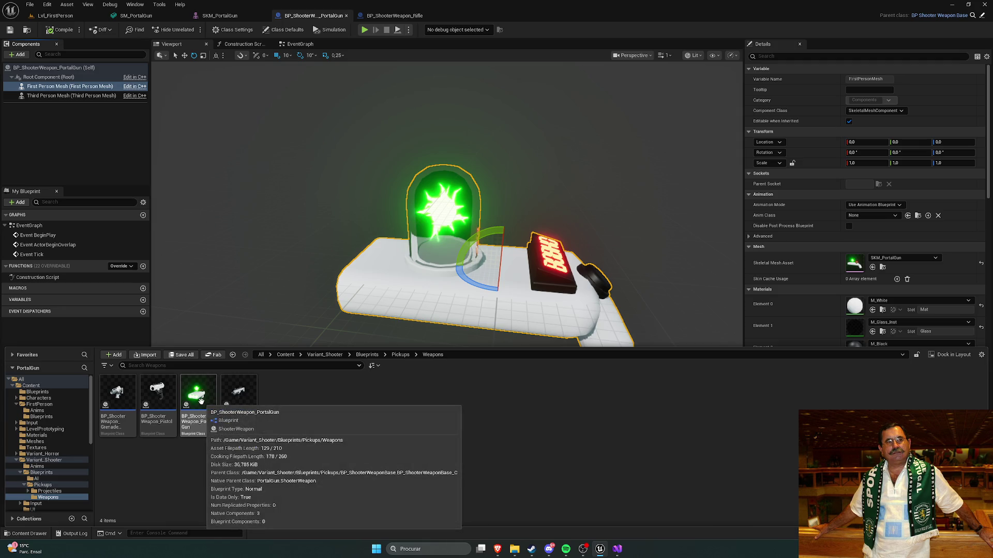
left_click(56, 16)
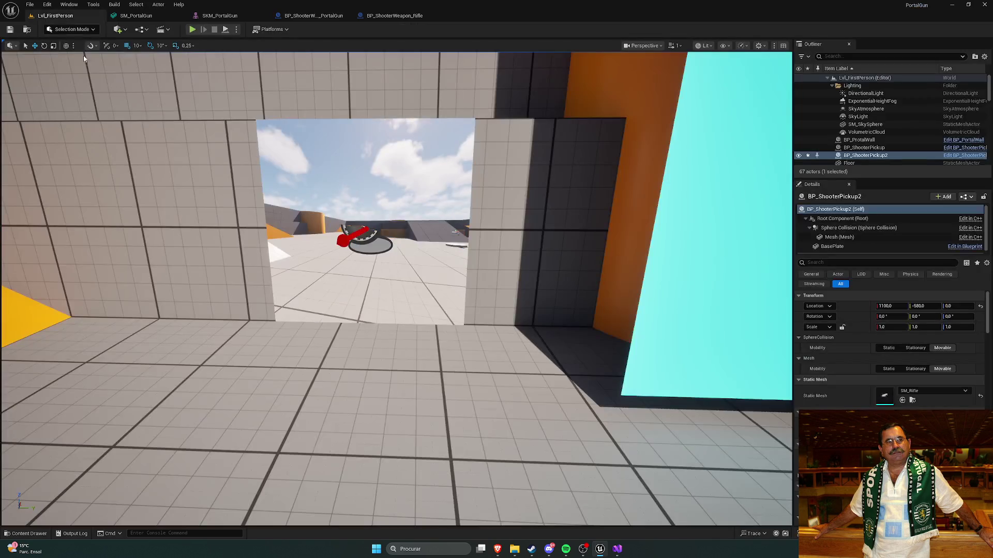
Drop BP_ShooterWeapon_PortalGun into the level, move it near the camera, then delete it
key("ctrl+space")
left_click_drag(217, 393, 155, 336)
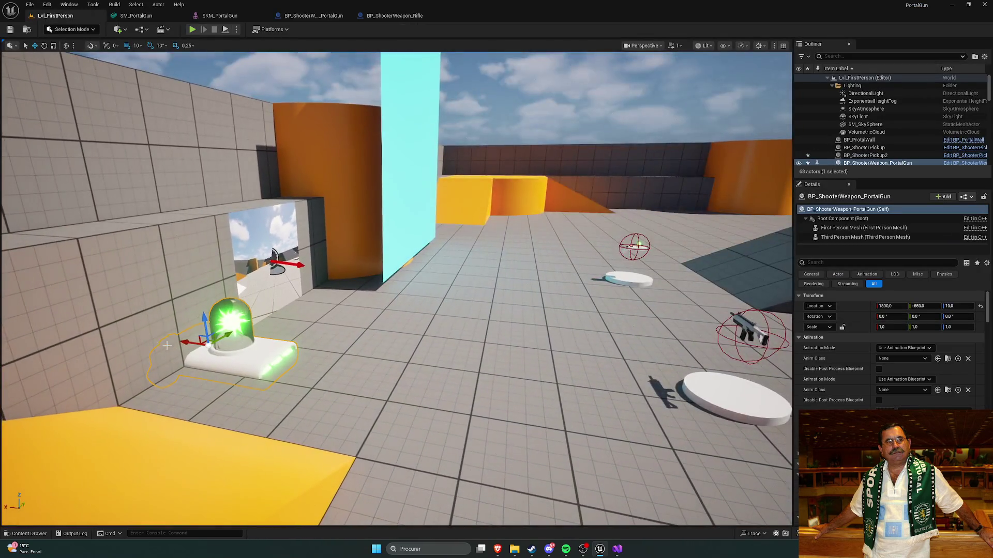
mouse_move(207, 357)
left_mouse_down()
mouse_move(388, 347)
mouse_move(462, 382)
mouse_move(464, 370)
left_mouse_up()
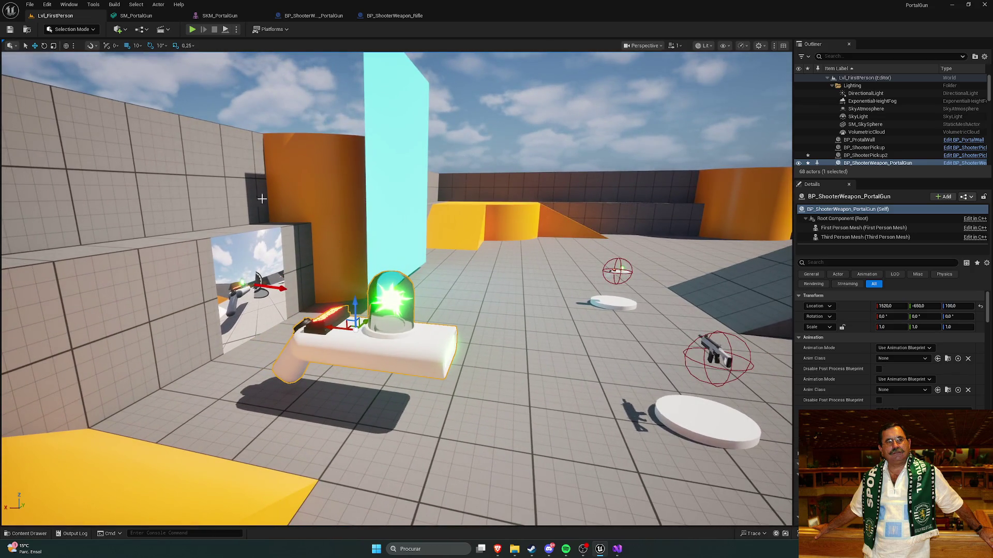
key("Delete")
Browse the Content Drawer to Weapons > PortalGun > Meshes and open SKM_PortalGun
key("ctrl+space")
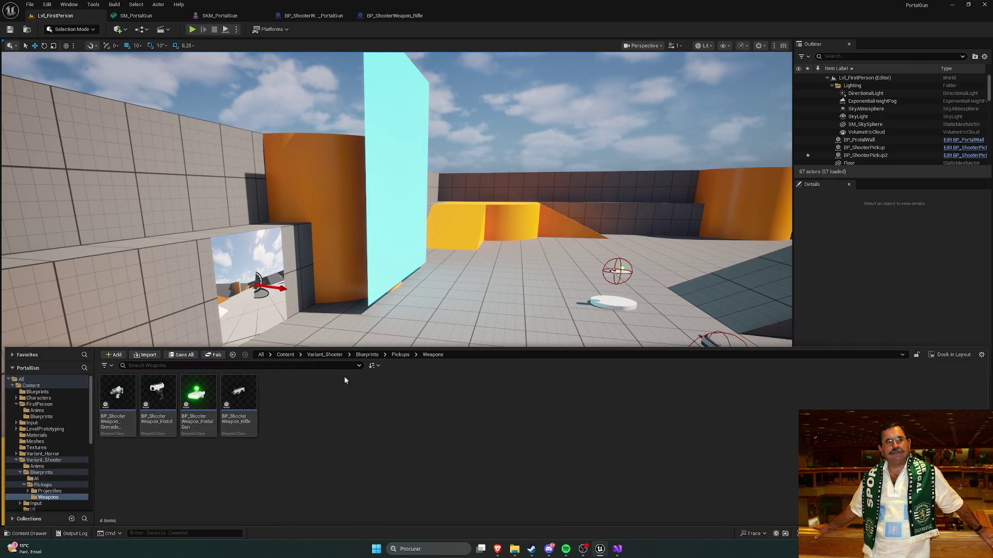
left_click(36, 447)
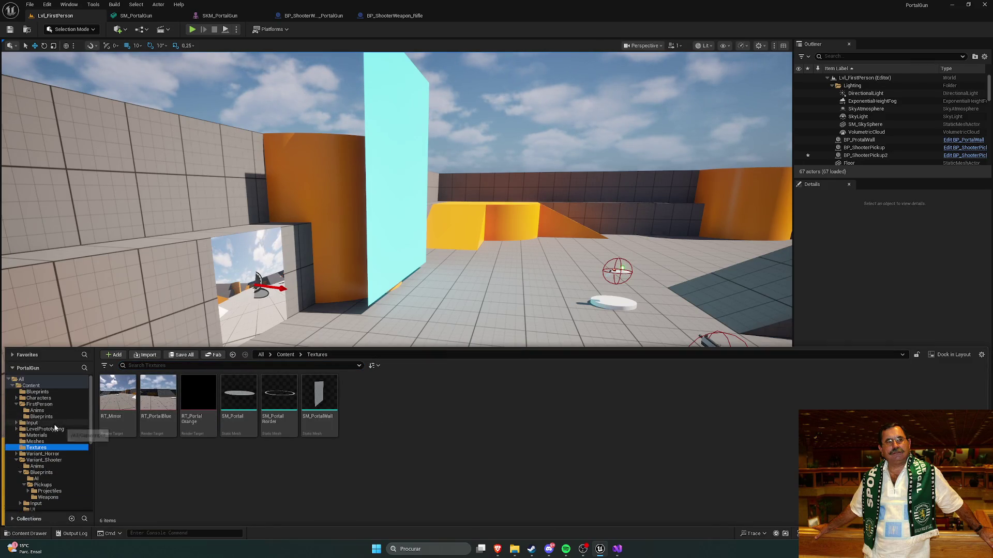
left_click(31, 385)
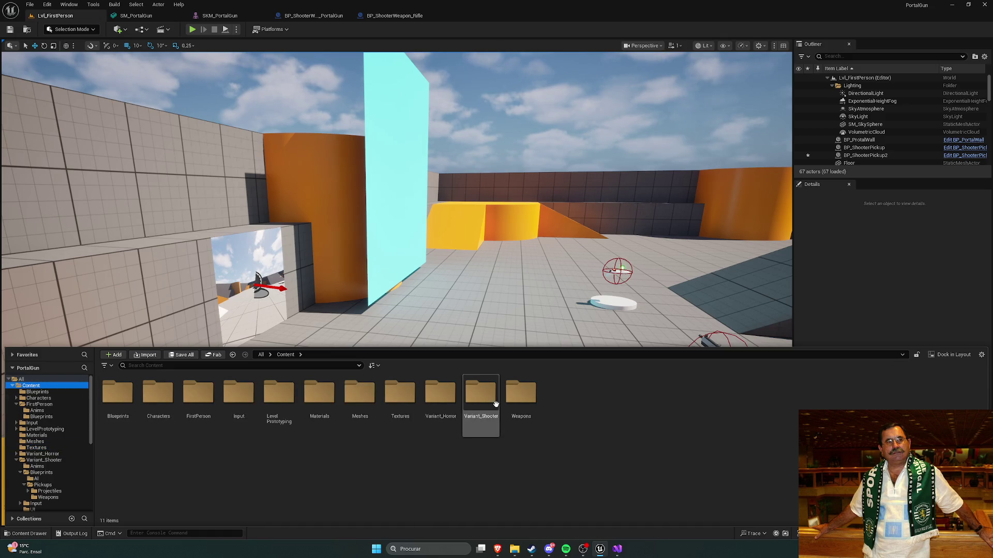
double_click(481, 395)
left_click(286, 356)
double_click(521, 394)
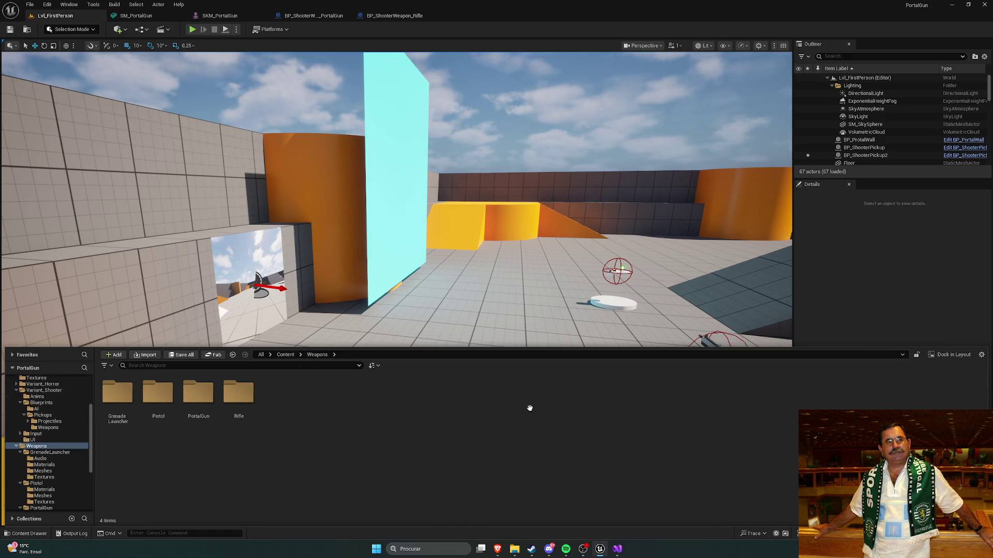
double_click(198, 394)
double_click(164, 412)
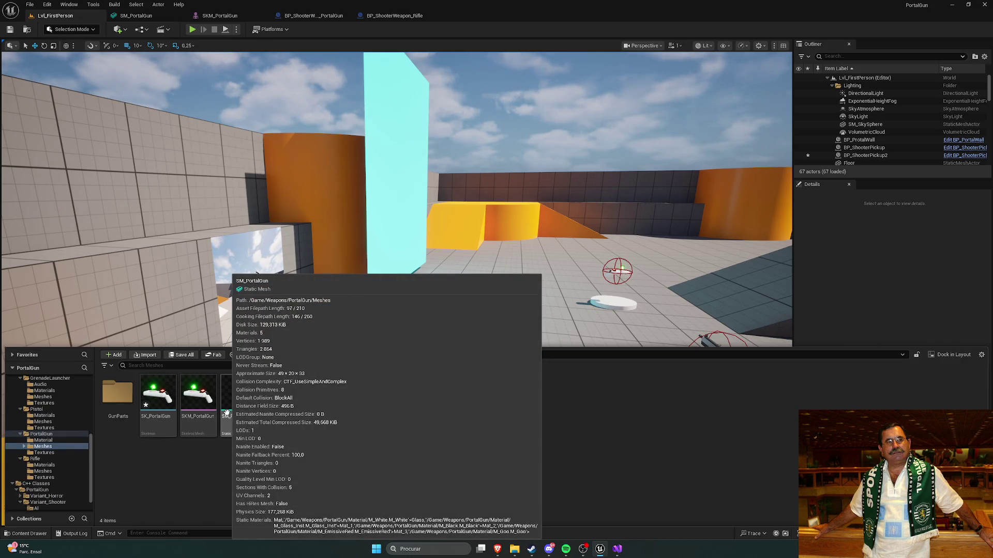
double_click(198, 398)
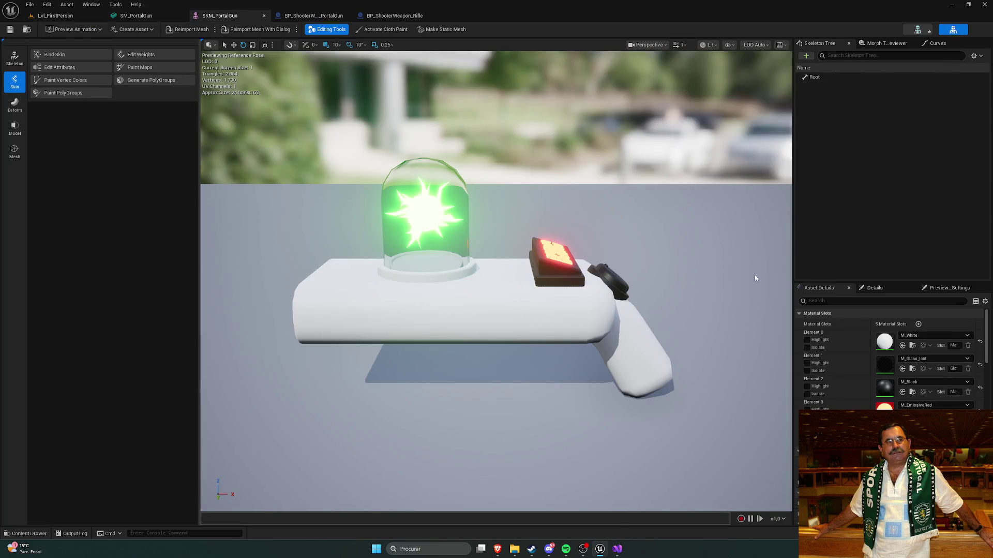
Review SKM_PortalGun's morph targets, Root-only skeleton tree and asset details, then select SK_PortalGun
left_click(868, 44)
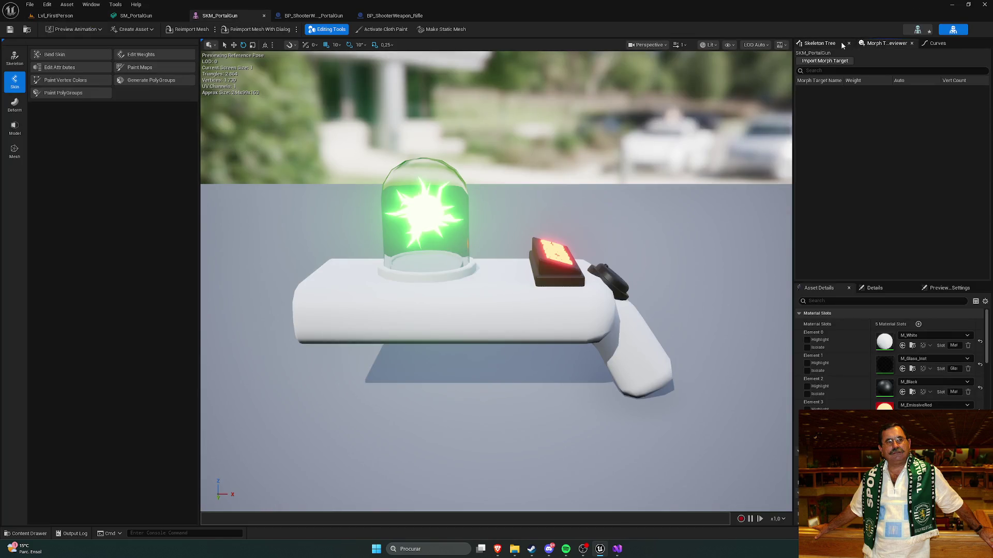
left_click(837, 42)
scroll(876, 372, "down", 10)
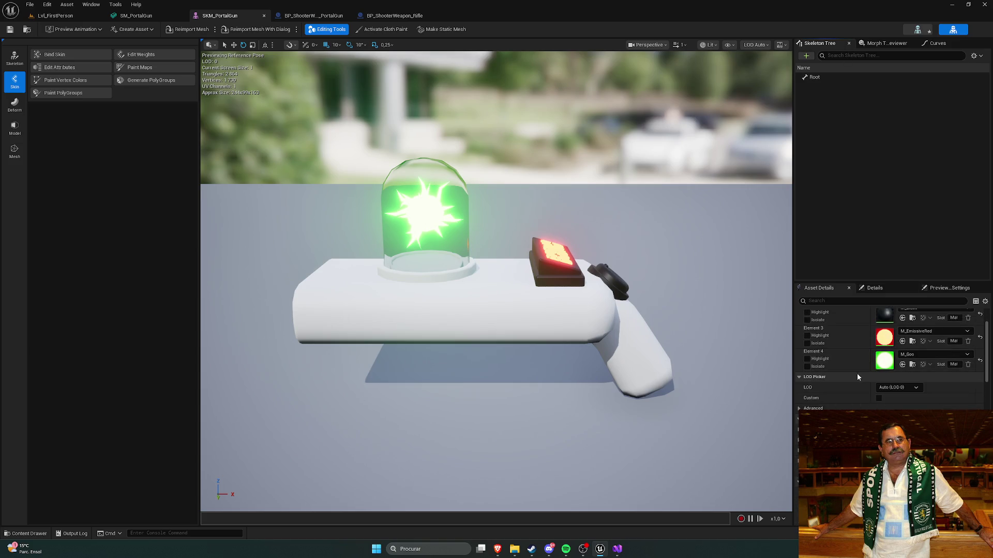
scroll(852, 378, "down", 3)
scroll(848, 383, "down", 8)
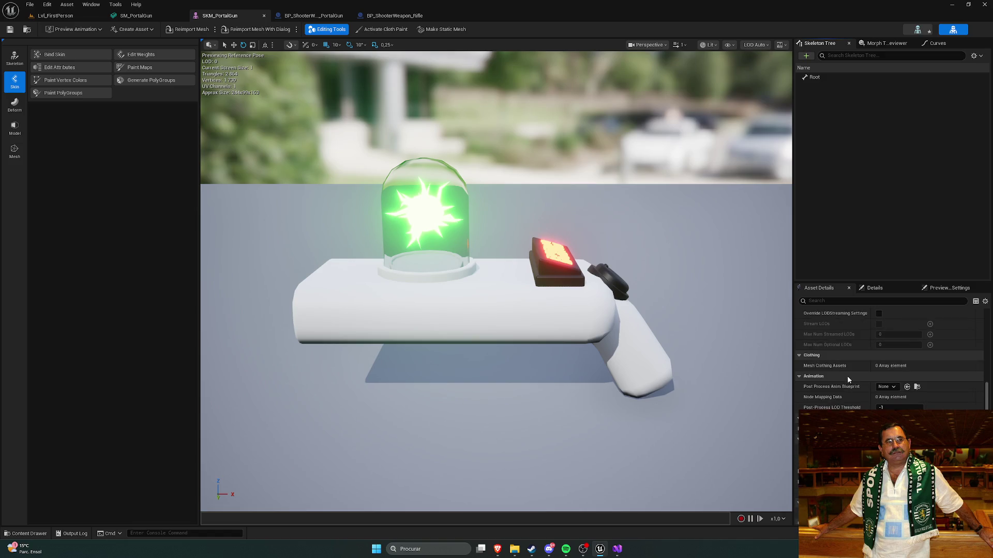
scroll(848, 380, "down", 2)
scroll(845, 384, "down", 1)
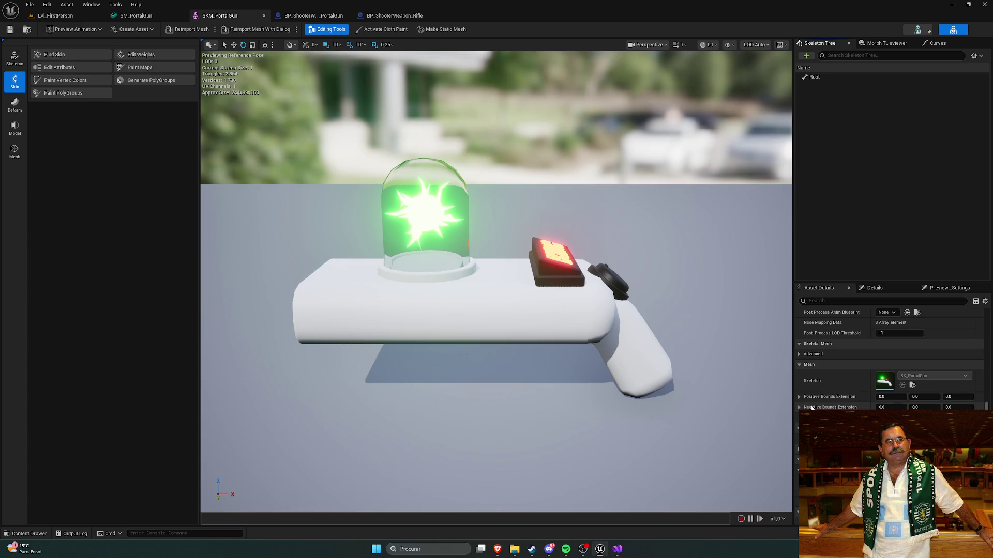
scroll(843, 393, "down", 2)
scroll(851, 377, "down", 4)
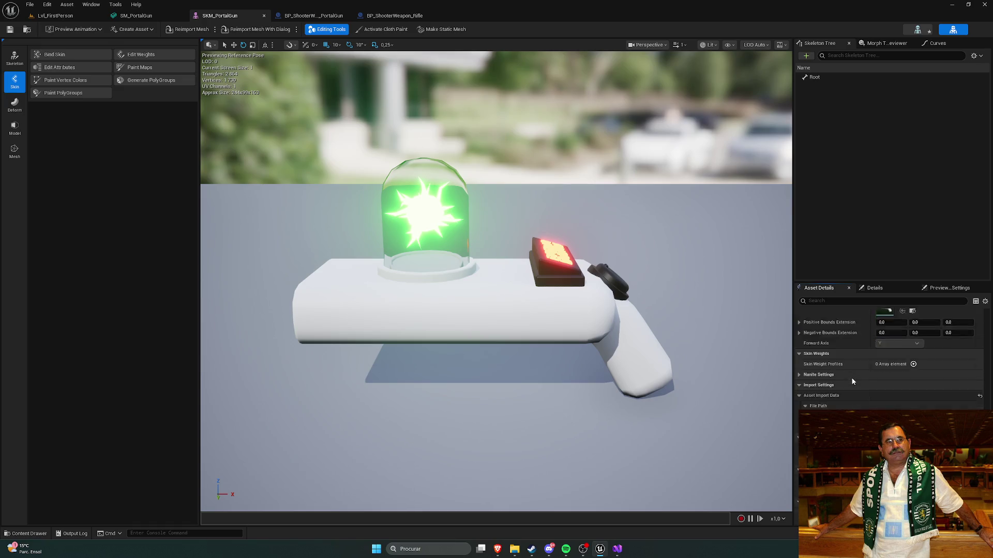
scroll(859, 387, "down", 5)
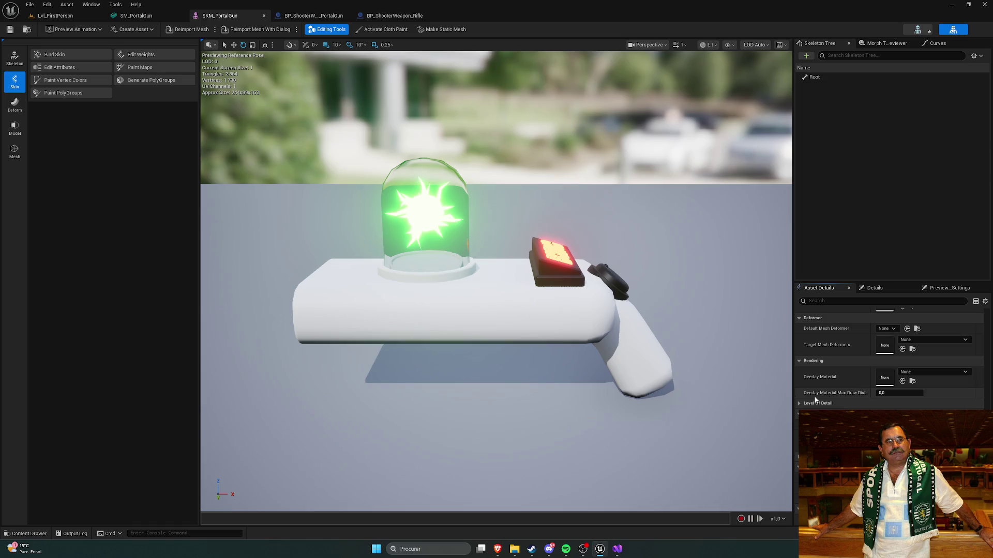
key("ctrl+space")
left_click(158, 396)
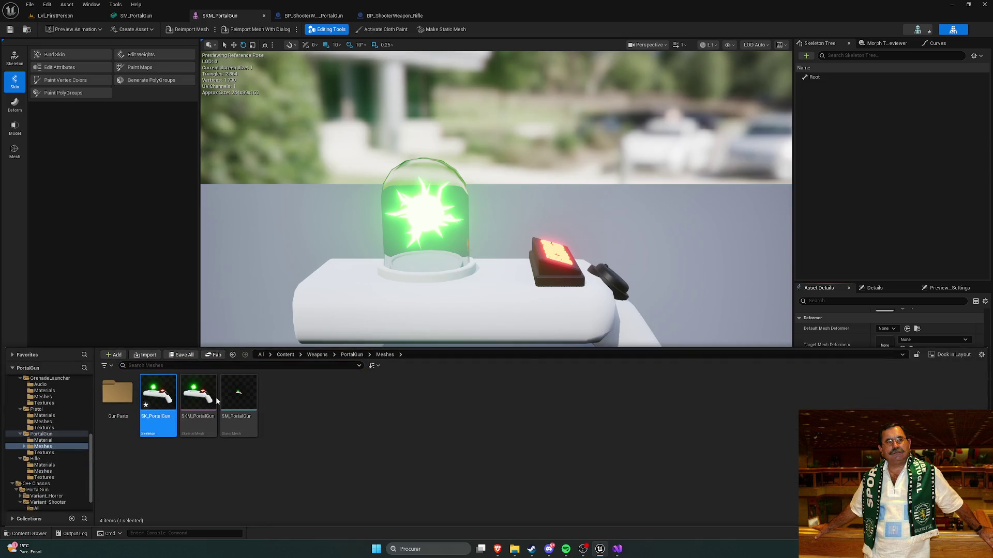
Open SK_PortalGun and set its Root bone scale to 0,2 on X, Y and Z
double_click(158, 395)
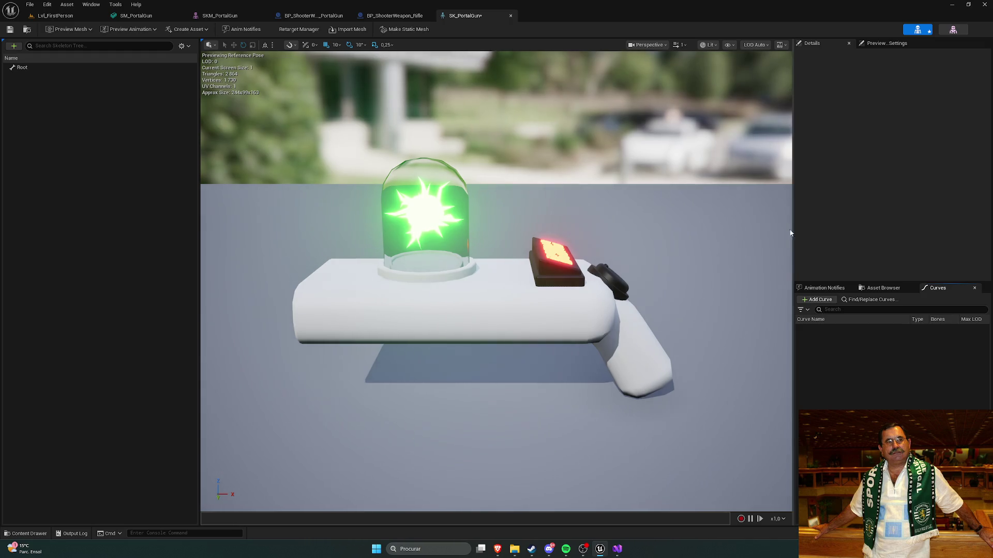
left_click(45, 67)
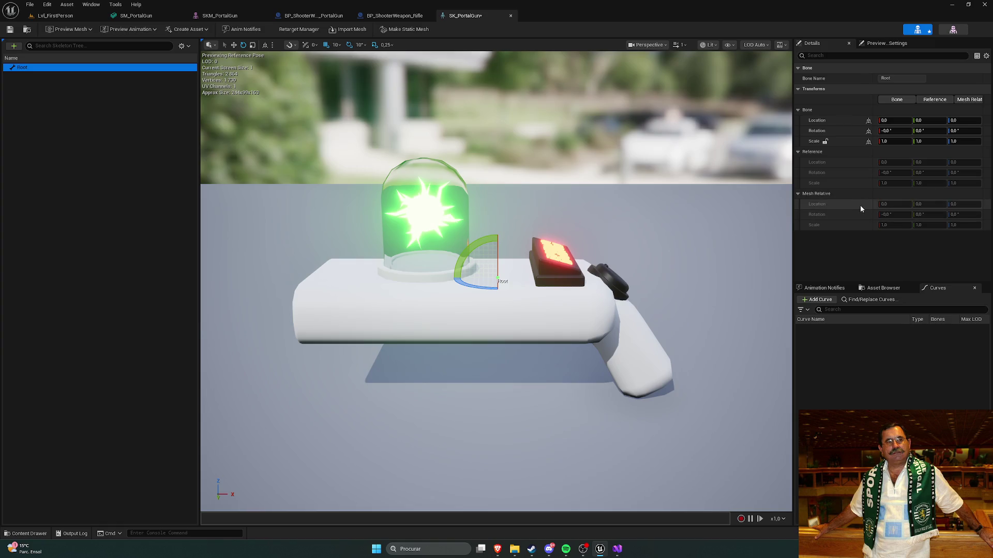
left_click(897, 141)
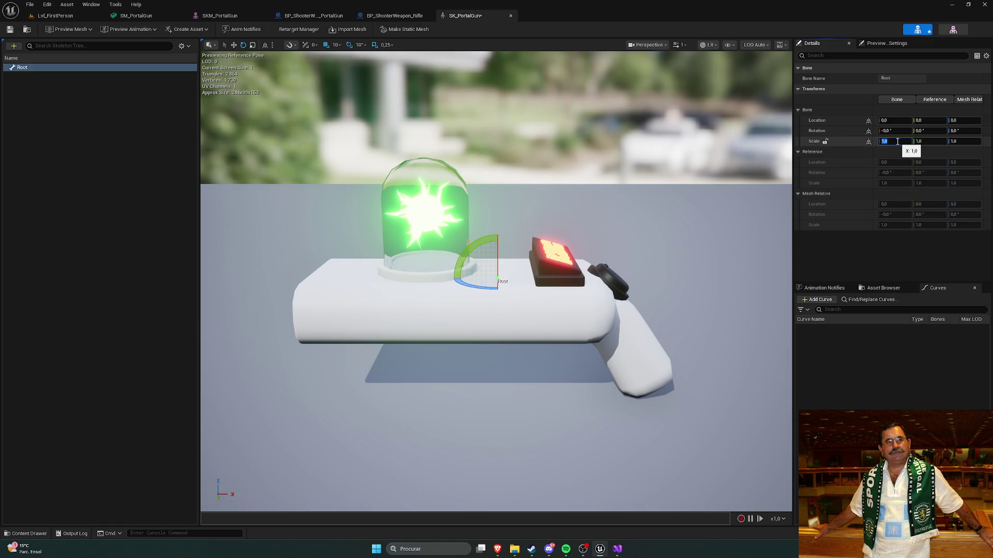
type("0,2")
key("Return")
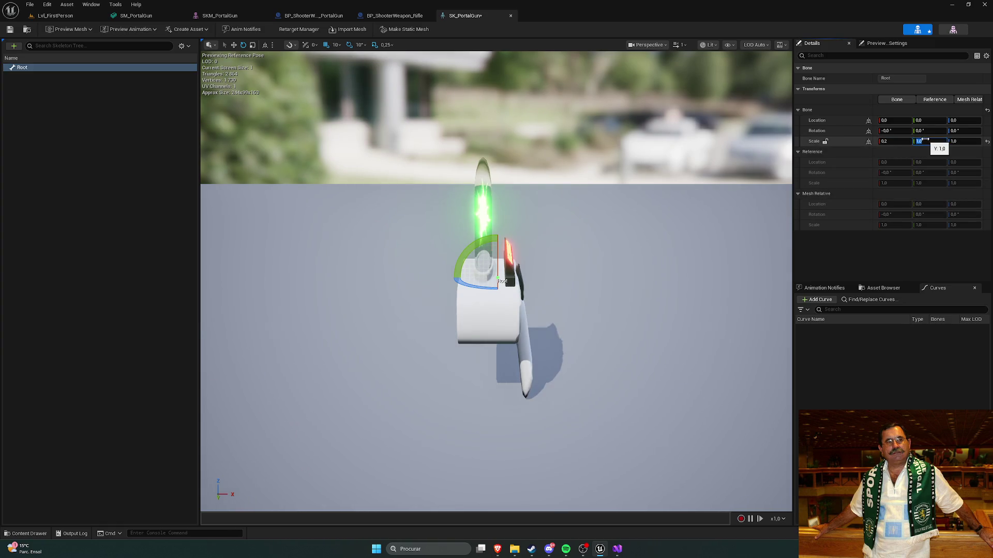
type("0.2")
key("Return")
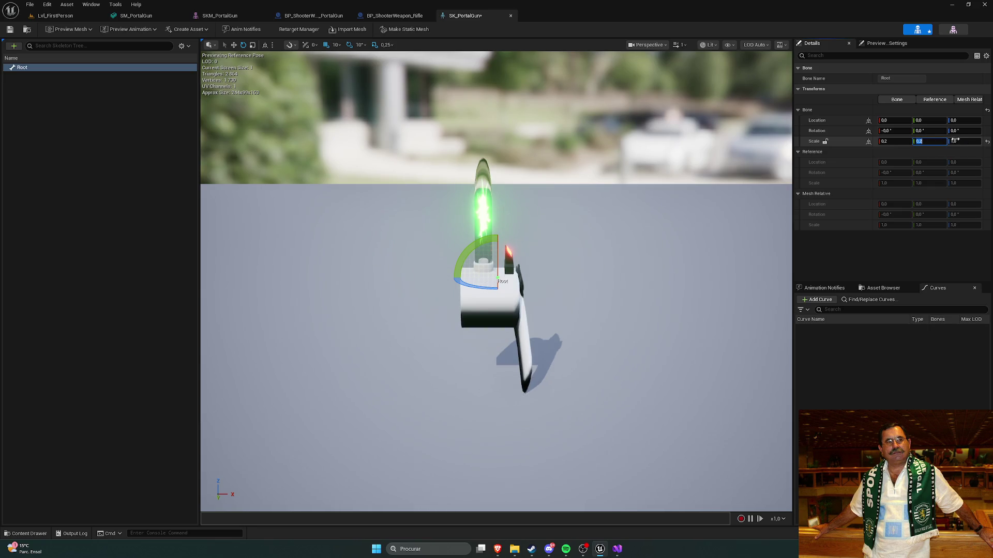
type("0,2")
key("Return")
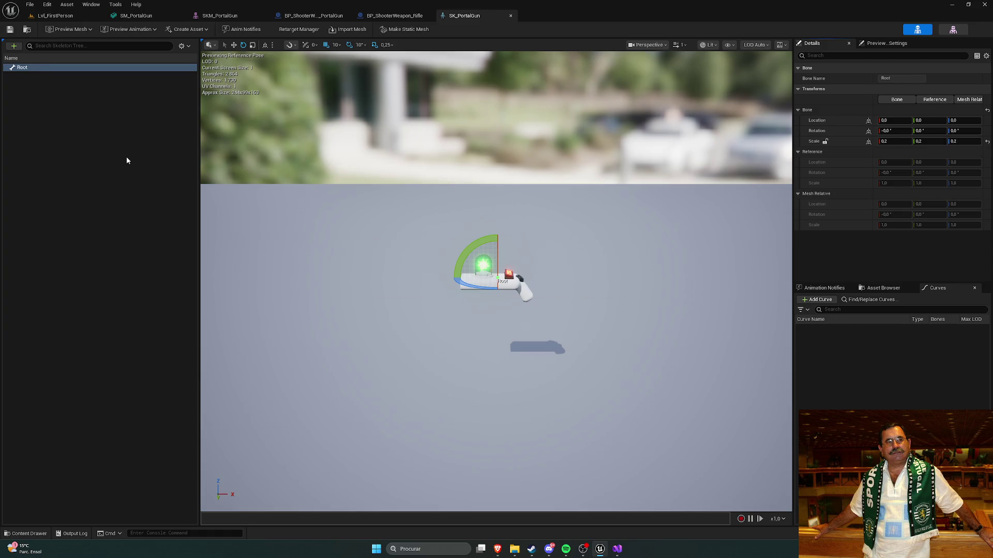
left_click(145, 153)
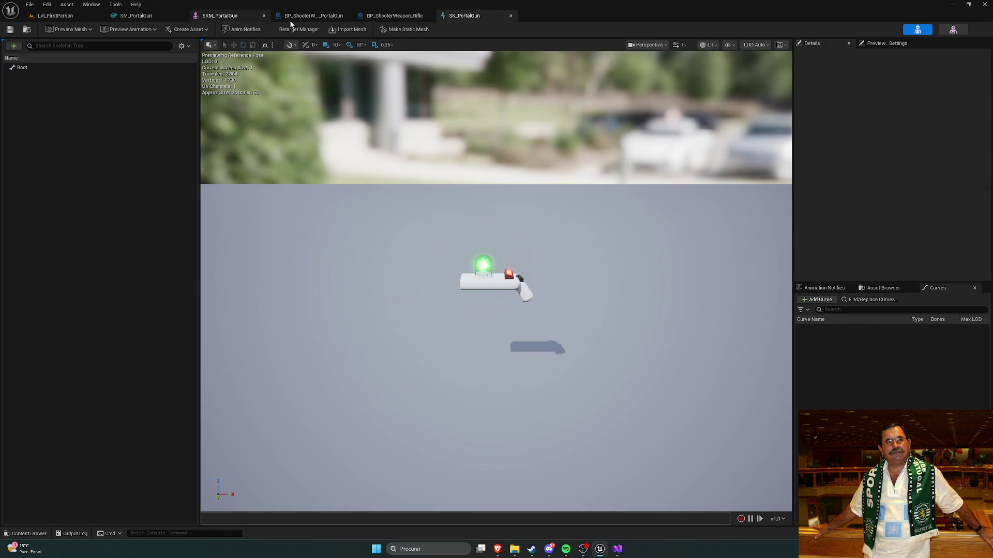
Back in SKM_PortalGun, select its Root bone and review the asset details
left_click(311, 15)
left_click(219, 15)
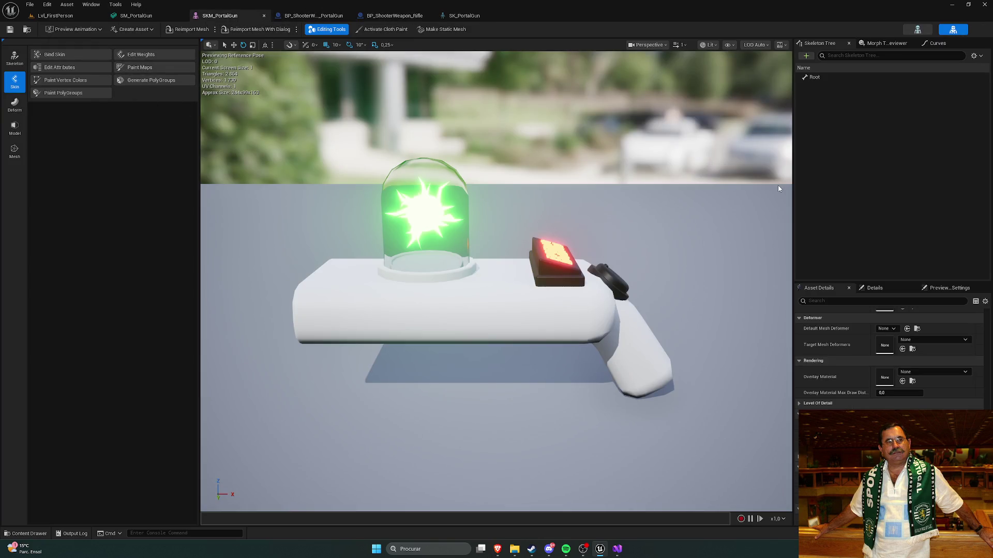
left_click(813, 77)
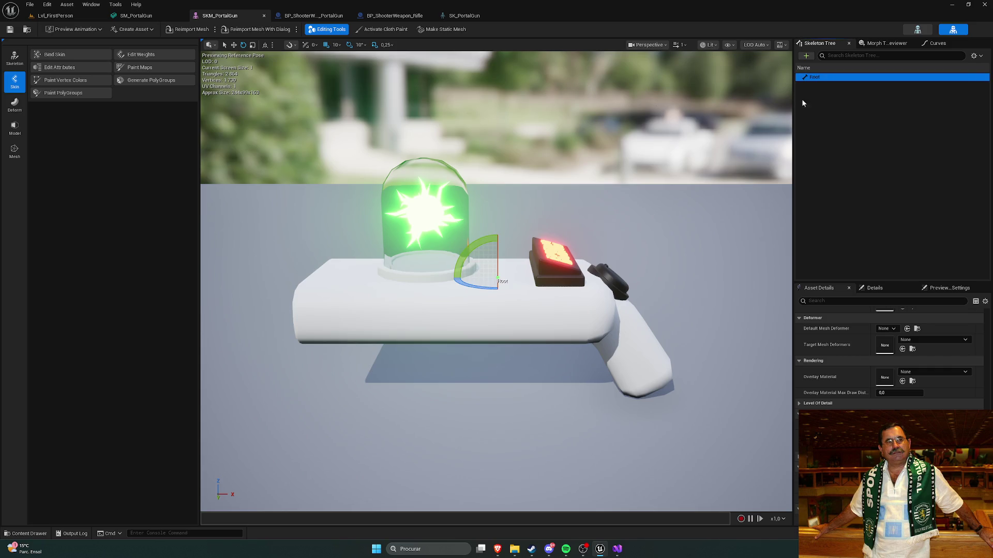
scroll(874, 364, "up", 10)
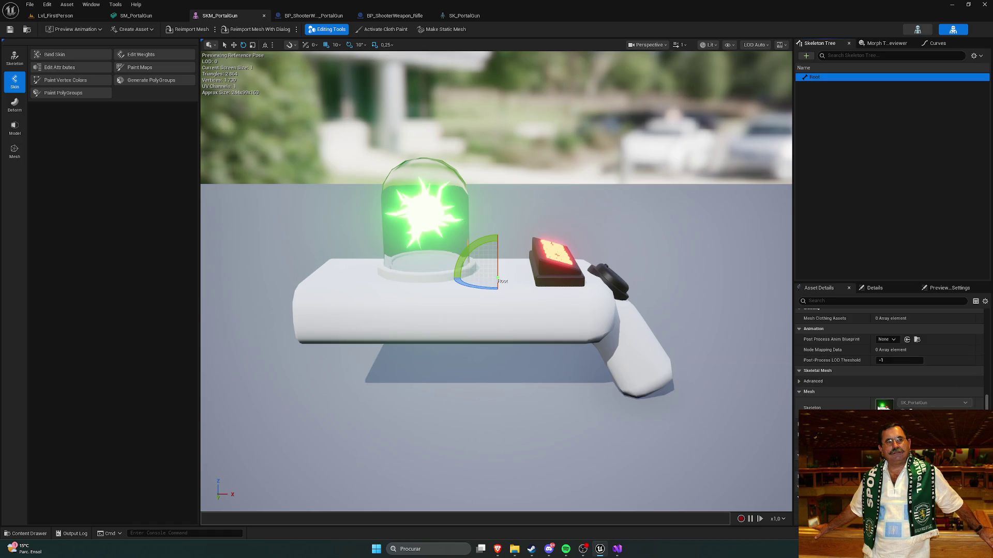
left_click(884, 405)
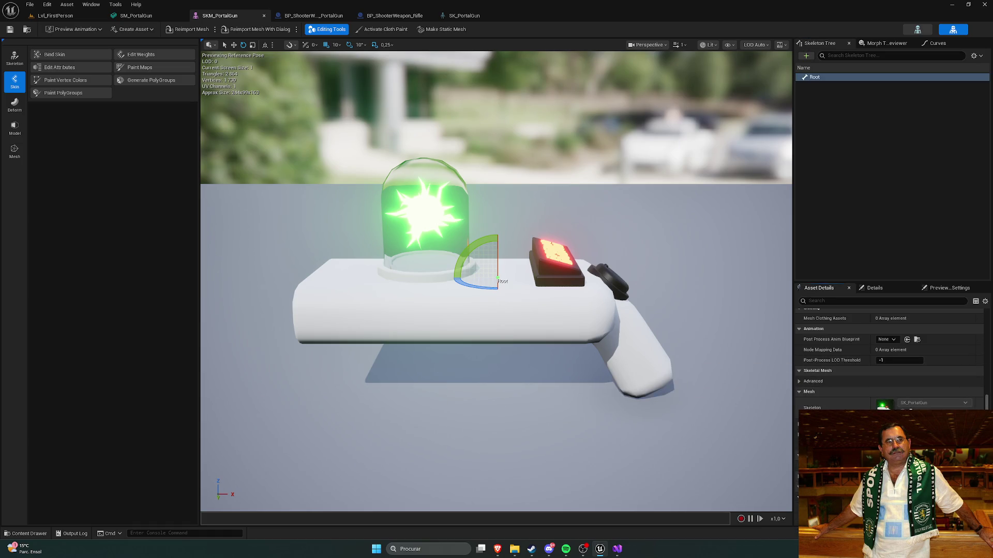
Recheck the SK_PortalGun Root bone's transform, then switch back to Lvl_FirstPerson
left_click(464, 16)
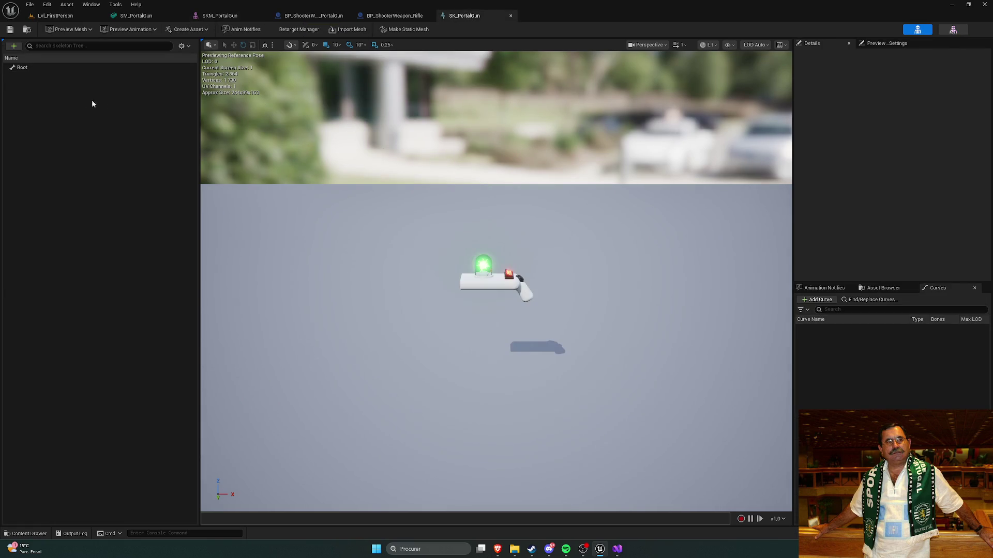
left_click(88, 67)
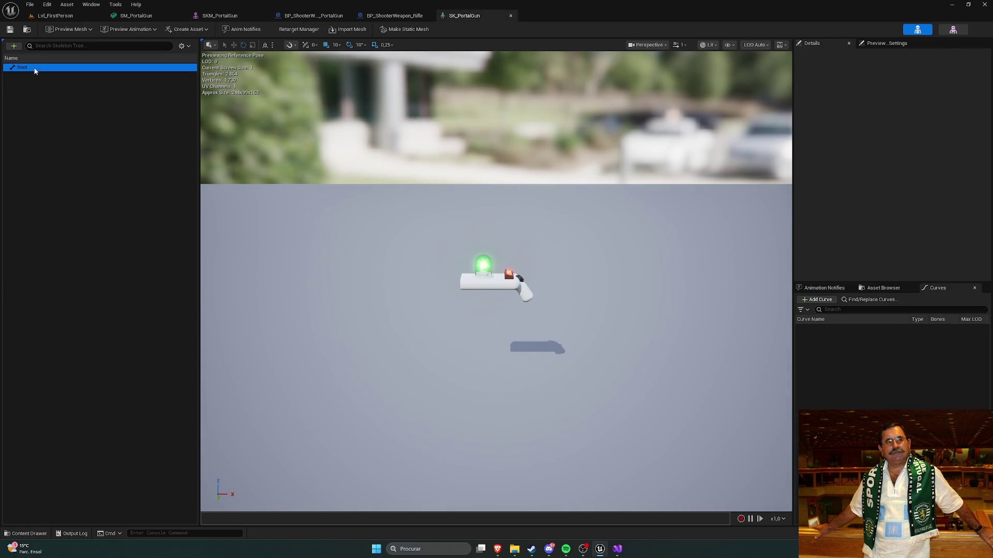
left_click(83, 118)
left_click(55, 16)
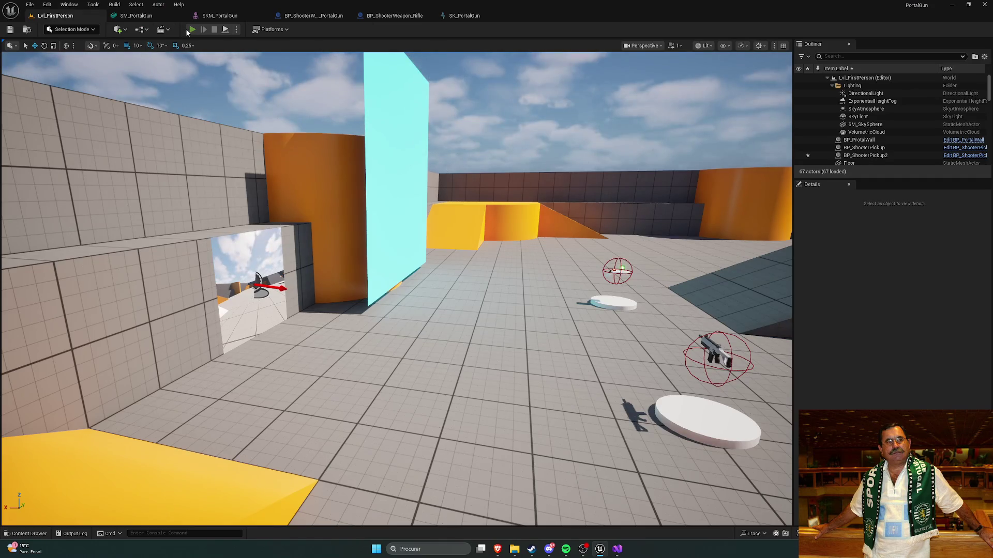
Play-test walking over the weapon pickup, then stop and compare with the rifle blueprint
left_click(189, 30)
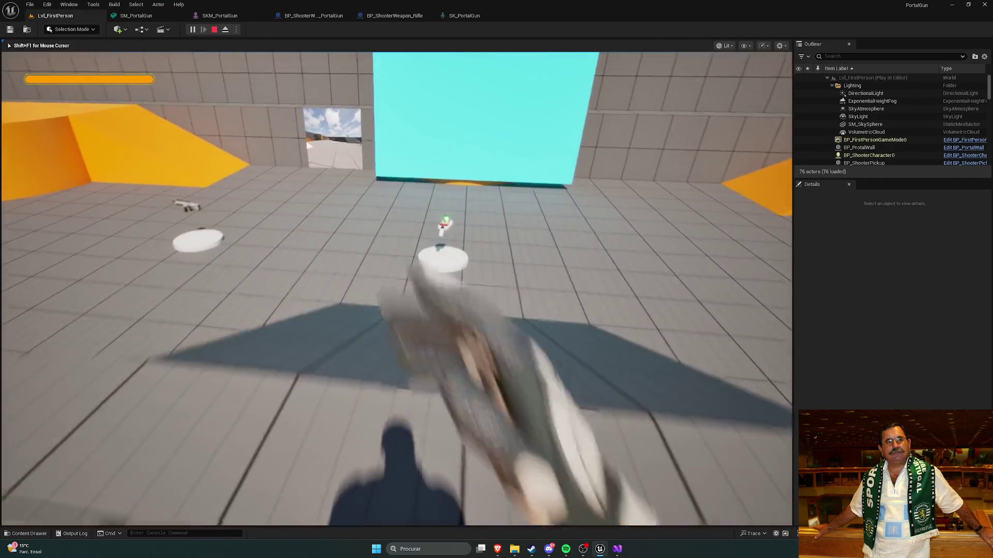
key("w")
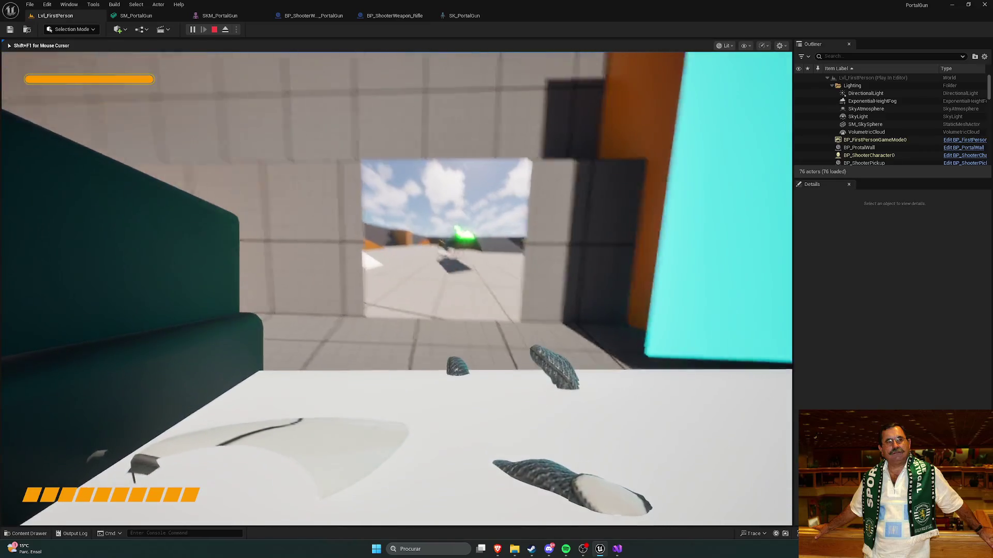
key("Escape")
left_click(464, 16)
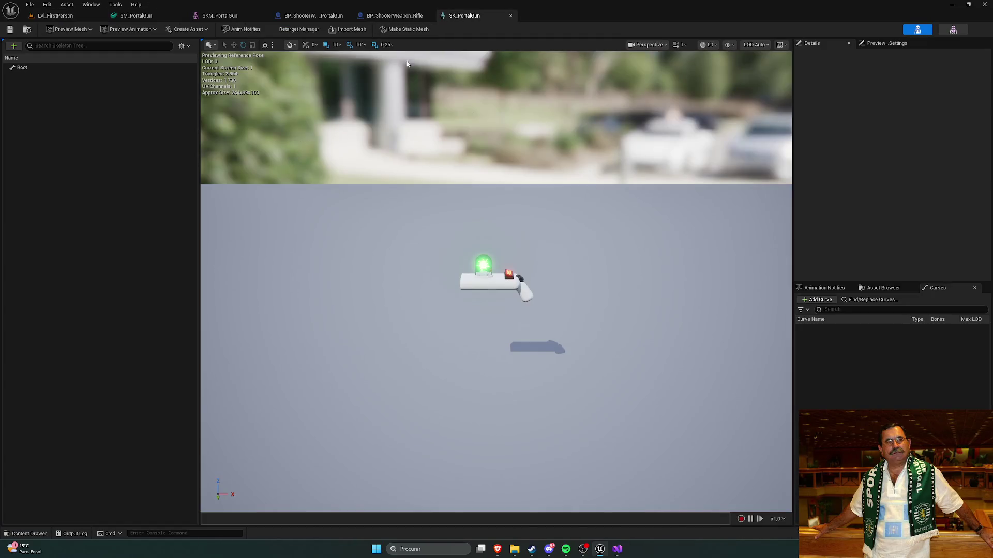
left_click(395, 16)
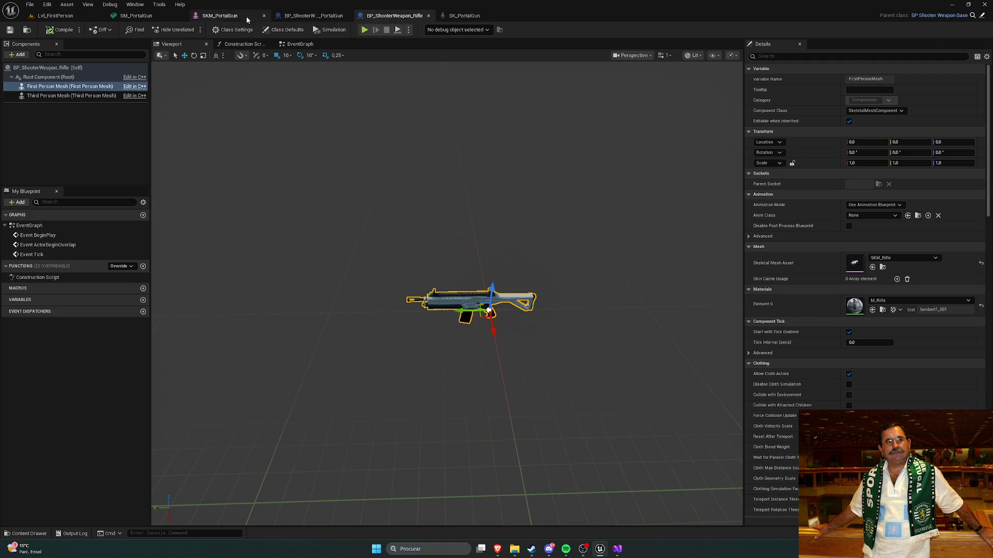
In SKM_PortalGun, select the Root bone and show its transform details at 1.0 scale
left_click(225, 16)
scroll(856, 345, "down", 5)
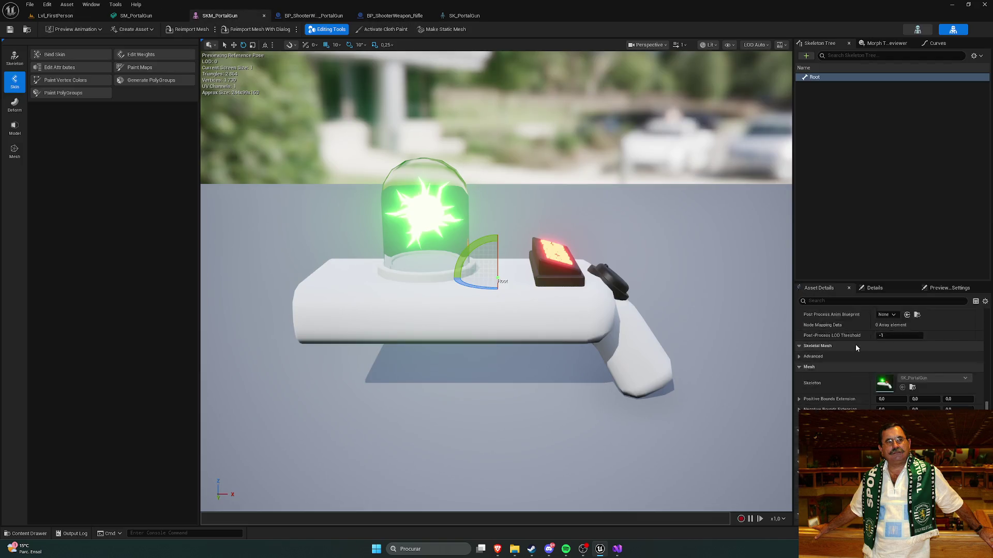
left_click(819, 119)
left_click(812, 78)
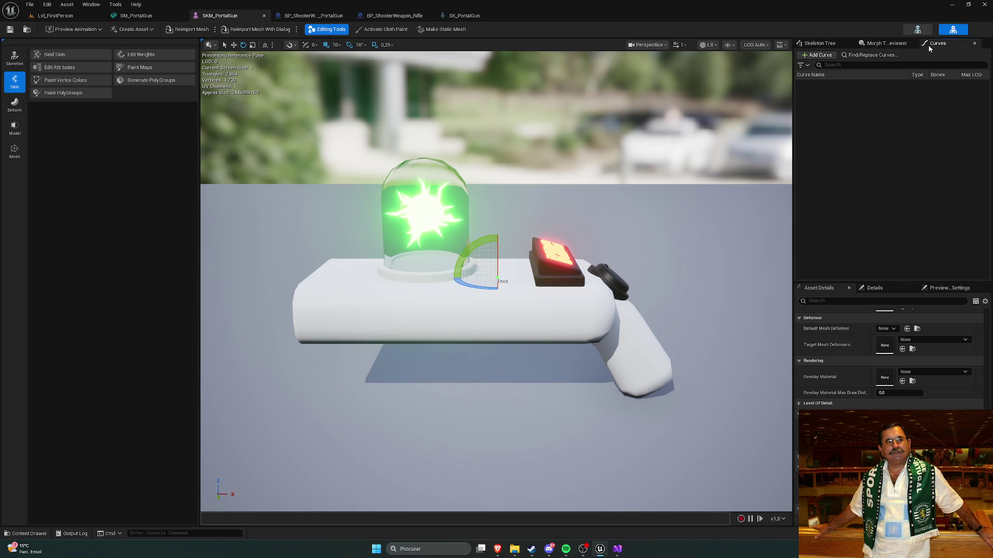
left_click(837, 96)
left_click(843, 77)
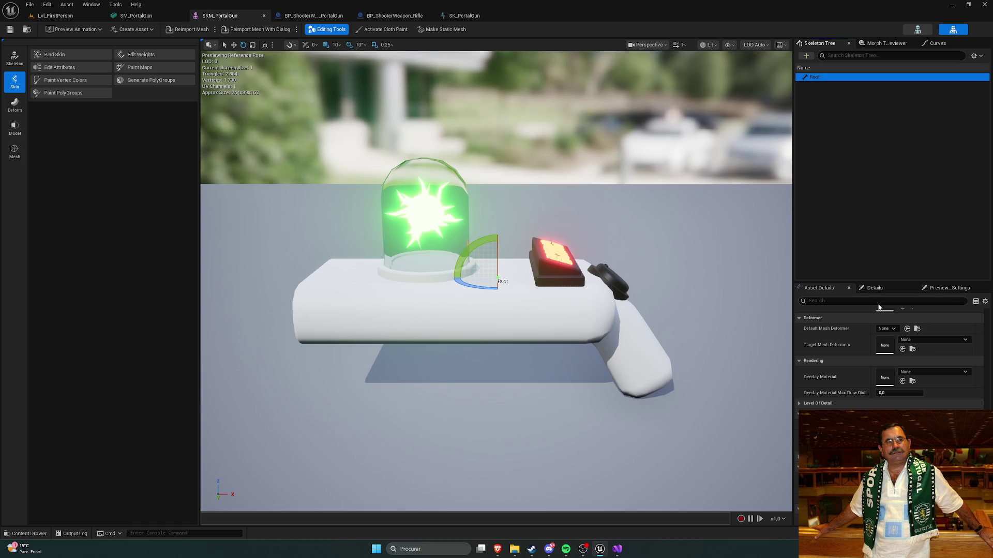
left_click(874, 288)
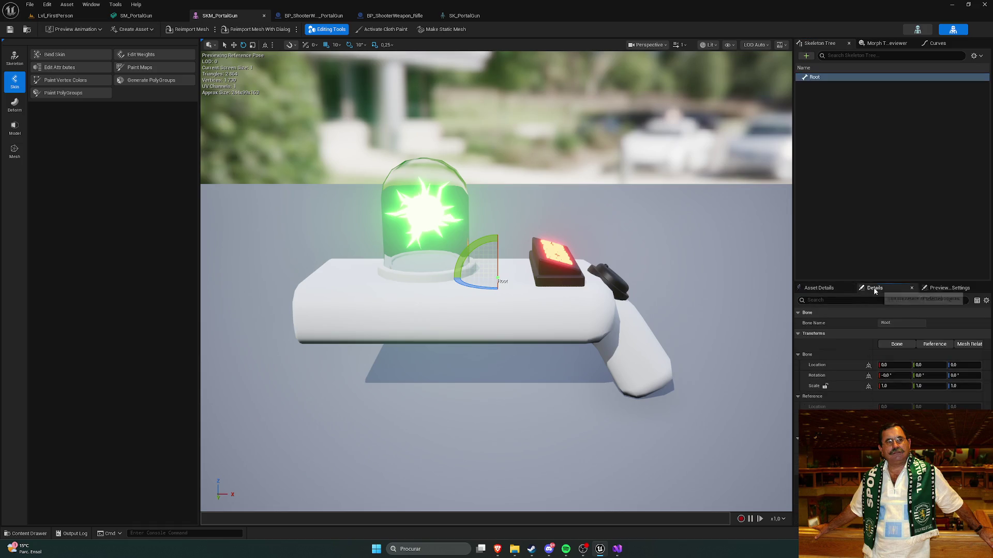
Set SKM_PortalGun's Root bone scale to 0.2 on X, Y and Z and save
left_click(888, 385)
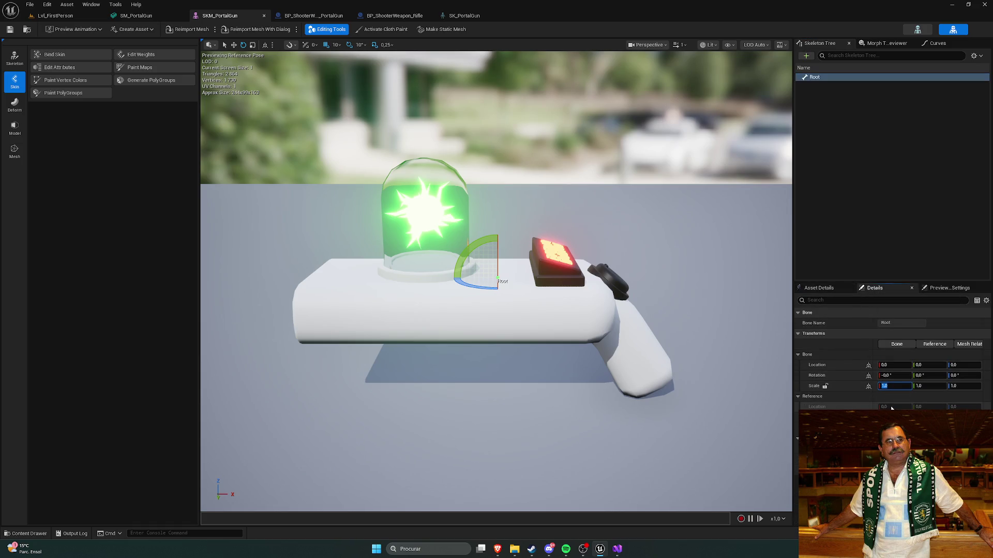
type(".2")
key("Return")
key("Tab")
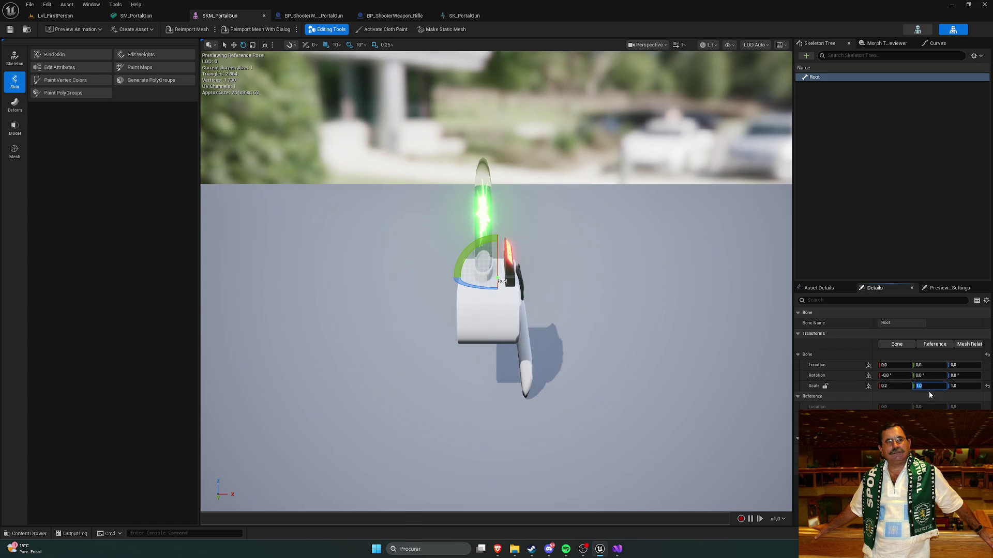
type(".2")
key("Return")
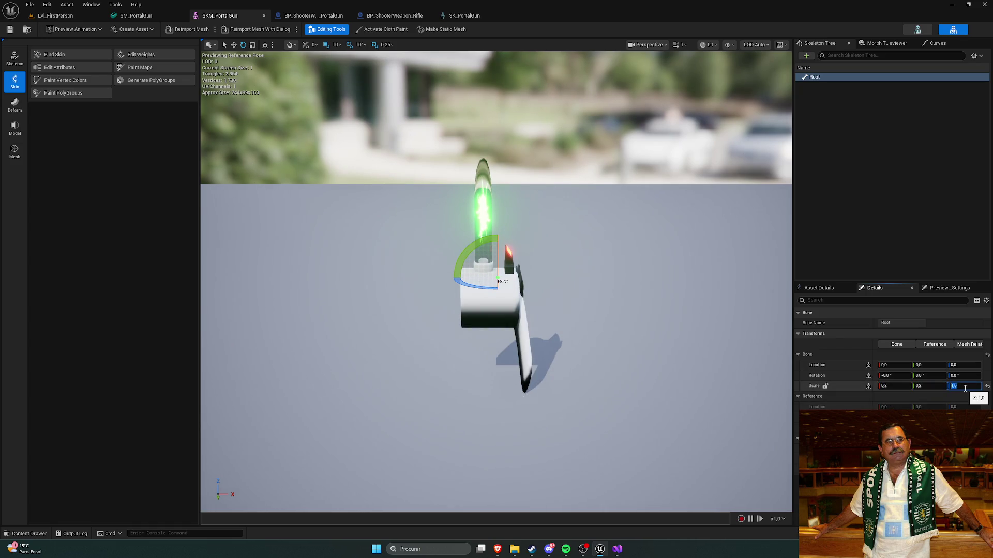
type("0.2")
key("Return")
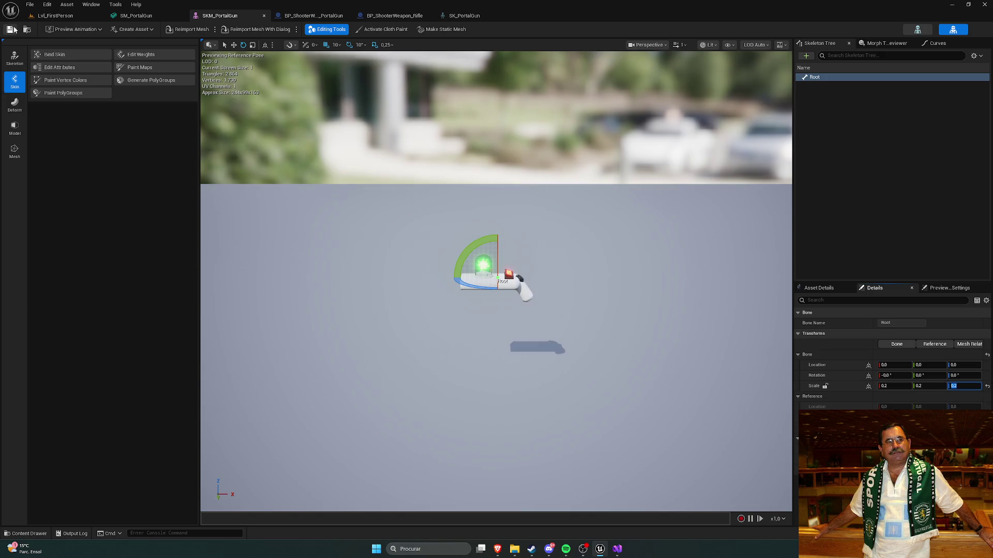
left_click(10, 29)
Play the level, pick up the portal gun and fire a portal at the wall
left_click(56, 15)
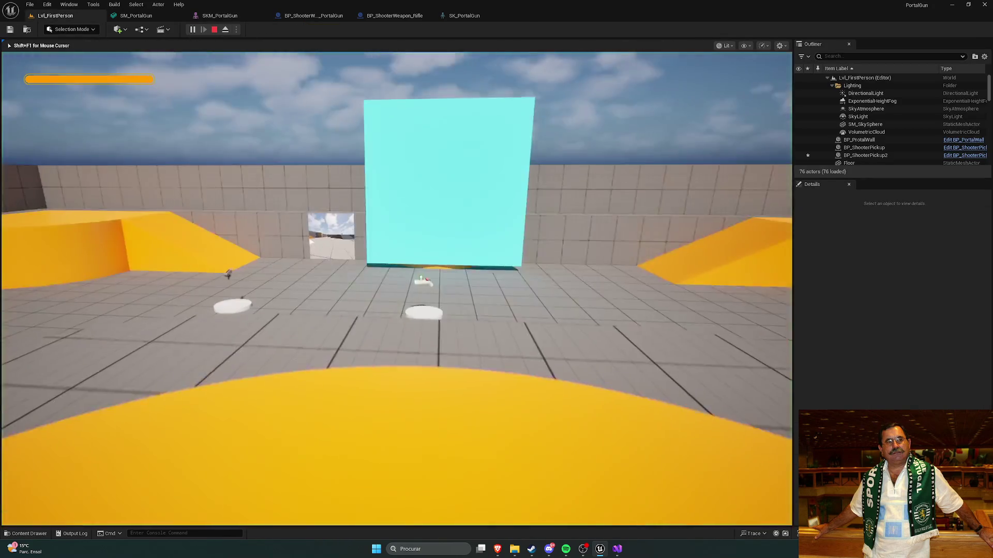
key("w")
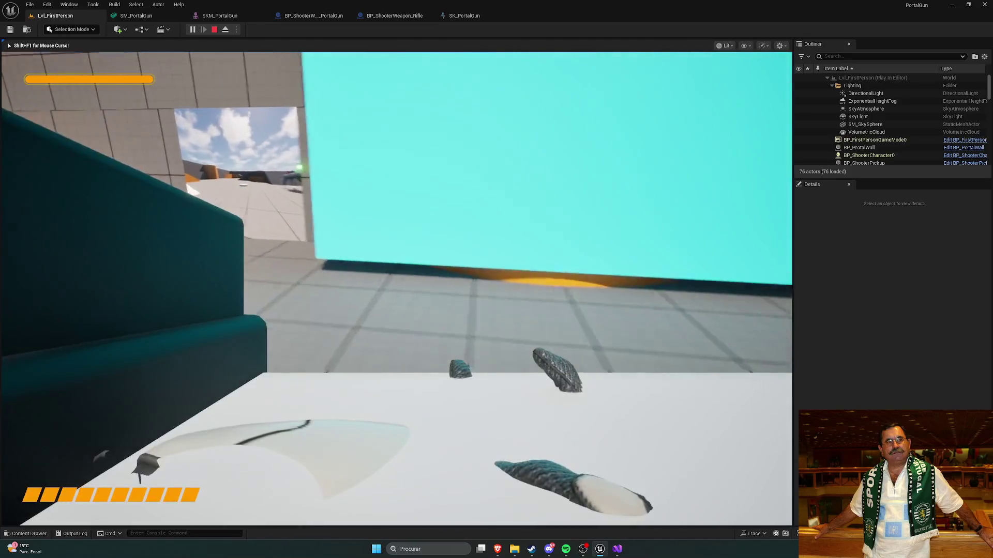
left_click(397, 288)
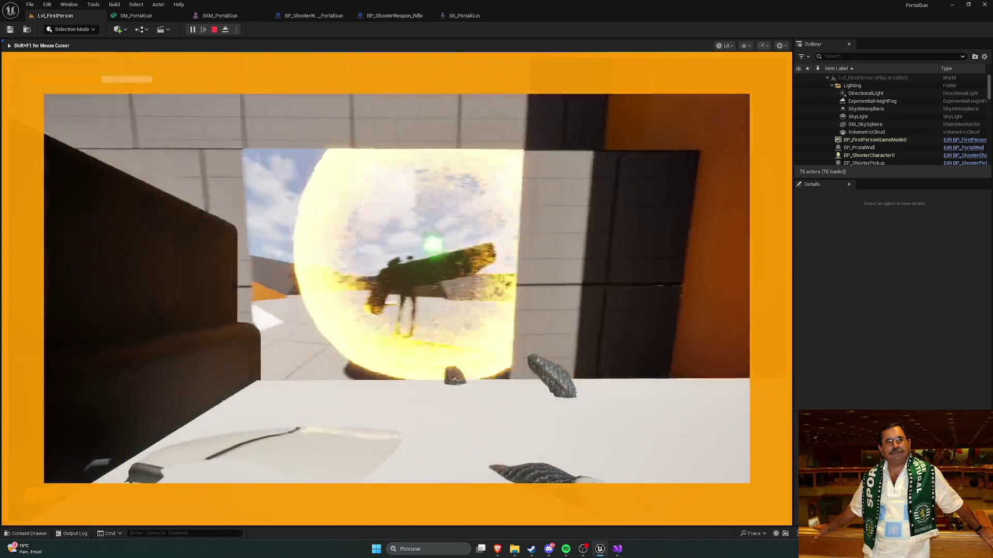
key("shift+F1")
left_click(220, 15)
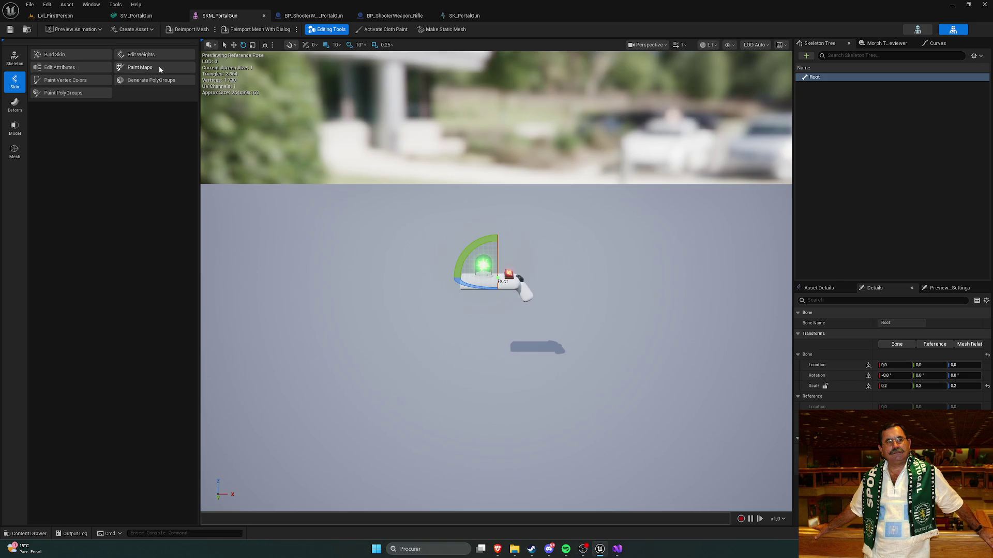
Inspect the SM_PortalGun static mesh from the Content Drawer, then close its editor
key("ctrl+space")
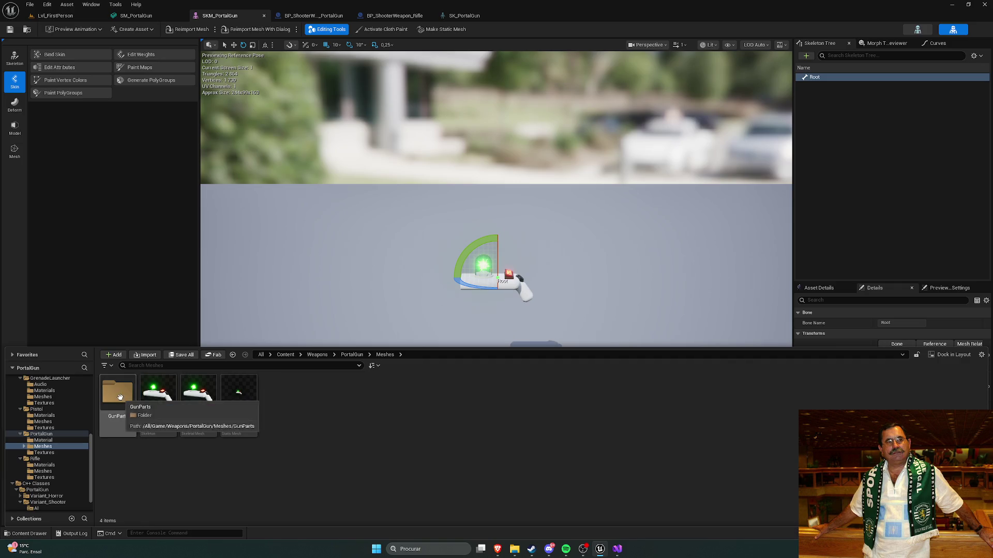
double_click(254, 417)
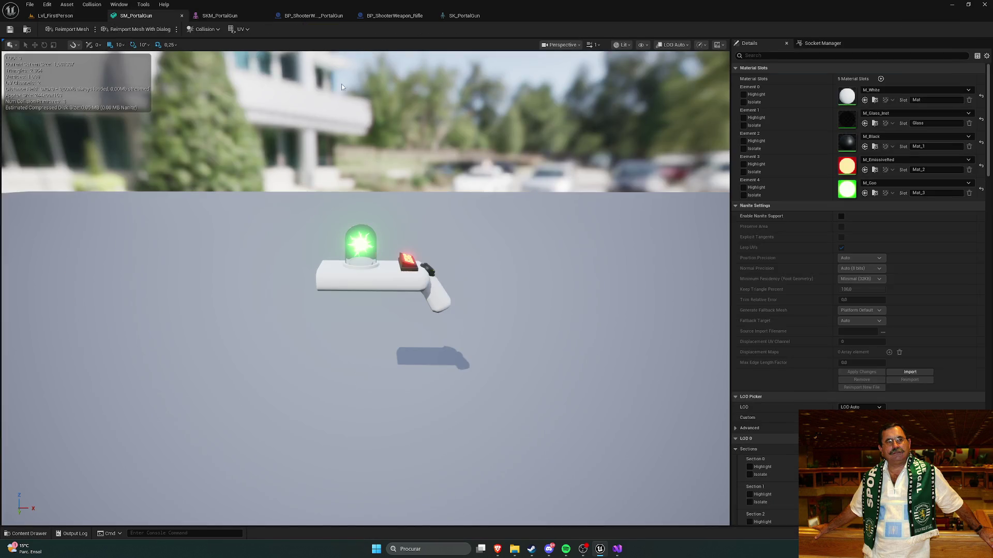
left_click(181, 15)
Navigate through Content > Variant_Shooter > Blueprints > Pickups > Weapons
key("ctrl+space")
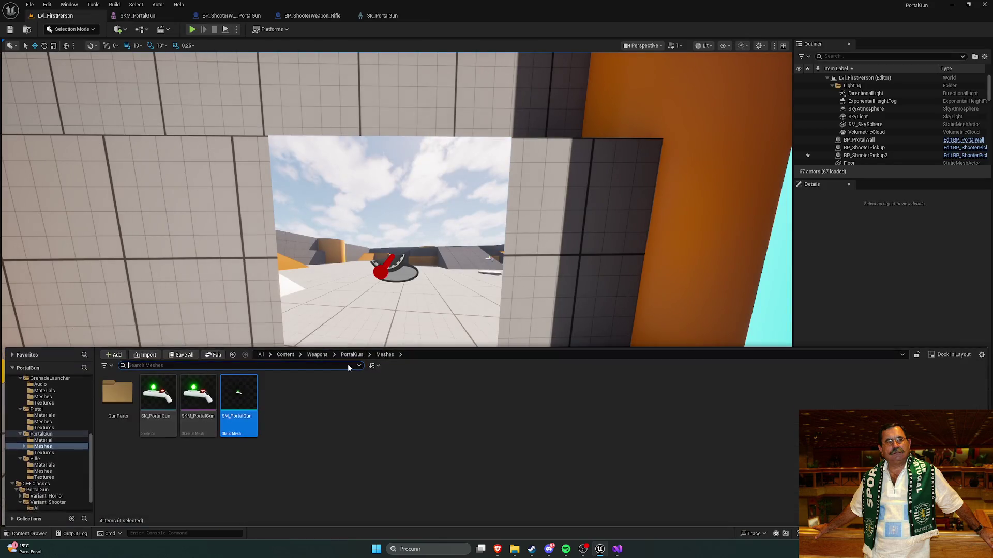
scroll(53, 423, "up", 10)
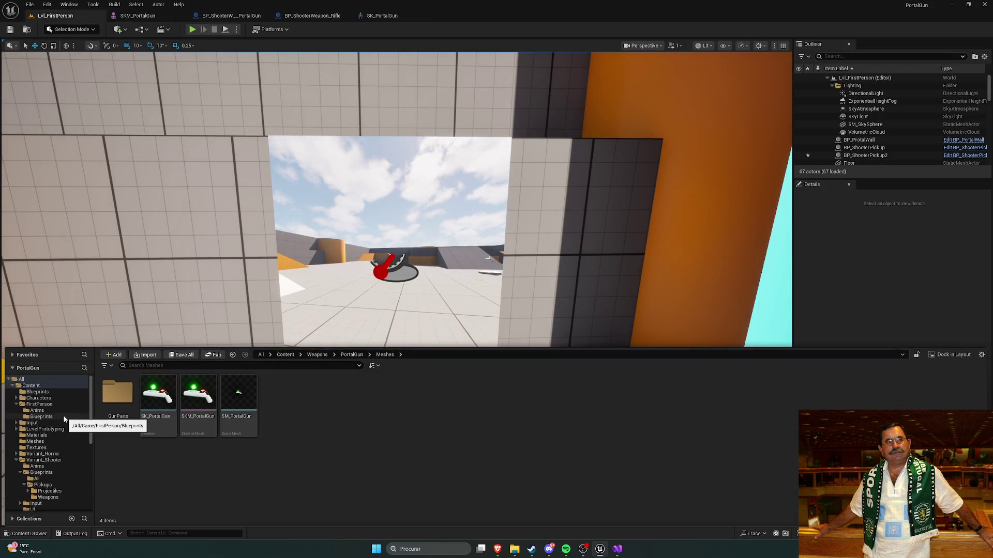
left_click(45, 392)
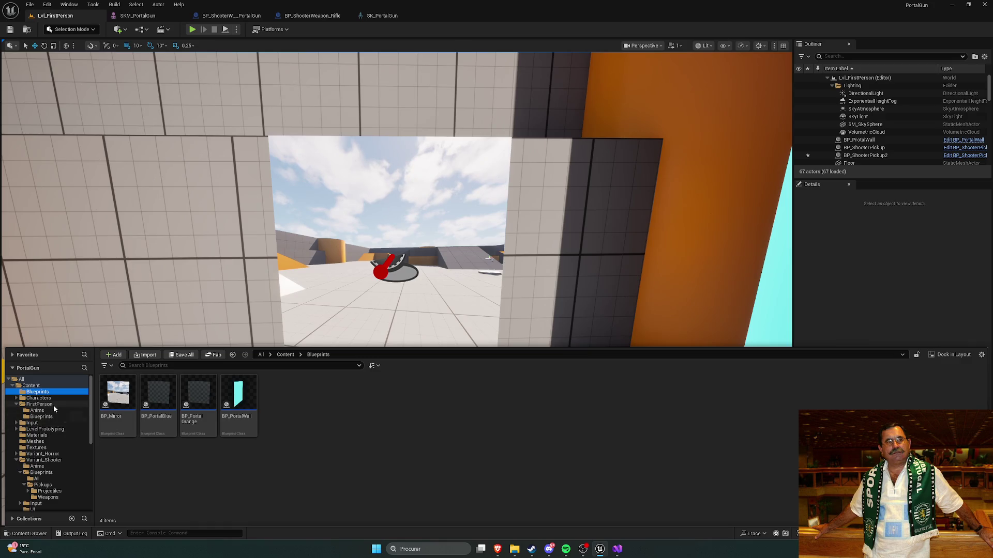
left_click(51, 417)
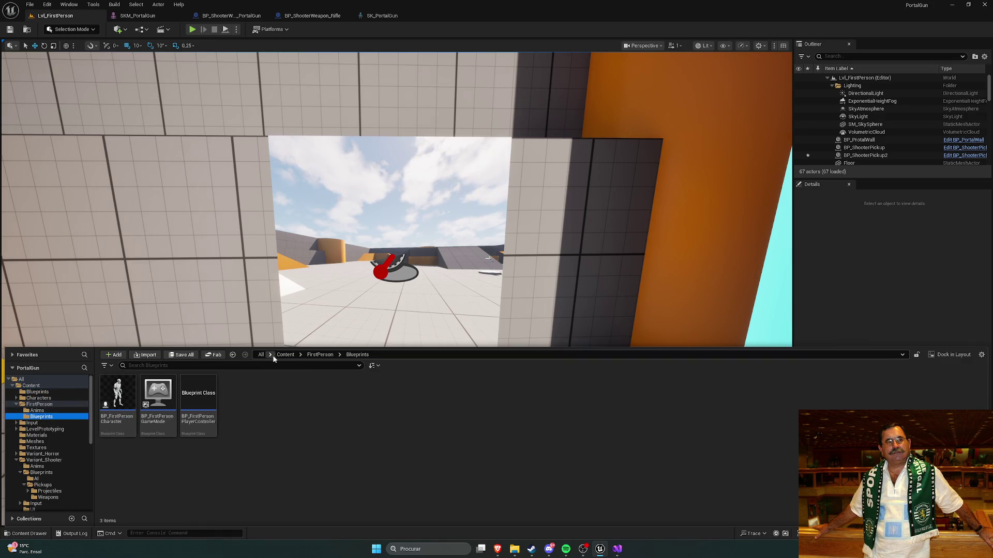
left_click(286, 355)
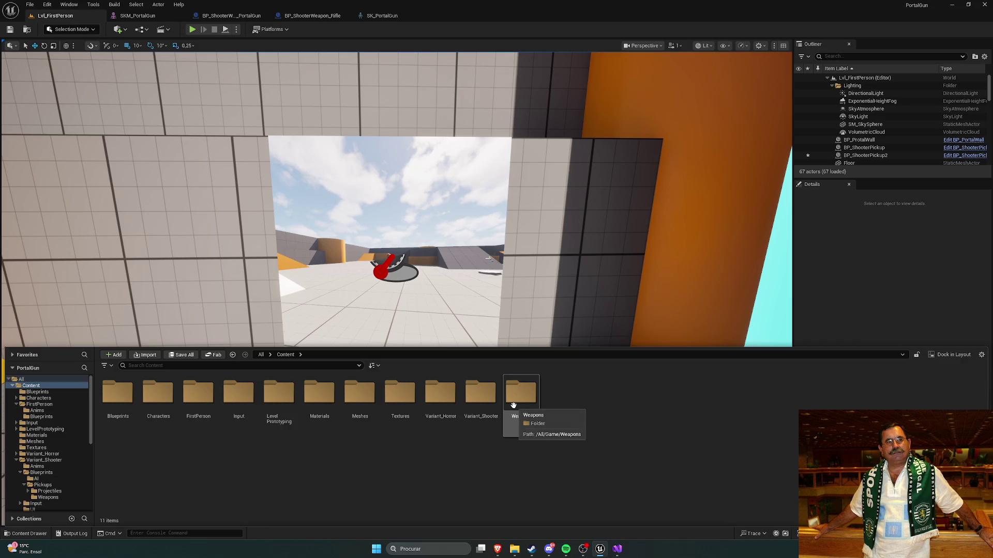
double_click(481, 393)
left_click(173, 404)
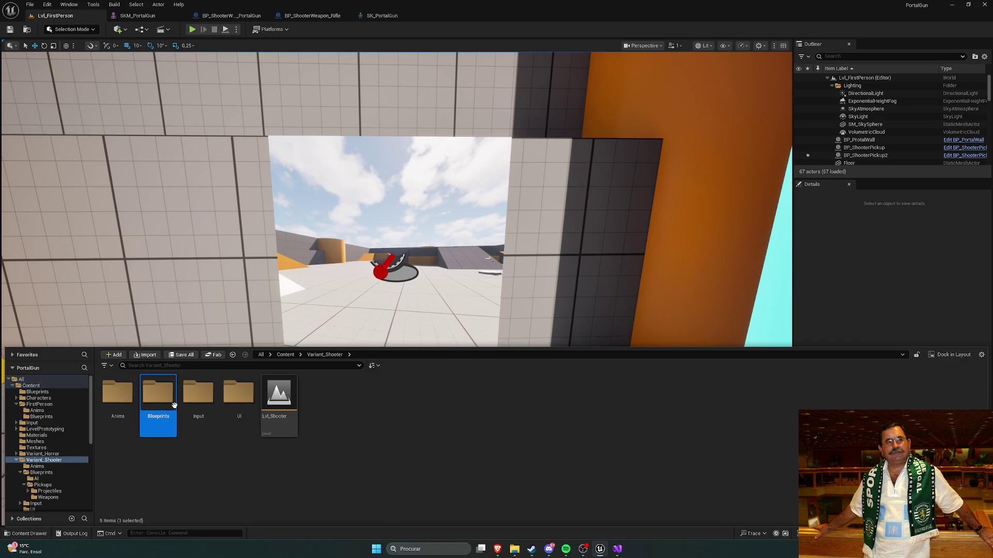
double_click(174, 405)
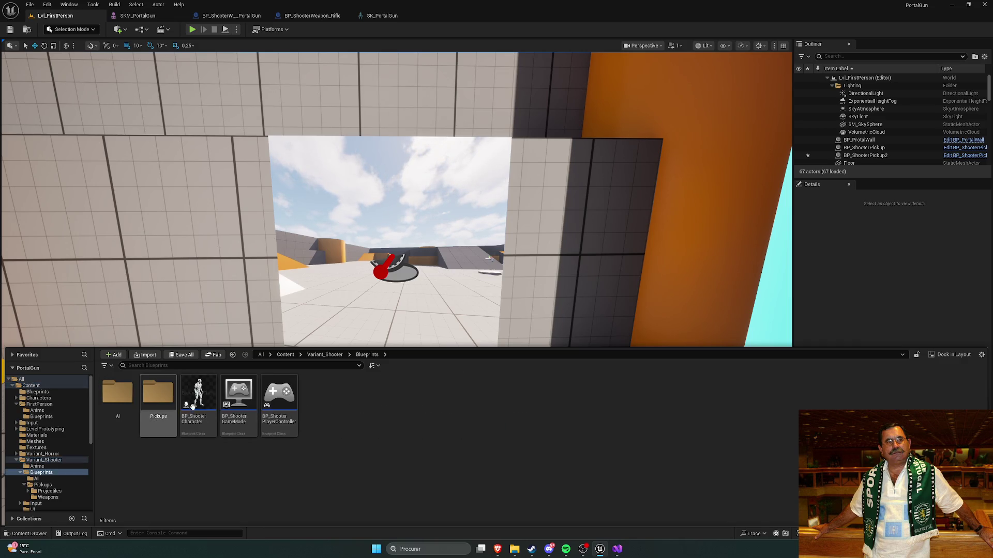
double_click(163, 403)
double_click(158, 396)
Open BP_ShooterWeapon_PortalGun and compare it with the rifle weapon blueprint
double_click(198, 398)
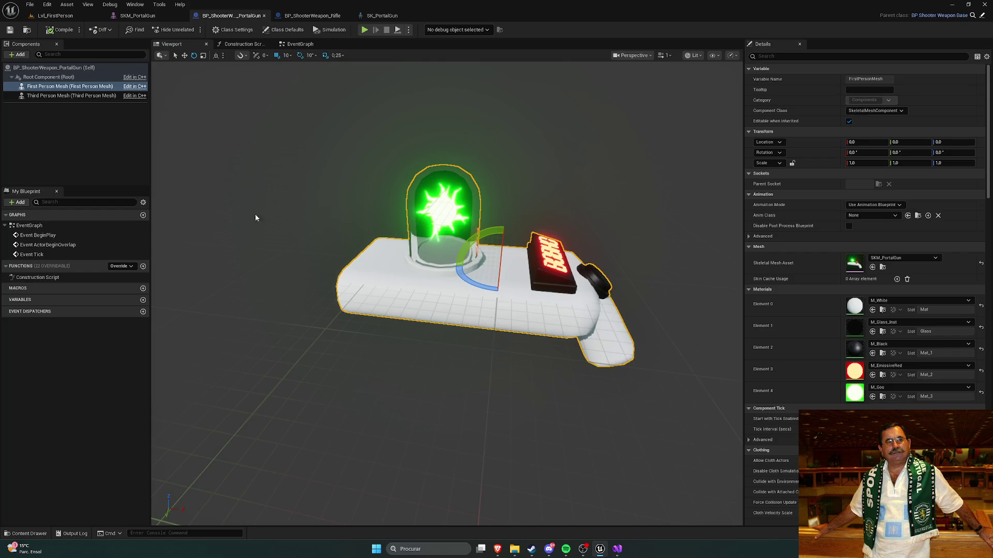
left_click(312, 16)
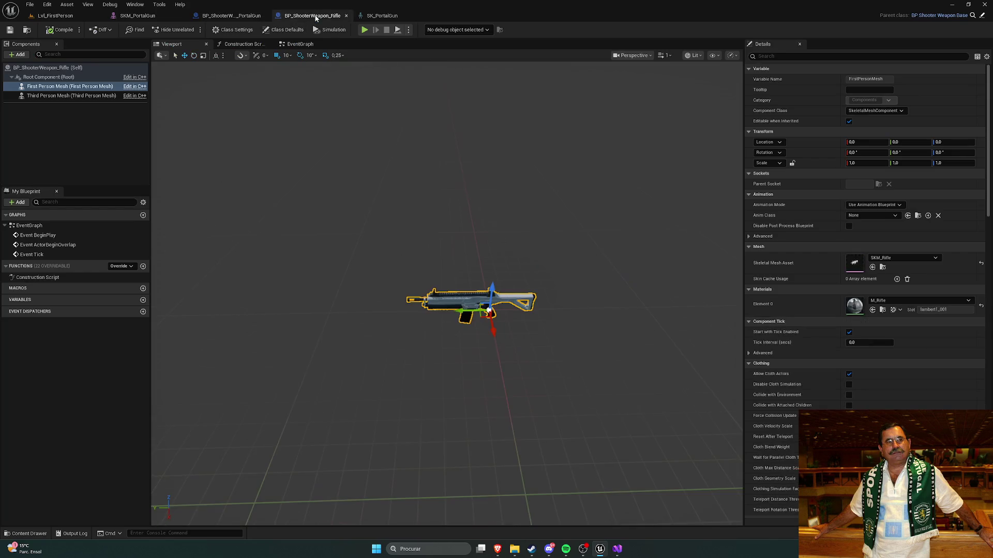
left_click(247, 17)
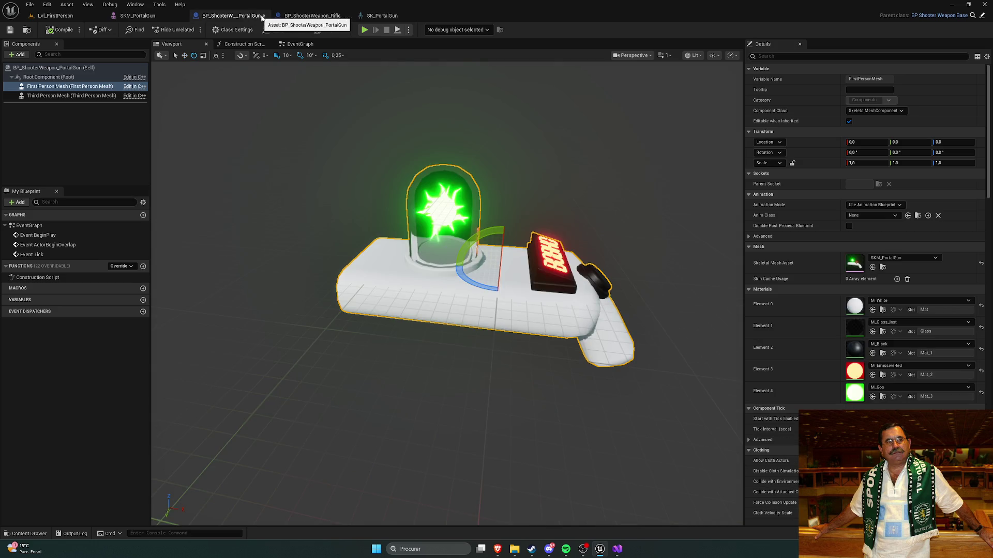
left_click(312, 16)
left_click(247, 17)
Scale the First Person Mesh to 0.2 on X, Y and Z
left_click(70, 87)
left_click(862, 163)
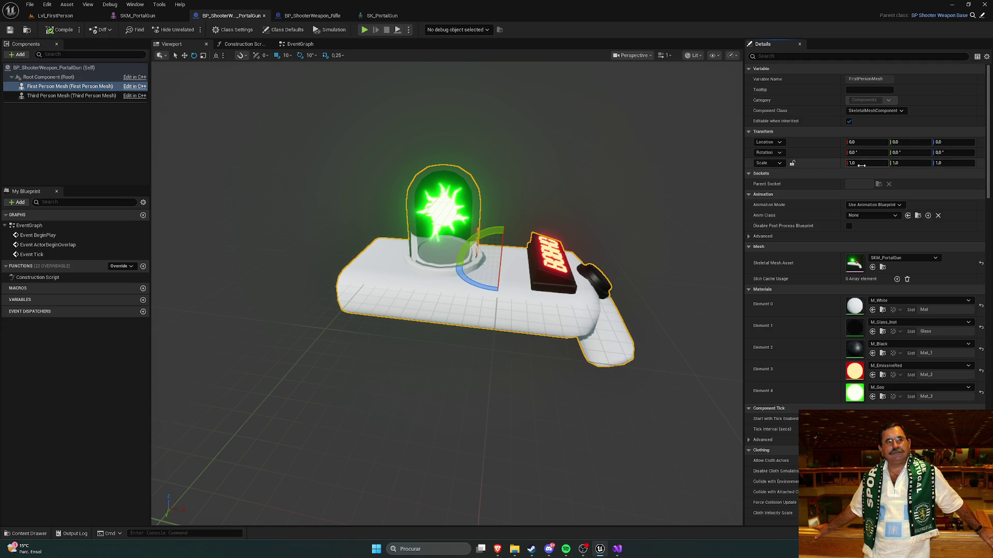
type("0.2")
key("Return")
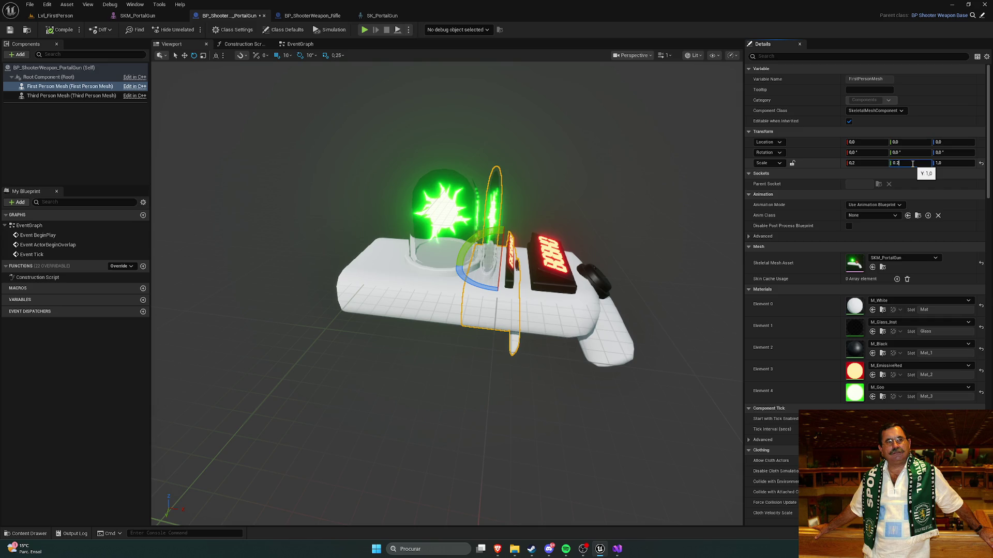
key("Return")
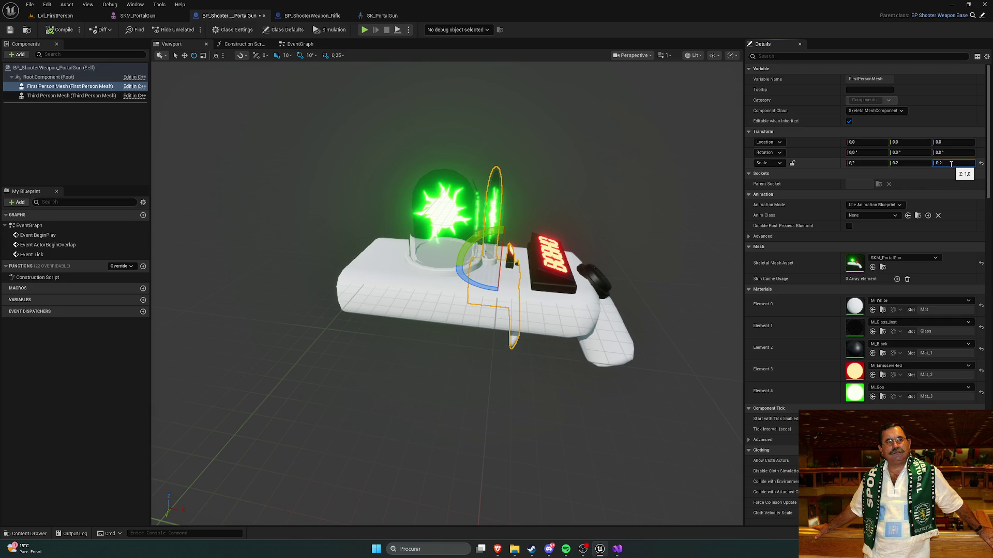
key("Return")
Scale the Third Person Mesh to 0.2 on X, Y and Z, then play Lvl_FirstPerson
left_click(95, 96)
left_click(861, 163)
type(".2")
key("Return")
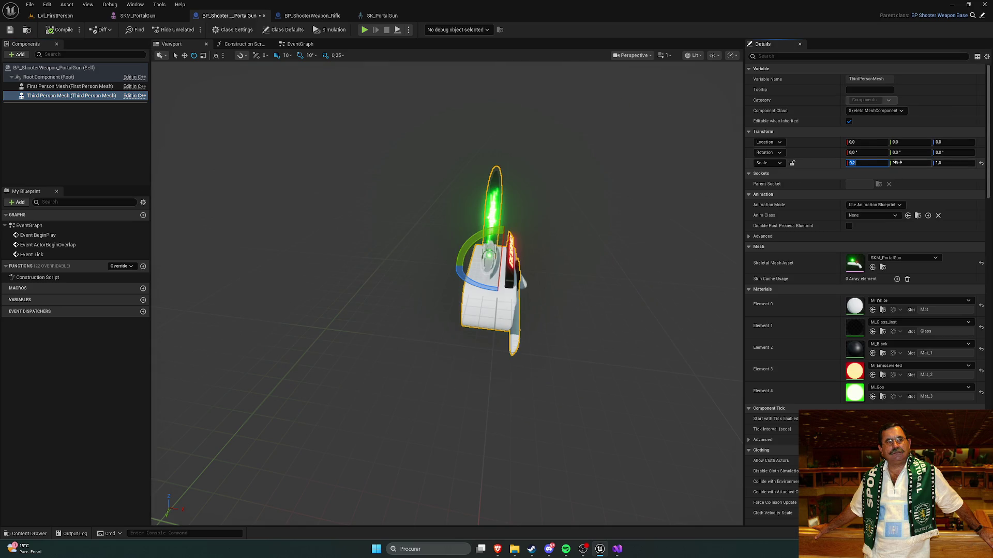
type(".2")
key("Return")
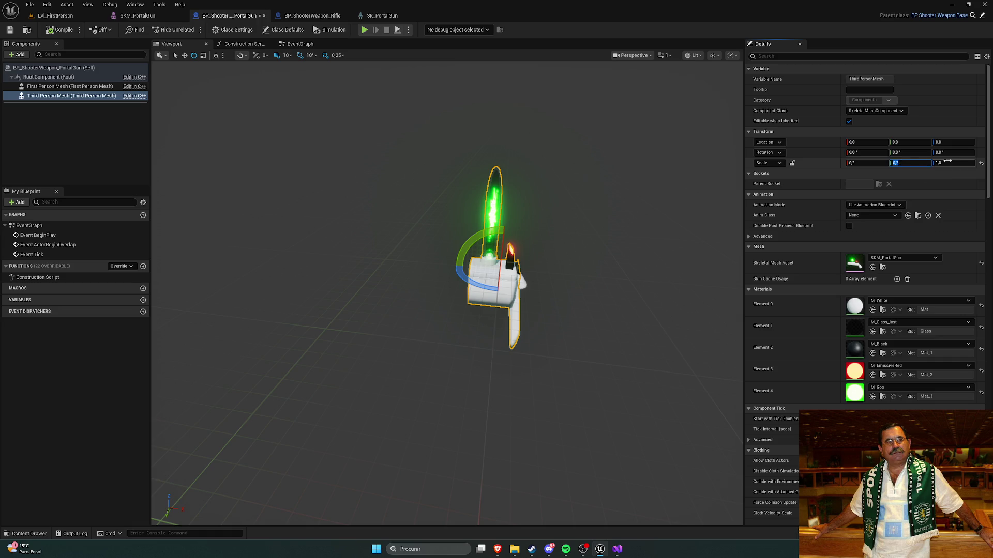
type(".2")
key("Return")
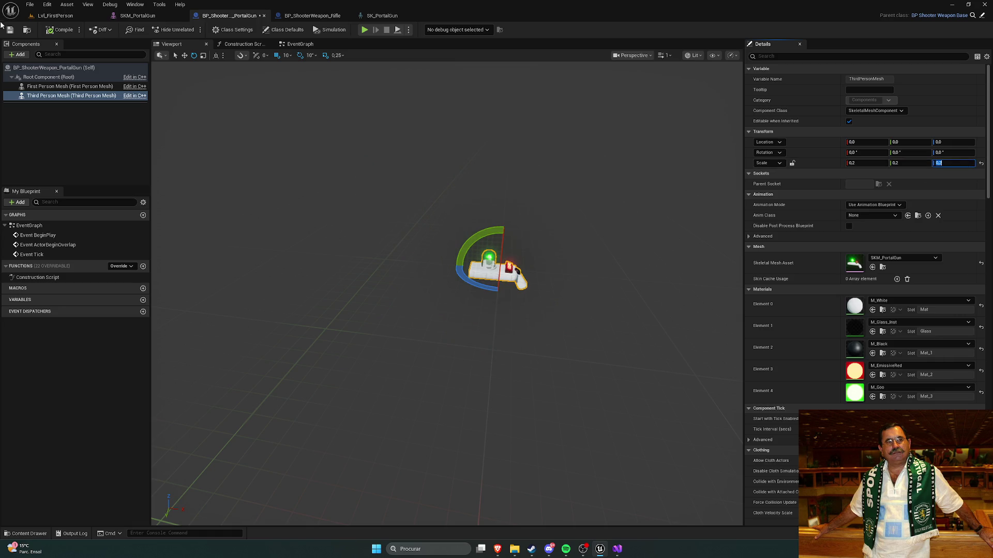
left_click(55, 15)
left_click(191, 29)
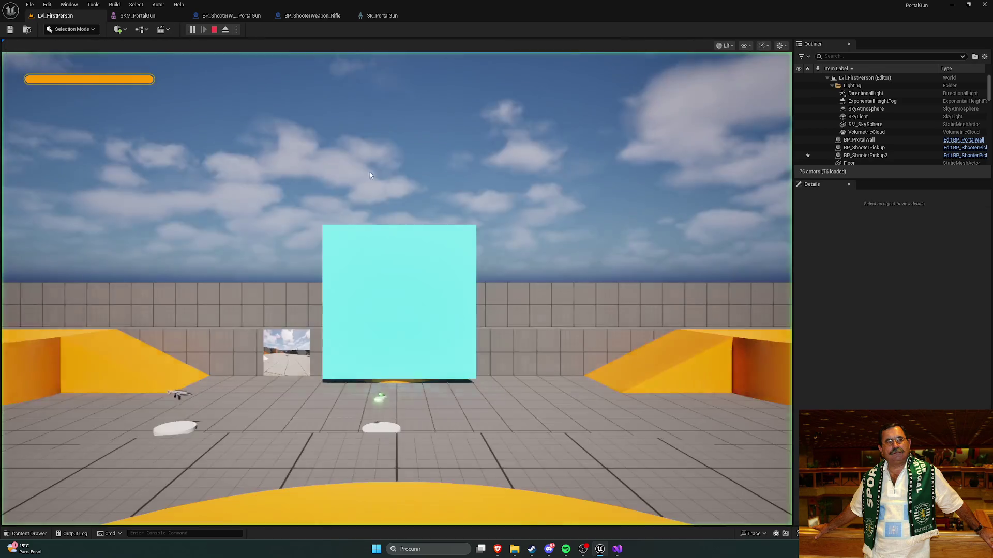
Pick up the gun in play, then reset the portal gun meshes' scale to 1.0 and view SK_PortalGun
key("w")
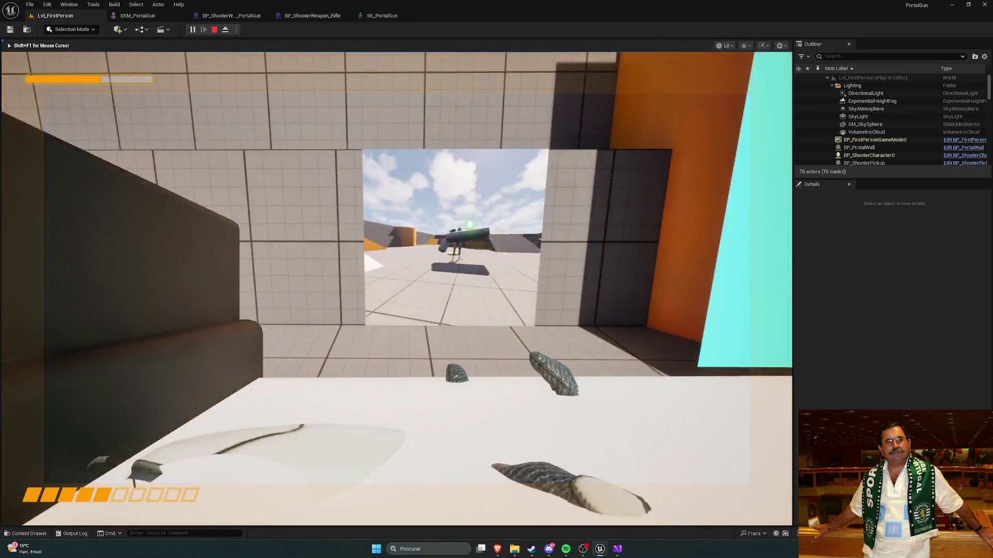
key("Escape")
key("ctrl+space")
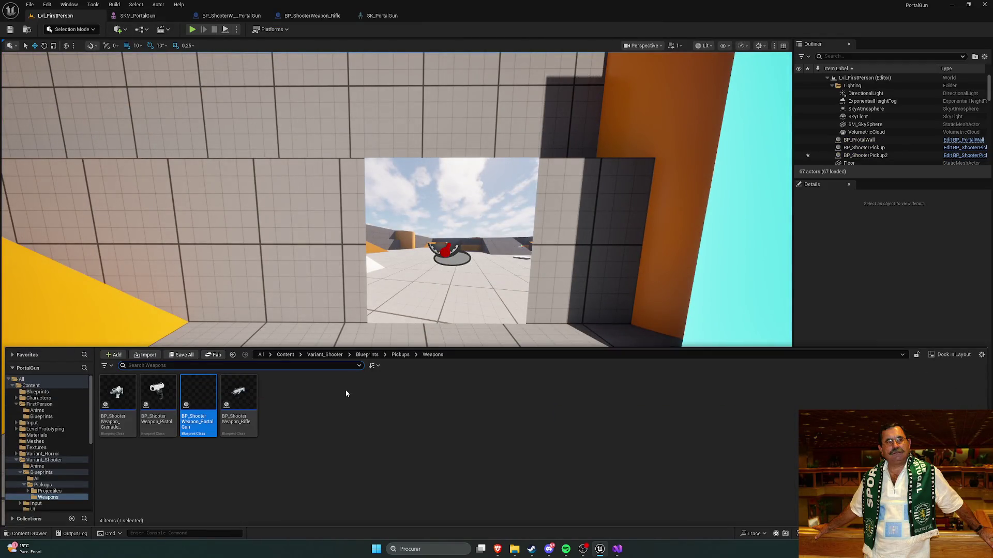
double_click(213, 394)
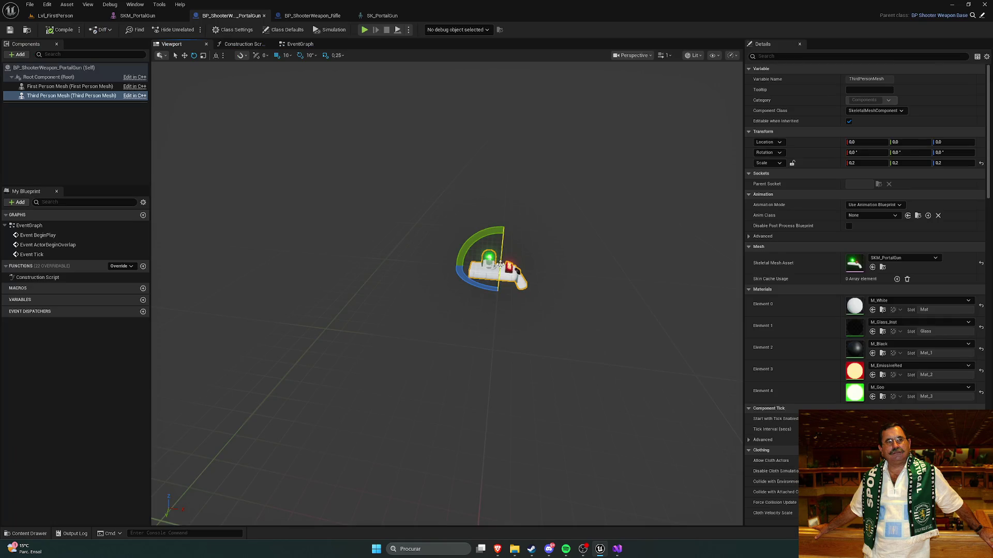
left_click(981, 164)
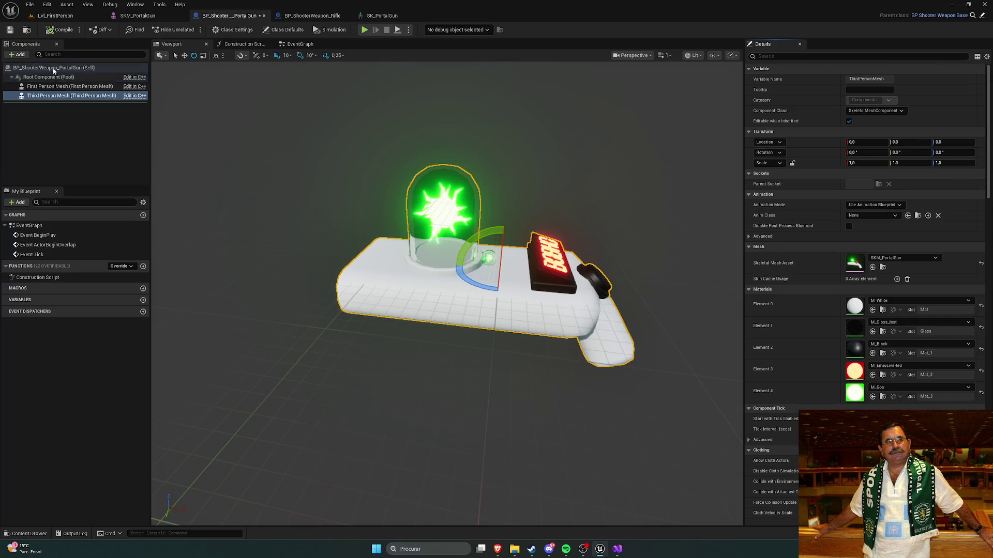
left_click(73, 88)
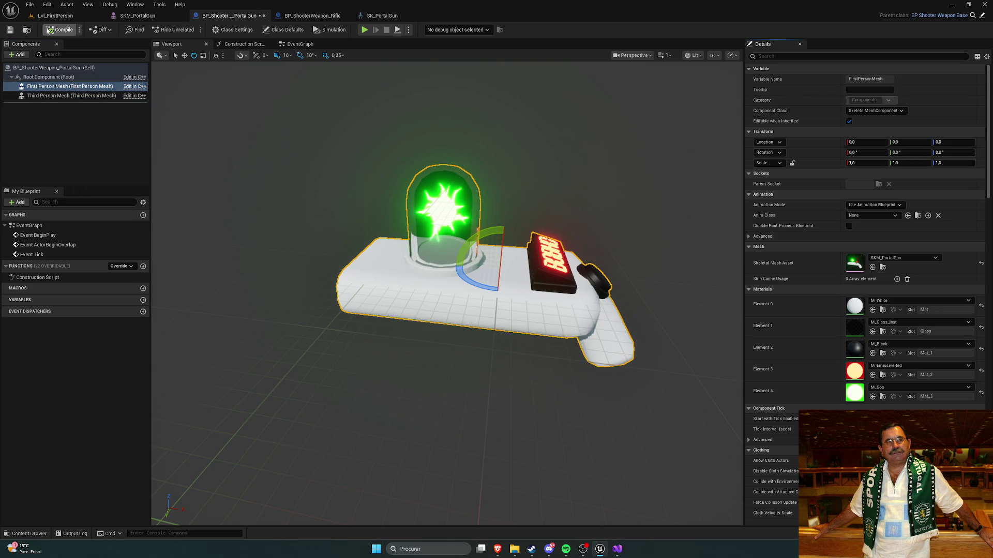
left_click(377, 17)
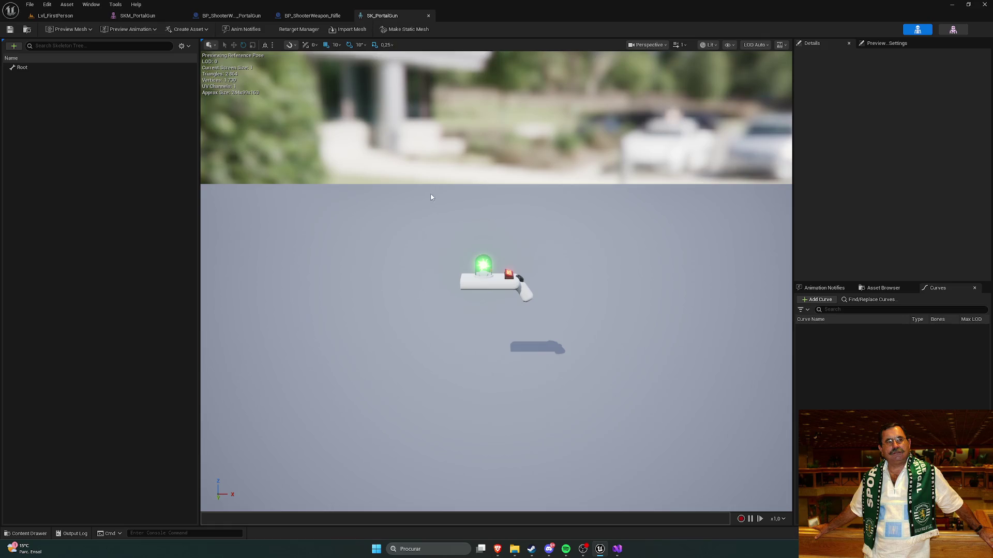
Browse the Content Drawer to the Weapons/PortalGun/Meshes folder
key("ctrl+space")
left_click(422, 405)
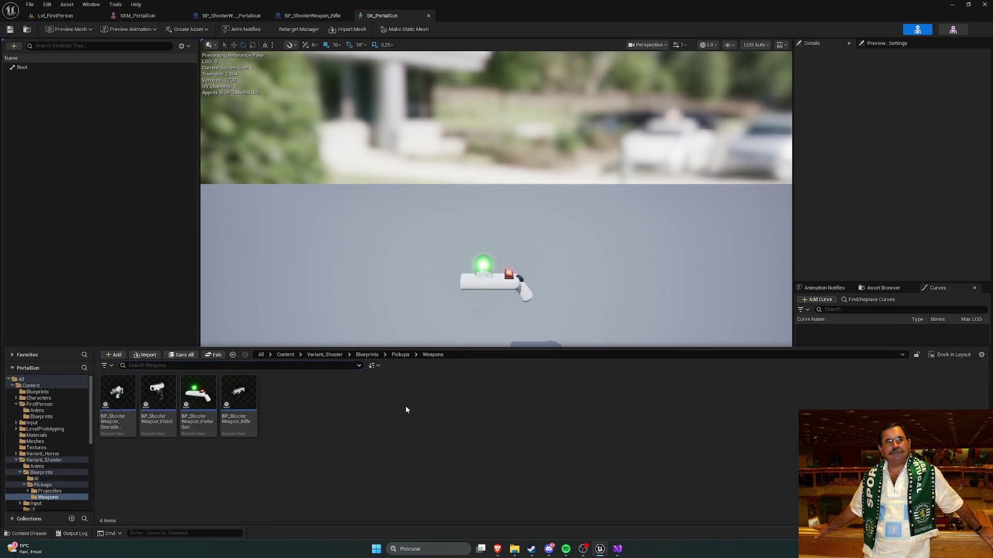
left_click(31, 386)
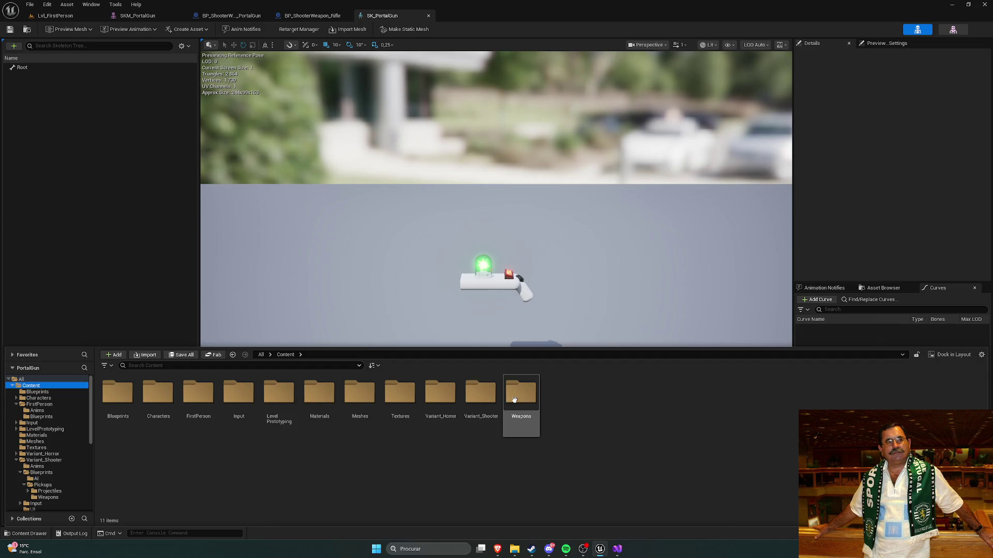
double_click(481, 394)
left_click(286, 355)
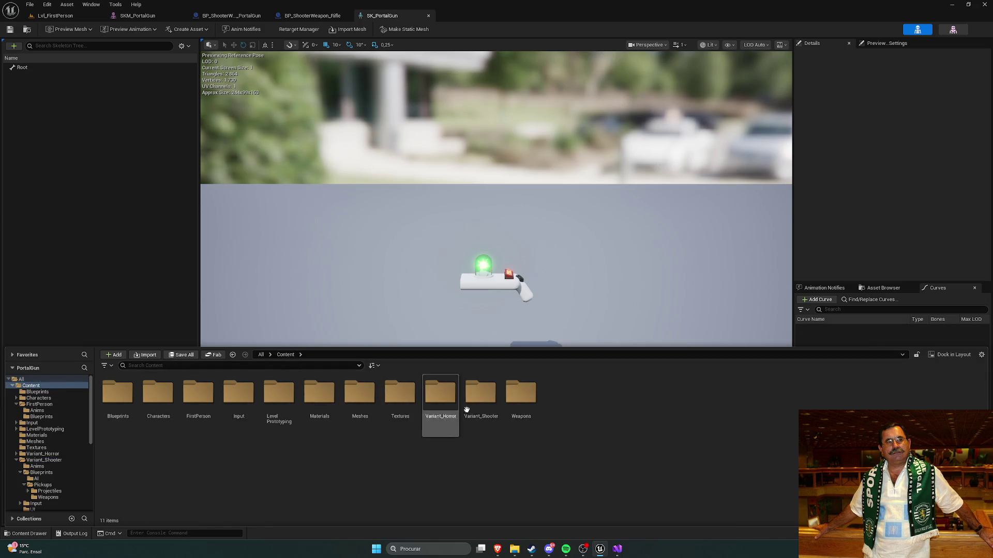
double_click(520, 394)
double_click(201, 396)
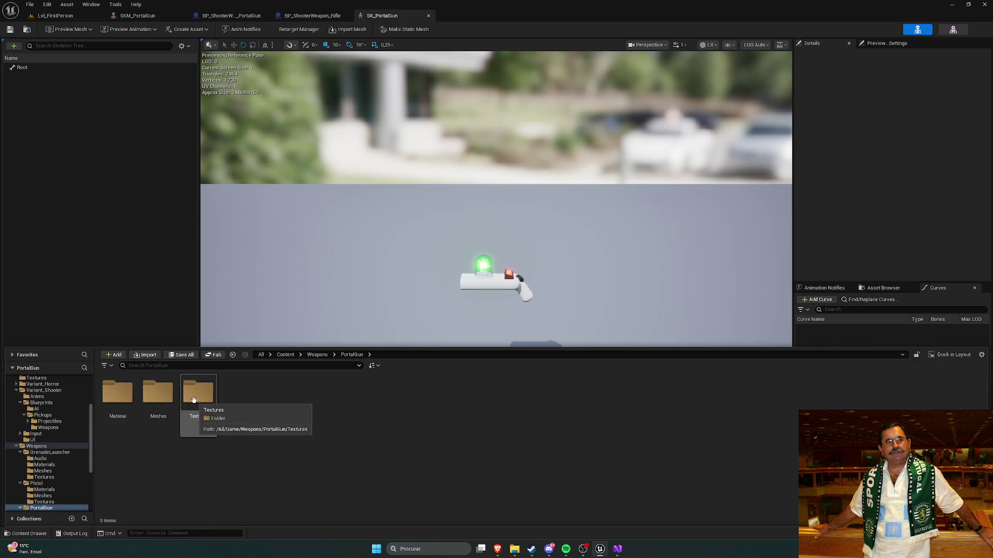
double_click(158, 392)
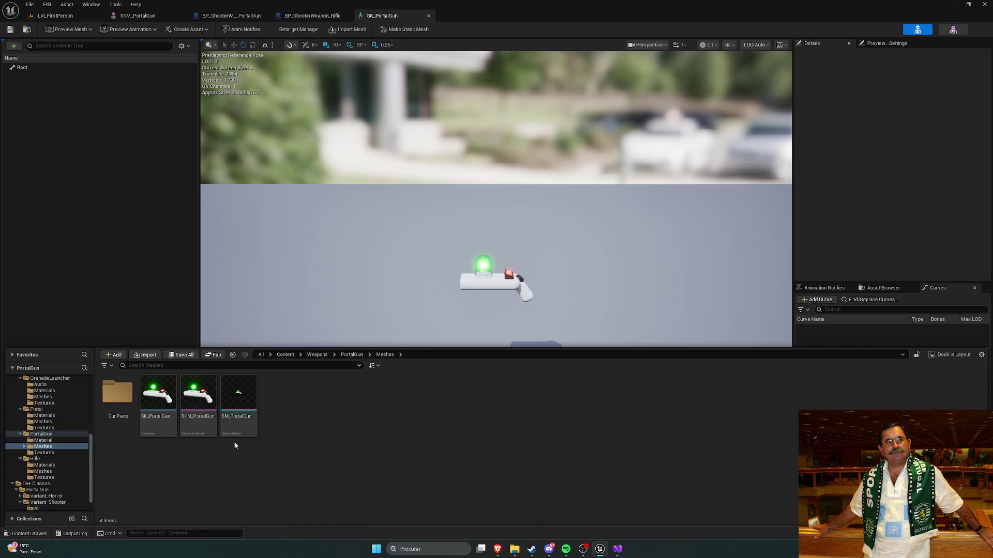
left_click(239, 401)
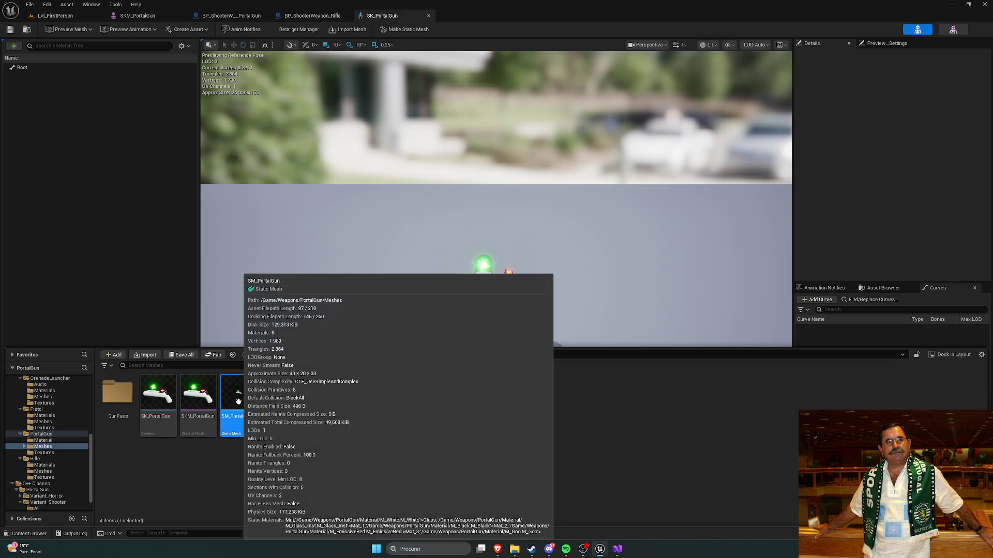
left_click(277, 423)
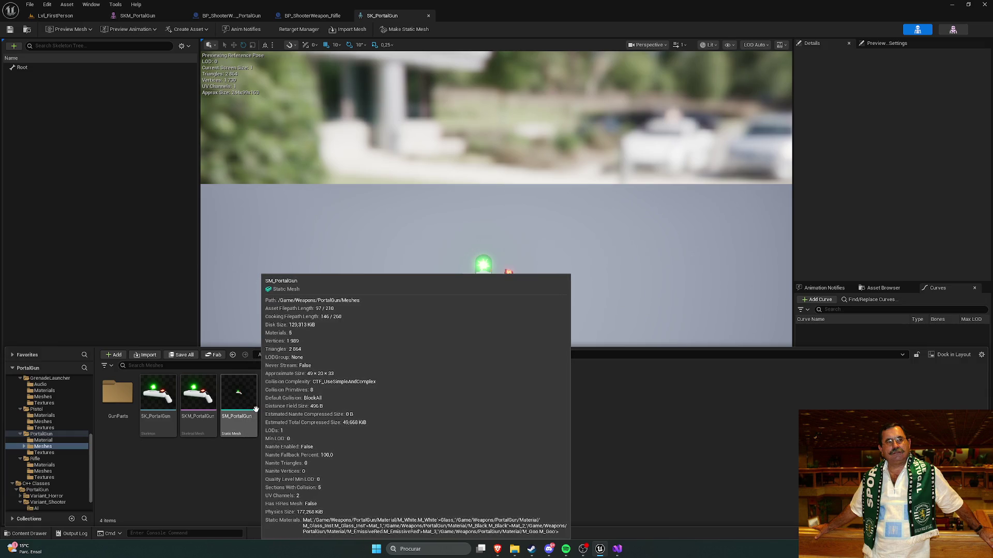
Select SK_PortalGun and SKM_PortalGun together and delete them
left_click(166, 409)
left_click(199, 408, "ctrl")
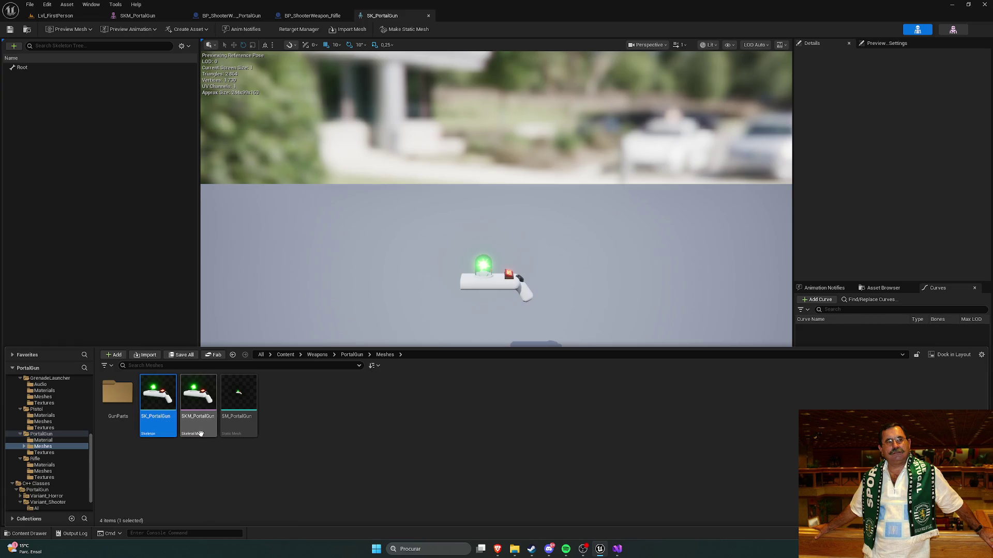
key("Delete")
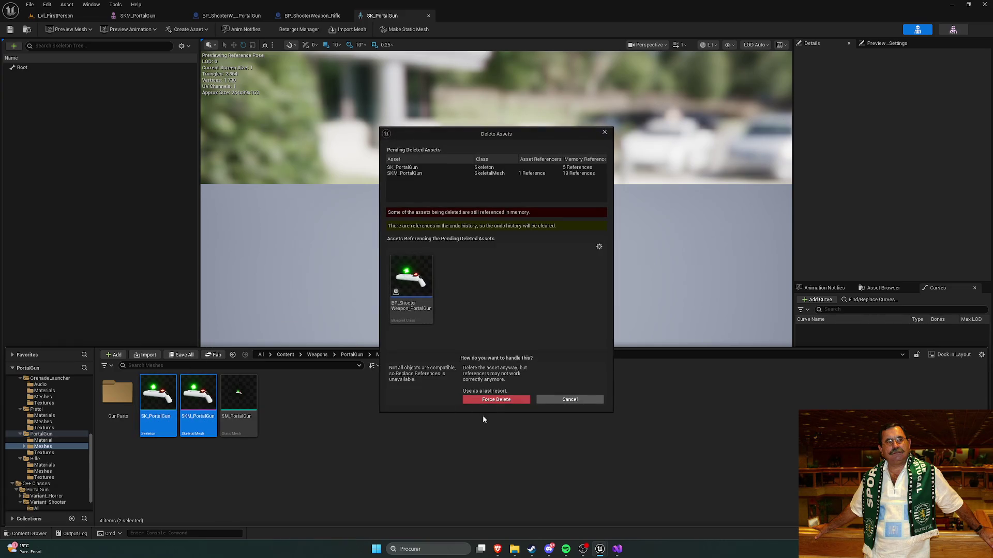
key("Escape")
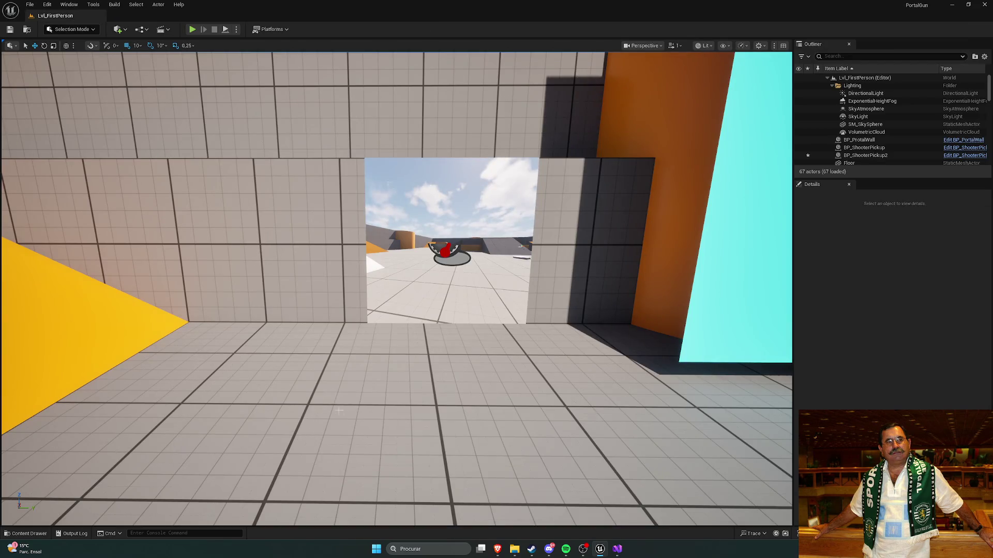
Try to force delete SM_PortalGun, dismiss the in-use warning, and open the GunParts folder
mouse_move(380, 372)
left_mouse_down()
mouse_move(362, 370)
mouse_move(380, 373)
left_mouse_up()
key("ctrl+space")
left_click(168, 412)
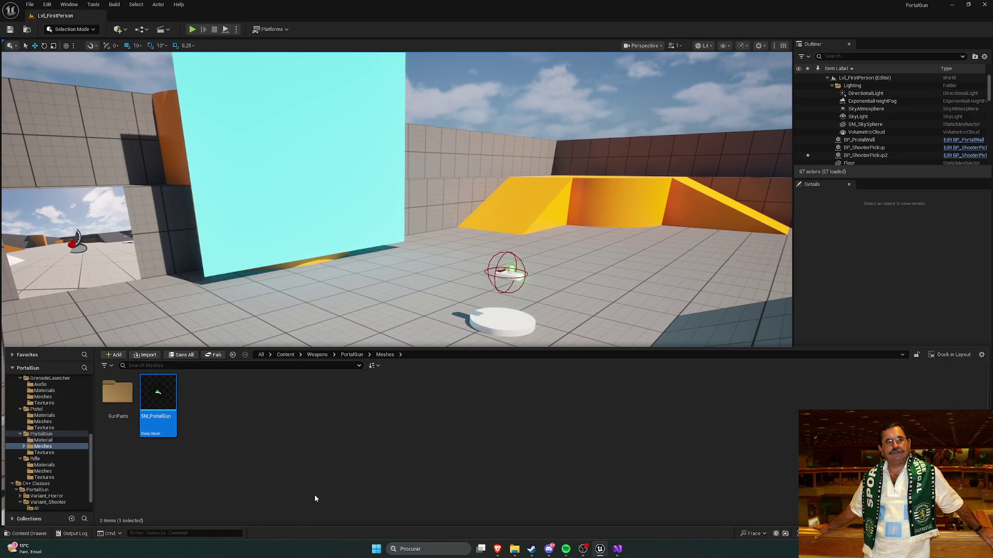
key("Delete")
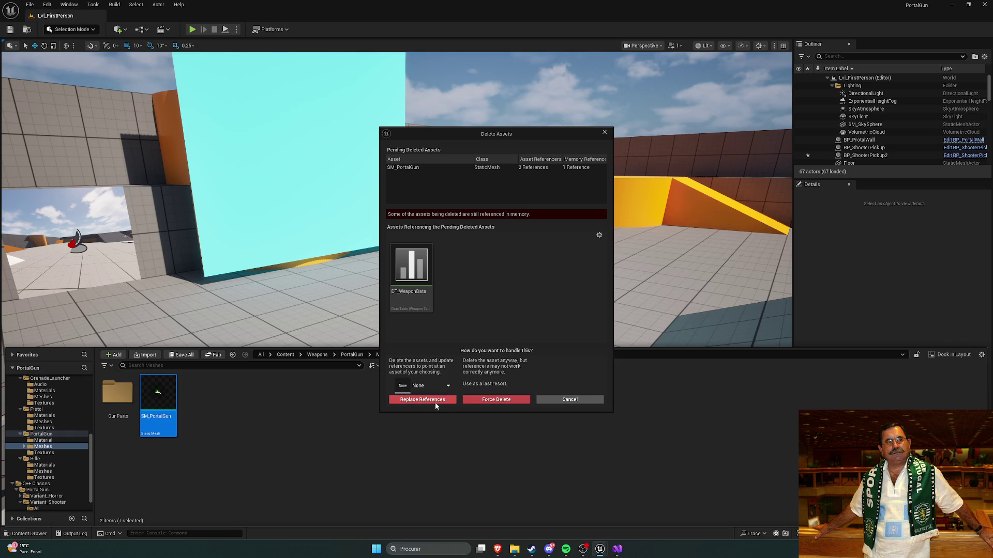
left_click(481, 401)
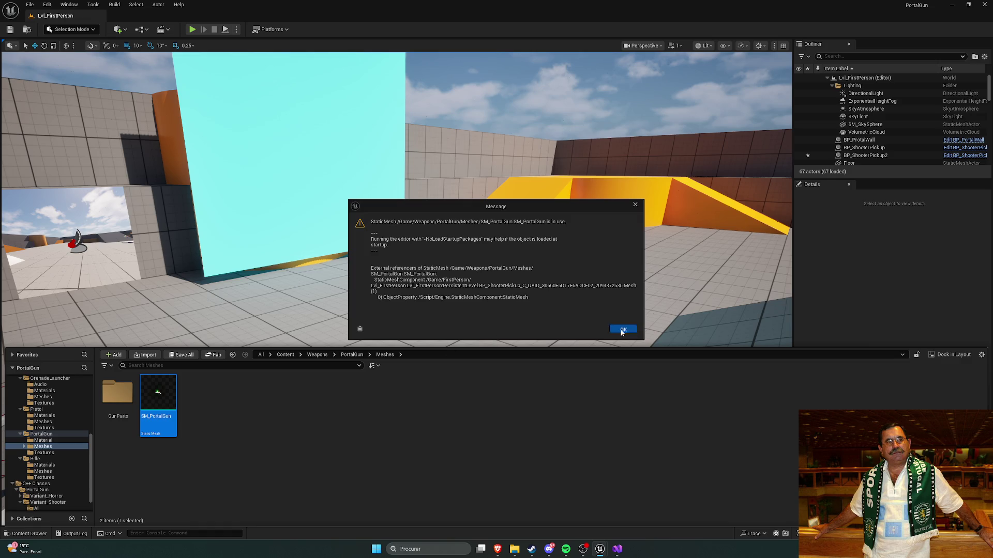
left_click(623, 330)
double_click(118, 394)
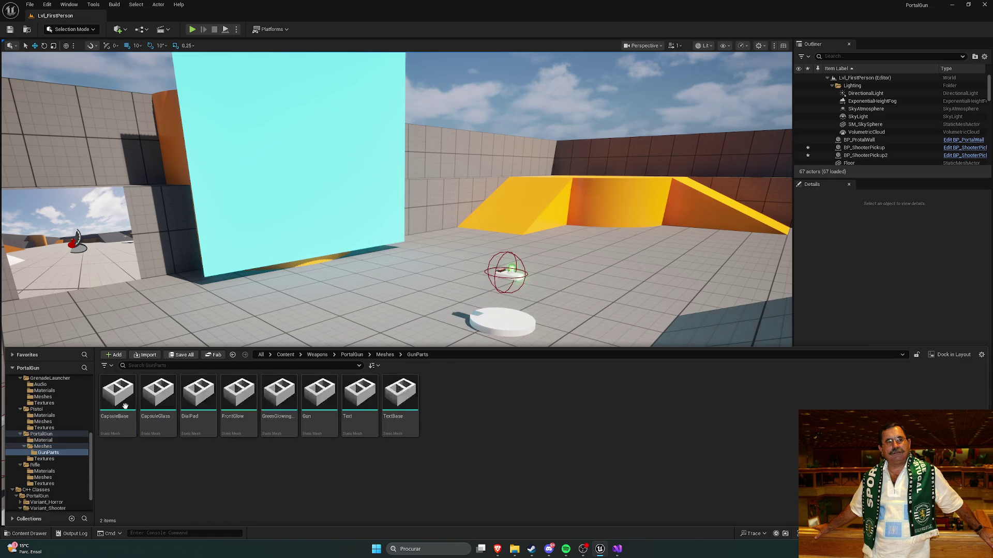
Place all eight GunParts meshes in the level and scale them to 0.2 on every axis
key("ctrl+a")
mouse_move(326, 406)
left_mouse_down()
mouse_move(444, 272)
mouse_move(462, 190)
left_mouse_up()
left_click(890, 270)
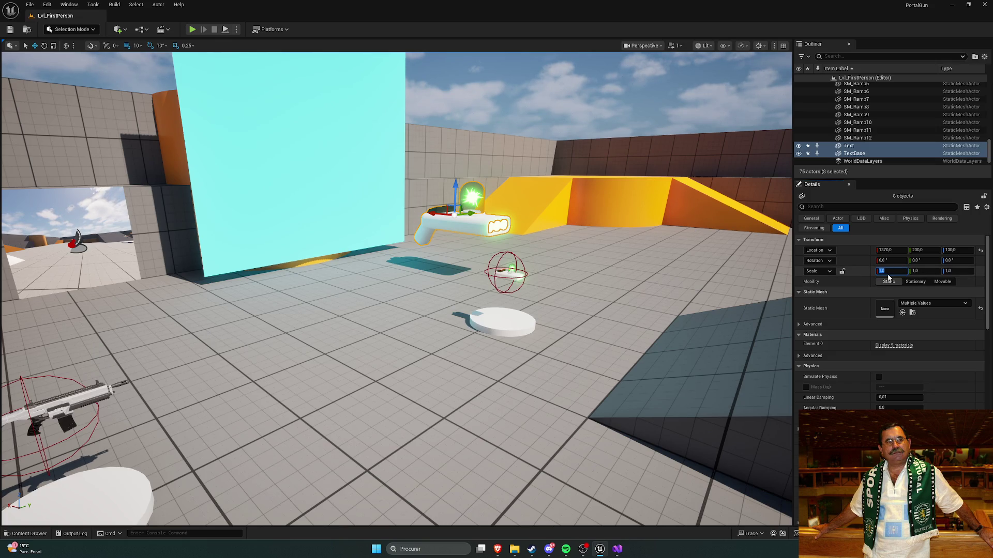
type("0,2")
key("Return")
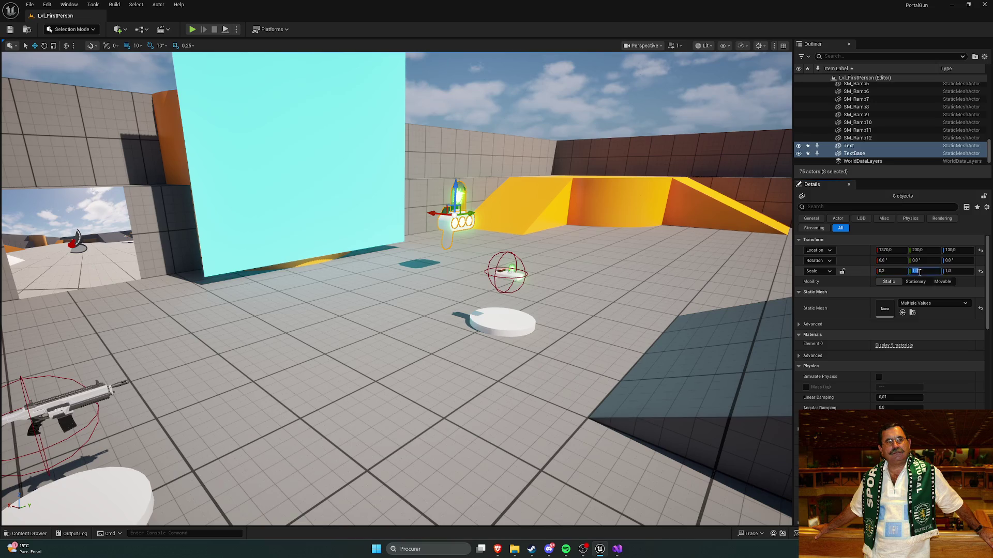
key("Return")
left_click(955, 273)
type(",2")
key("Return")
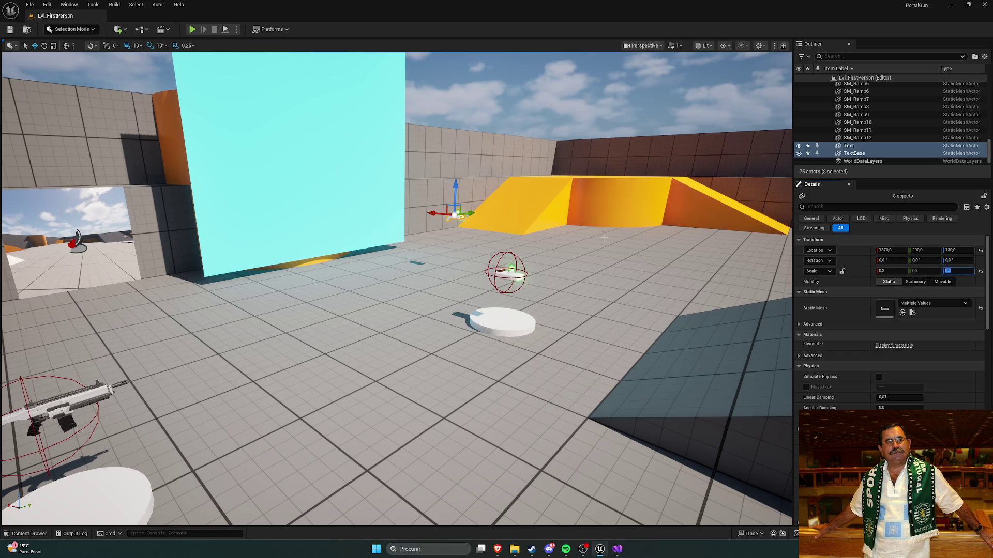
key("f")
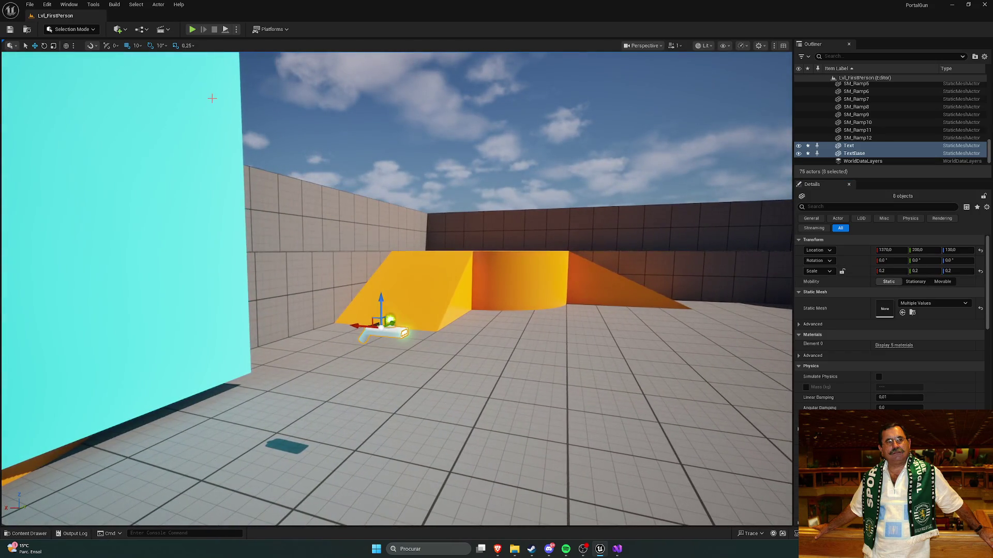
left_click(158, 5)
Merge the gun parts and save the result as SM_PortalGun2 in Weapons/PortalGun/Meshes
mouse_move(224, 287)
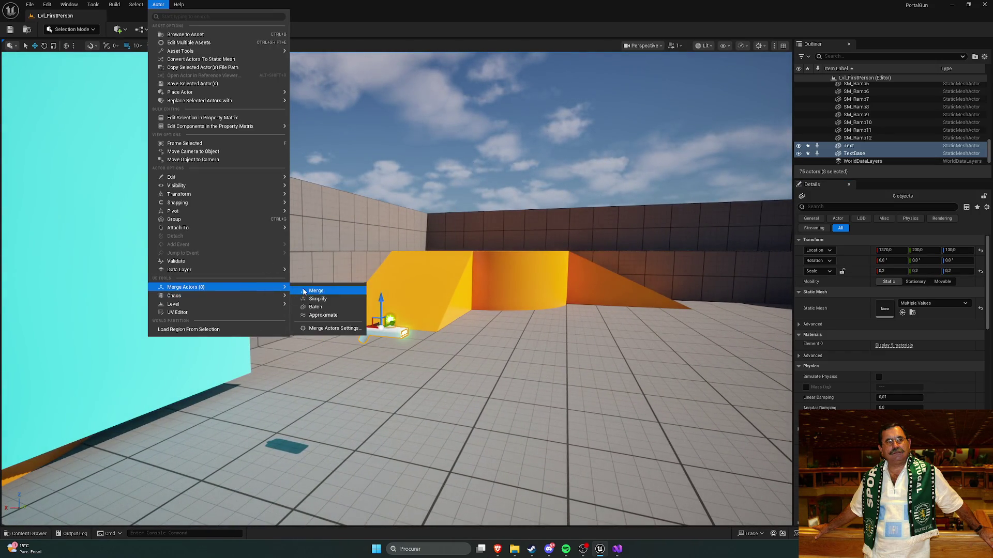
left_click(310, 291)
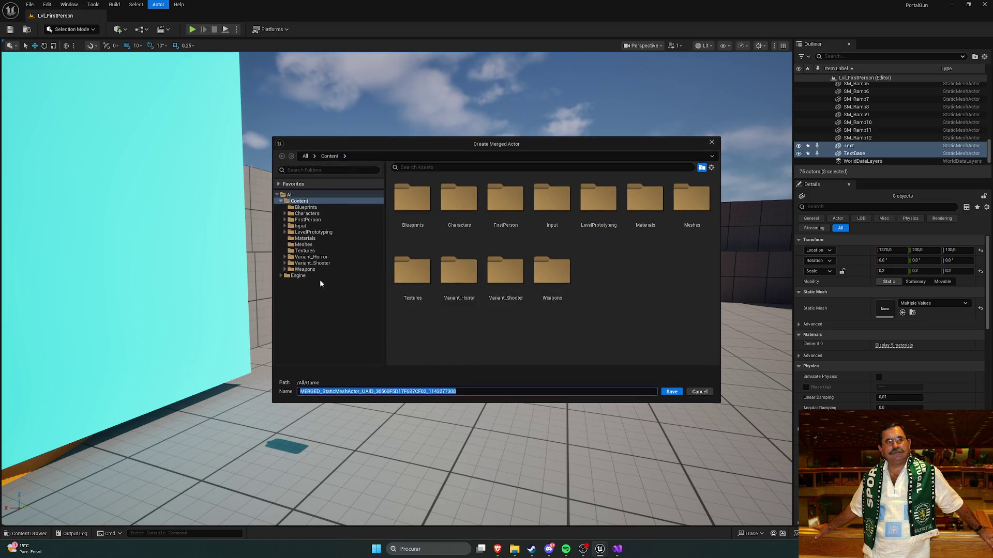
double_click(553, 274)
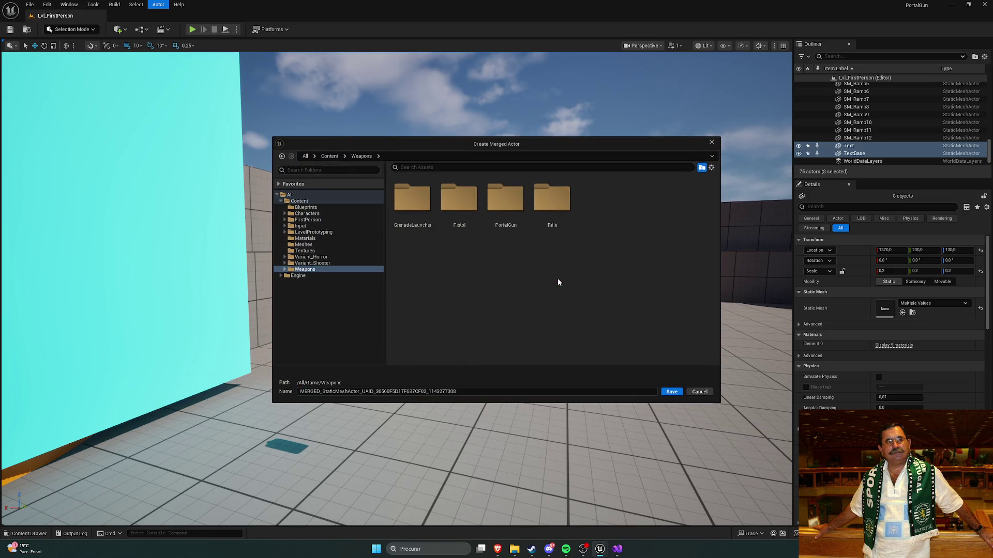
double_click(506, 202)
double_click(465, 214)
left_click(428, 389)
key("ctrl+a")
type("P")
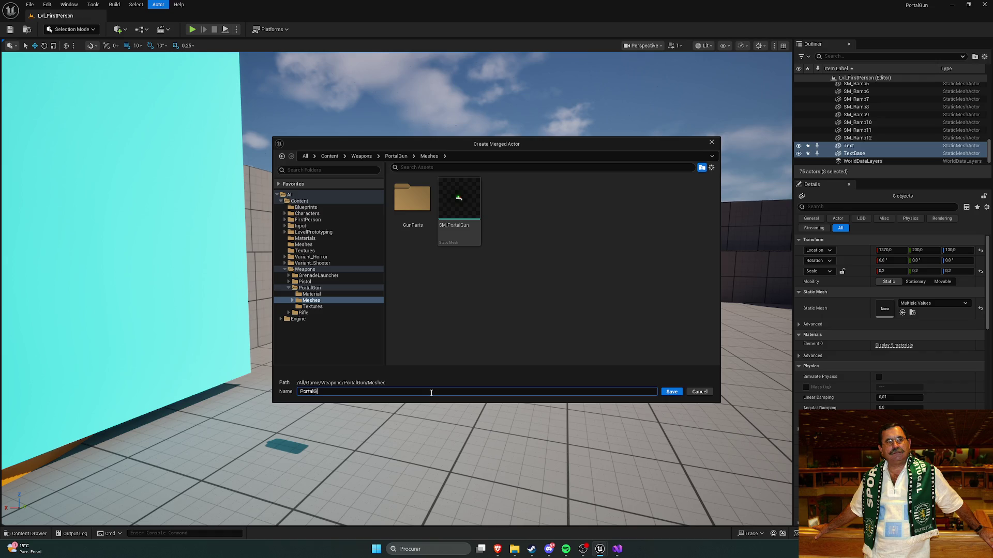
key("Return")
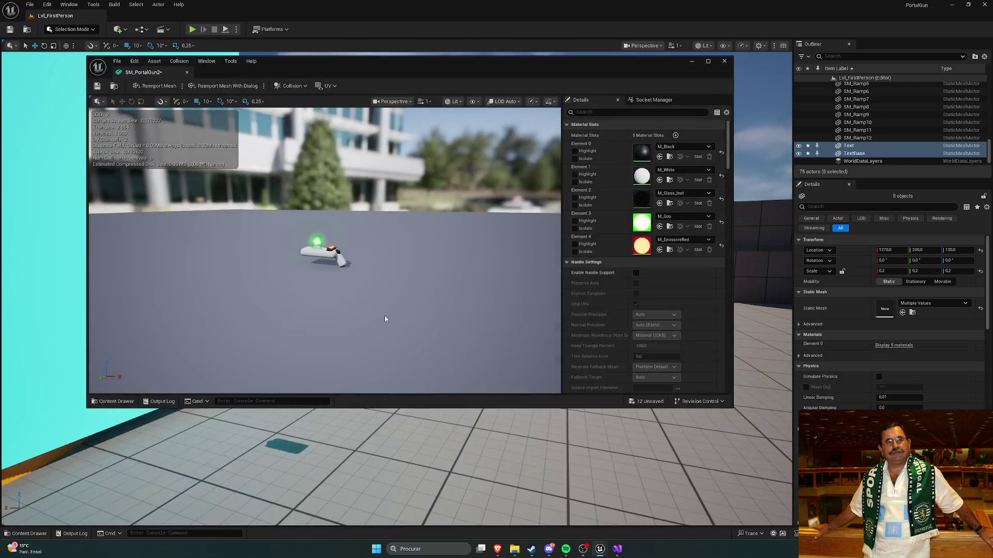
Close the merged mesh editor and attempt to delete the old SM_PortalGun
scroll(363, 283, "up", 5)
scroll(346, 253, "down", 3)
left_click(186, 73)
left_click(158, 398)
key("Delete")
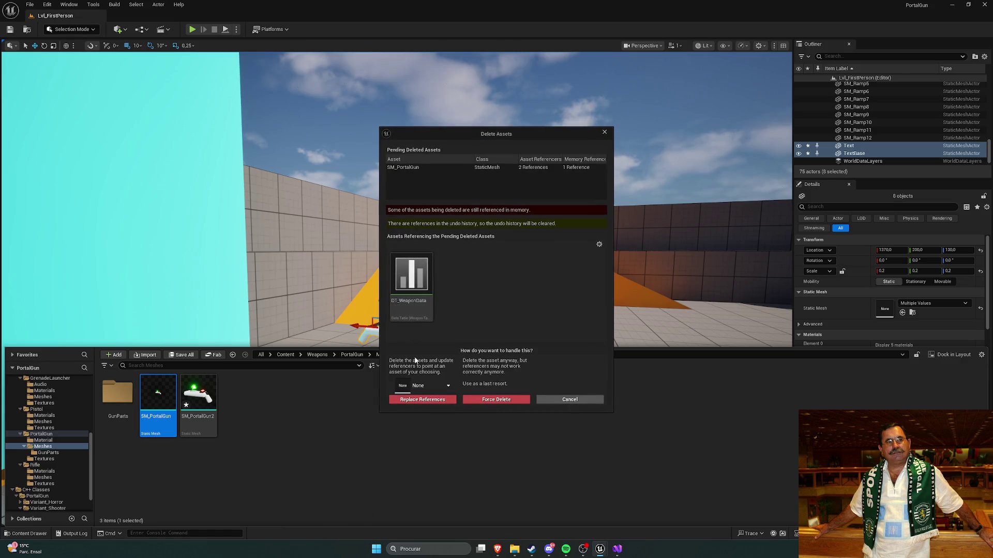
In DT_WeaponData, set the PortalGun row's mesh to SM_PortalGun2, keeping BP_ShooterWeapon_PortalGun as weapon to spawn
left_click(420, 279)
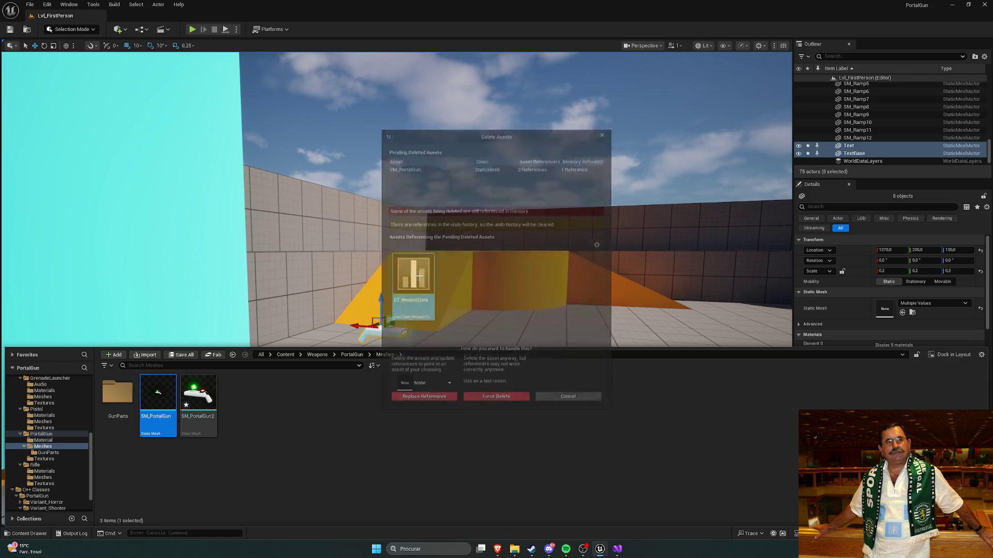
double_click(420, 279)
left_click(81, 94)
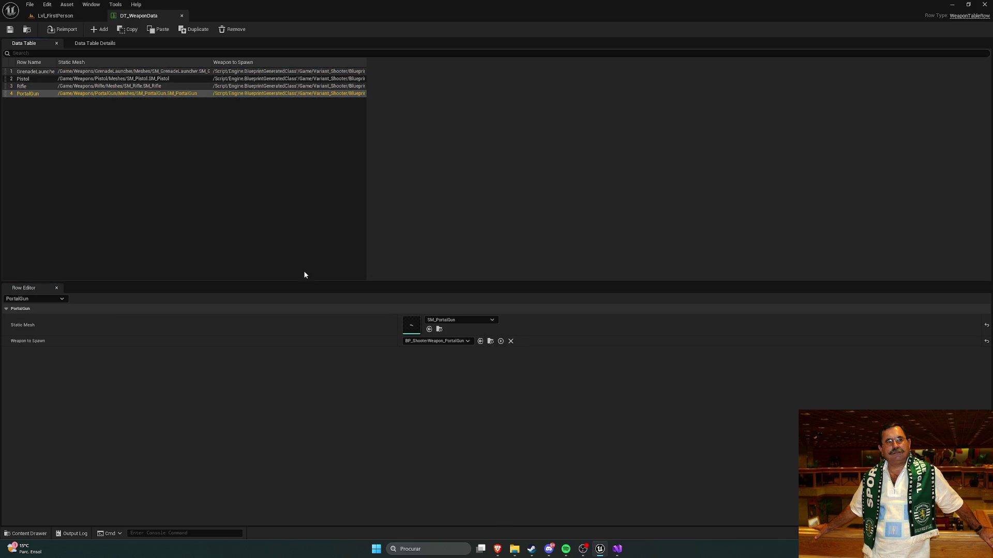
left_click(454, 324)
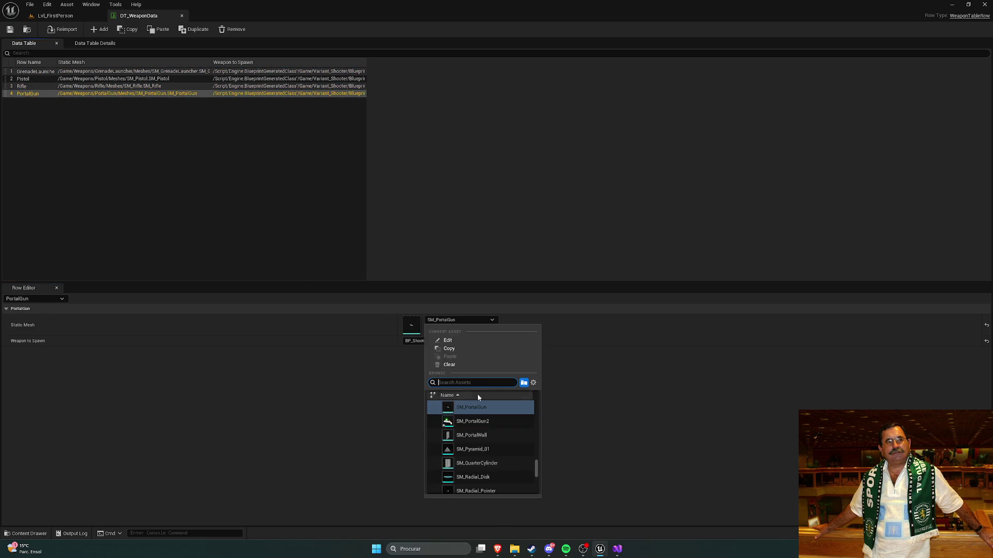
left_click(450, 405)
left_click(433, 343)
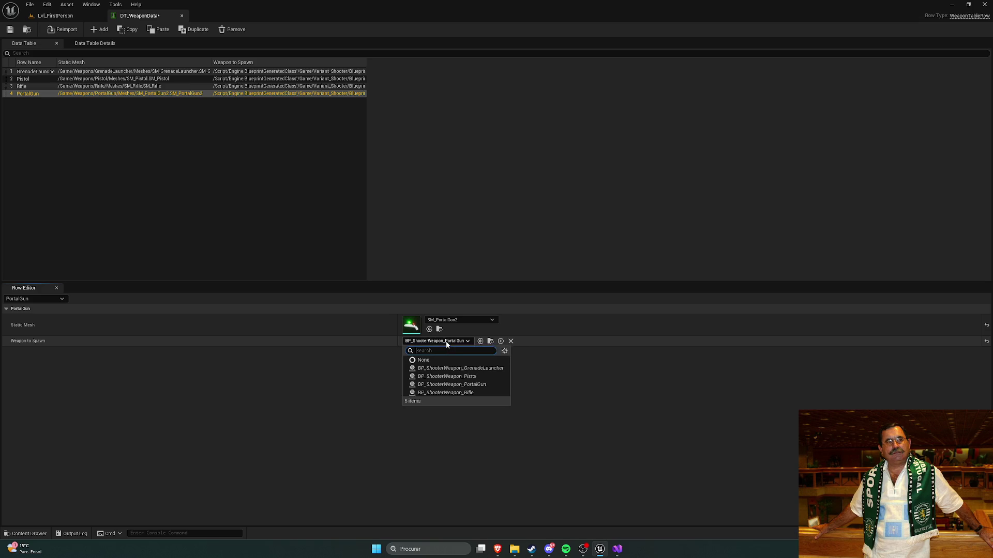
left_click(361, 388)
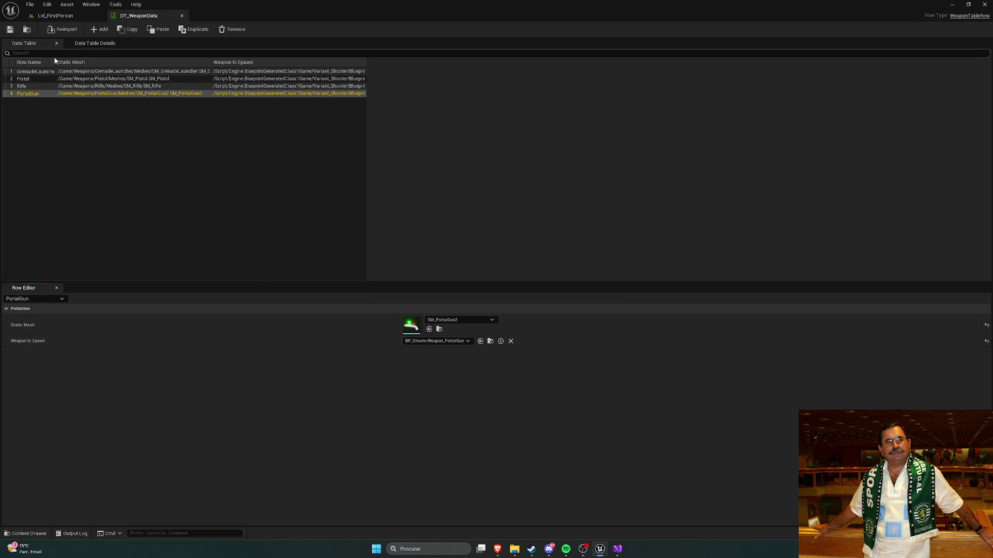
Back in Lvl_FirstPerson, force delete the old SM_PortalGun mesh
left_click(71, 18)
key("ctrl+space")
left_click(158, 406)
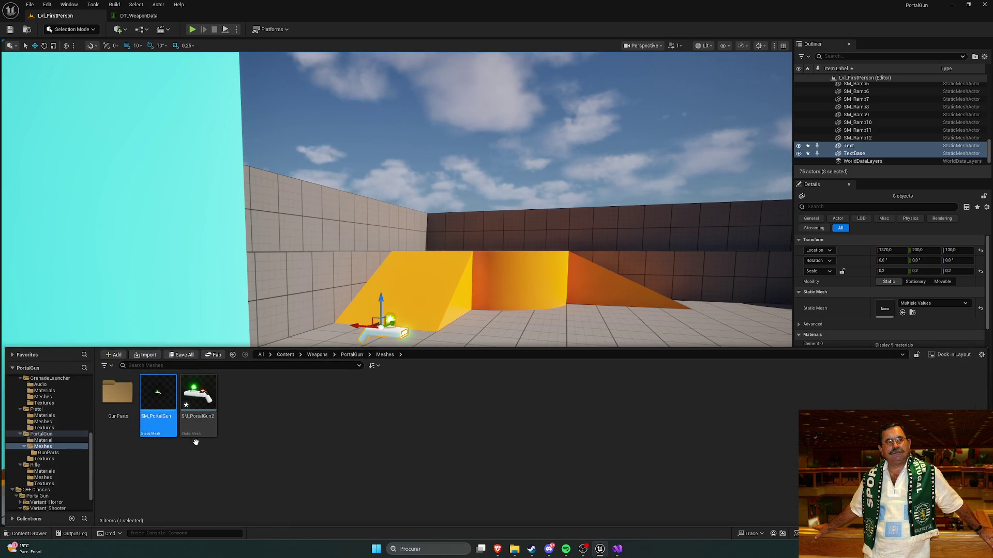
key("Delete")
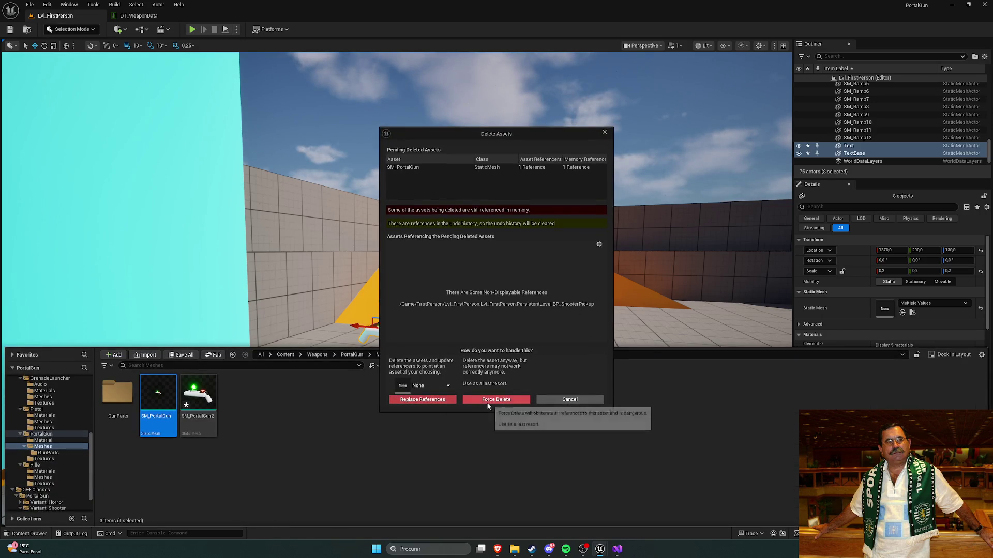
left_click(486, 402)
Rename SM_PortalGun2 to SM_PortalGun
right_click(159, 394)
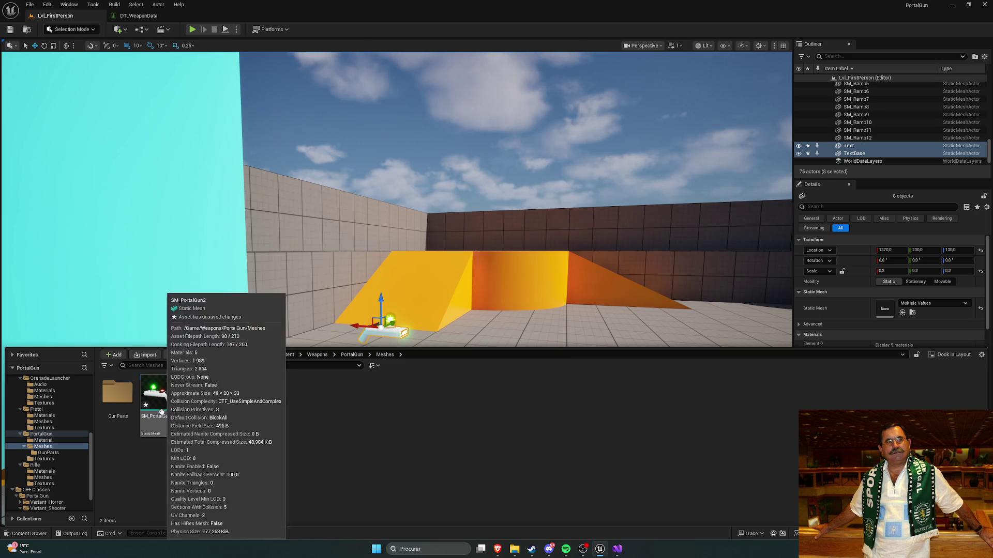
left_click(195, 223)
key("End")
key("BackSpace")
key("Return")
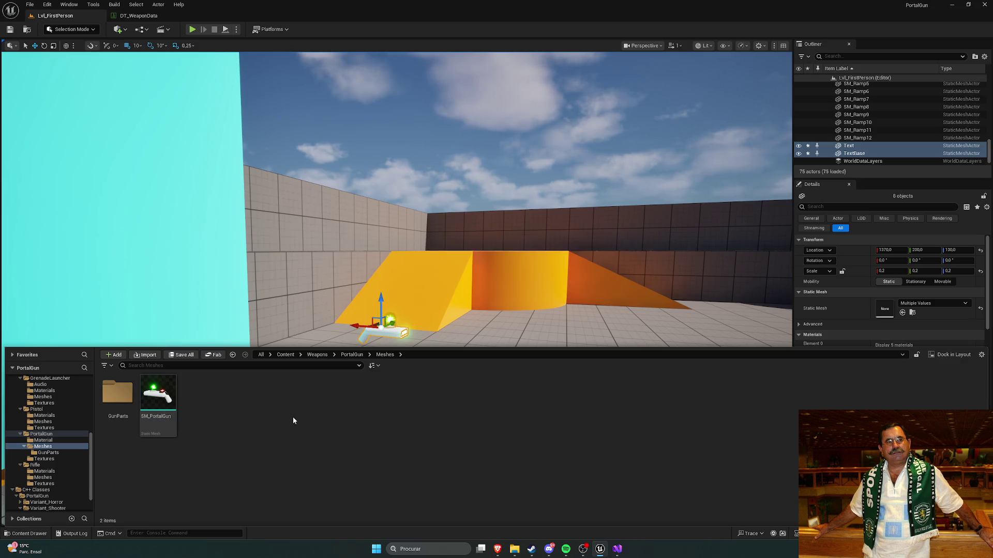
Convert SM_PortalGun to a skeletal mesh with Root Bone Placement at Origin
right_click(158, 402)
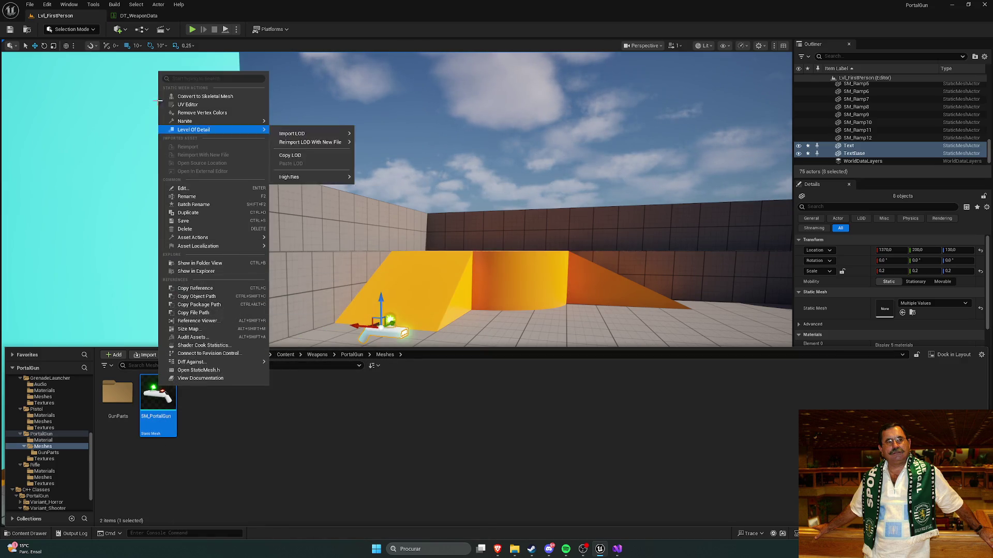
left_click(205, 96)
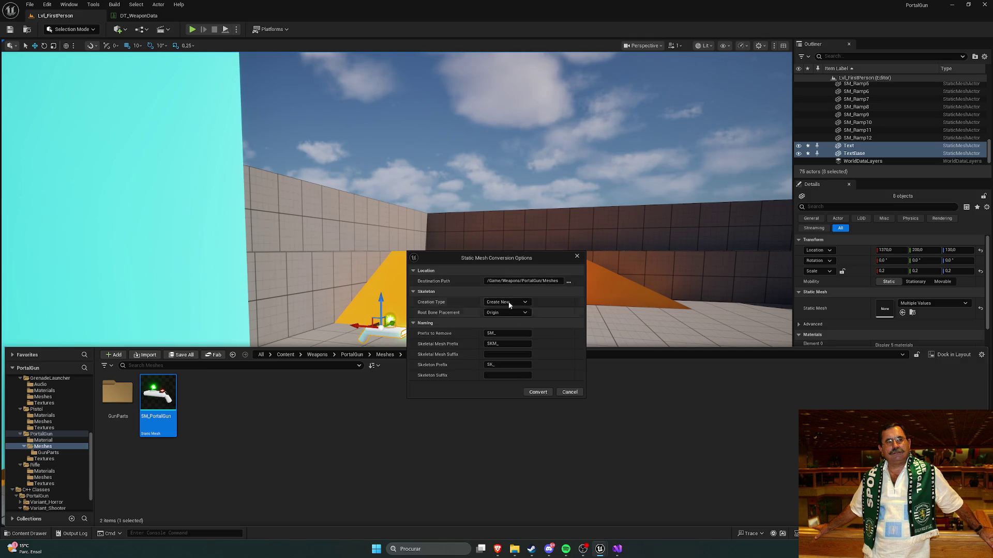
left_click(509, 313)
left_click(499, 335)
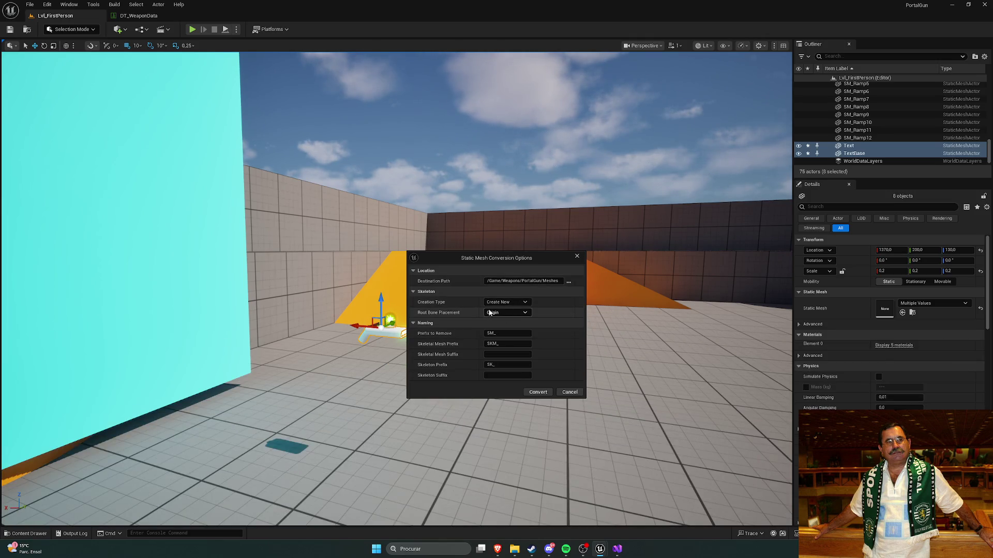
left_click(537, 393)
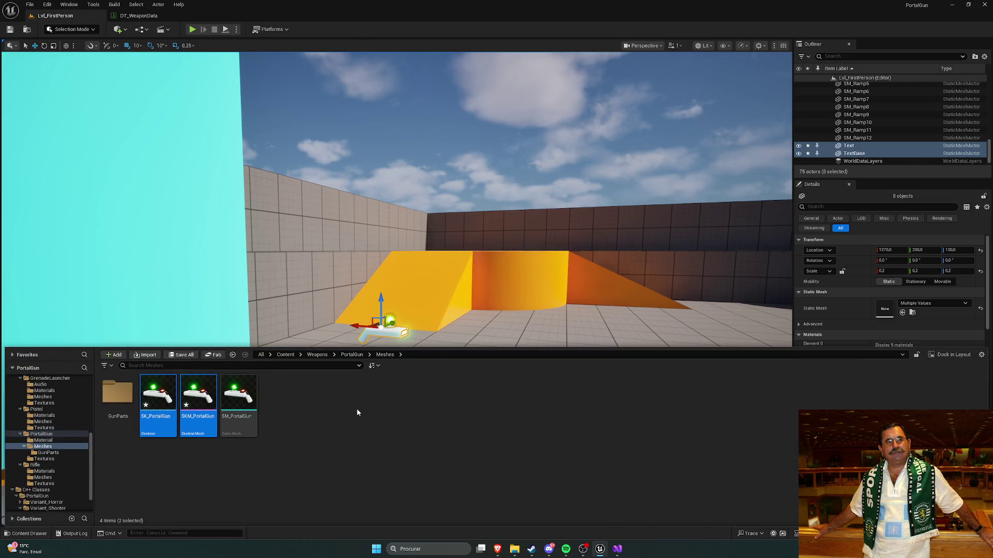
Look down at the placed gun parts and select the Gun actor
left_click_drag(357, 410, 395, 236)
left_click(396, 235)
left_click(395, 233)
Delete the Gun actor from the level after briefly undoing and orbiting for a closer look
key("Delete")
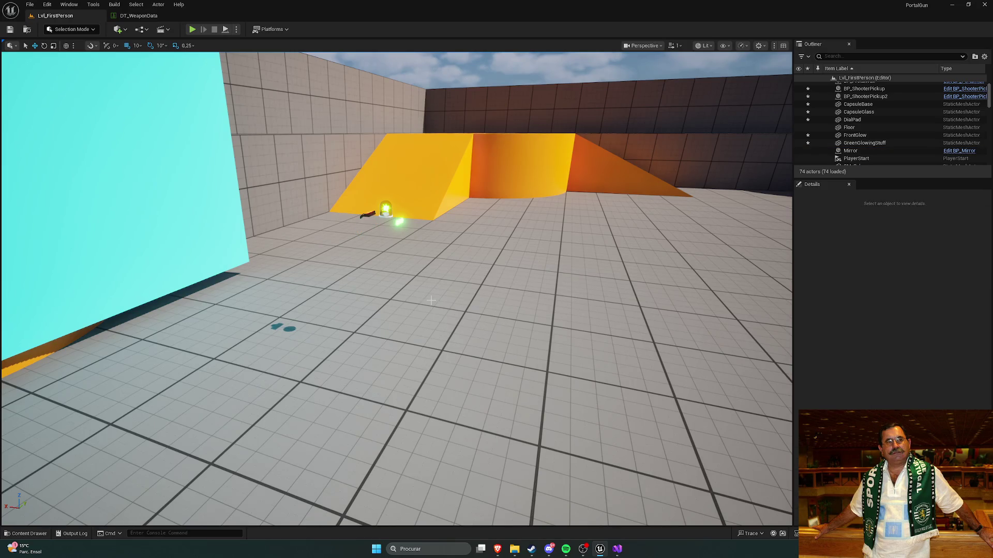
key("ctrl+z")
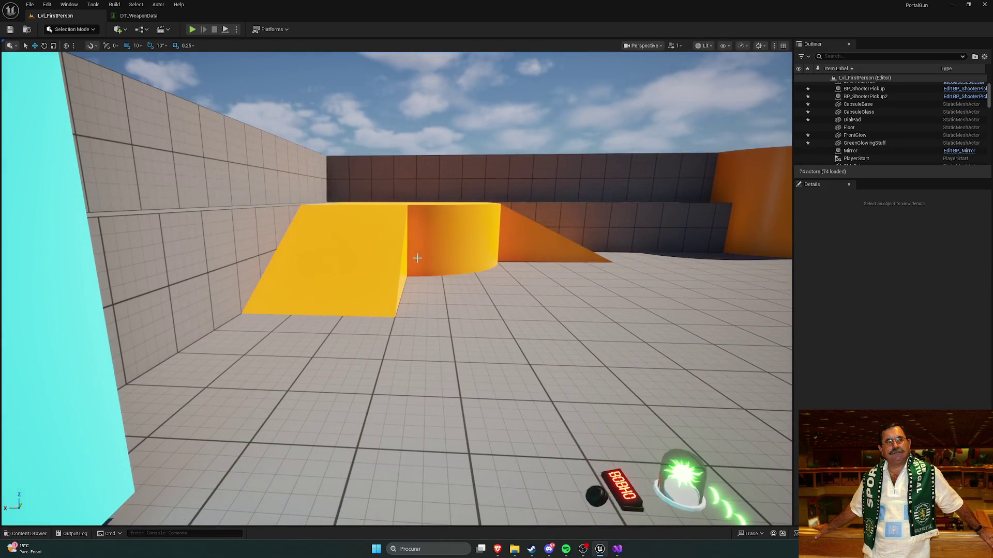
scroll(811, 169, "down", 1)
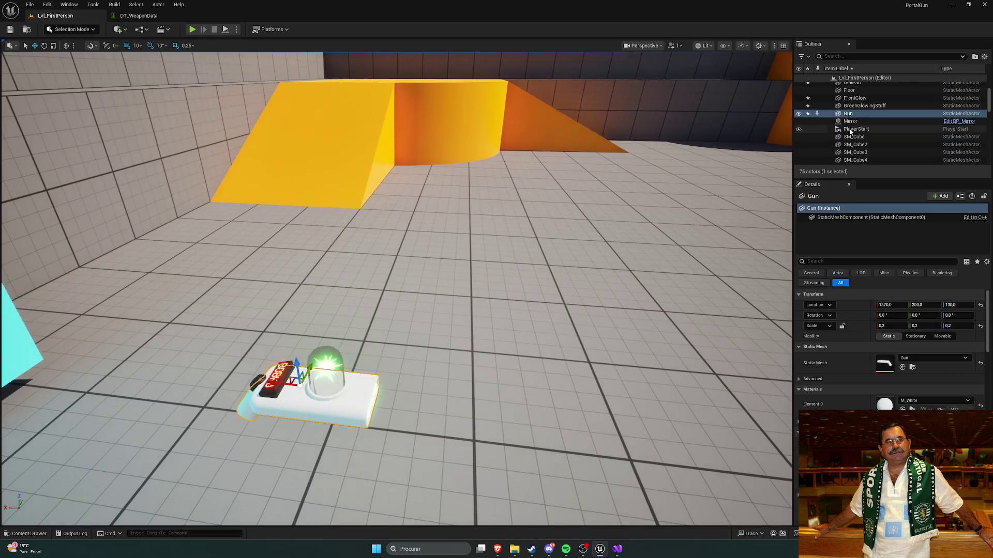
left_click_drag(502, 268, 453, 265)
key("Delete")
Delete the glass capsule dome, green glow, white base, red sign and black ball actors
left_click(446, 265)
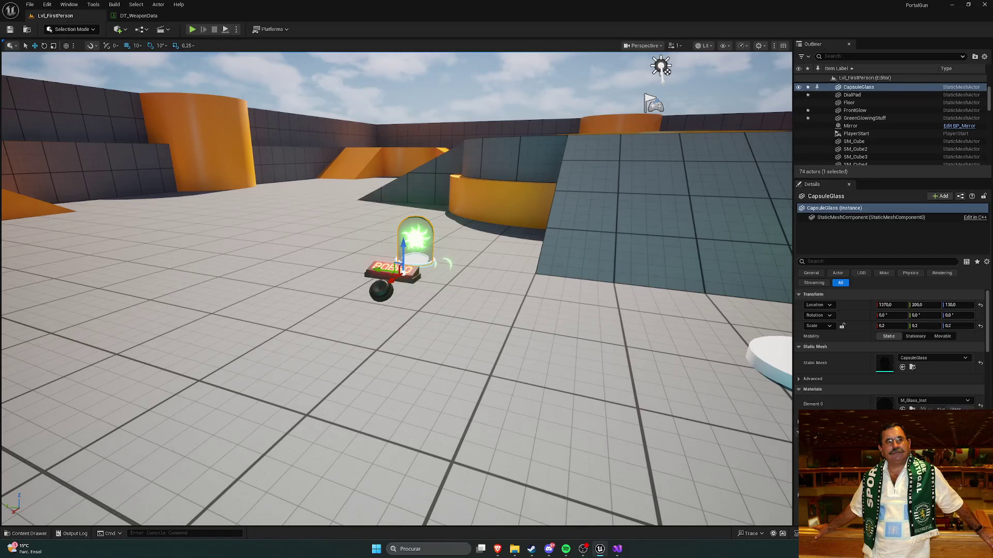
key("Delete")
left_click(416, 237)
key("Delete")
left_click(413, 259)
key("Delete")
left_click(391, 269)
key("Delete")
left_click(385, 277)
key("Delete")
left_click(380, 292)
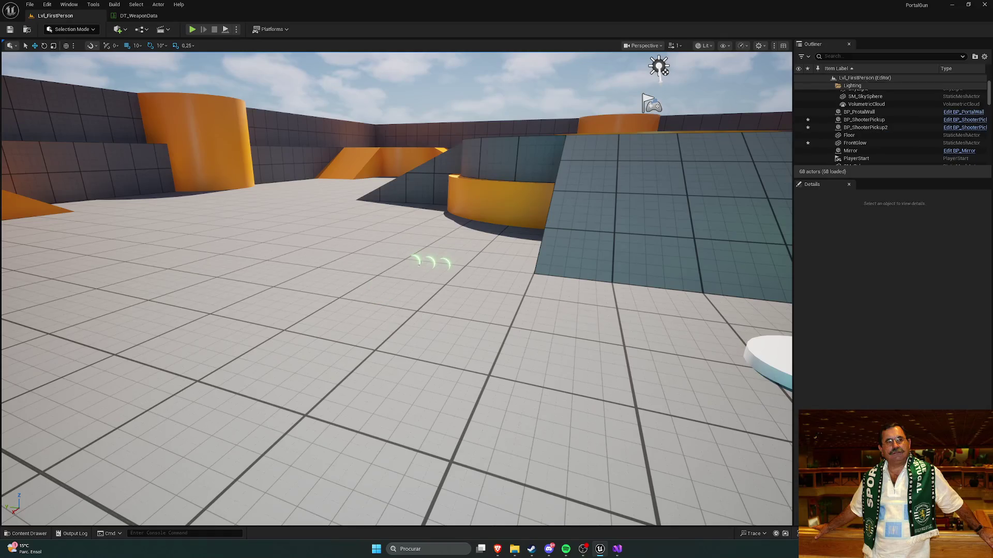
key("Delete")
left_click(380, 291)
left_click(434, 264)
Delete the three glowing spheres near the cyan wall and show the PortalGun Meshes assets
mouse_move(432, 266)
left_mouse_down()
mouse_move(609, 362)
mouse_move(348, 275)
mouse_move(517, 267)
mouse_move(466, 279)
mouse_move(543, 321)
left_mouse_up()
left_click(508, 274)
key("Delete")
mouse_move(314, 433)
left_mouse_down()
mouse_move(207, 429)
mouse_move(207, 440)
left_mouse_up()
key("ctrl+space")
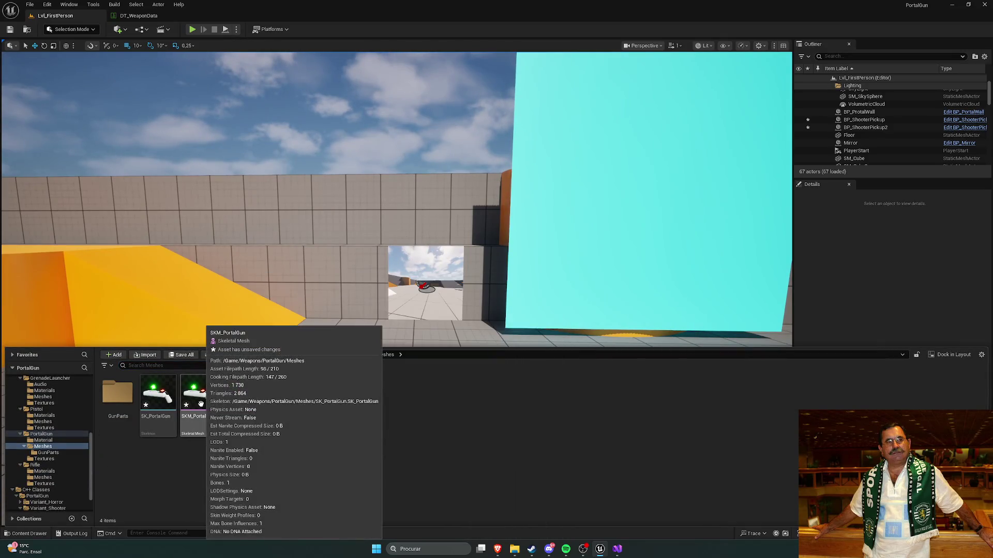
Open SKM_PortalGun and the SK_PortalGun skeleton, each with a single Root bone, in their editors
double_click(203, 399)
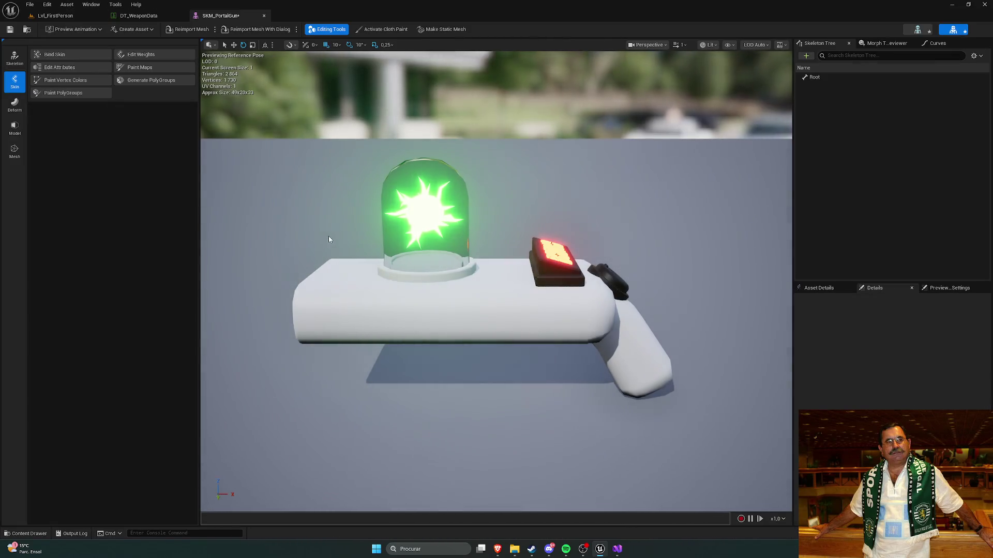
key("ctrl+space")
double_click(165, 394)
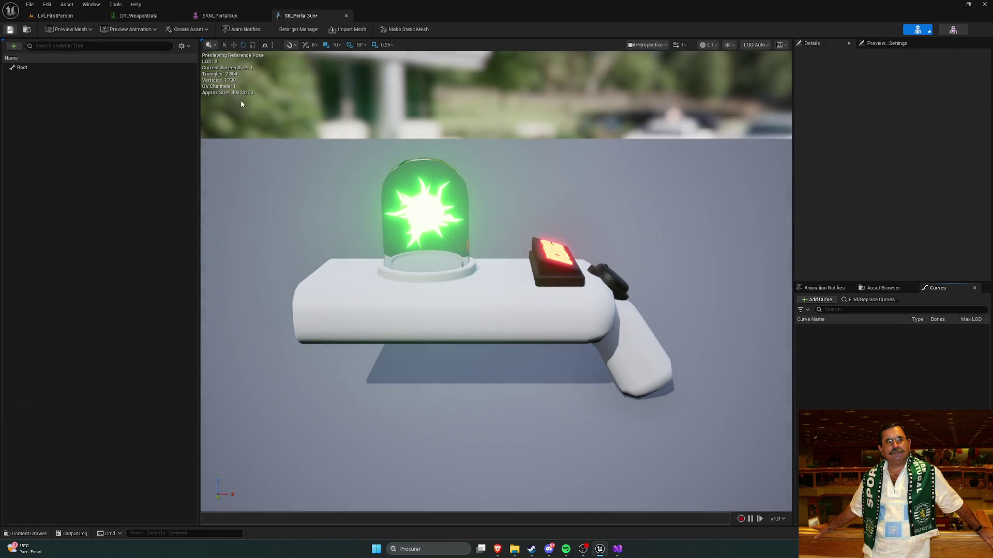
key("ctrl+space")
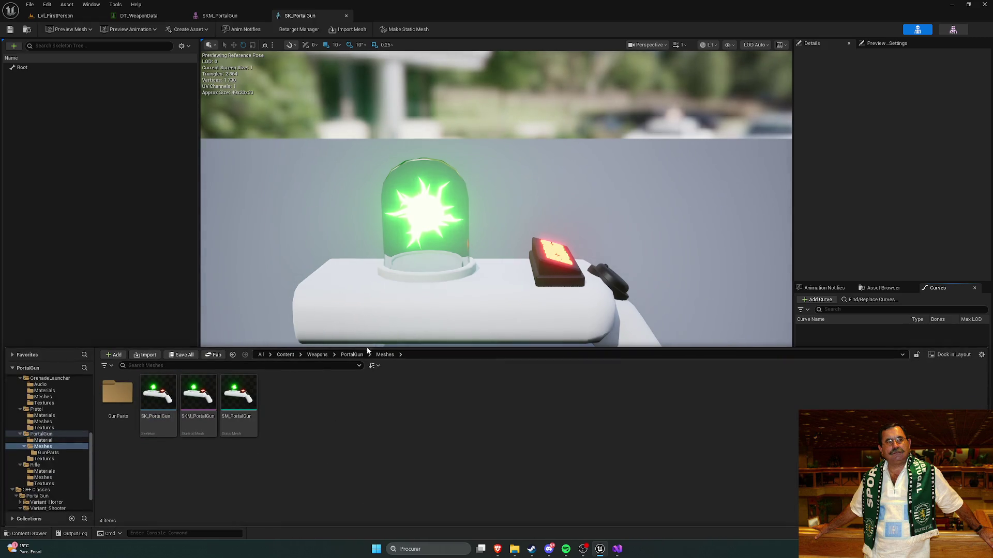
scroll(55, 412, "up", 5)
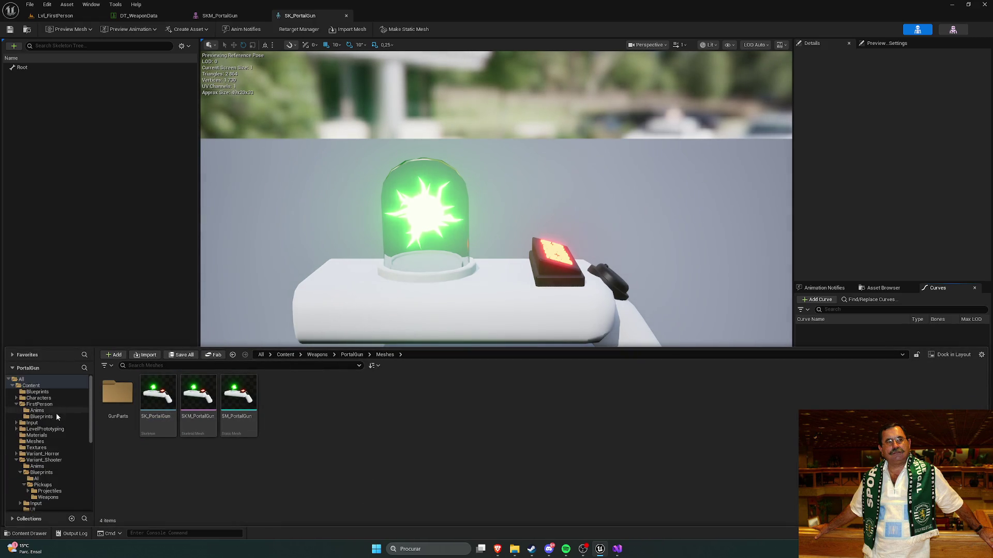
Open BP_ShooterWeapon_PortalGun from Variant_Shooter's Blueprints/Pickups/Weapons folder
left_click(31, 385)
double_click(481, 394)
double_click(159, 396)
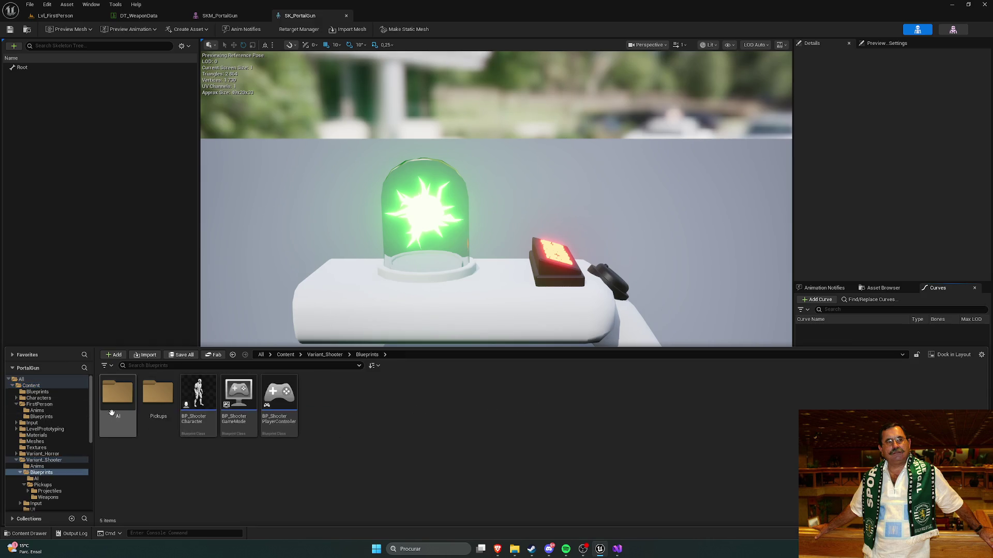
double_click(159, 394)
double_click(158, 394)
double_click(201, 396)
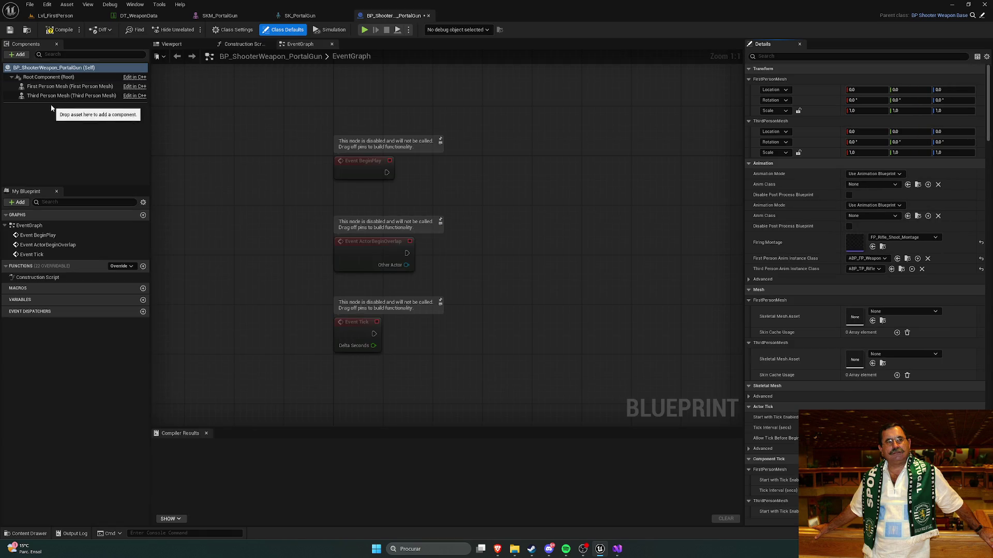
Set the First Person Mesh's Skeletal Mesh Asset to SKM_PortalGun, then compile and save
left_click(61, 87)
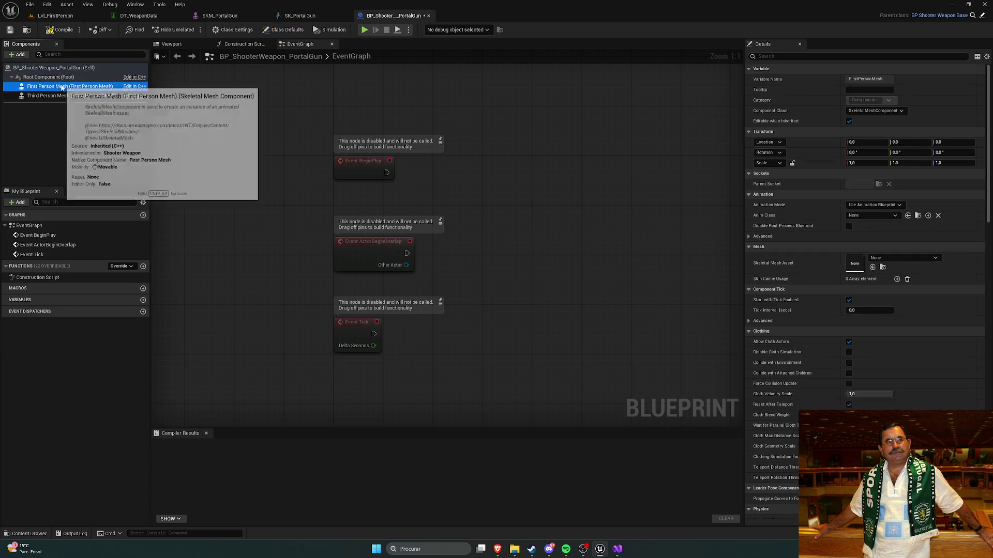
left_click(886, 257)
type("tal")
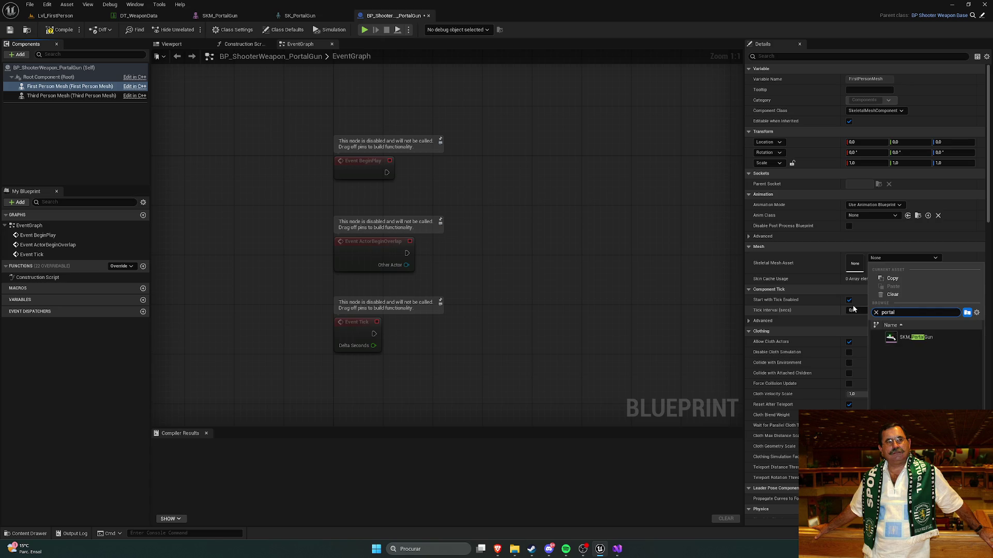
left_click(915, 337)
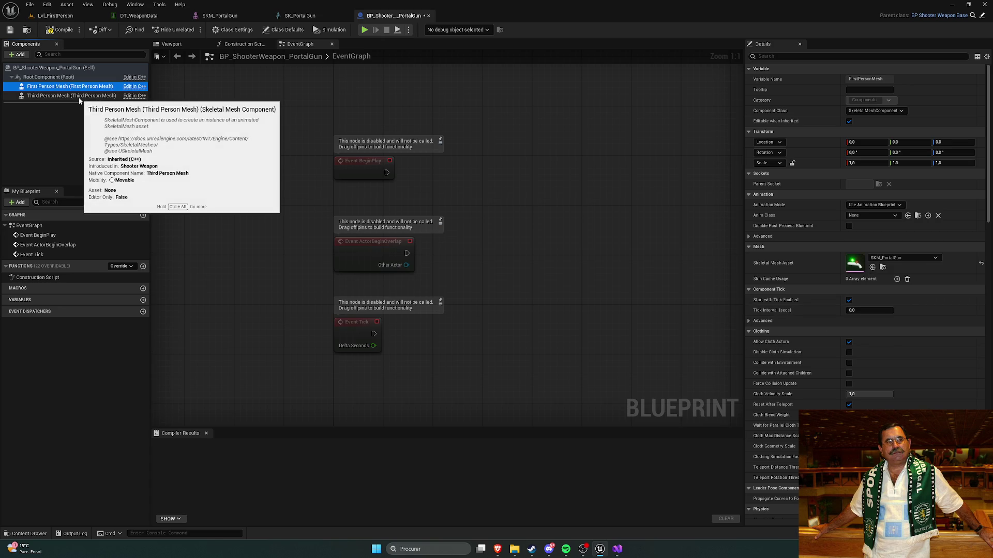
left_click(60, 30)
left_click(11, 30)
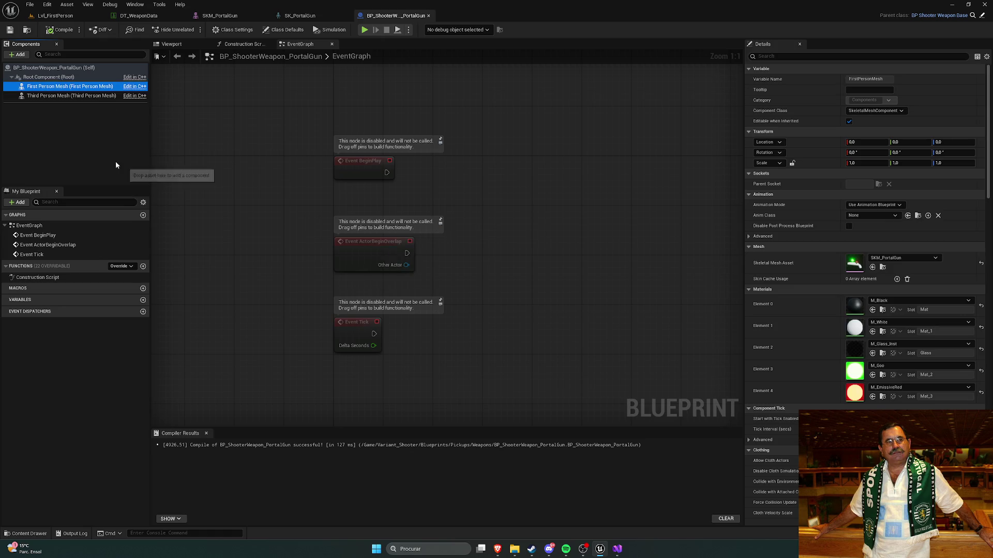
Set the Third Person Mesh's Skeletal Mesh Asset to SKM_PortalGun, then recompile and save
left_click(109, 86)
left_click(72, 97)
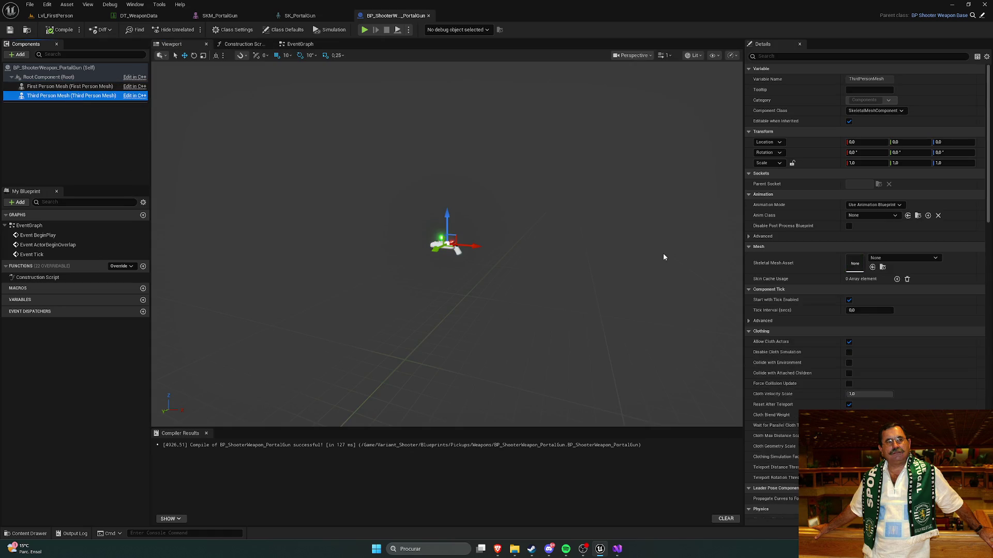
left_click(887, 258)
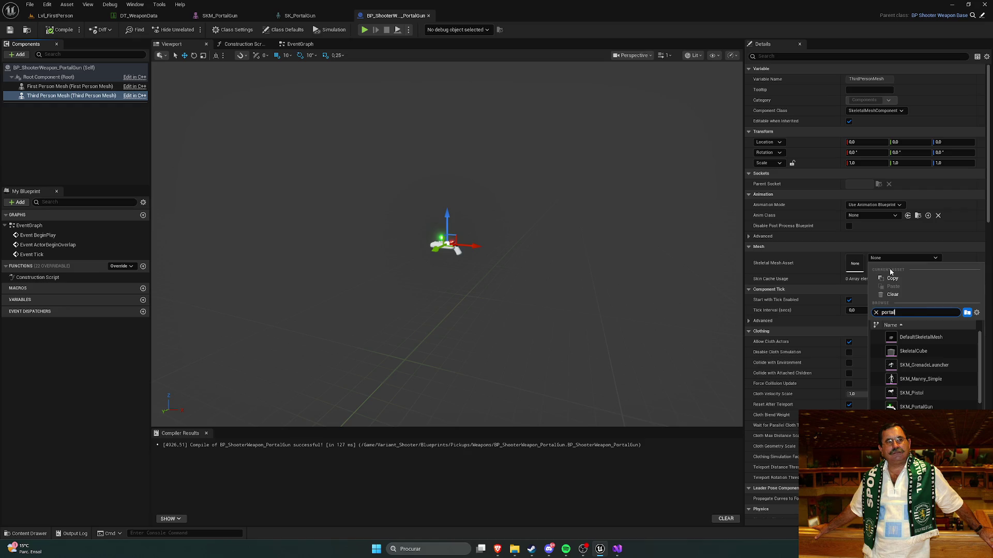
left_click(914, 337)
left_click(60, 30)
left_click(9, 34)
Return to Lvl_FirstPerson and start play-testing the level
scroll(284, 171, "up", 4)
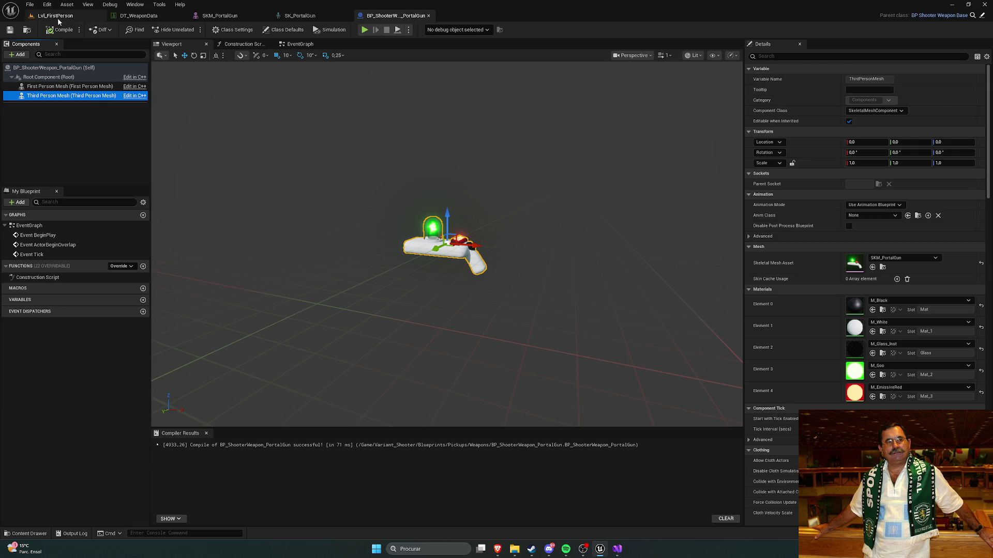
left_click(56, 19)
left_click(191, 30)
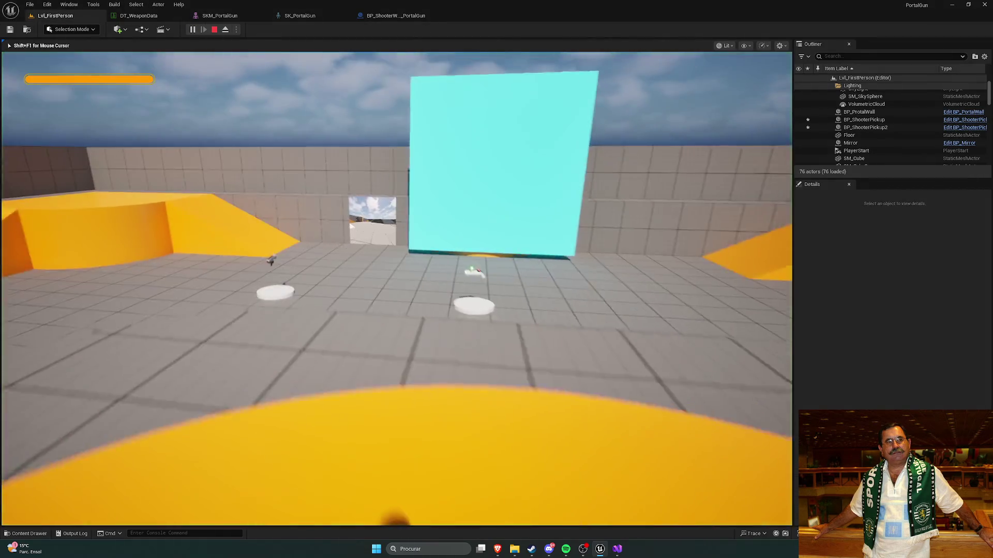
Walk onto the pedestal to pick up the portal gun, check it in first person, then stop play-testing
key("w")
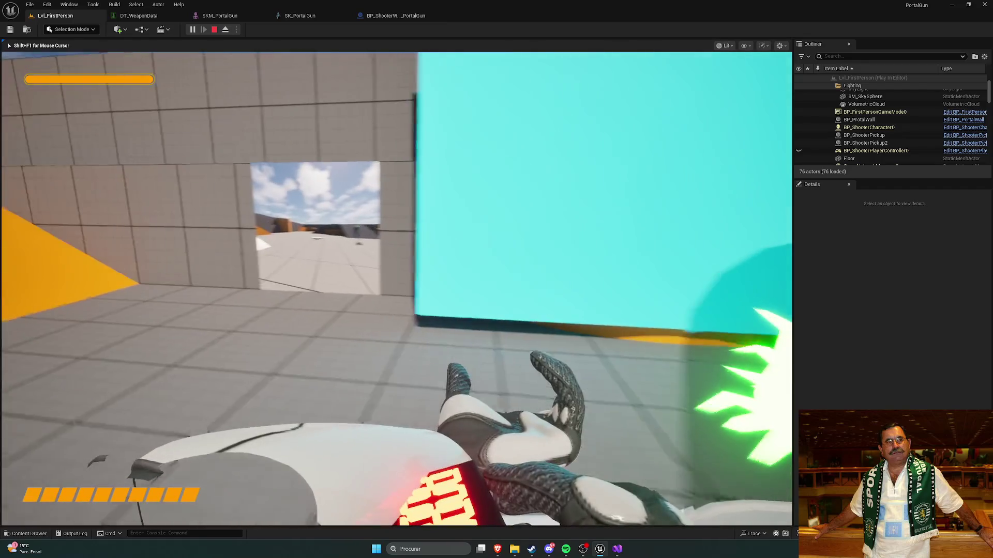
key("w")
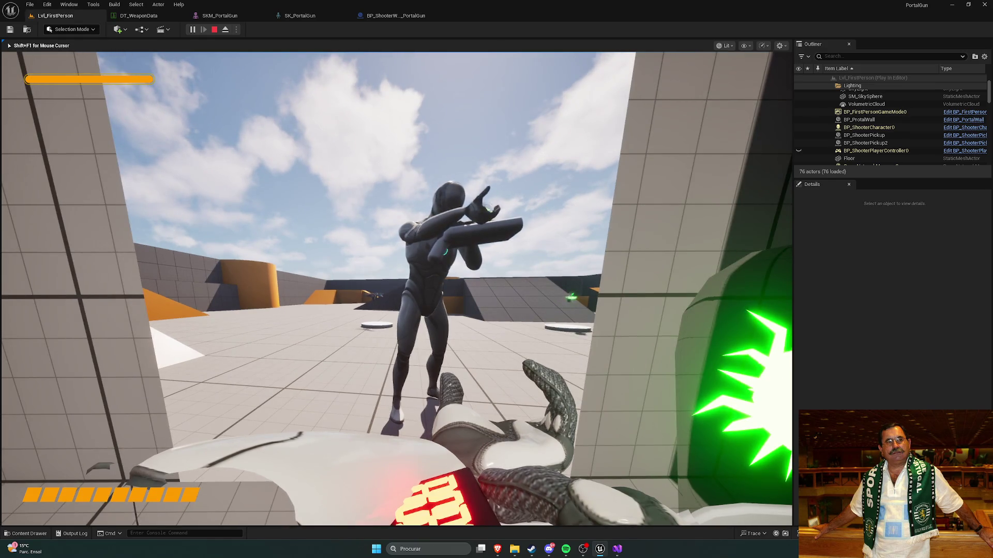
key("Escape")
mouse_move(342, 255)
left_mouse_down()
mouse_move(343, 316)
mouse_move(426, 315)
left_mouse_up()
key("ctrl+space")
Open SM_PortalGun from Content/Weapons/PortalGun/Meshes in the static mesh editor
left_click(336, 406)
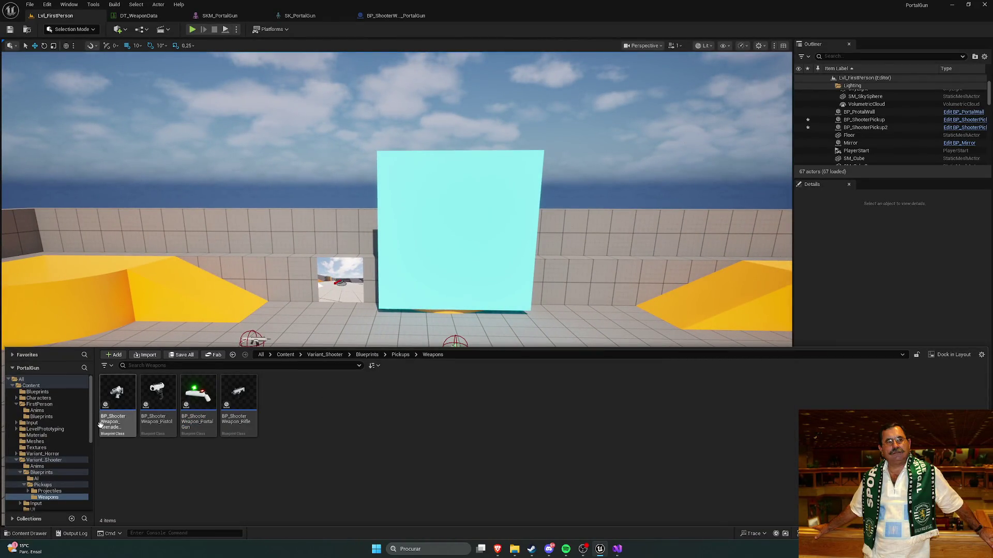
left_click(31, 385)
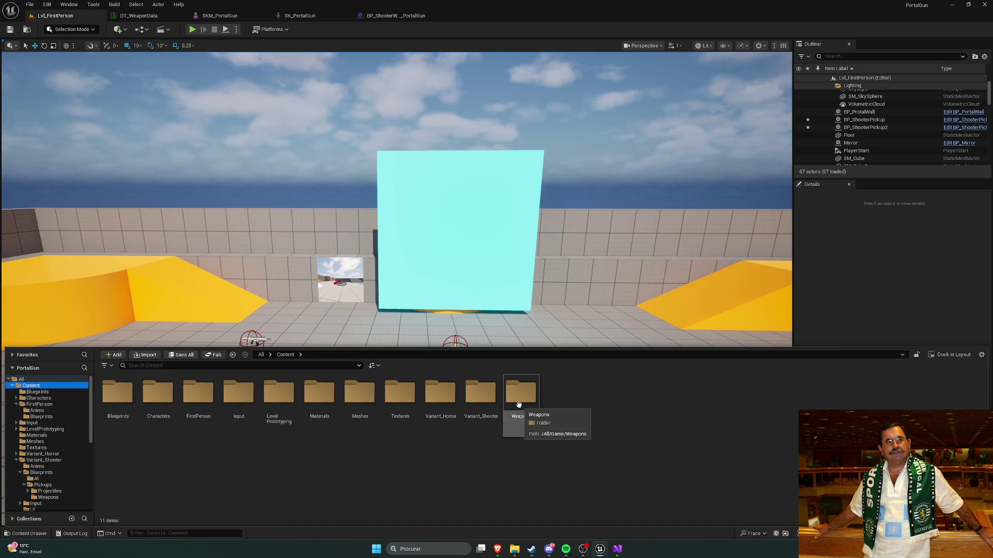
double_click(519, 398)
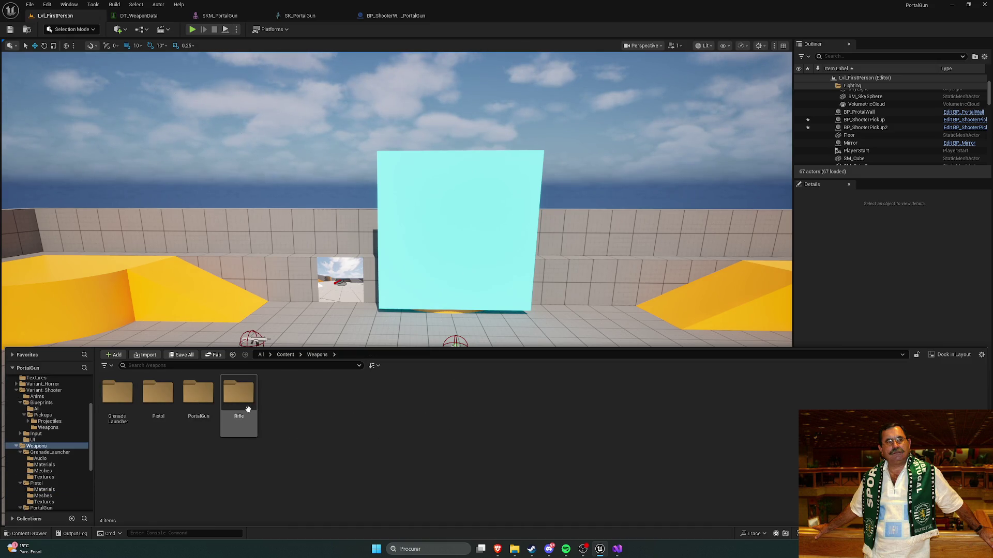
double_click(199, 398)
double_click(158, 393)
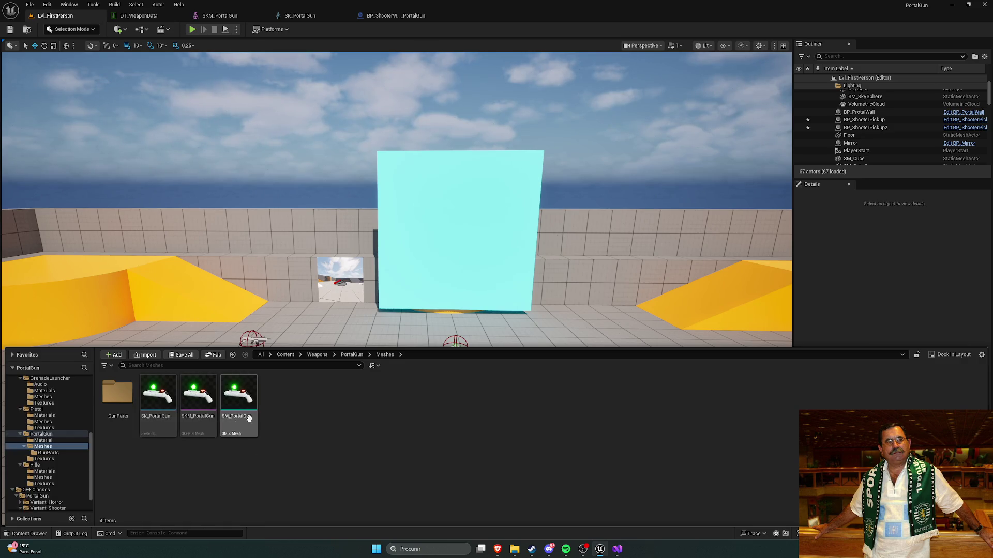
double_click(239, 395)
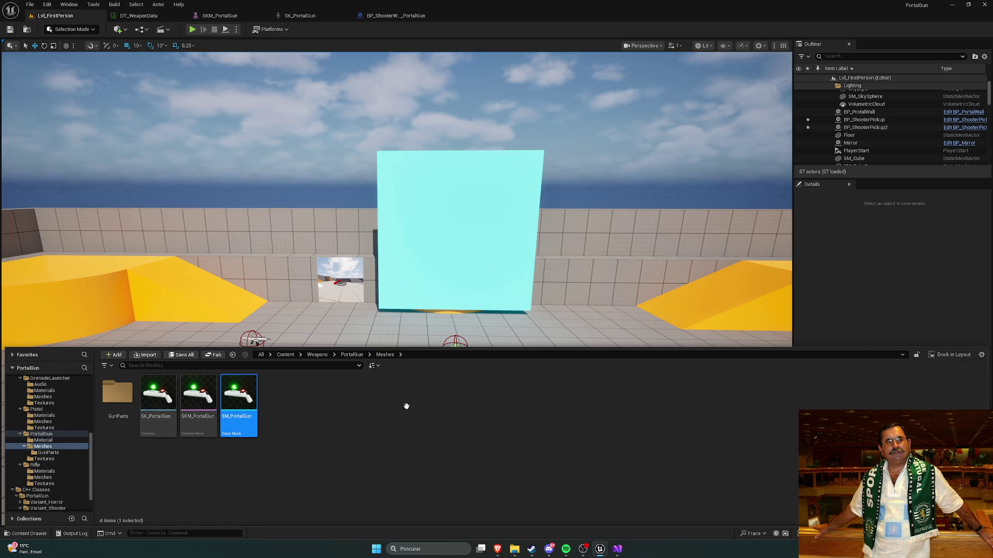
Inspect the gun's five material slots, collision settings and empty Socket Manager, then close the editor
mouse_move(426, 333)
left_mouse_down()
mouse_move(450, 326)
mouse_move(414, 323)
mouse_move(489, 313)
left_mouse_up()
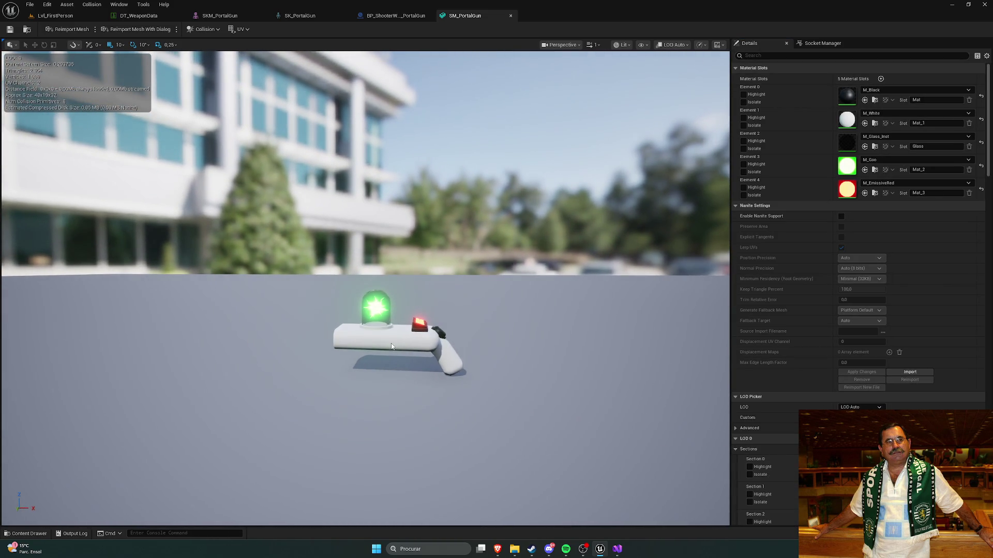
scroll(796, 244, "down", 10)
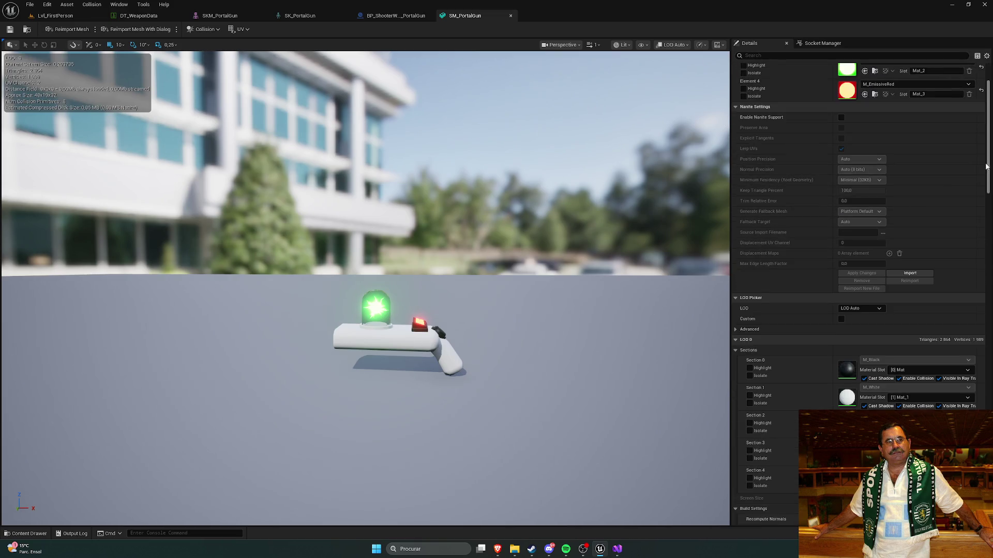
scroll(978, 308, "down", 15)
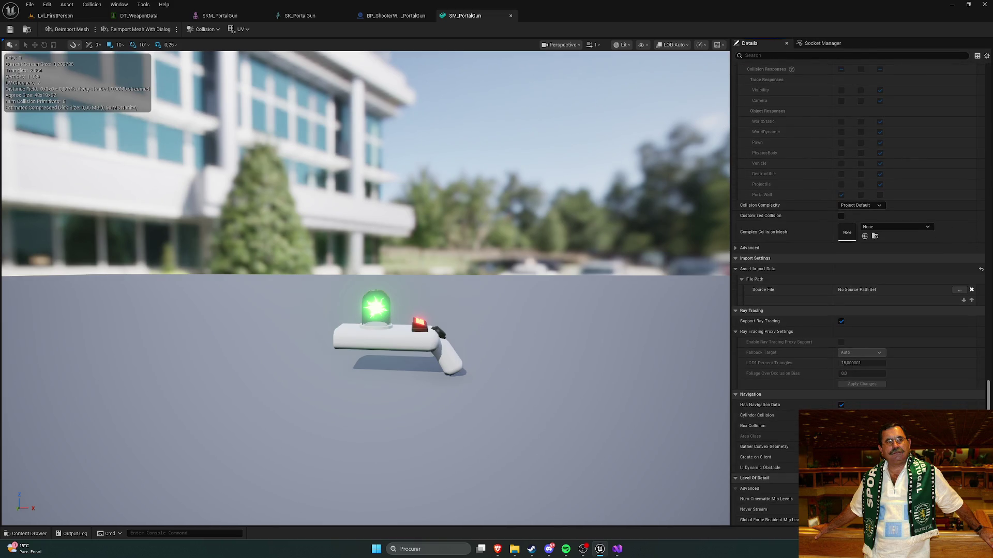
scroll(827, 358, "up", 2)
scroll(826, 358, "down", 2)
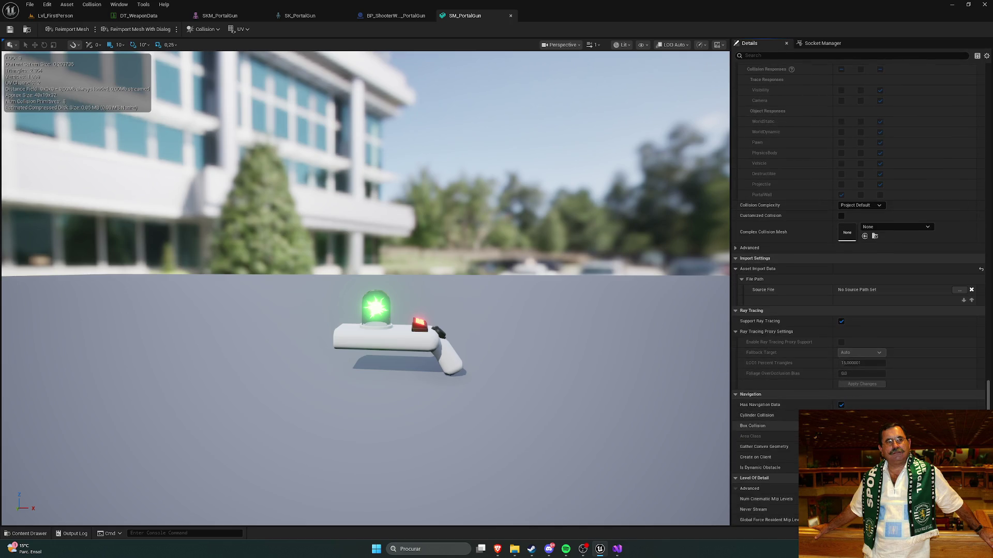
scroll(776, 414, "up", 2)
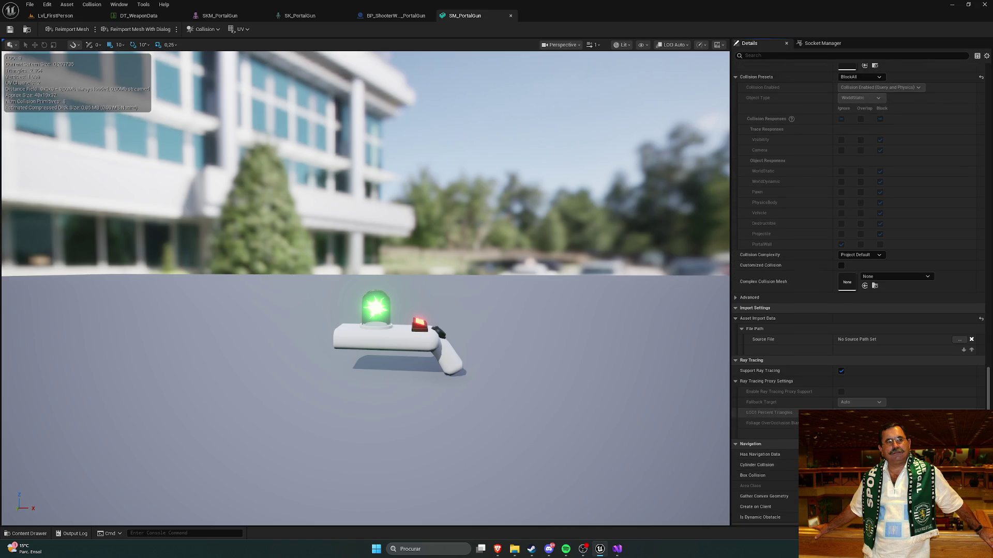
mouse_move(987, 408)
left_mouse_down()
mouse_move(980, 285)
mouse_move(988, 94)
left_mouse_up()
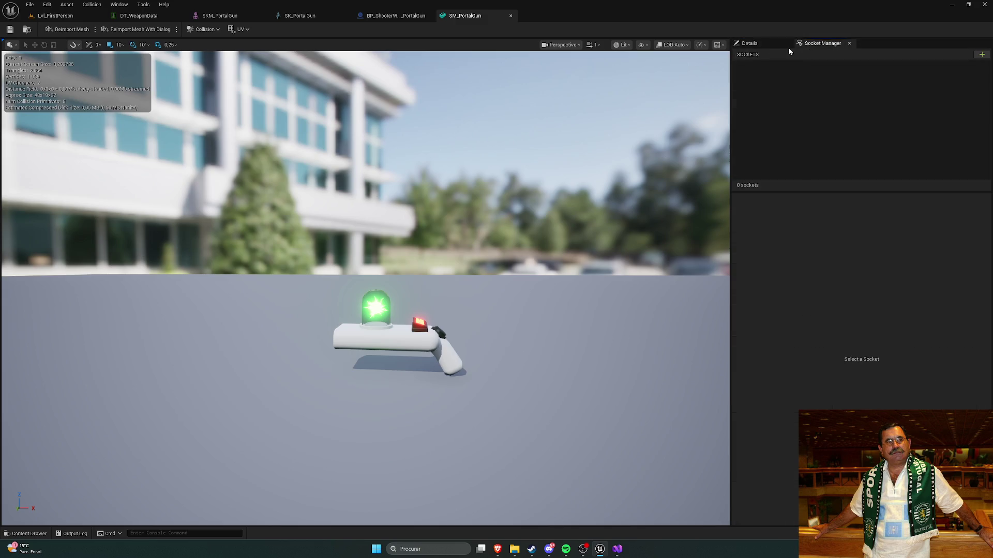
left_click(511, 16)
Play Lvl_FirstPerson again, walk over the pickup to equip the portal gun, then end play with Esc
left_click(55, 15)
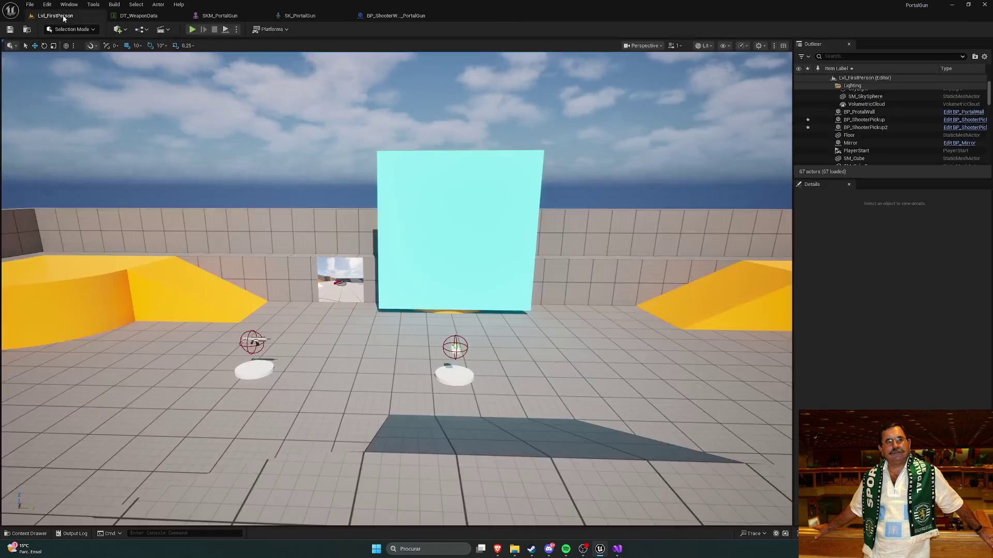
left_click(194, 29)
key("w")
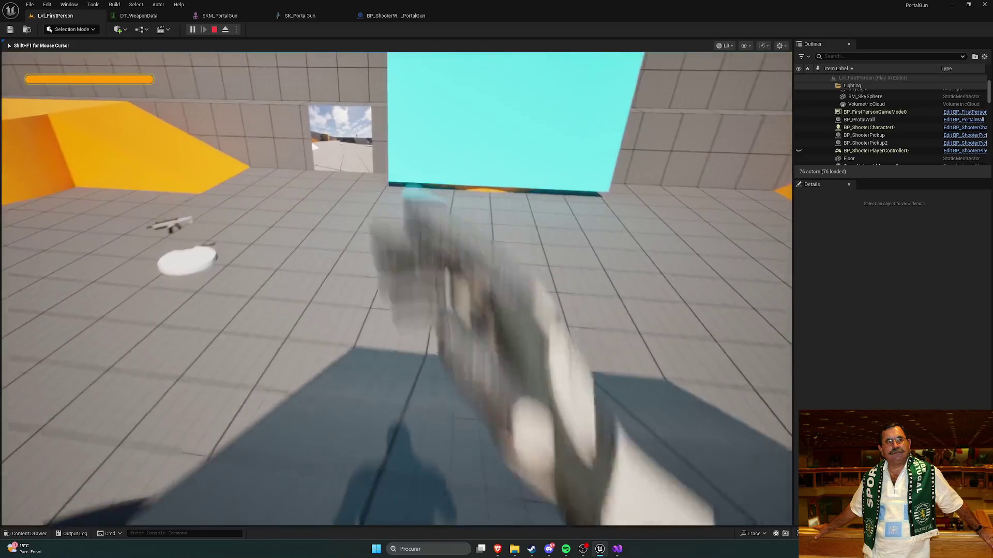
key("w")
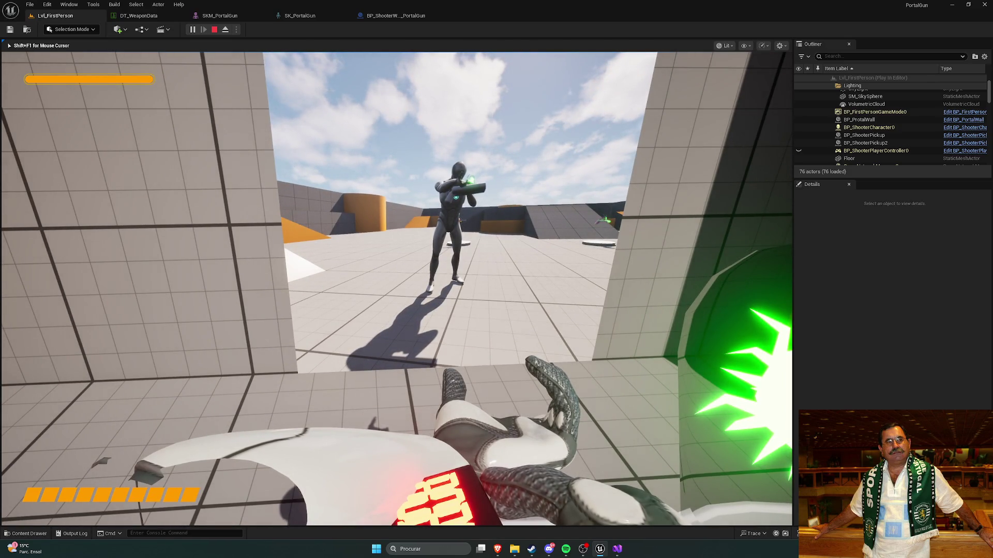
key("Escape")
left_click_drag(359, 114, 310, 127)
key("ctrl+space")
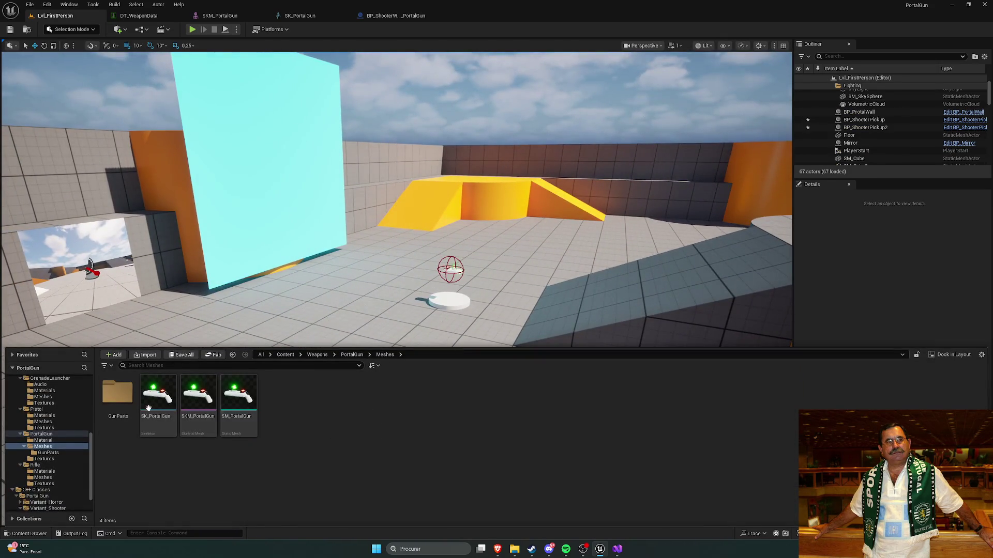
Drag all eight GunParts meshes into the level and raise them 120 units
double_click(117, 393)
left_click(400, 404, "shift")
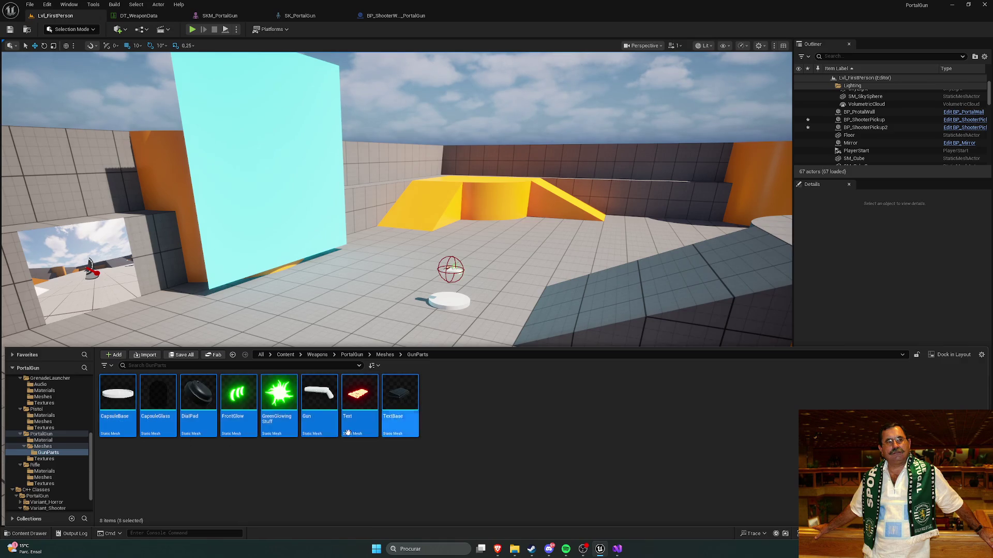
mouse_move(150, 401)
left_mouse_down()
mouse_move(380, 297)
mouse_move(388, 305)
left_mouse_up()
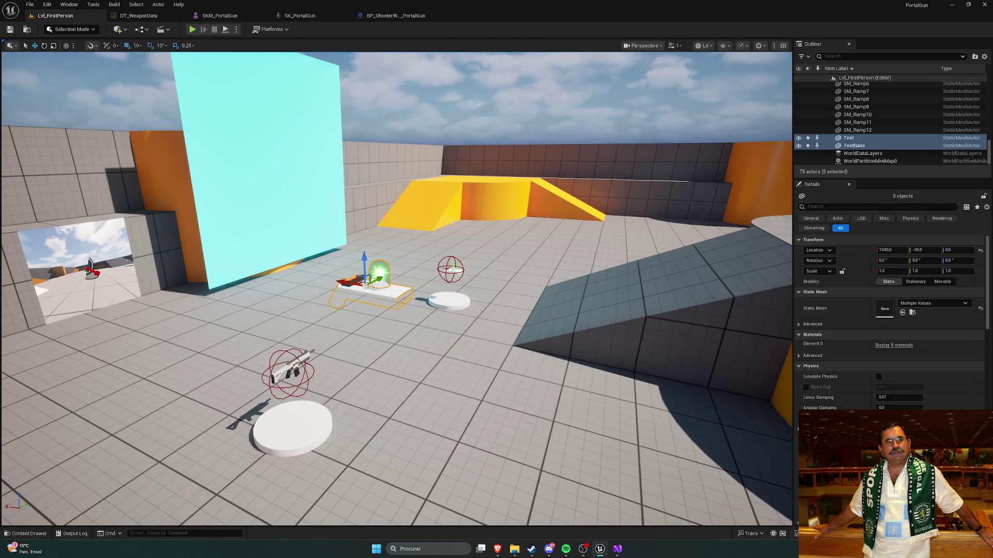
left_click_drag(362, 262, 363, 219)
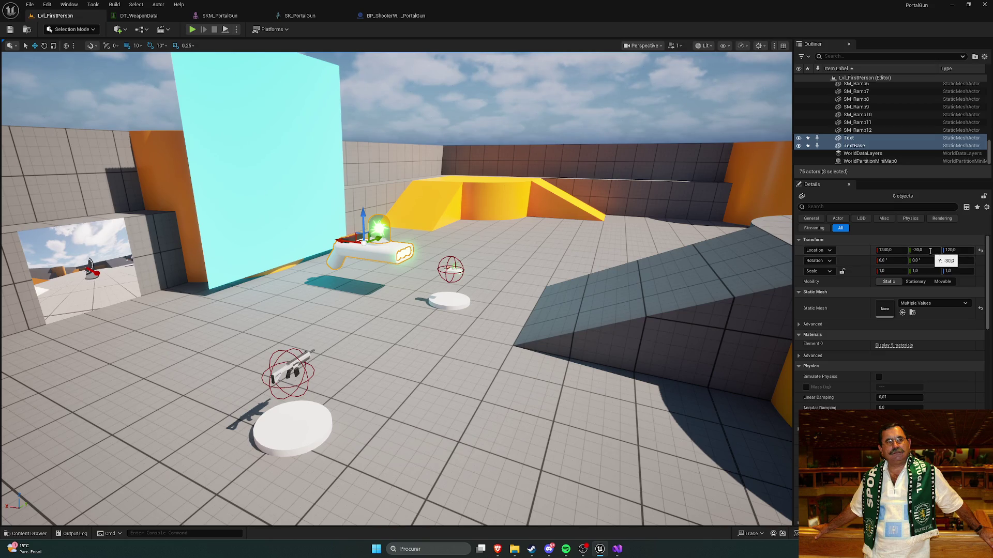
Rotate the gun parts about 90° and scale them to 0.2 on X, Y and Z
key("f")
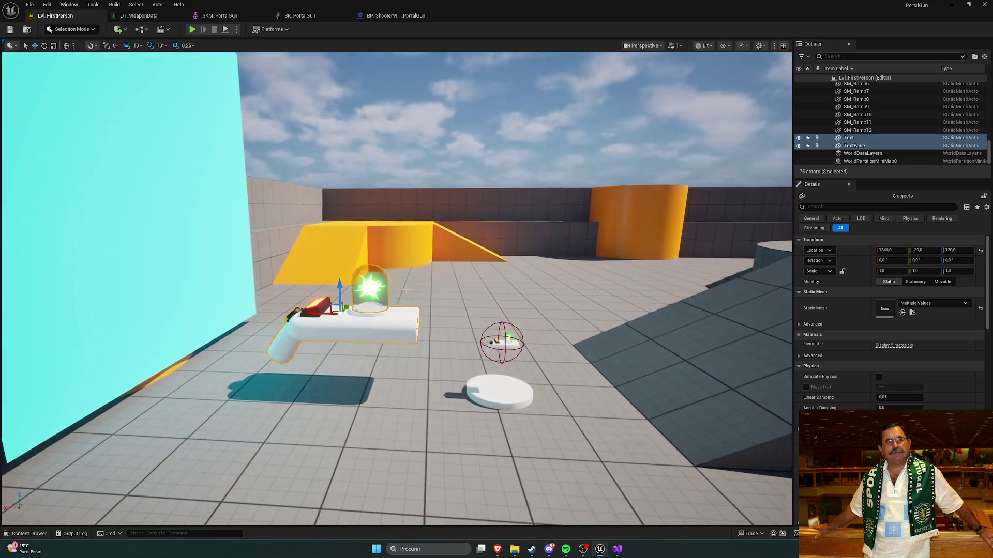
mouse_move(350, 327)
left_mouse_down()
mouse_move(294, 313)
mouse_move(320, 329)
mouse_move(393, 334)
left_mouse_up()
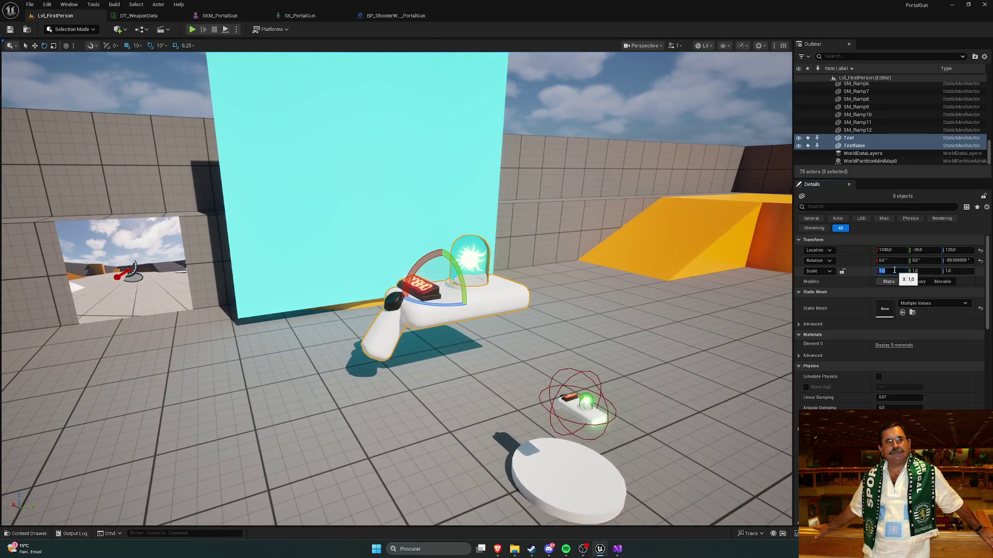
key("Return")
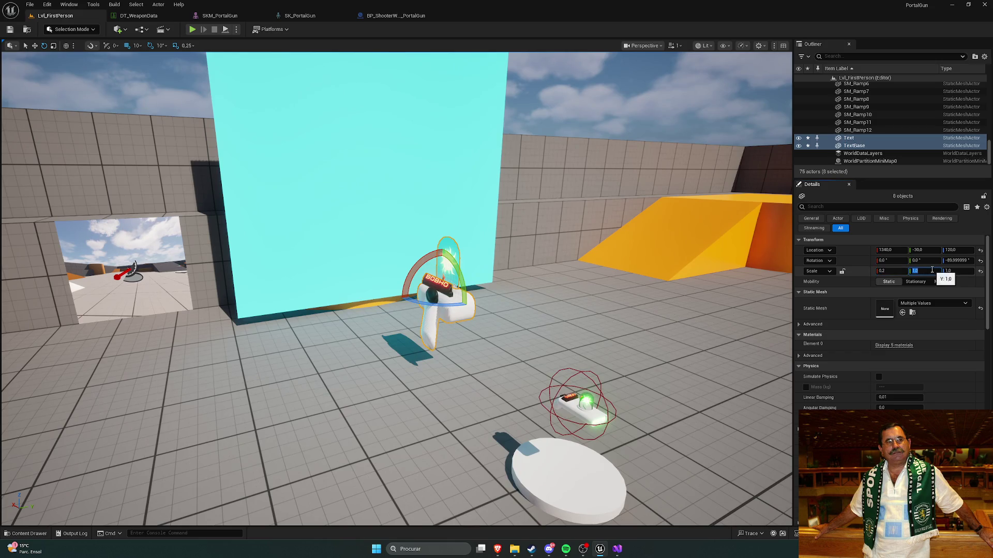
type("0.2")
key("Return")
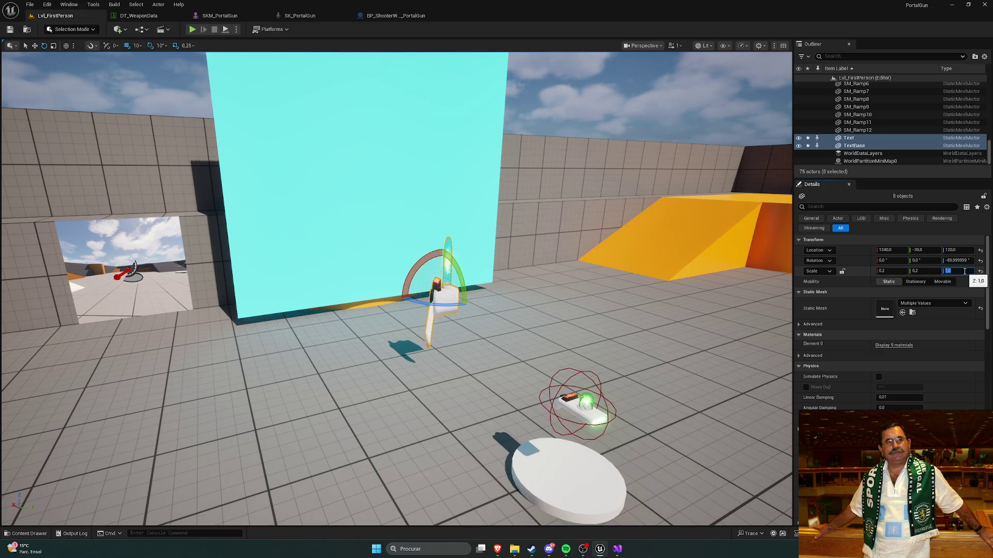
type(".2")
key("Return")
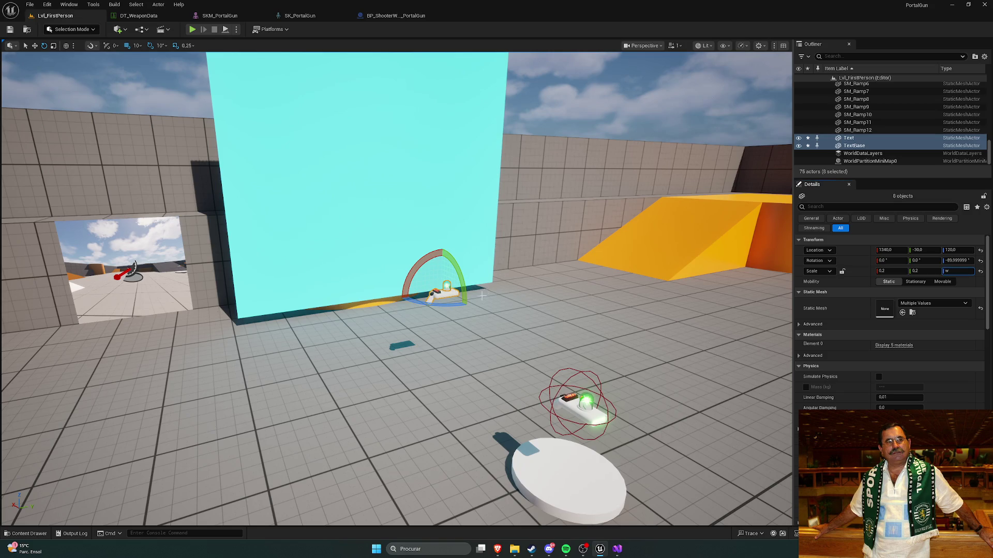
left_click(158, 4)
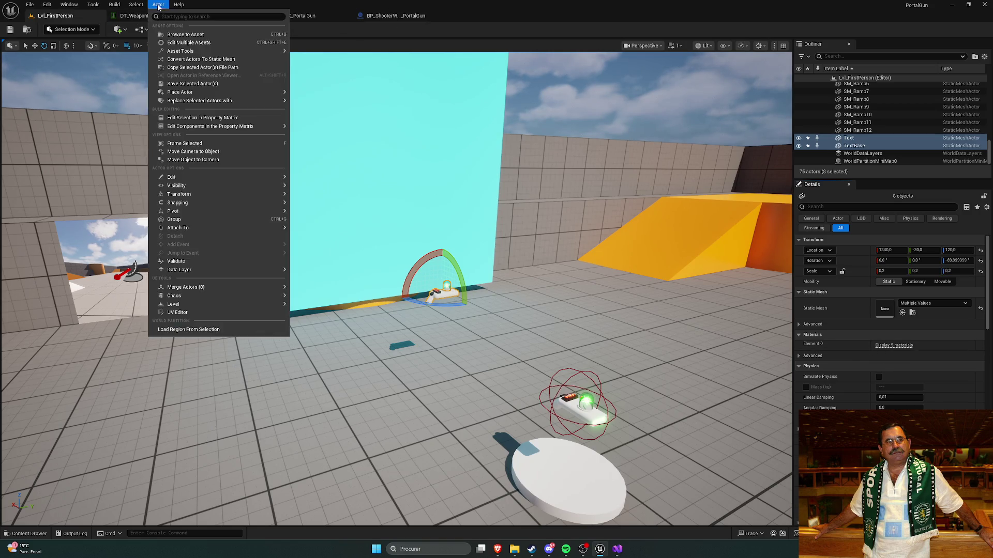
Merge the eight selected parts and save the result as SM_PortalGun2 in Weapons/PortalGun/Meshes
mouse_move(215, 287)
mouse_move(249, 287)
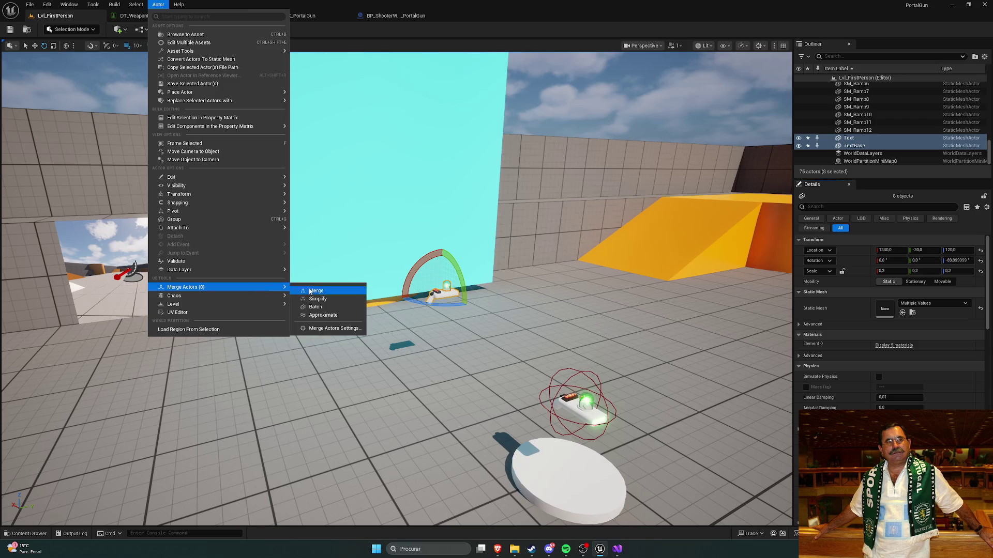
left_click(316, 288)
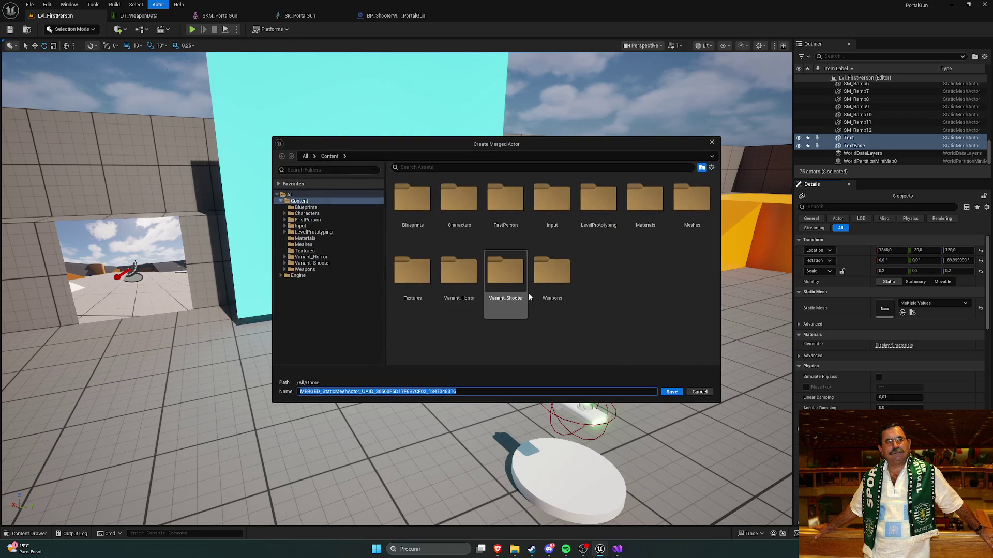
left_click(310, 269)
left_click(500, 207)
double_click(500, 207)
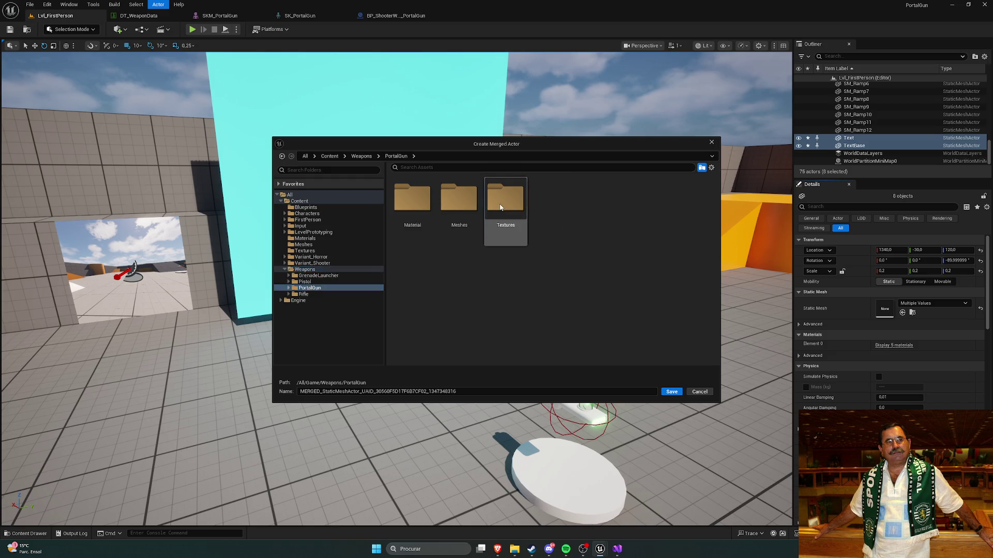
double_click(465, 228)
double_click(443, 392)
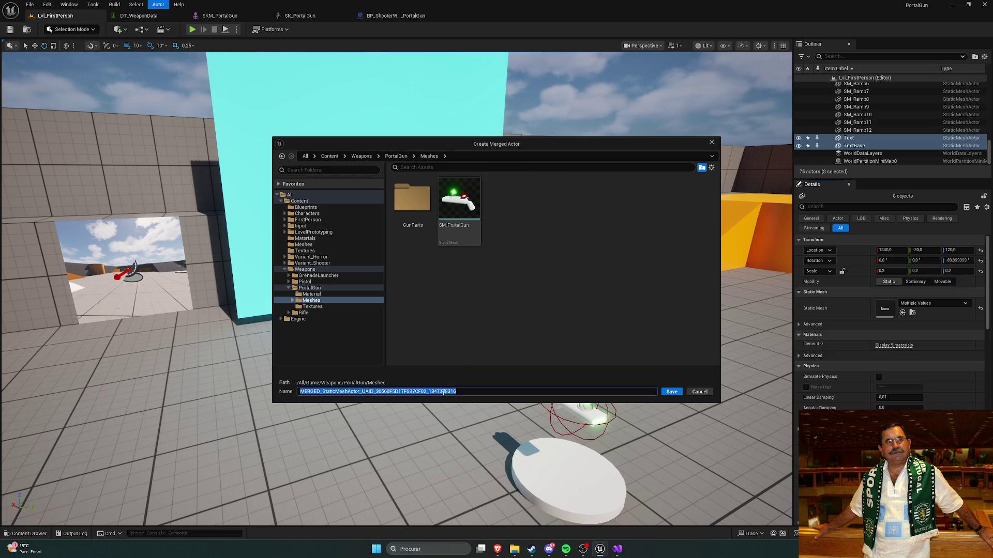
type("PortalGun2")
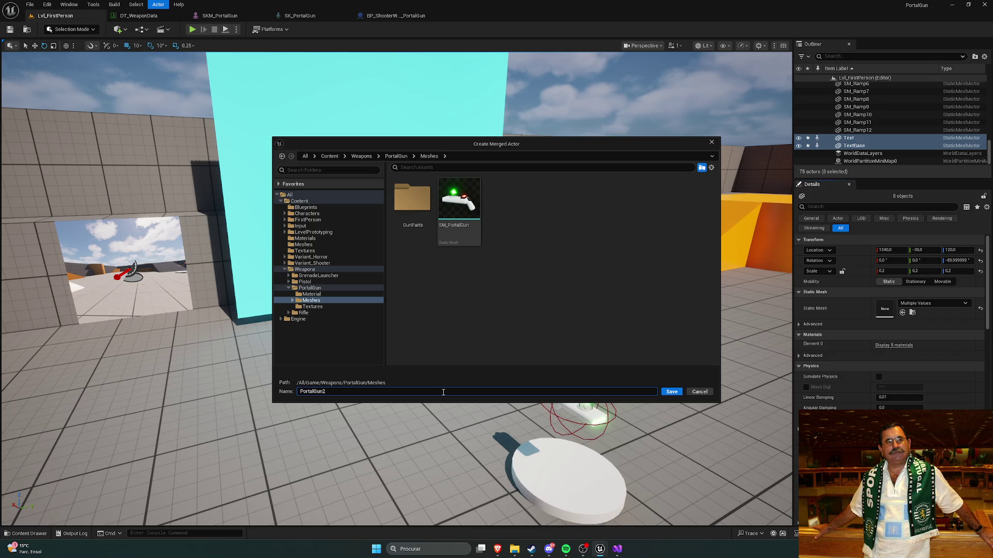
left_click(672, 392)
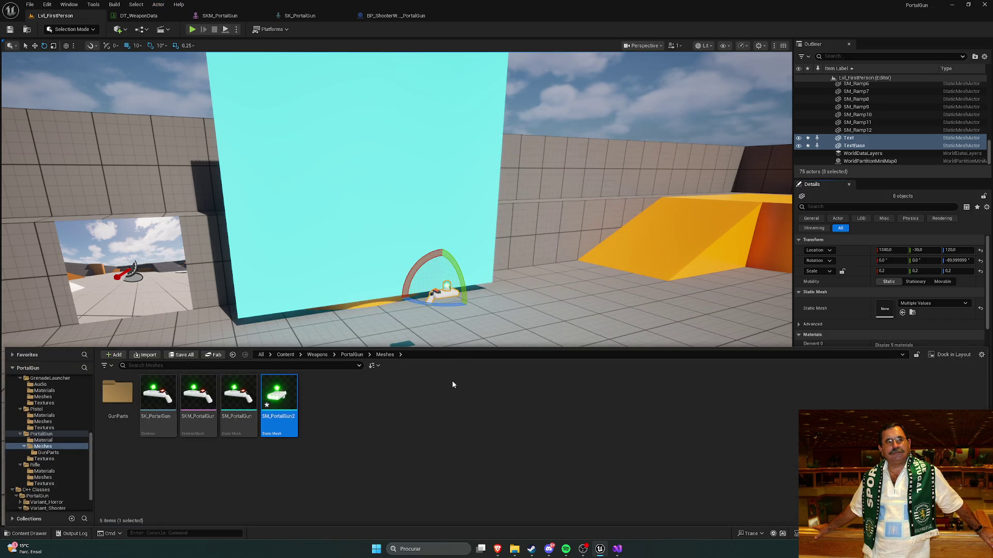
left_click(412, 427)
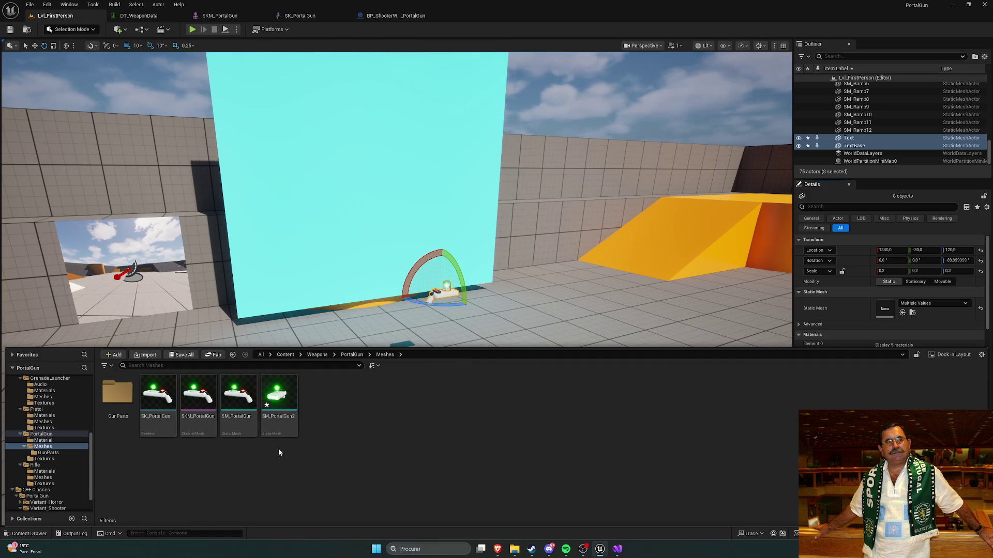
Force-delete the old SK_PortalGun skeleton and SKM_PortalGun skeletal mesh
left_click(157, 395)
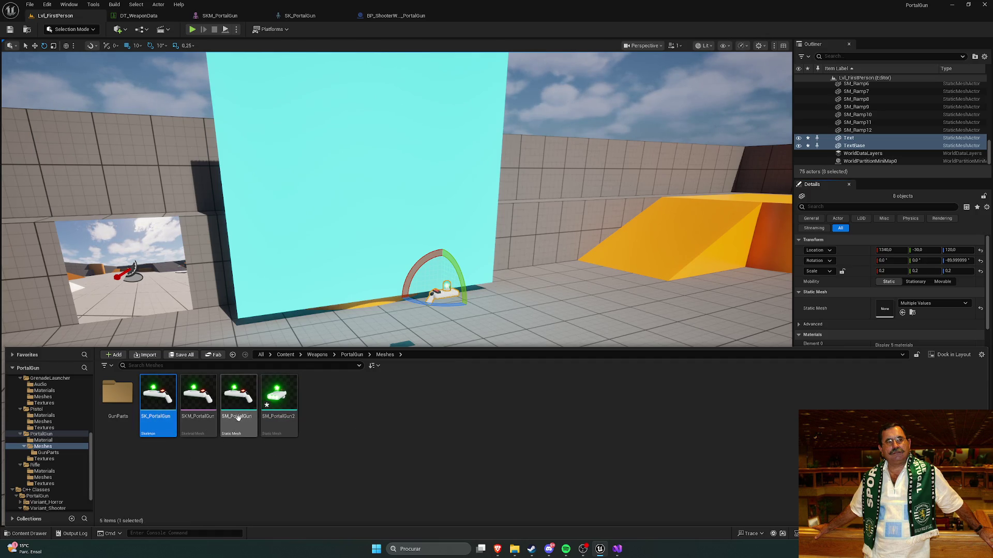
left_click(238, 395, "shift")
key("Delete")
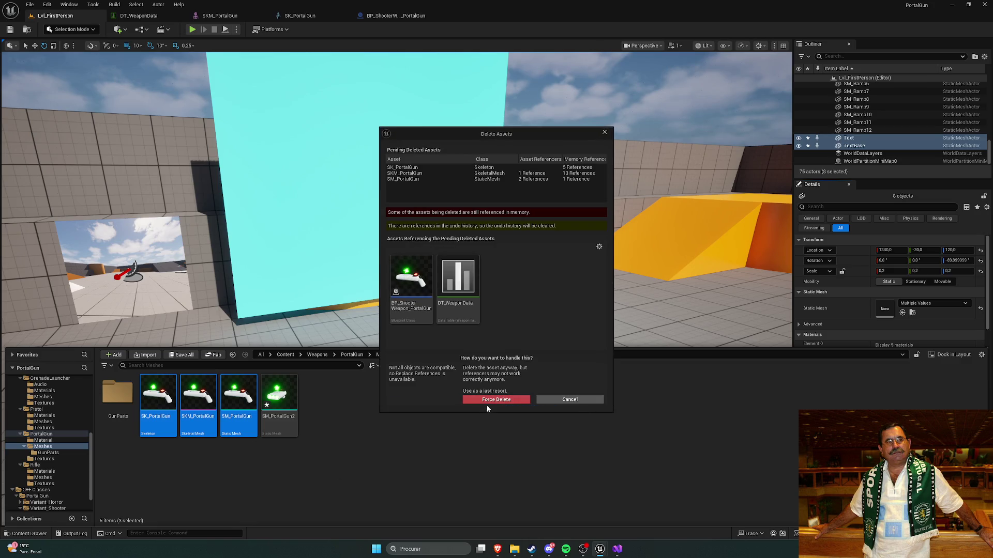
left_click(543, 400)
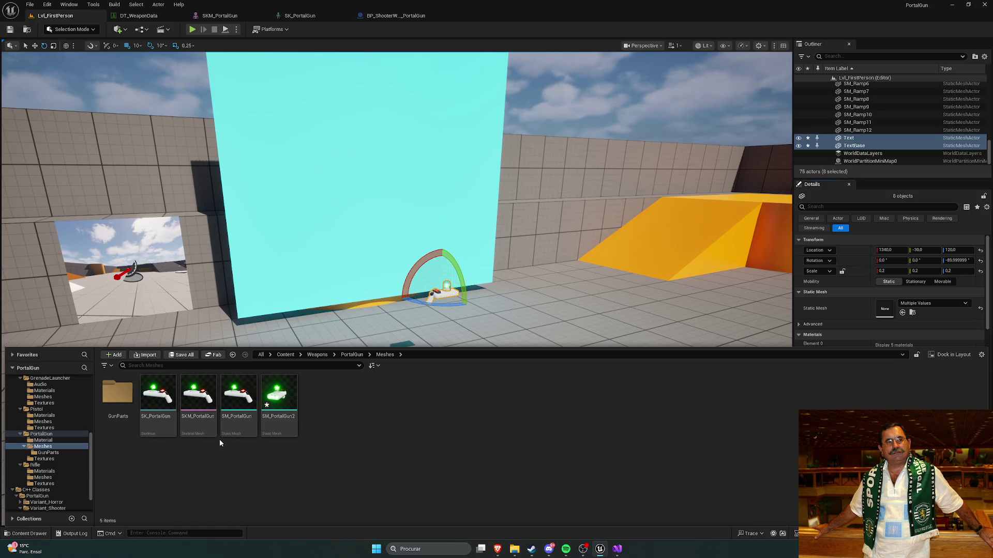
left_click(199, 416)
key("Delete")
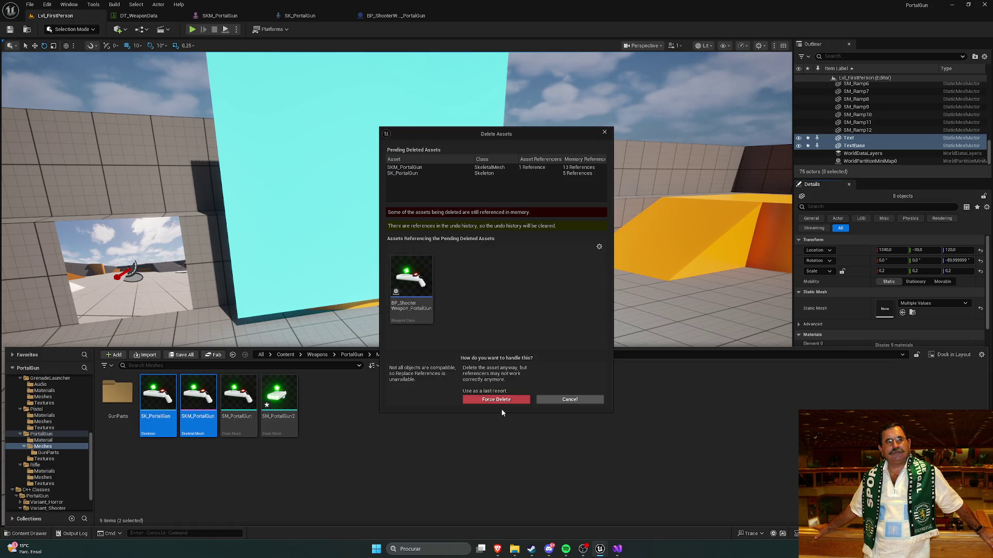
key("Escape")
left_click(157, 398)
Try deleting SM_PortalGun and open the referencing DT_WeaponData at its PortalGun row
key("Delete")
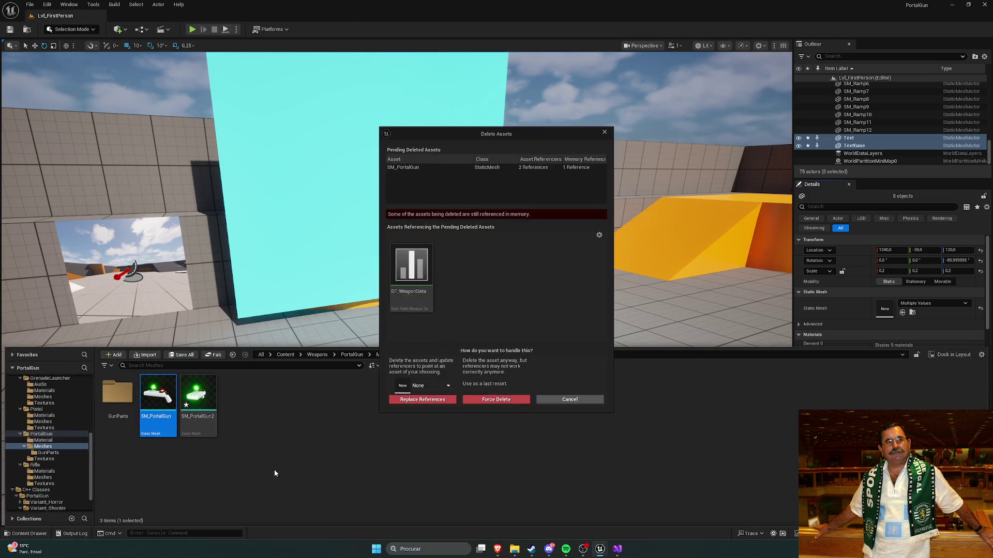
double_click(409, 281)
left_click(77, 94)
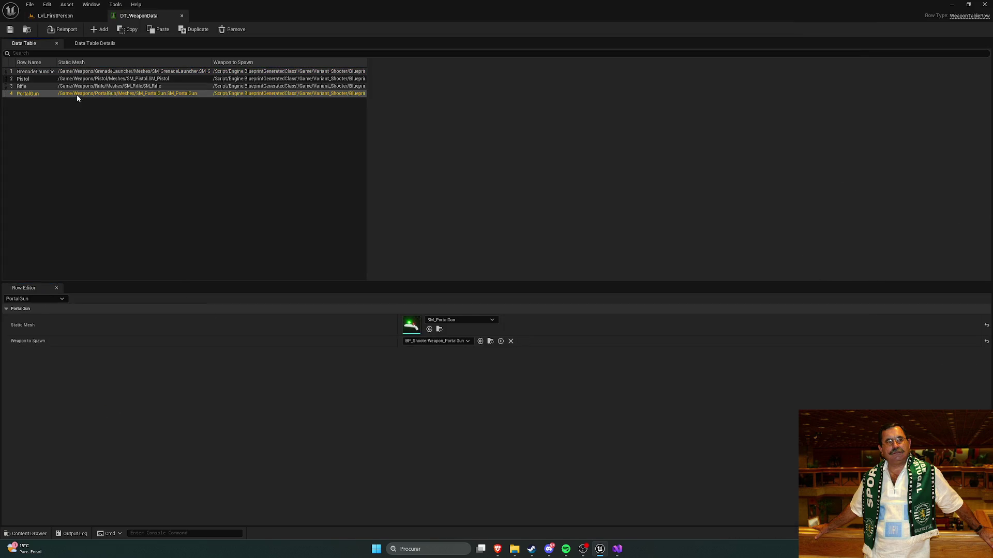
Reselect SM_PortalGun as the PortalGun row's static mesh in DT_WeaponData and save the table
left_click(461, 322)
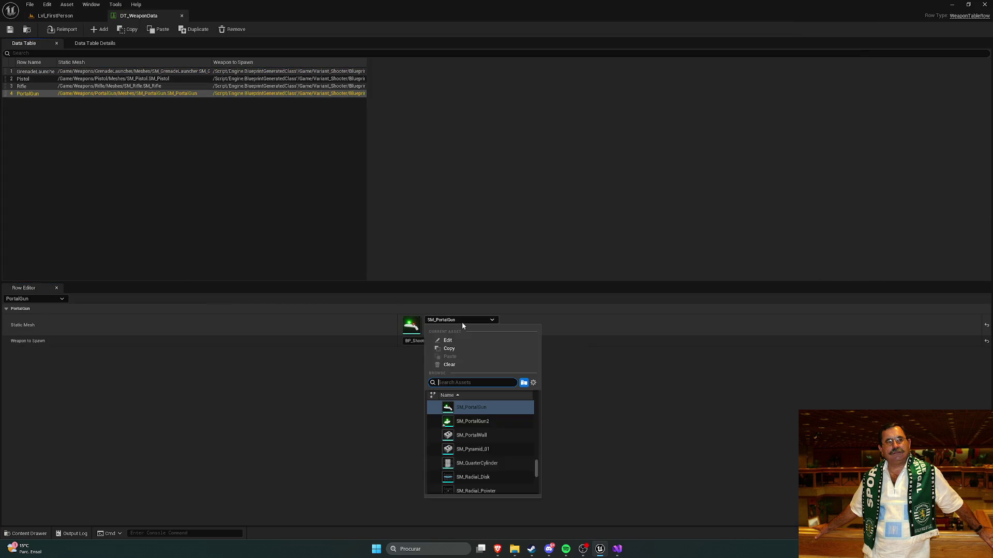
left_click(473, 406)
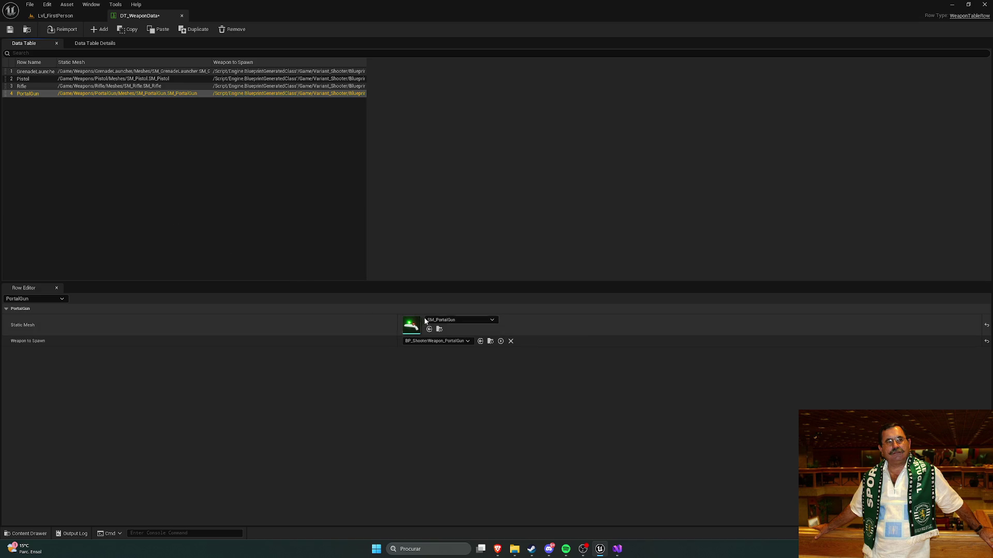
left_click(461, 320)
left_click(473, 419)
left_click(26, 31)
Open SM_PortalGun2 in the mesh editor, save it, and close the editor
double_click(195, 394)
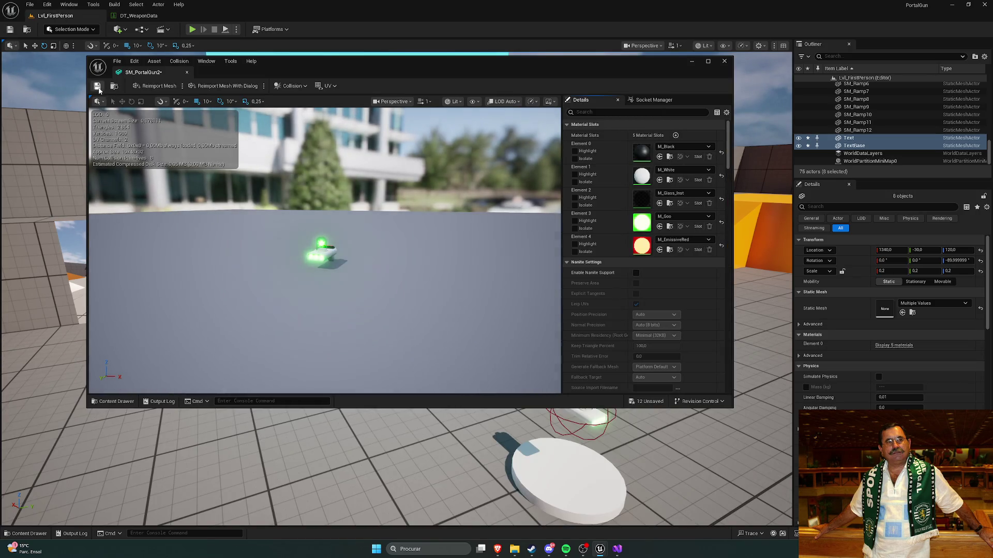
left_click(165, 86)
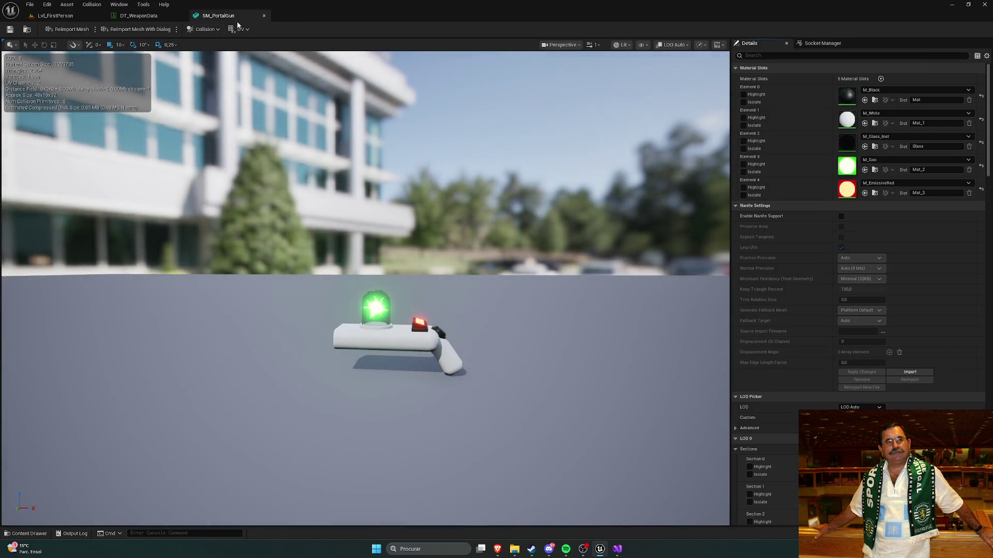
left_click(263, 16)
Keep SM_PortalGun on the PortalGun row after retrying the picker, then return to Lvl_FirstPerson
left_click(467, 320)
left_click(482, 423)
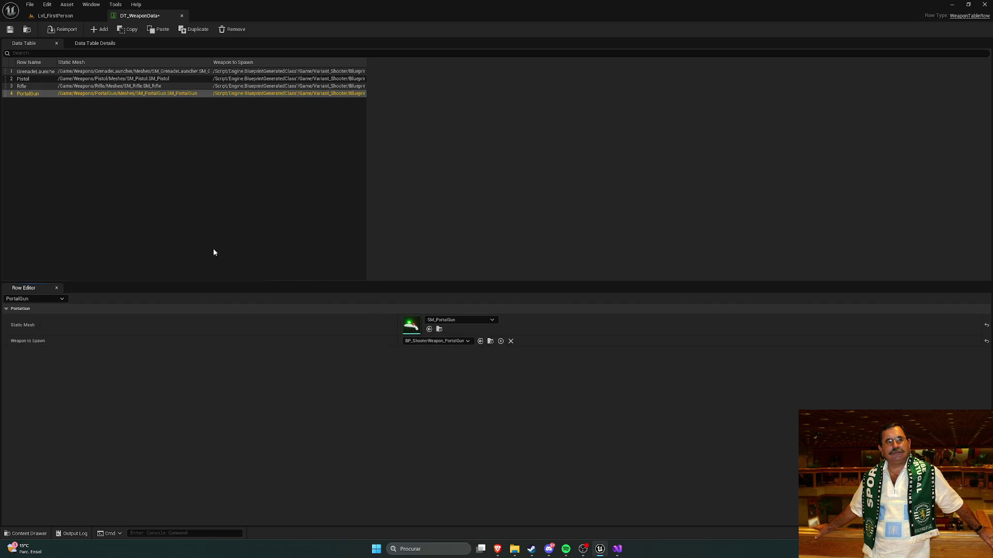
left_click(75, 86)
left_click(55, 94)
left_click(459, 320)
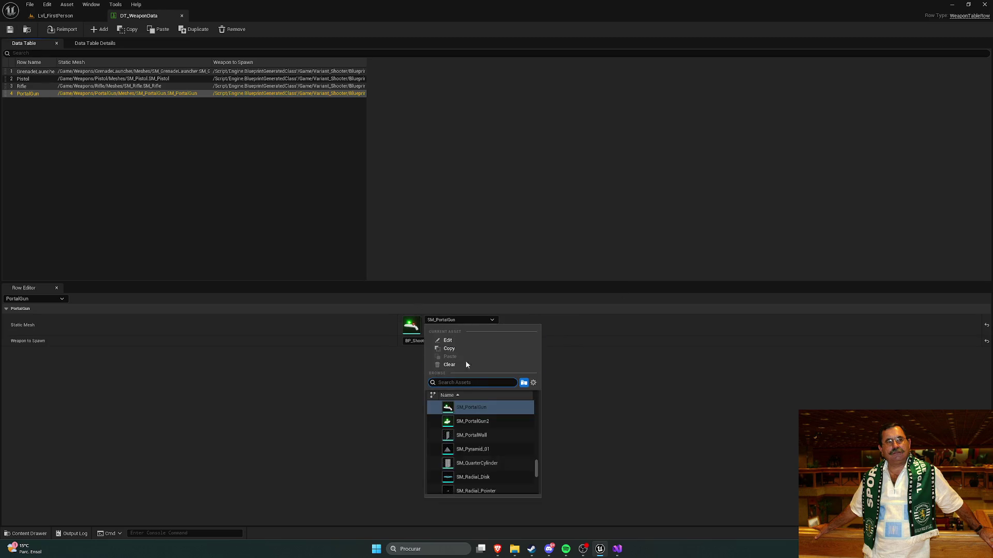
left_click(478, 422)
left_click(446, 321)
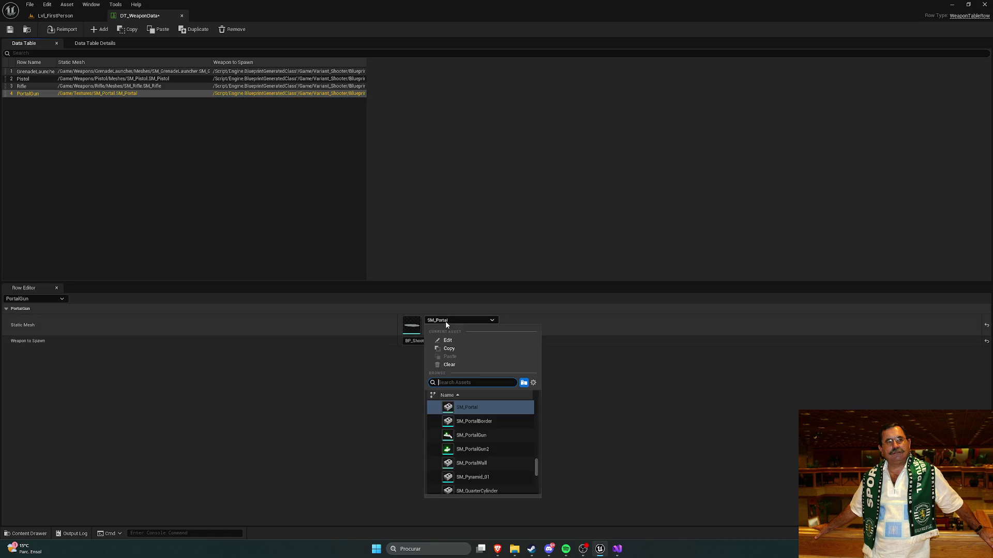
left_click(471, 411)
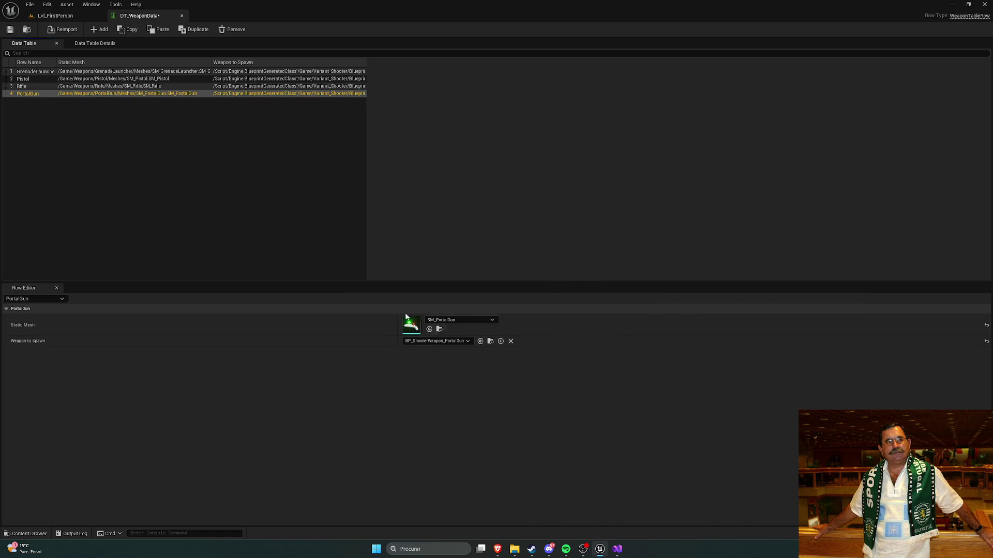
left_click(456, 321)
left_click(483, 420)
left_click(55, 18)
key("ctrl+space")
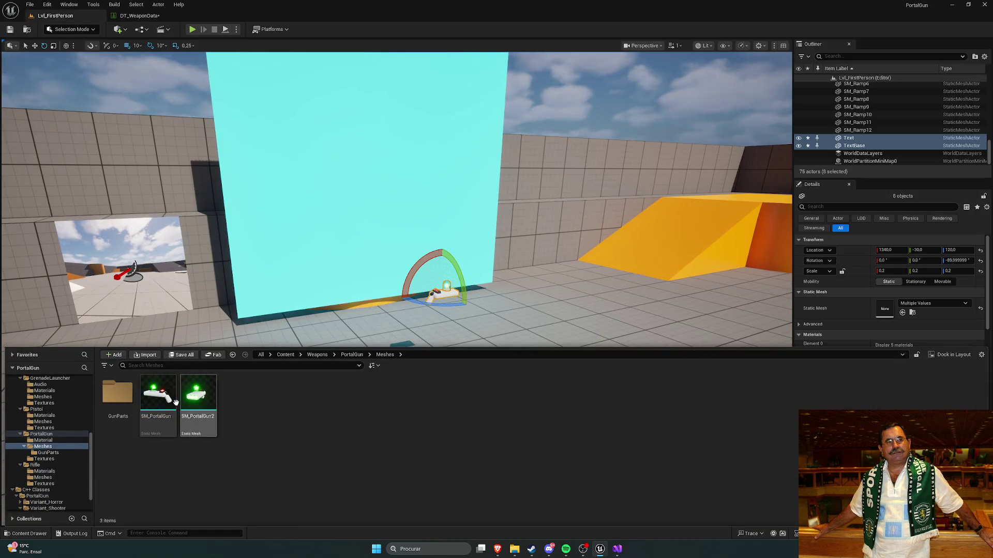
Try to force delete the old SM_PortalGun mesh, dismissing the mesh-in-use warning
key("Delete")
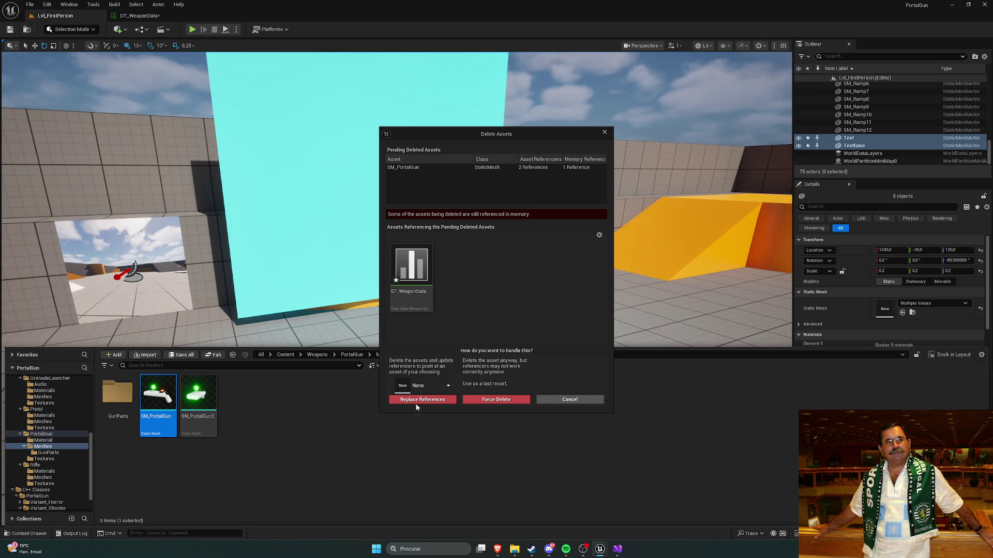
left_click(493, 399)
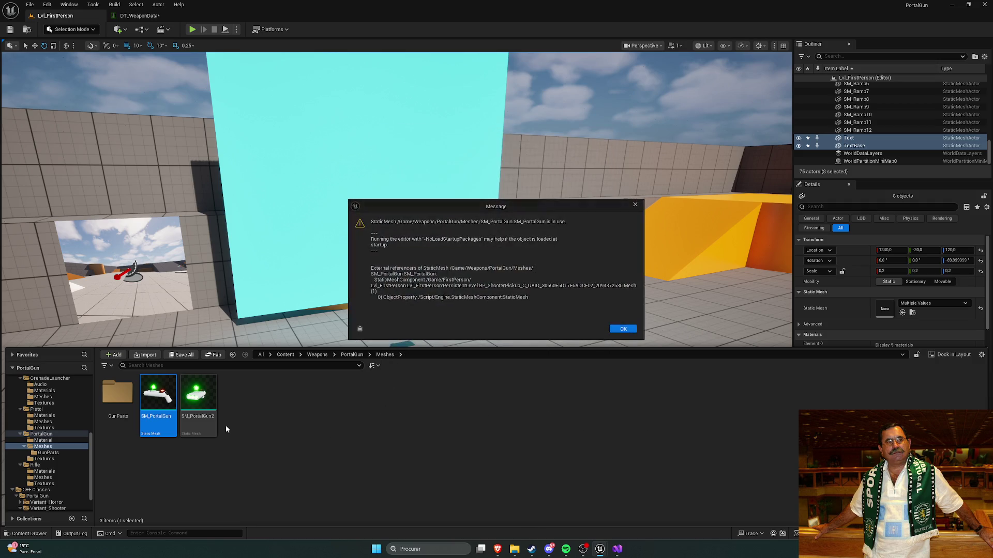
key("Return")
left_click(228, 427)
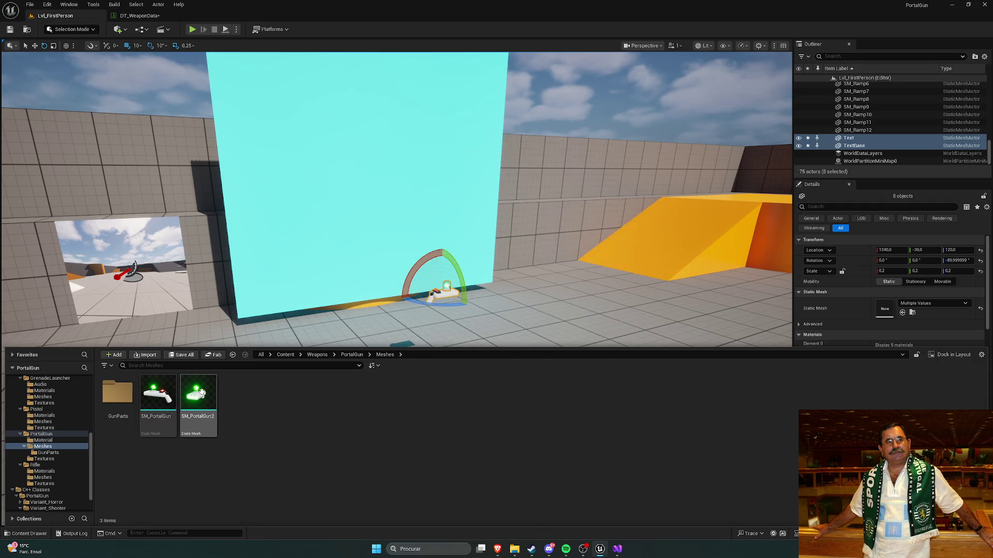
Check the PortalGun row's static mesh in DT_WeaponData, save the table, and retry deleting SM_PortalGun
left_click(132, 16)
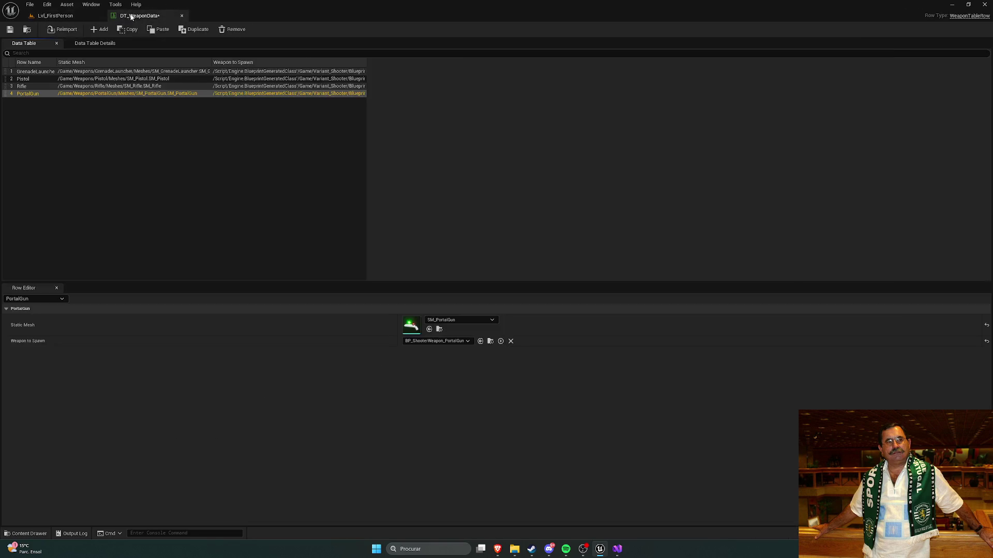
left_click(461, 320)
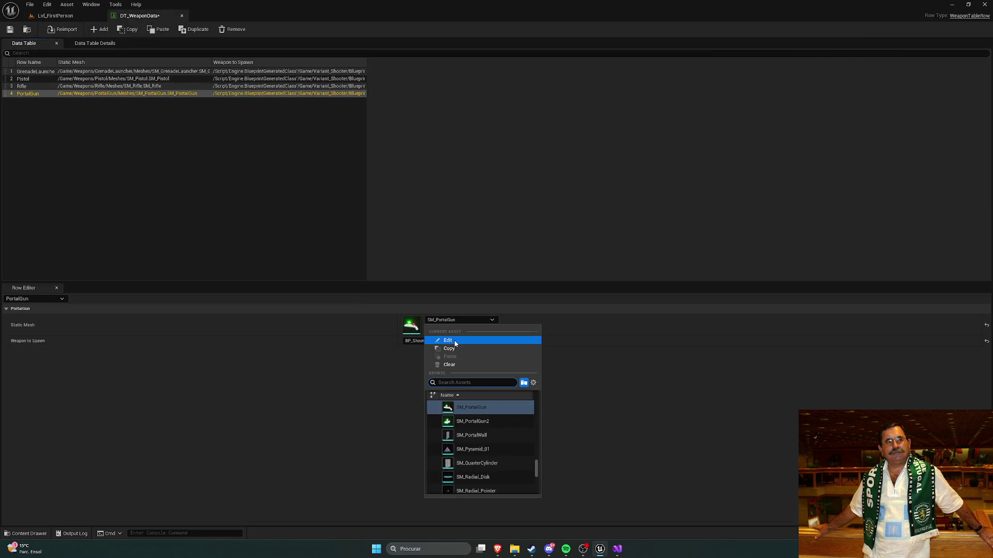
left_click(427, 375)
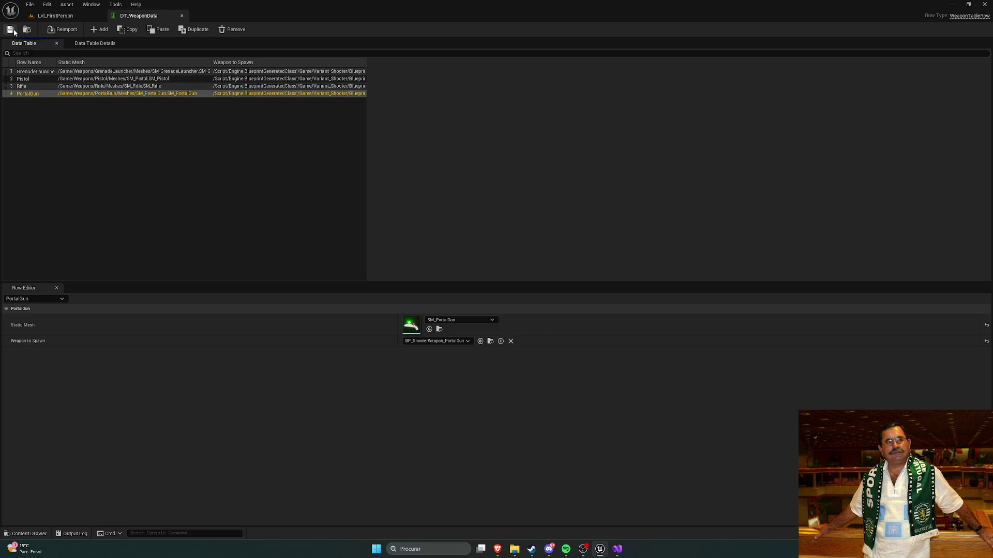
left_click(181, 16)
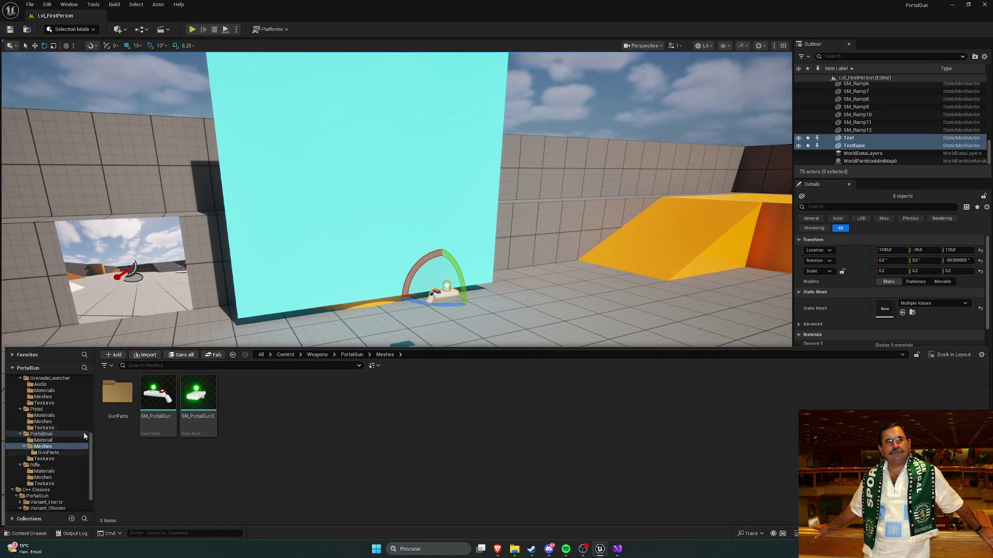
left_click(158, 395)
key("Delete")
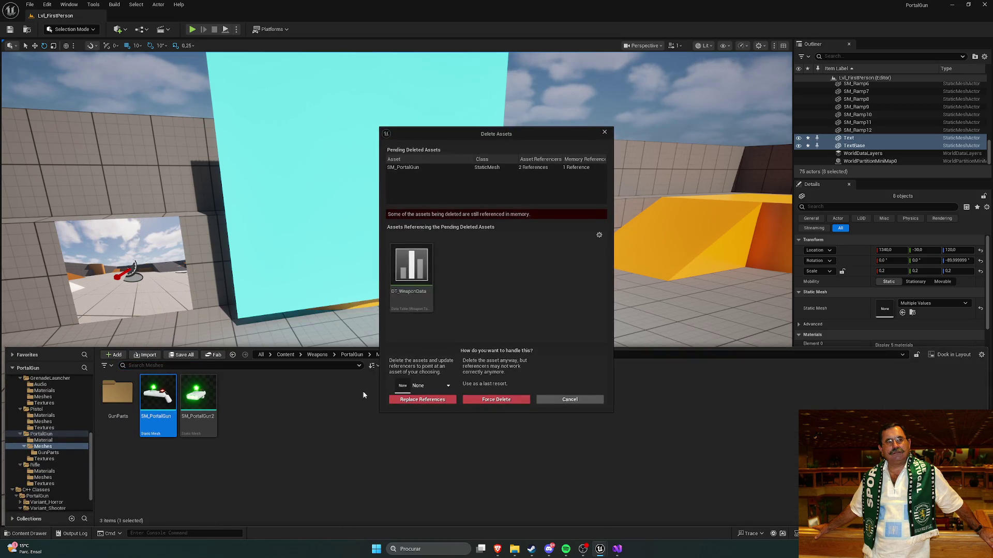
In DT_WeaponData, clear the PortalGun row's Weapon to Spawn and swap its mesh to SM_Portal
double_click(411, 274)
left_click(127, 93)
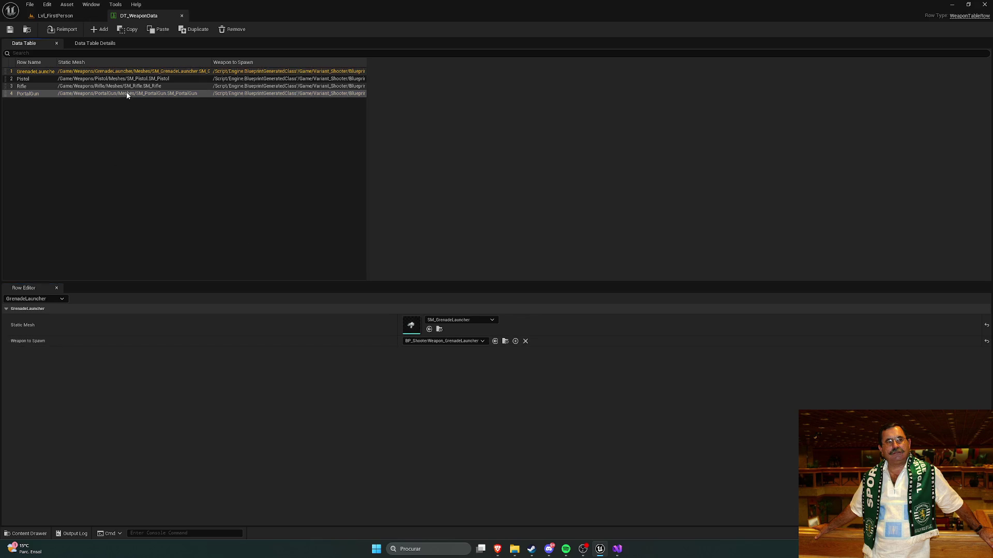
left_click(458, 320)
left_click(471, 423)
left_click(453, 343)
left_click(440, 359)
left_click(449, 320)
left_click(466, 420)
left_click(457, 320)
scroll(481, 439, "up", 1)
left_click(489, 415)
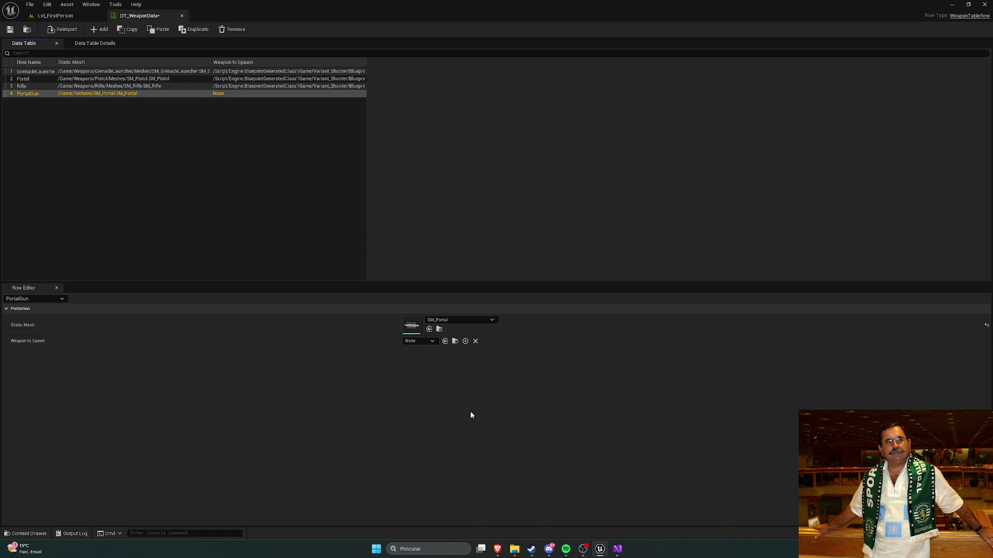
Force delete the now-unreferenced old SM_PortalGun mesh from the content drawer
left_click(52, 15)
key("ctrl+space")
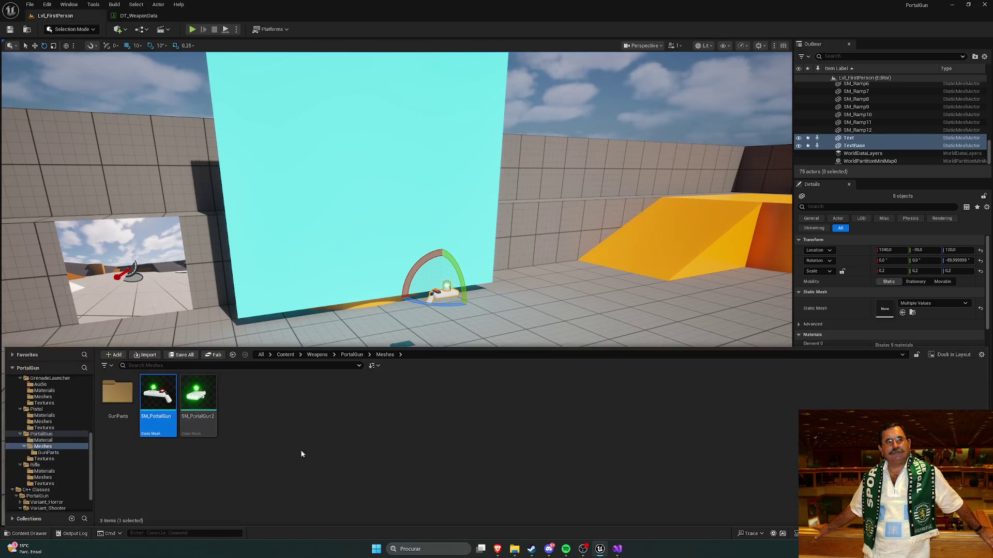
key("Delete")
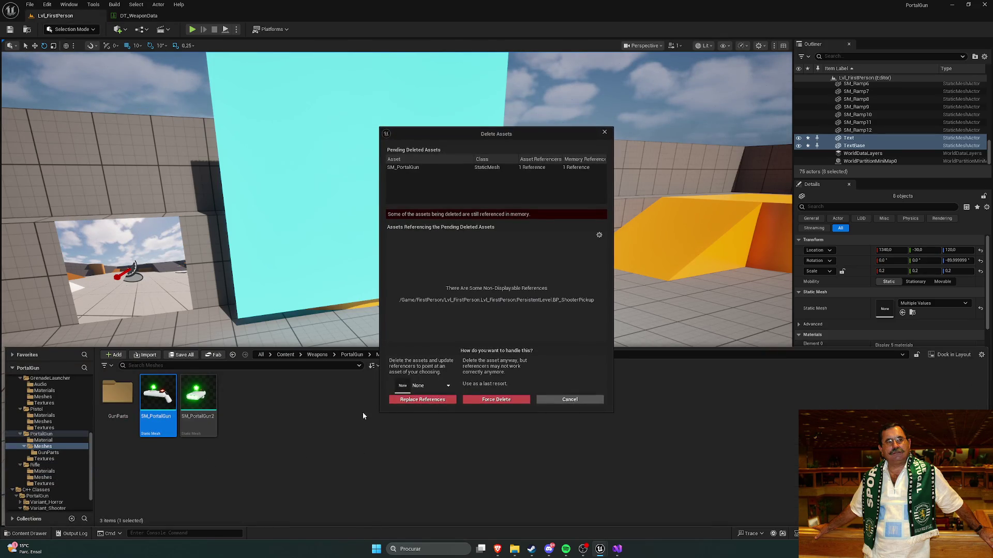
left_click(485, 399)
Rename SM_PortalGun2 to SM_PortalGun by removing the trailing 2
right_click(155, 401)
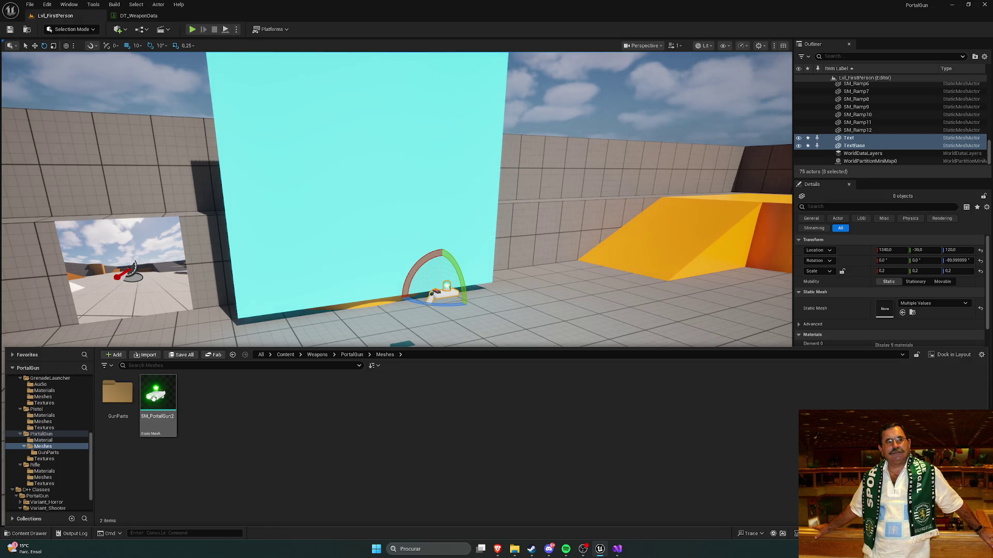
left_click(181, 219)
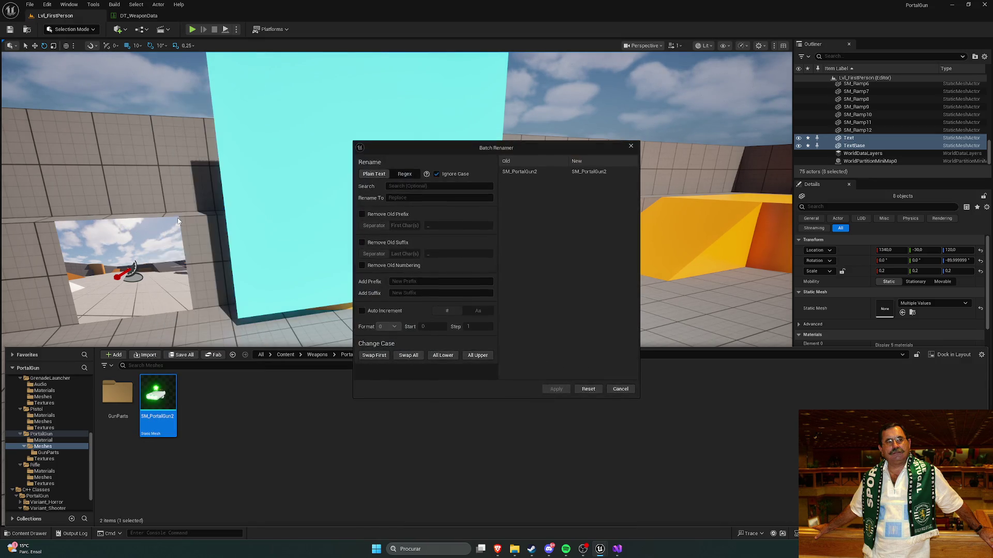
left_click(631, 147)
right_click(157, 399)
left_click(181, 201)
key("BackSpace")
key("Return")
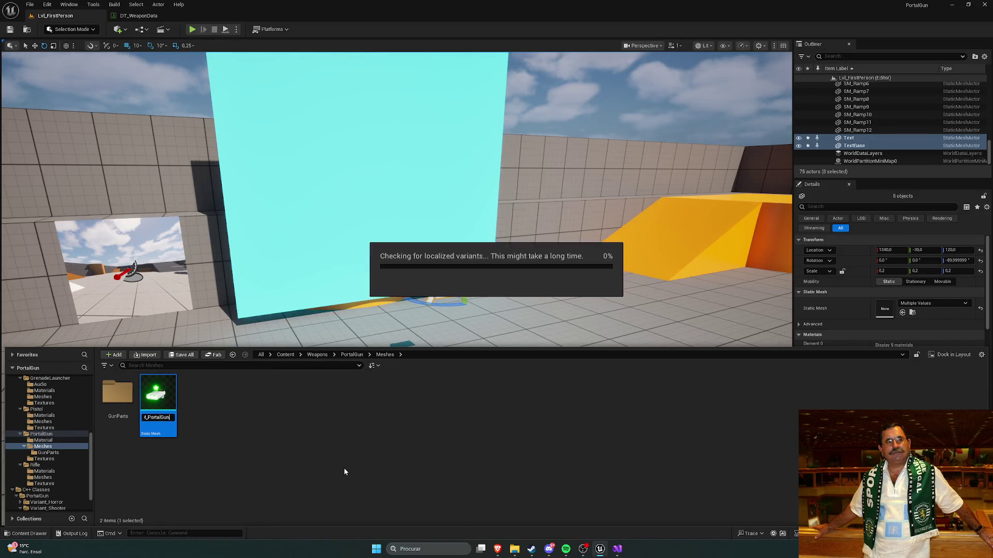
left_click(344, 468)
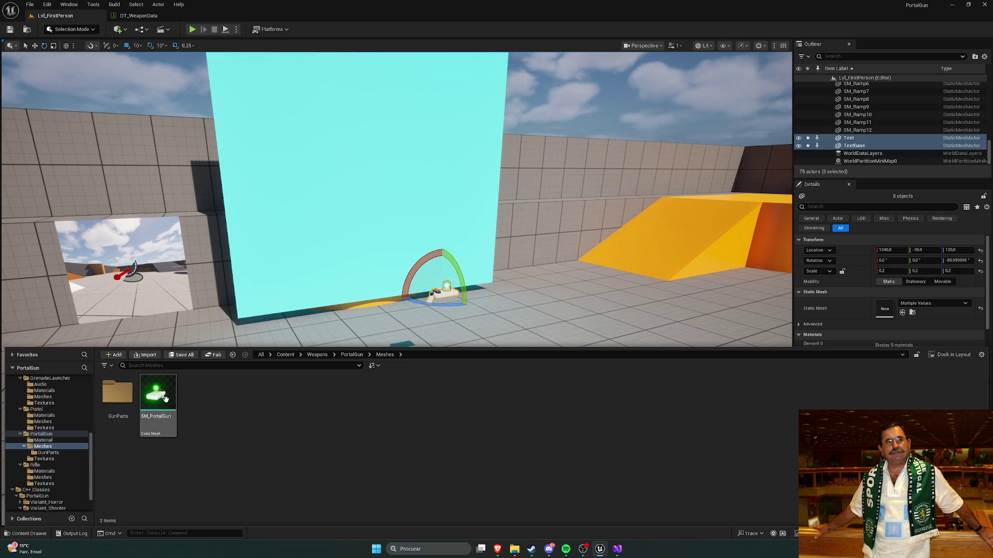
Set the PortalGun row's Static Mesh to SM_PortalGun and Weapon to Spawn to BP_ShooterWeapon_PortalGun
left_click(139, 16)
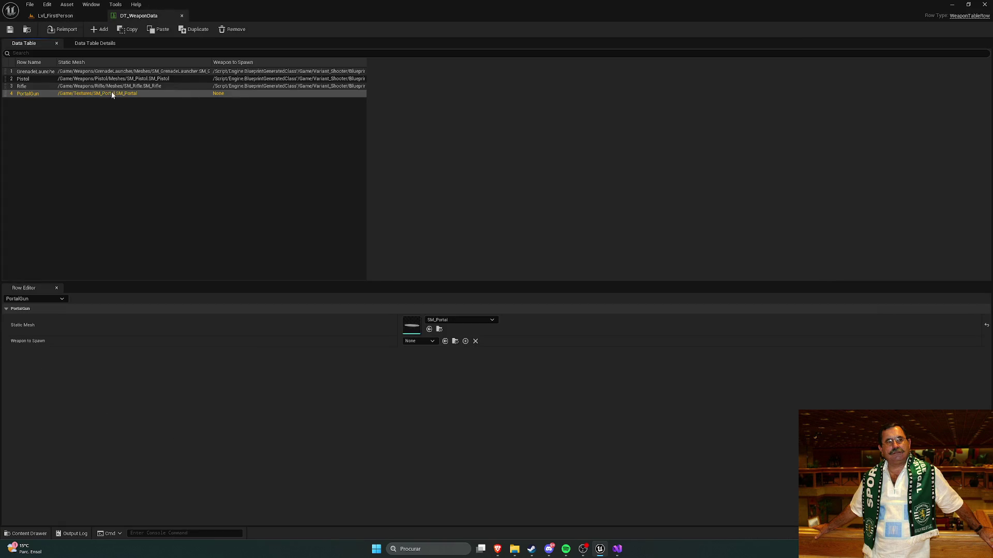
left_click(461, 319)
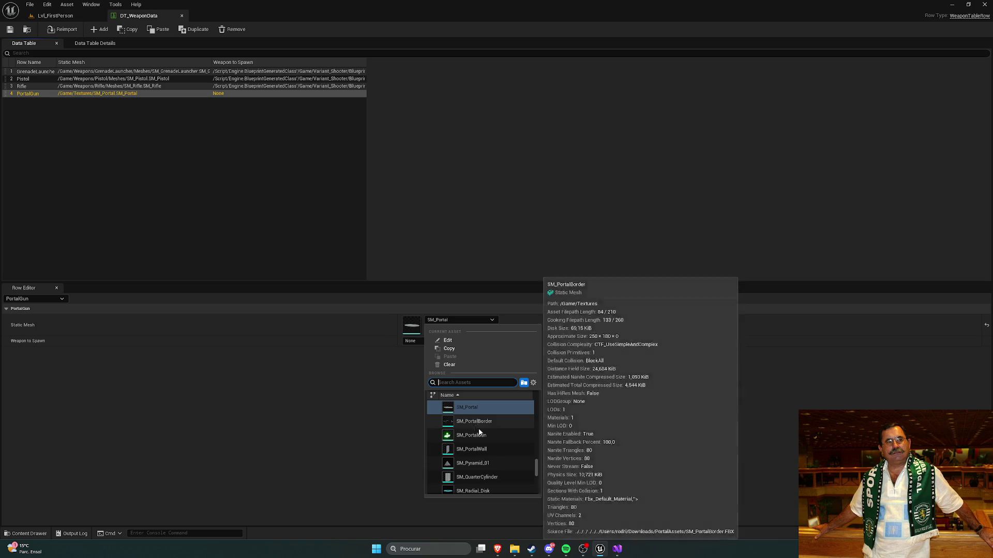
left_click(478, 434)
left_click(421, 340)
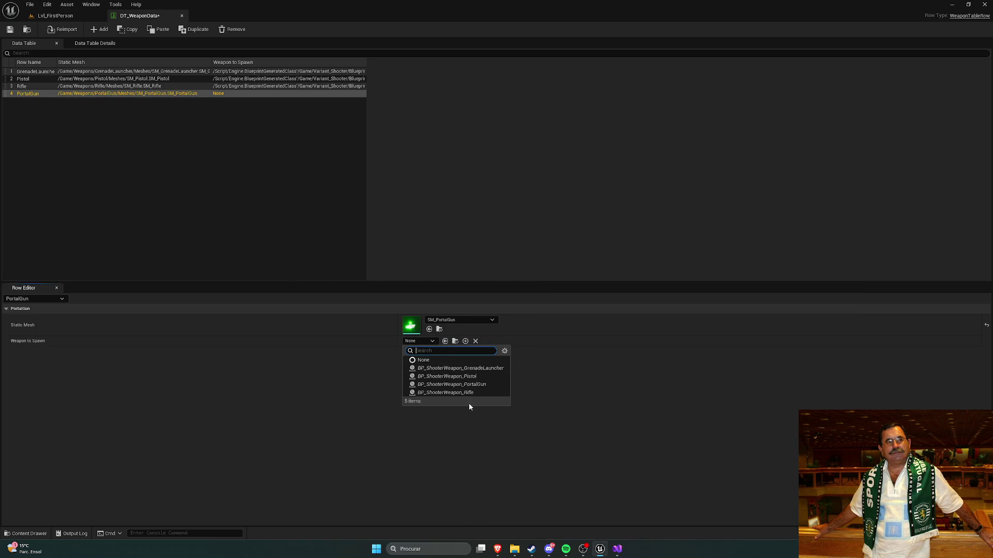
left_click(468, 384)
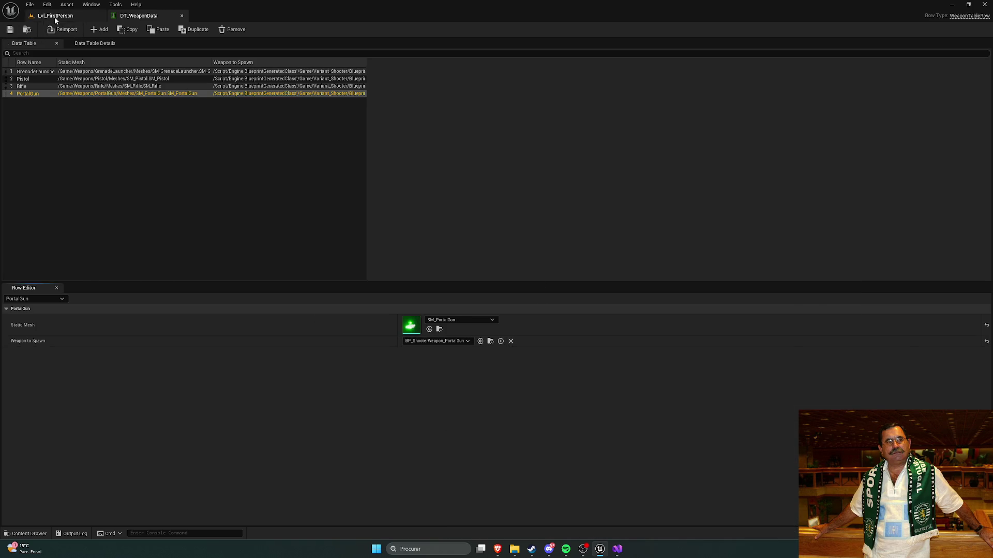
Back in the level's content drawer, bring up the asset options for SM_PortalGun
left_click(54, 15)
key("ctrl+space")
right_click(157, 404)
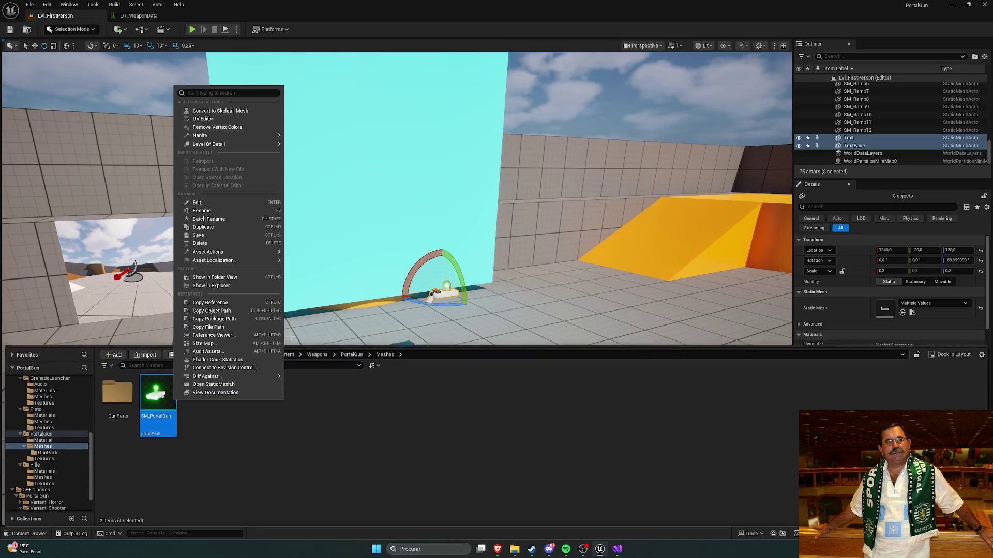
Convert SM_PortalGun to a skeletal mesh and inspect the resulting SKM_PortalGun and SK_PortalGun skeleton
left_click(217, 110)
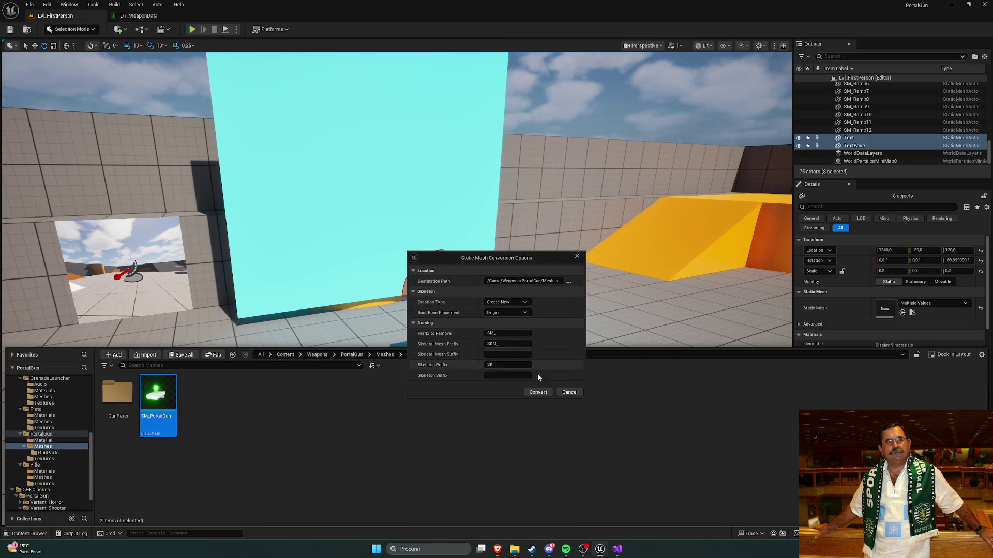
left_click(538, 392)
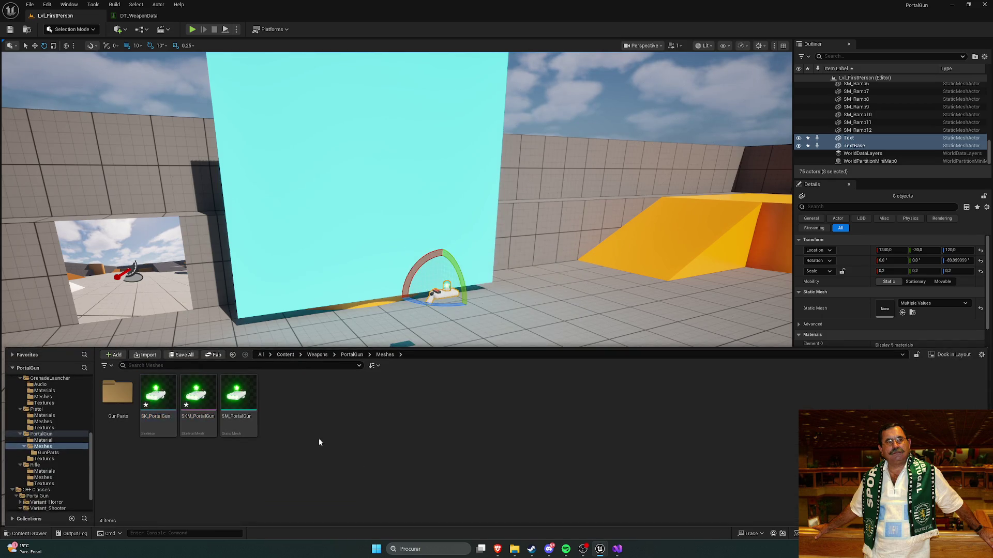
double_click(198, 399)
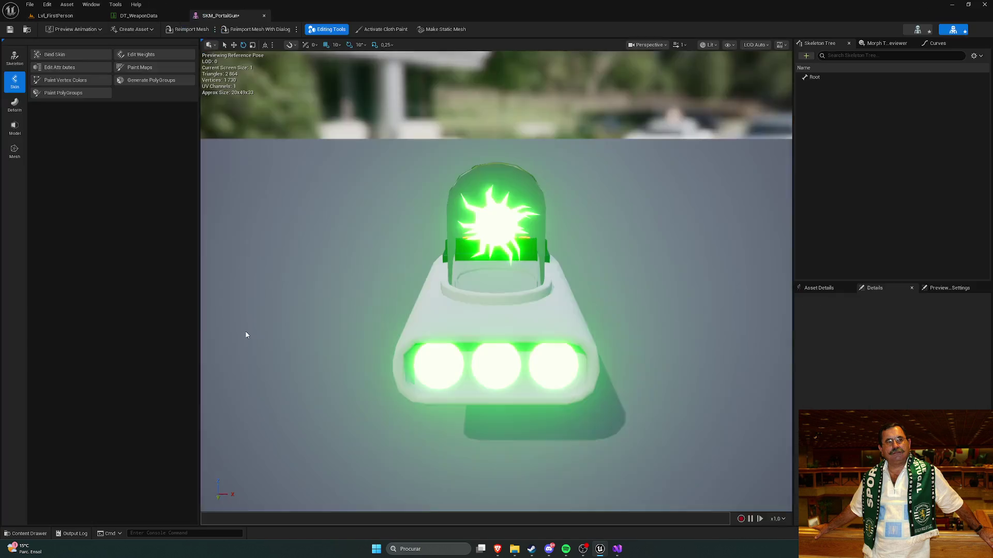
left_click(264, 16)
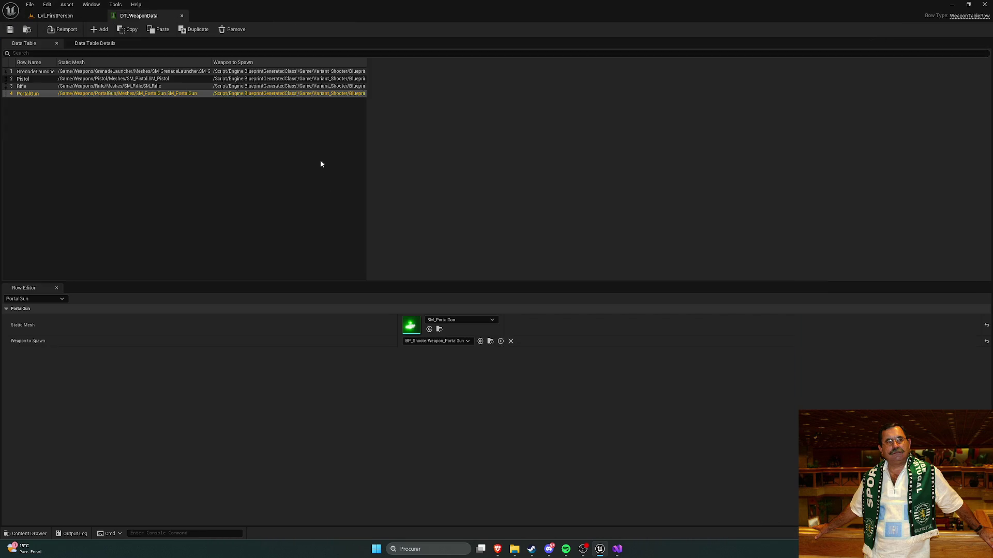
double_click(174, 409)
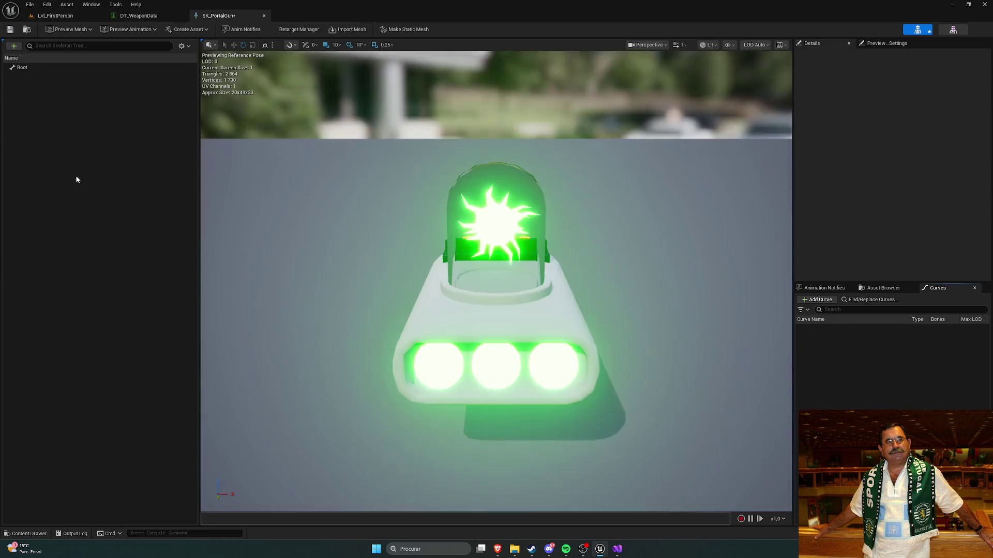
left_click(265, 17)
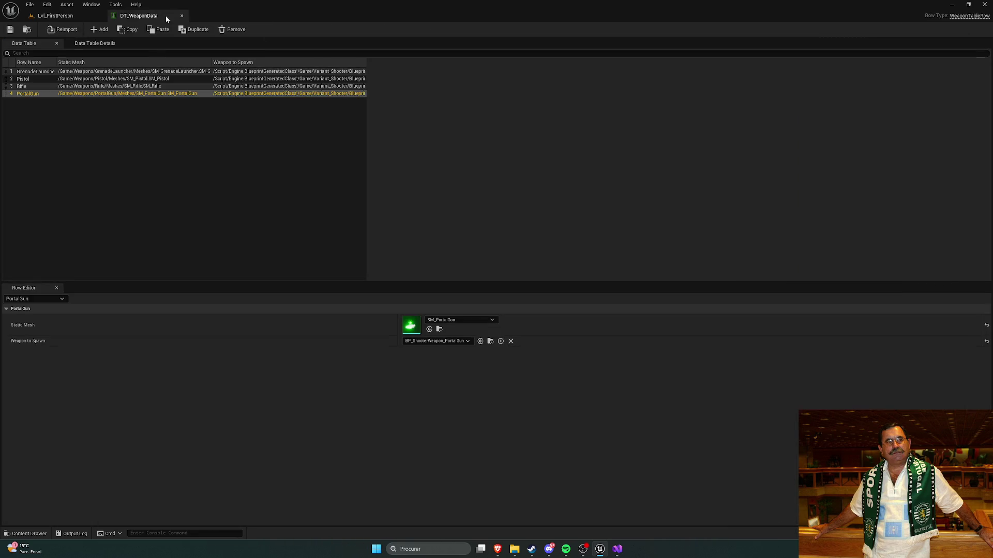
Navigate to Variant_Shooter > Blueprints > Pickups > Weapons, open BP_ShooterWeapon_PortalGun, and select its First Person Mesh
left_click(178, 16)
scroll(70, 414, "up", 5)
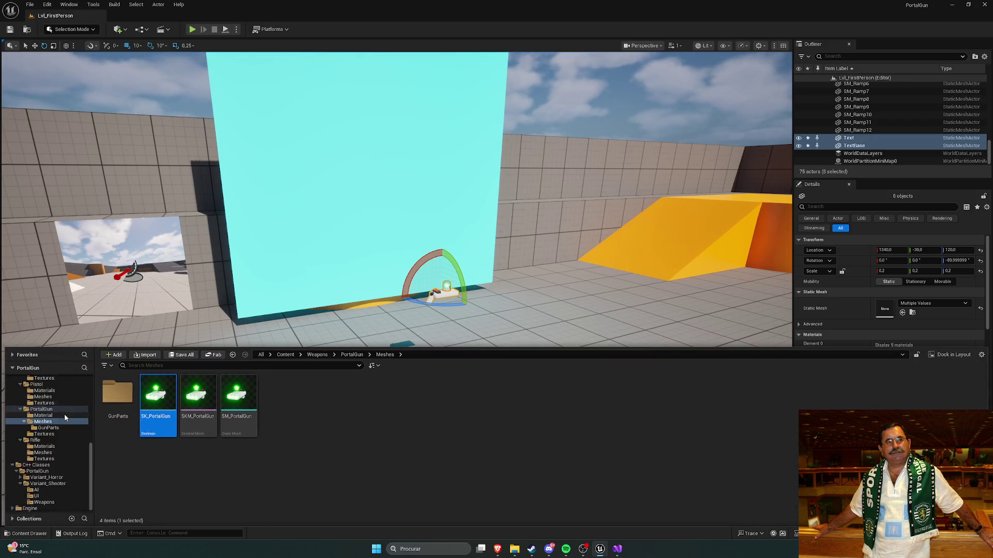
scroll(67, 407, "up", 3)
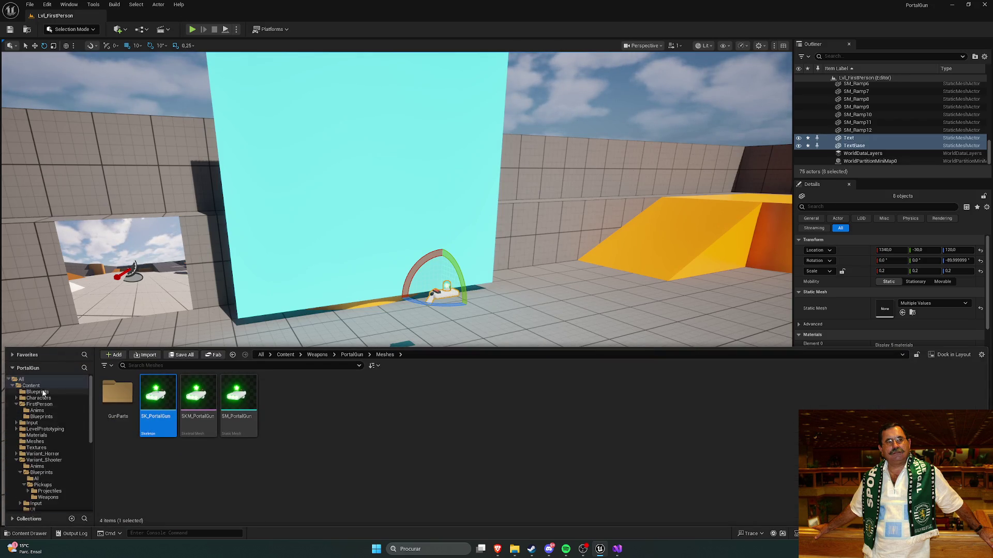
left_click(31, 386)
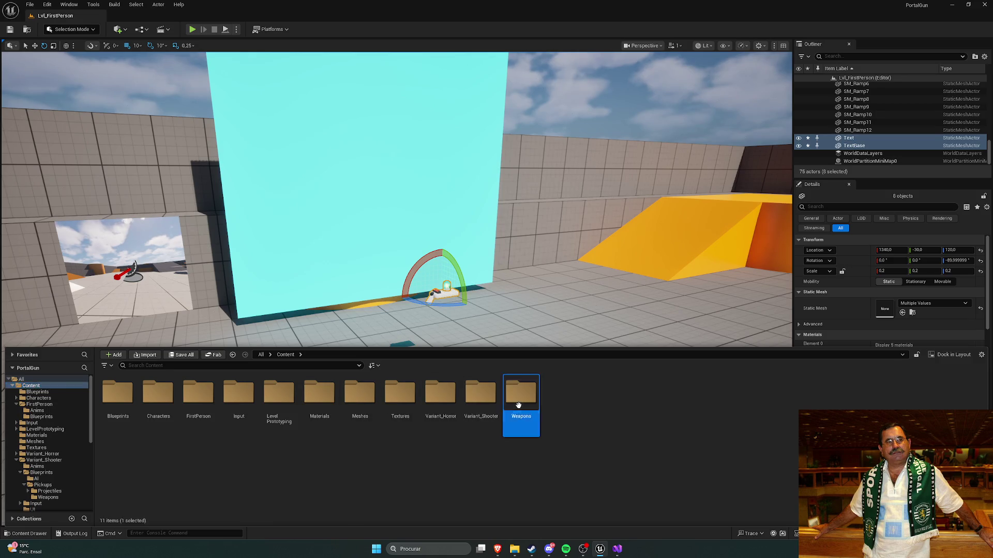
double_click(521, 393)
left_click(285, 354)
double_click(492, 400)
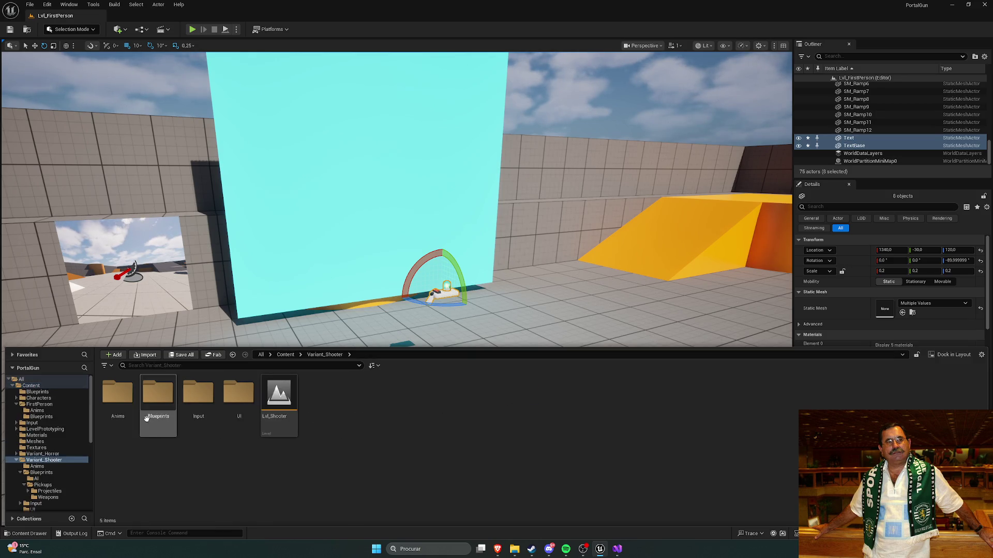
double_click(155, 399)
double_click(153, 399)
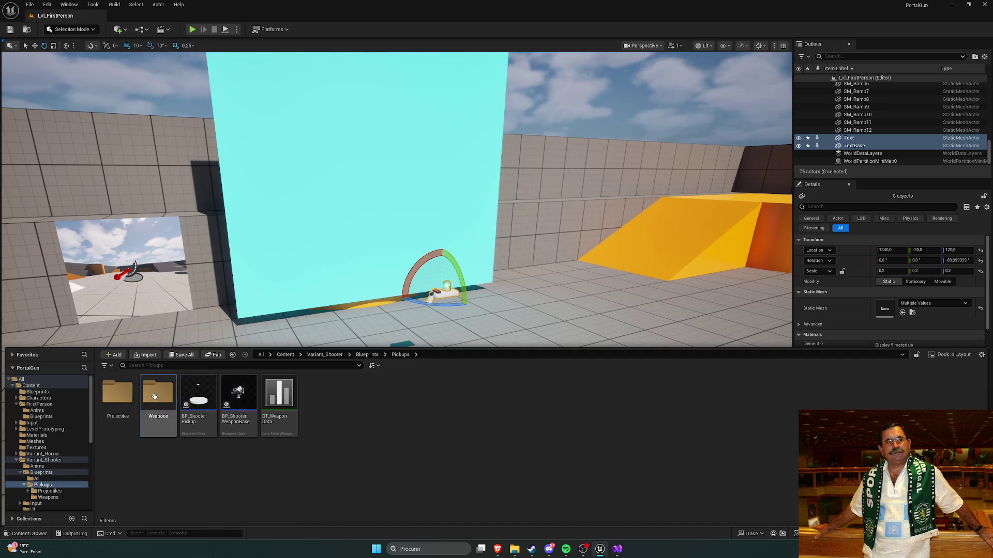
double_click(151, 402)
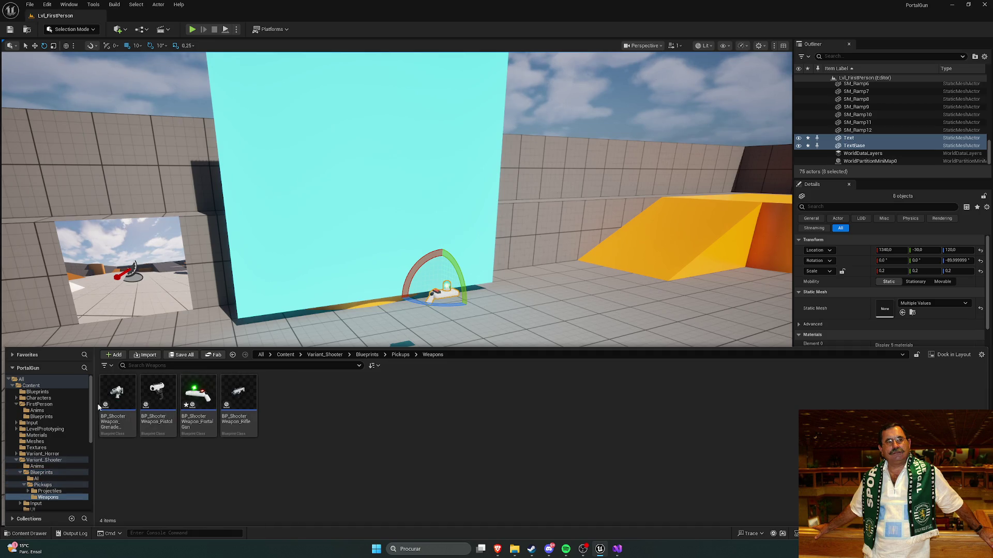
double_click(203, 394)
left_click(99, 87)
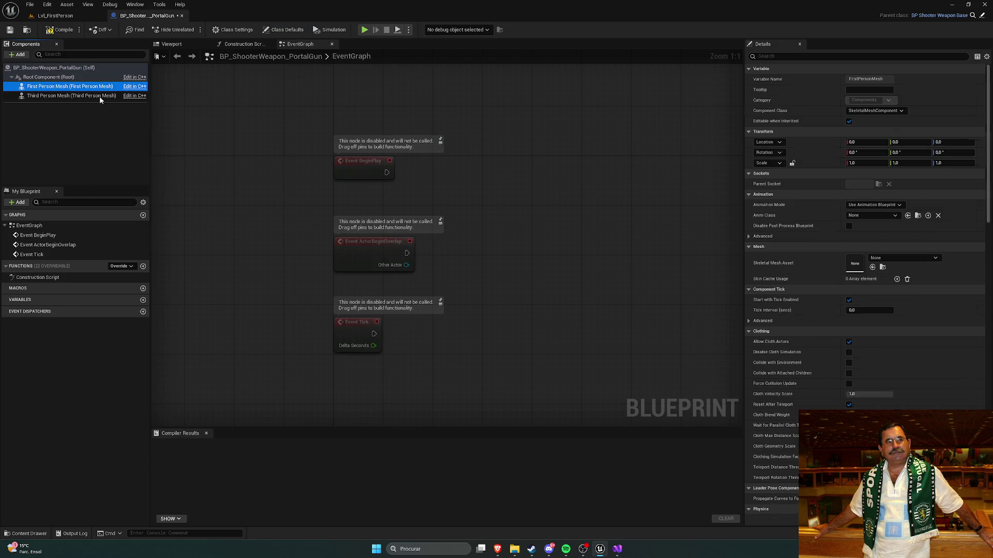
Assign SKM_PortalGun as the Third Person Mesh's skeletal mesh asset
left_click(871, 258)
type("portal")
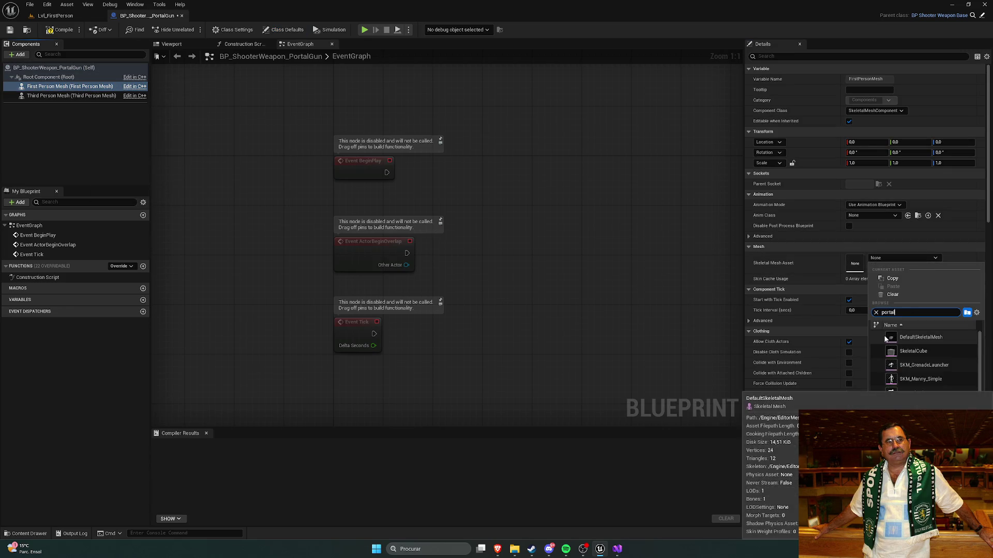
left_click(70, 87)
left_click(72, 95)
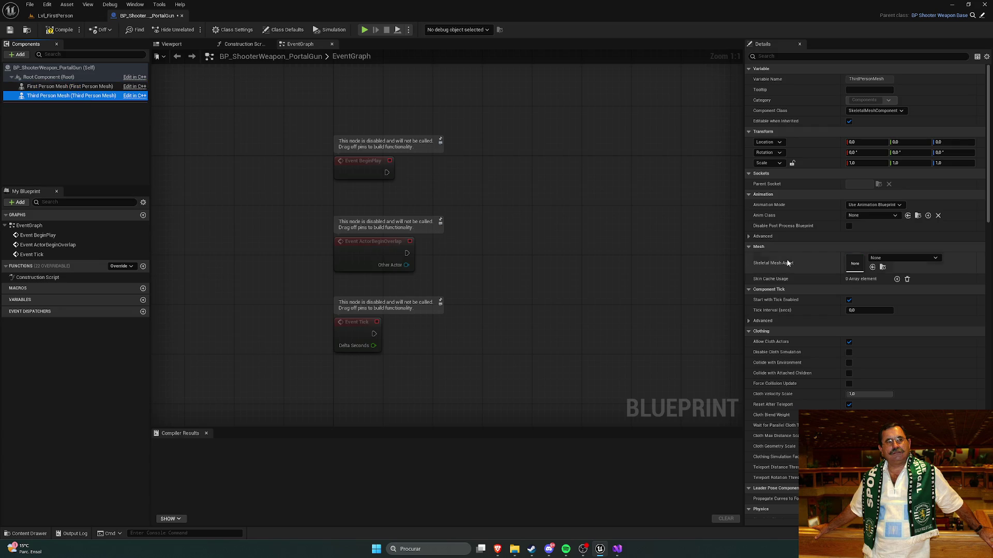
left_click(880, 257)
type("tal")
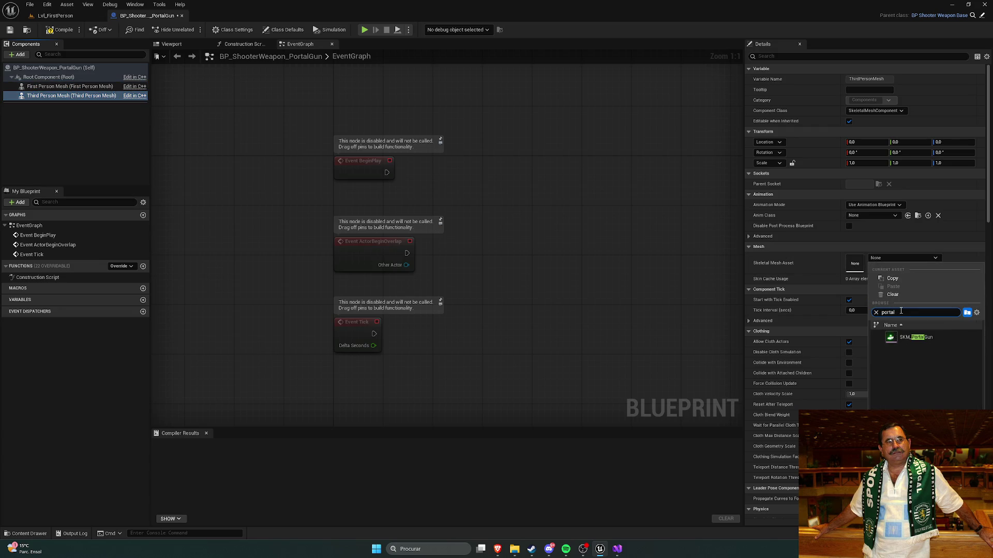
left_click(915, 337)
Compile and save the weapon blueprint, then play-test Lvl_FirstPerson
left_click(10, 30)
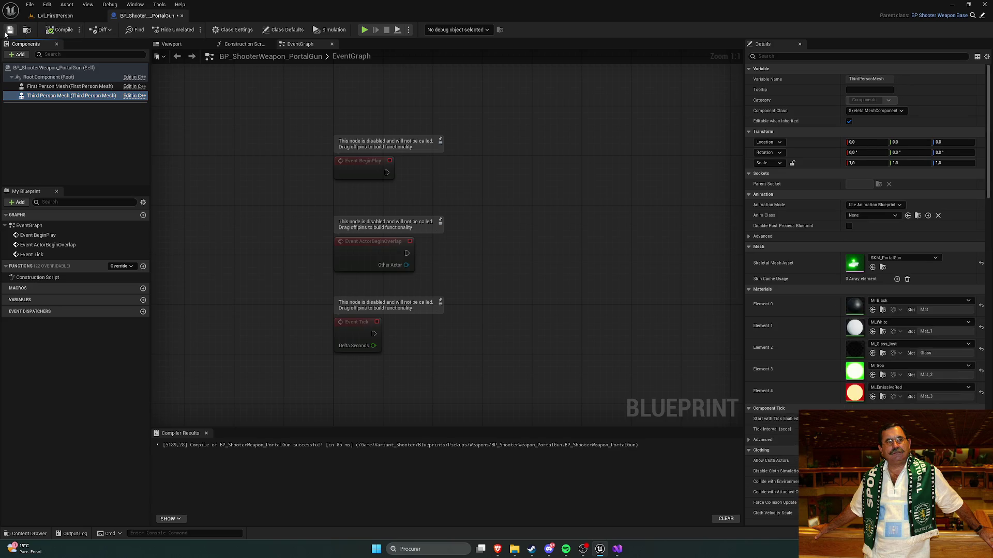
left_click(56, 16)
left_click(191, 29)
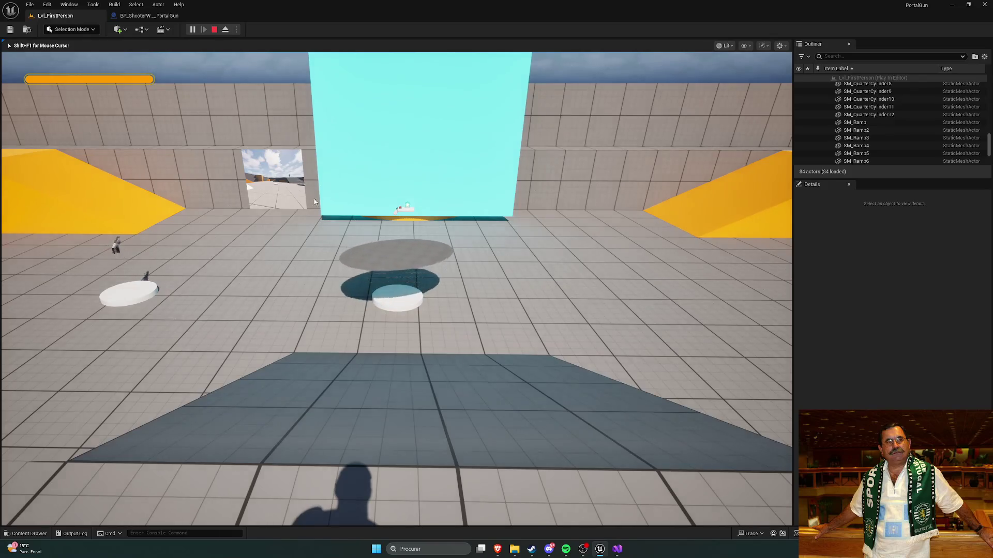
Stop the play test, delete the eight selected Text and TextBase actors, and open DT_WeaponData from Pickups
key("Escape")
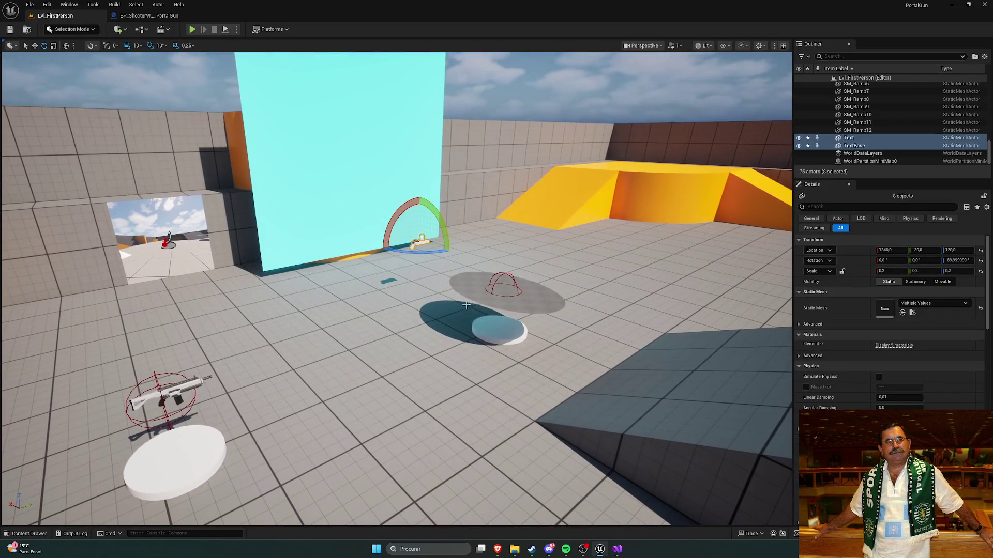
key("Delete")
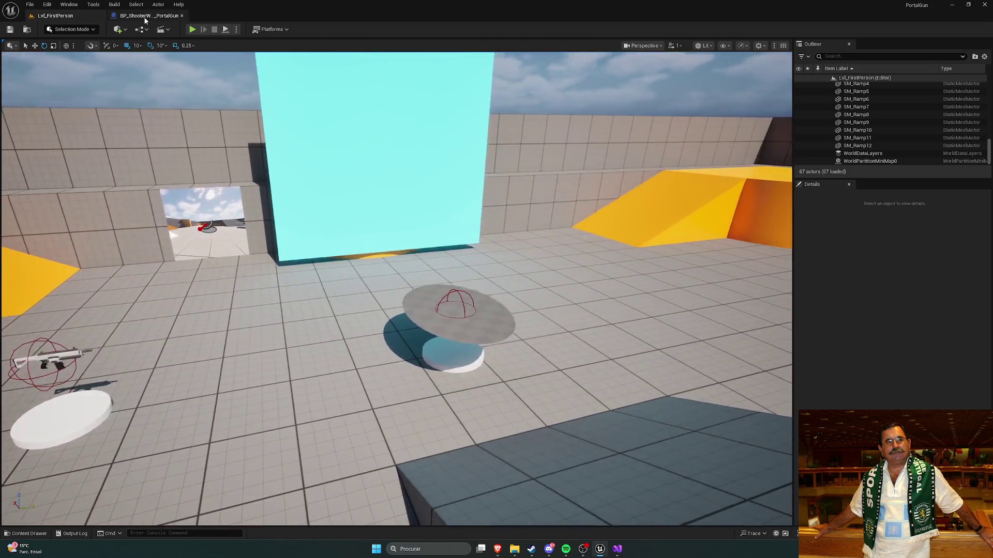
left_click(139, 15)
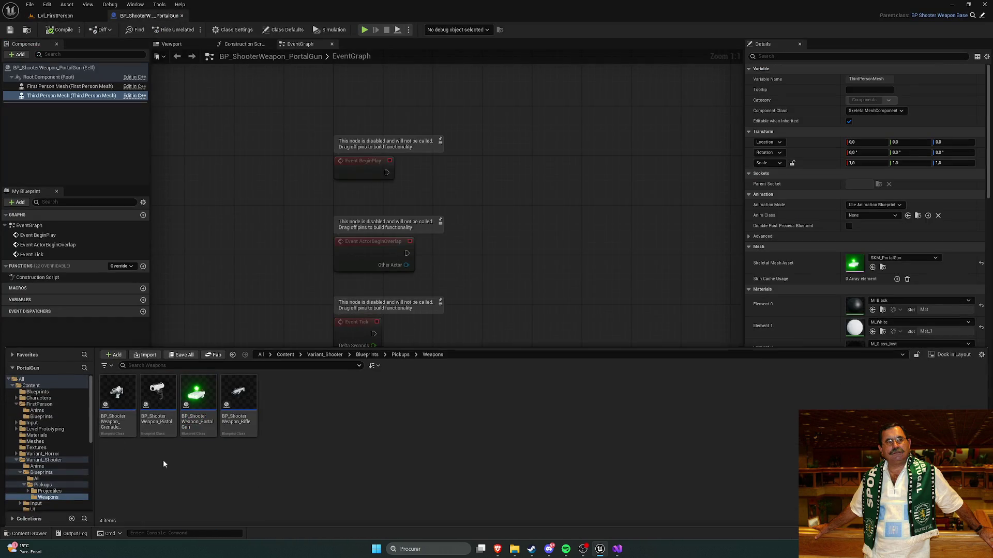
scroll(50, 421, "down", 5)
scroll(50, 470, "up", 6)
left_click(400, 355)
double_click(279, 396)
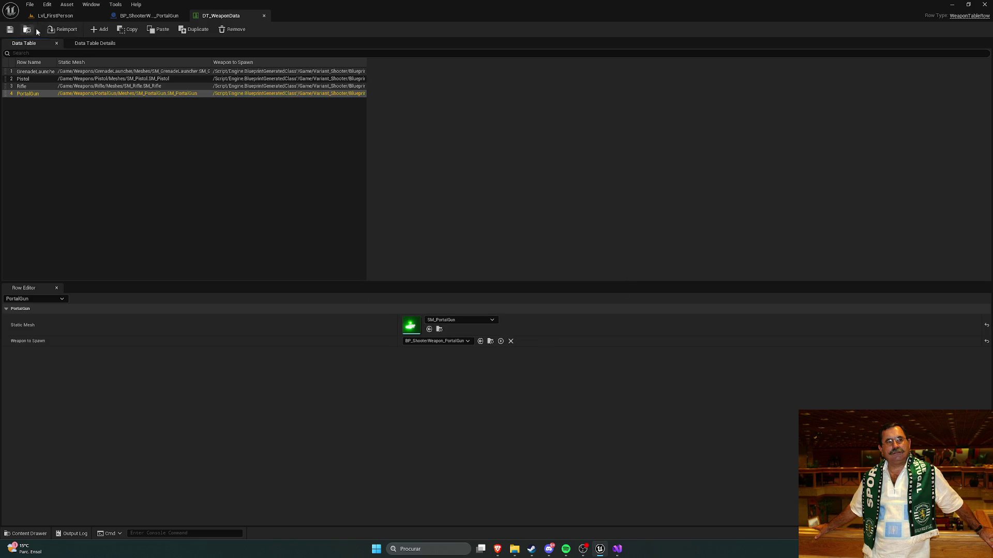
Run a quick play test, recheck DT_WeaponData, then select the pickup in the middle of the floor
left_click(56, 16)
left_click(191, 31)
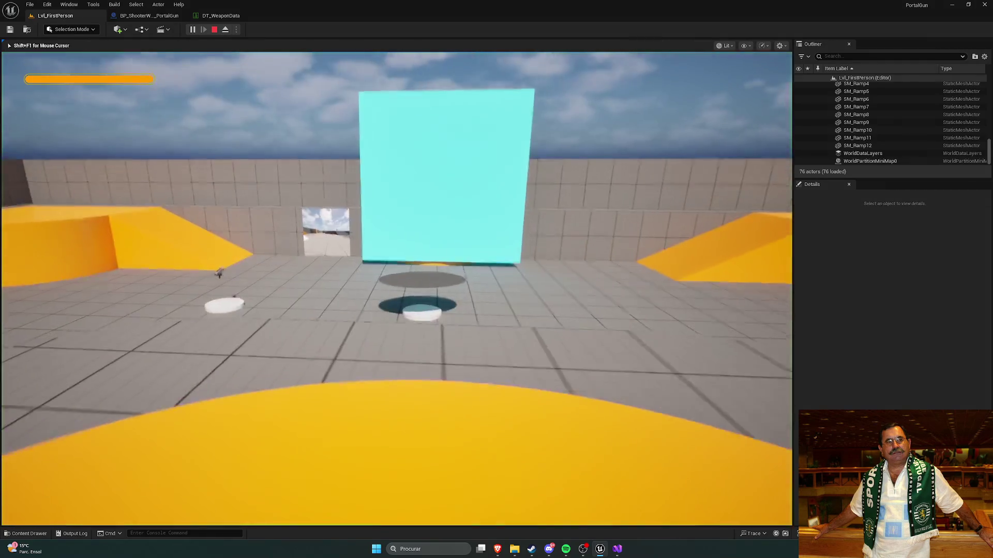
key("Escape")
left_click(227, 16)
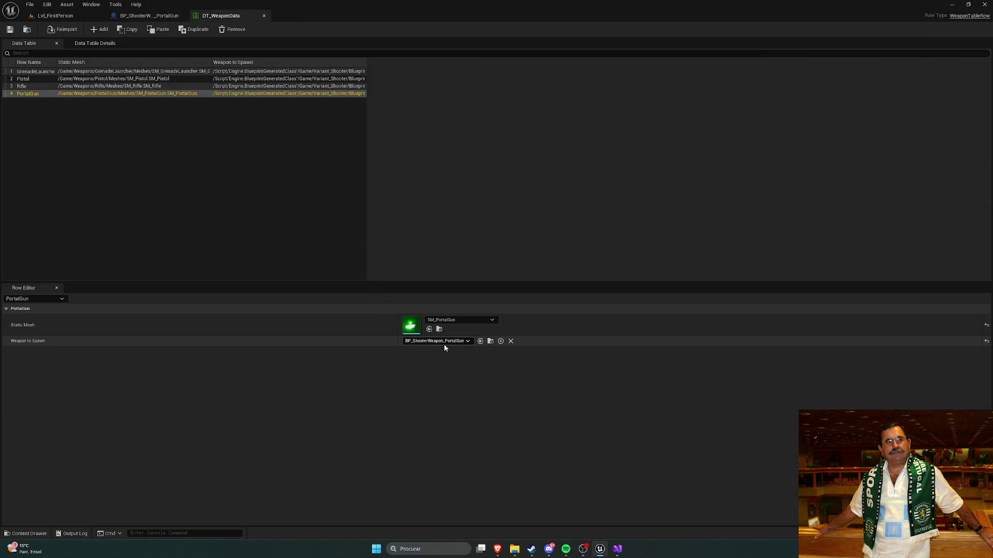
left_click(54, 16)
key("ctrl+space")
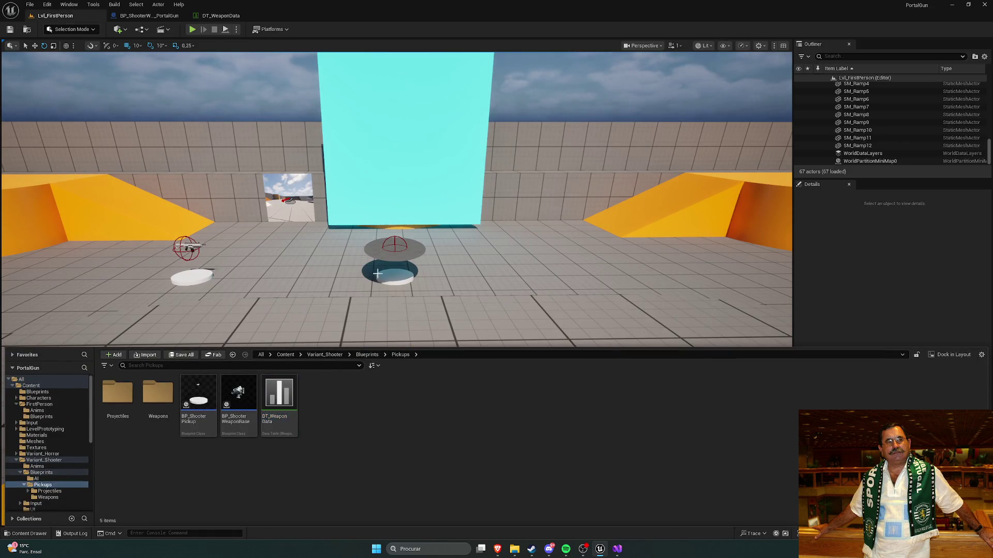
left_click(374, 270)
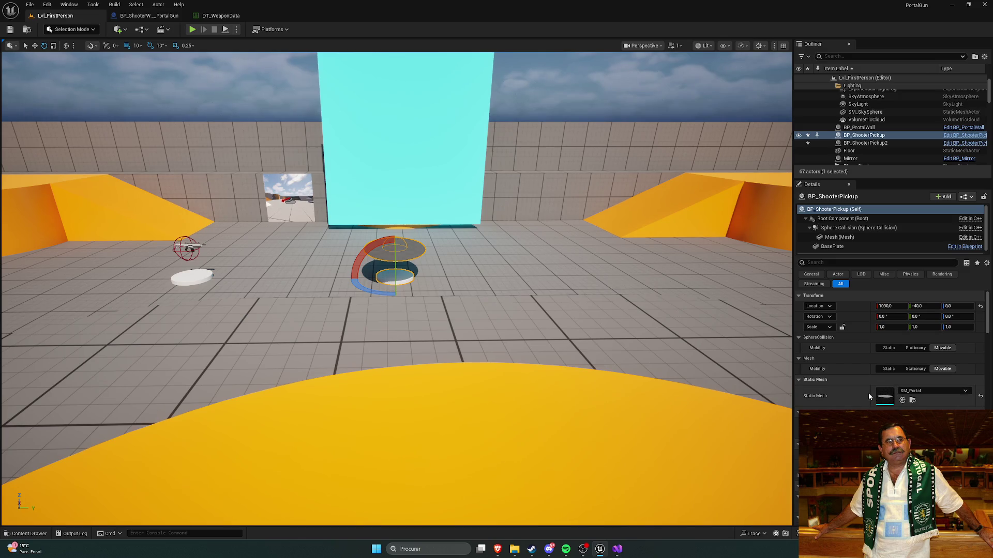
Set the central pickup's Row Name to PortalGun, after briefly trying GrenadeLauncher
scroll(869, 397, "down", 10)
scroll(889, 351, "up", 3)
left_click(895, 341)
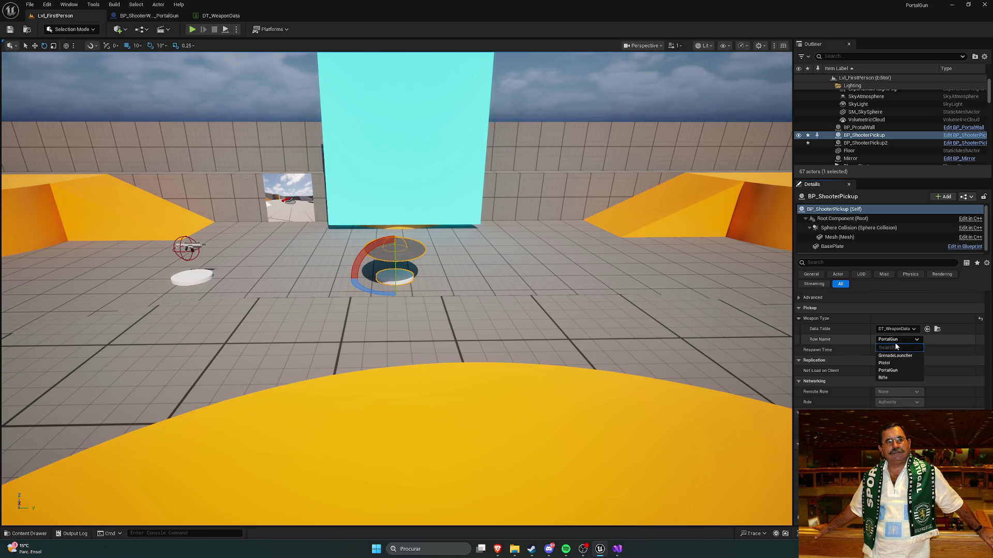
left_click(895, 355)
left_click(893, 340)
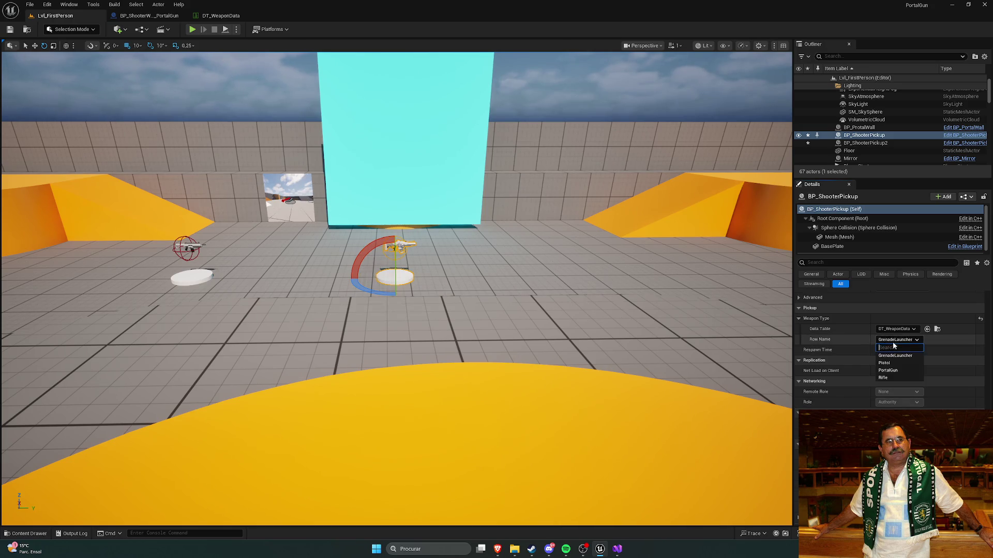
left_click(892, 371)
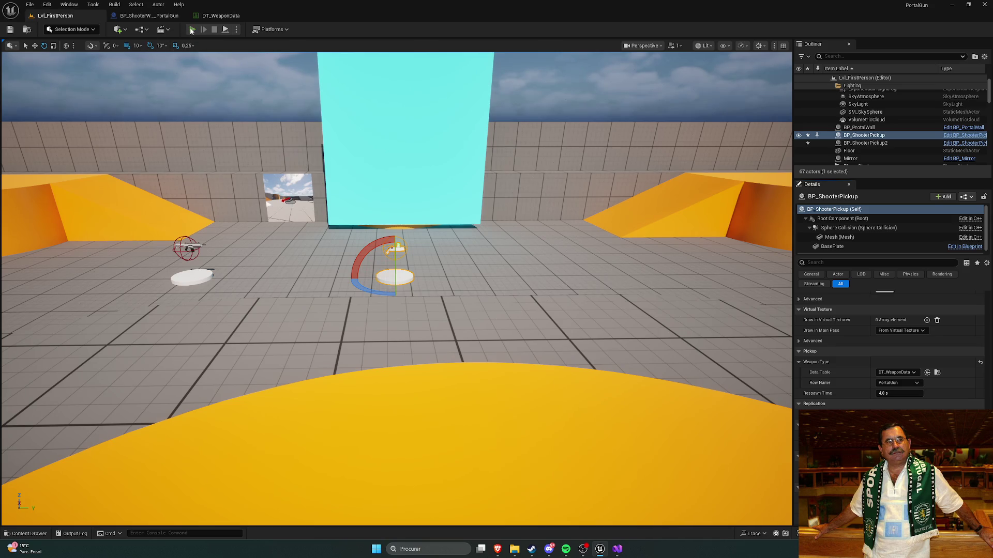
Play the level, walk onto the pickup to grab the portal gun, and fire it at the mannequin
left_click(191, 30)
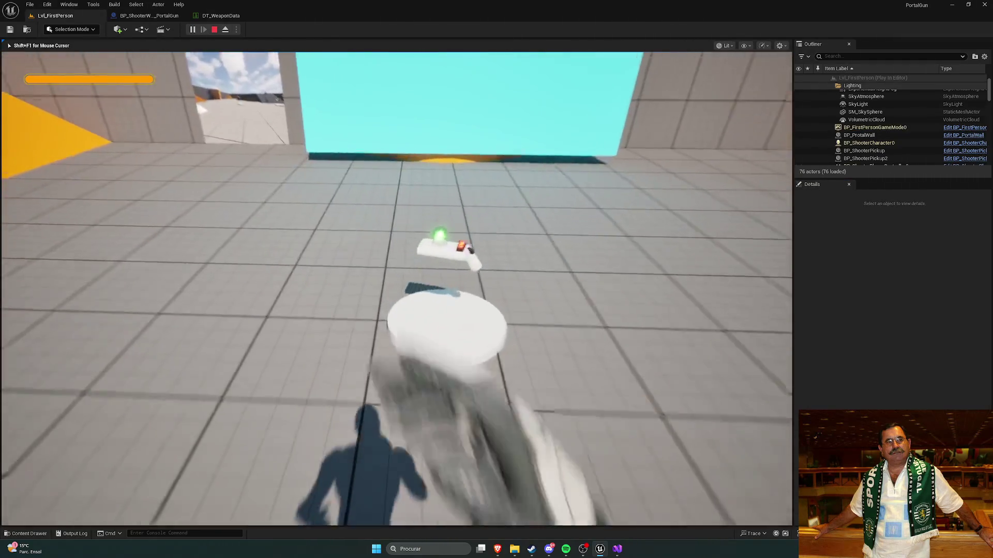
key("w")
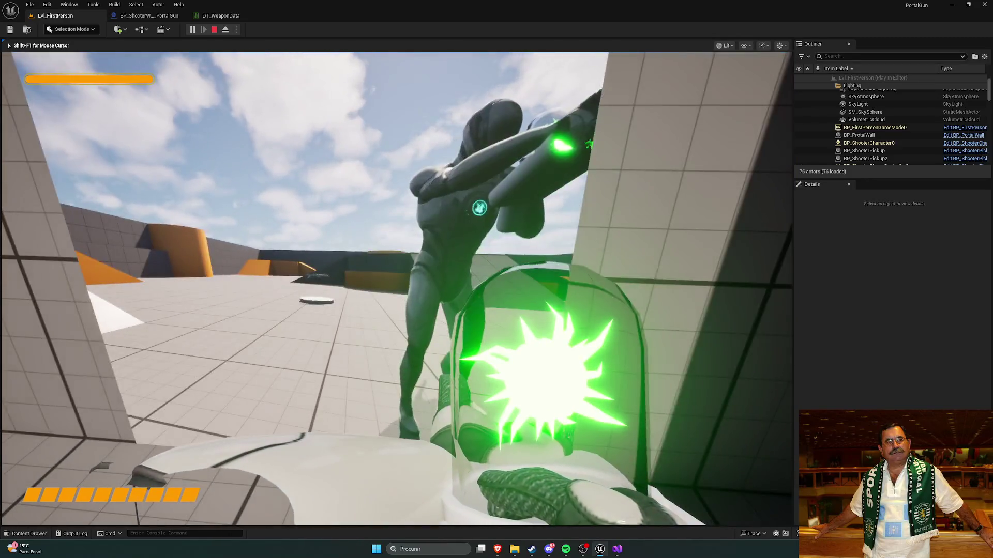
key("a")
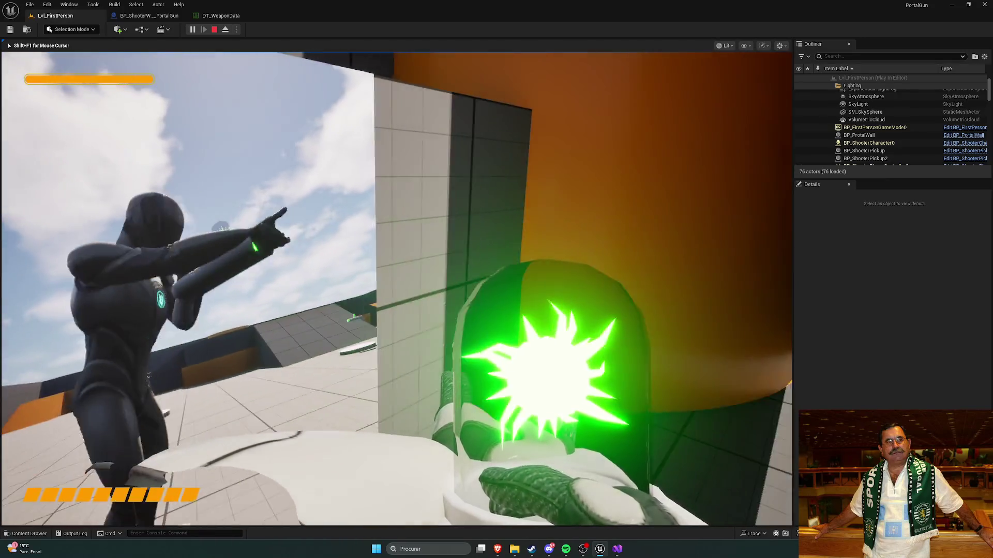
left_click(396, 288)
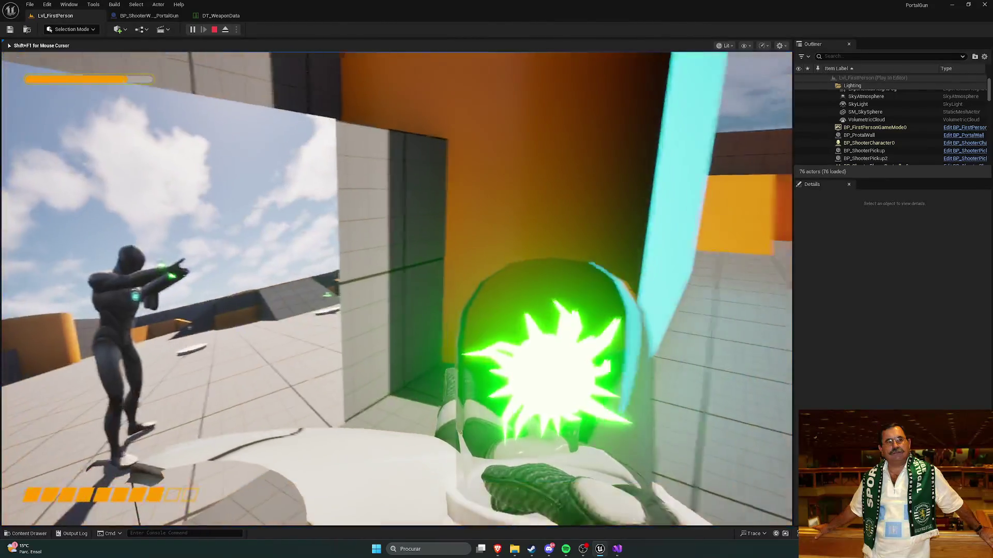
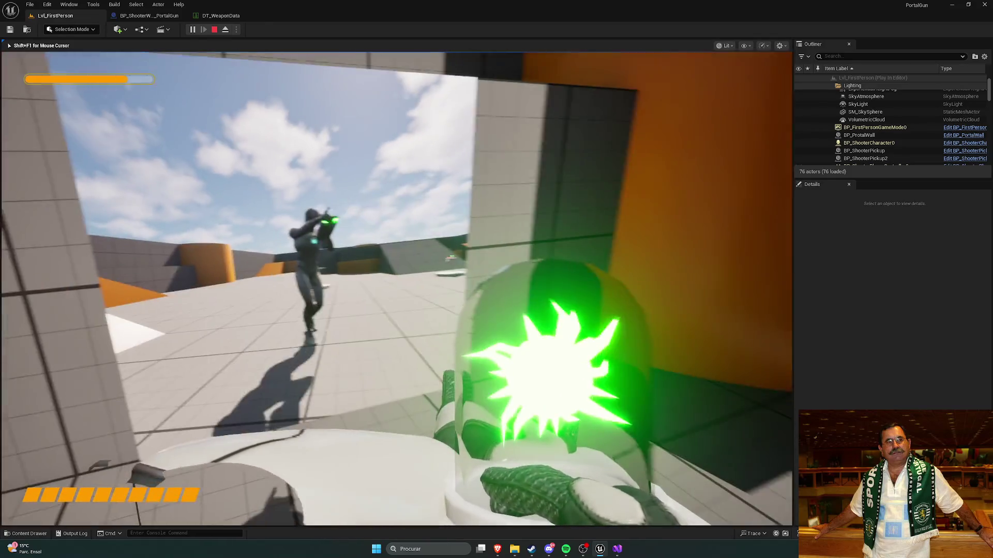
Stop the play-in-editor session and close the portal gun weapon blueprint
key("Escape")
left_click(226, 17)
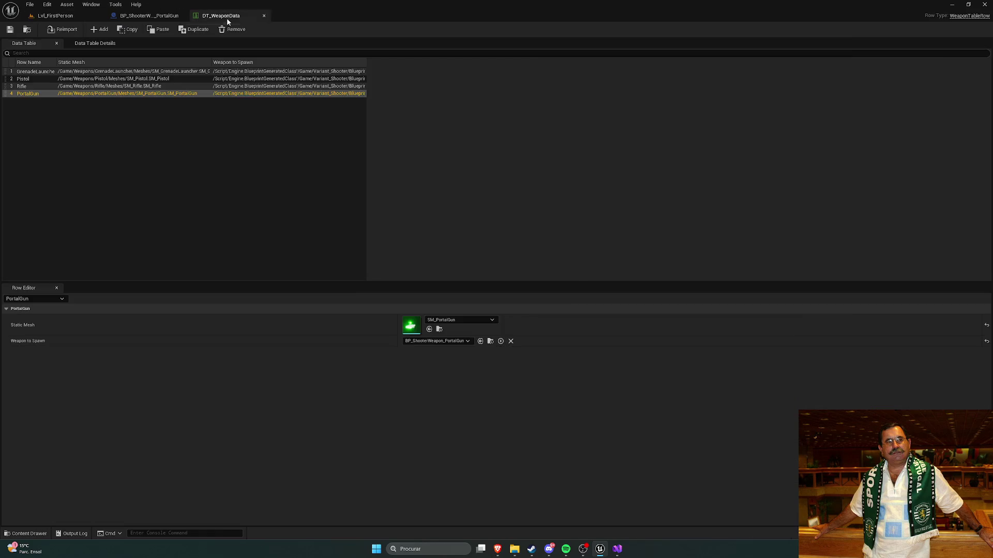
left_click(264, 16)
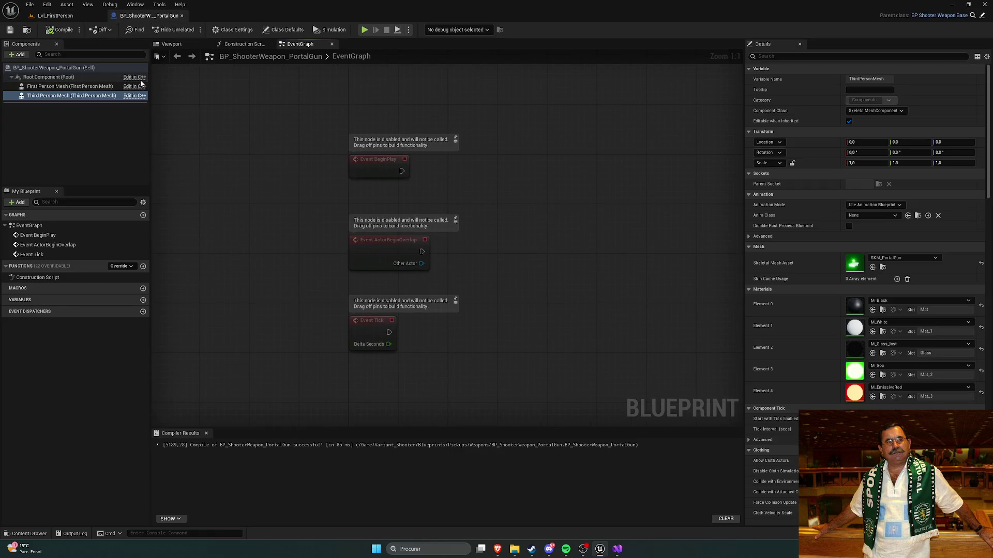
left_click(182, 16)
Browse the Content Drawer to Weapons/PortalGun/Meshes and open SKM_PortalGun
key("ctrl+space")
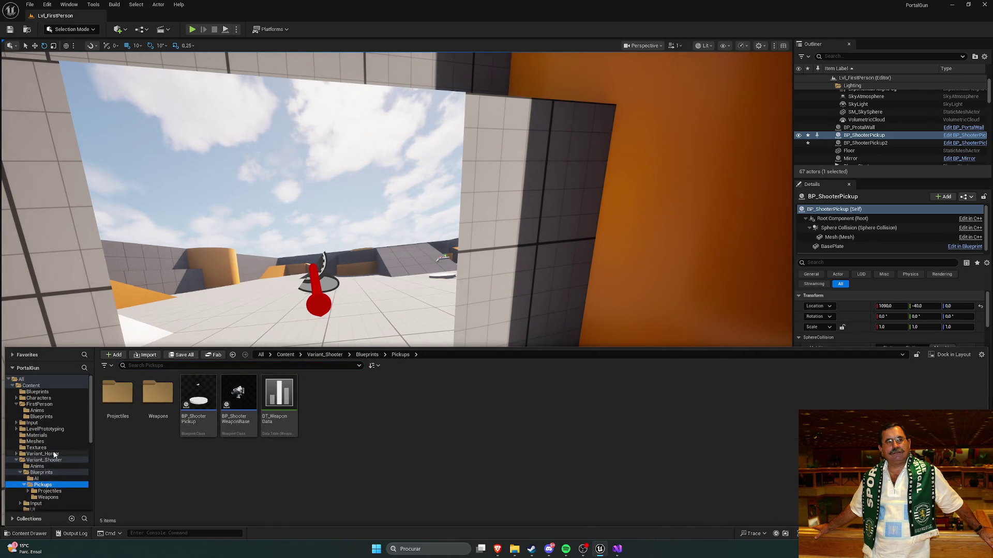
left_click(325, 355)
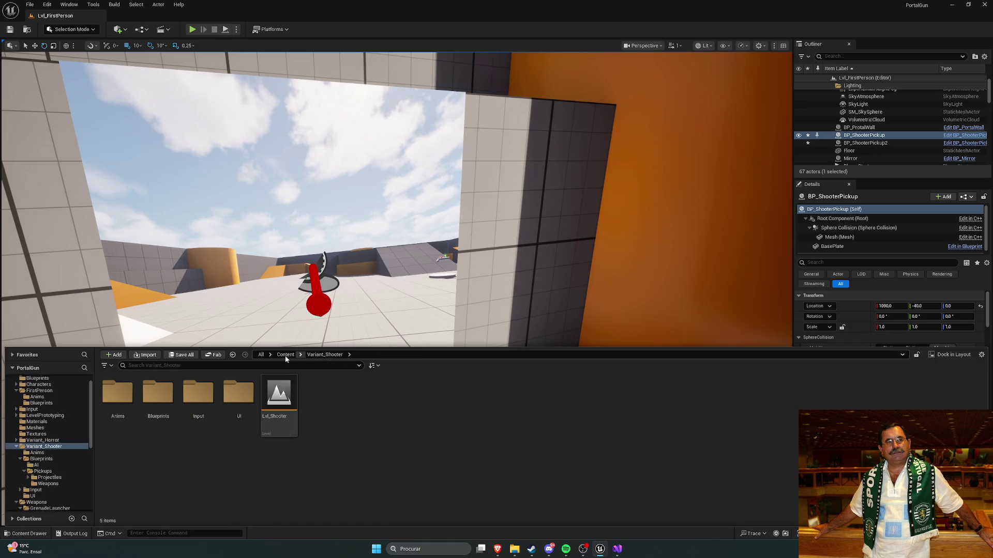
left_click(287, 355)
double_click(522, 395)
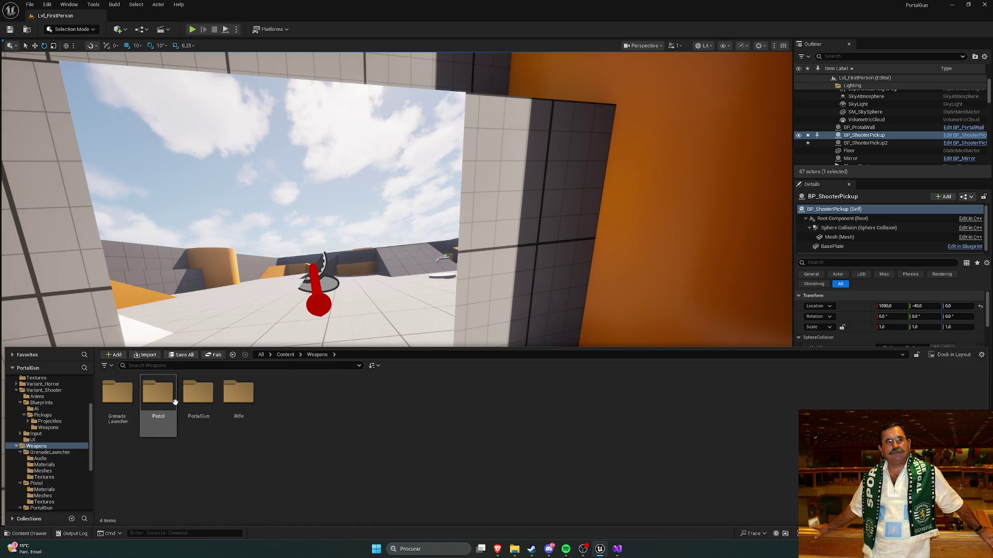
double_click(198, 393)
double_click(158, 393)
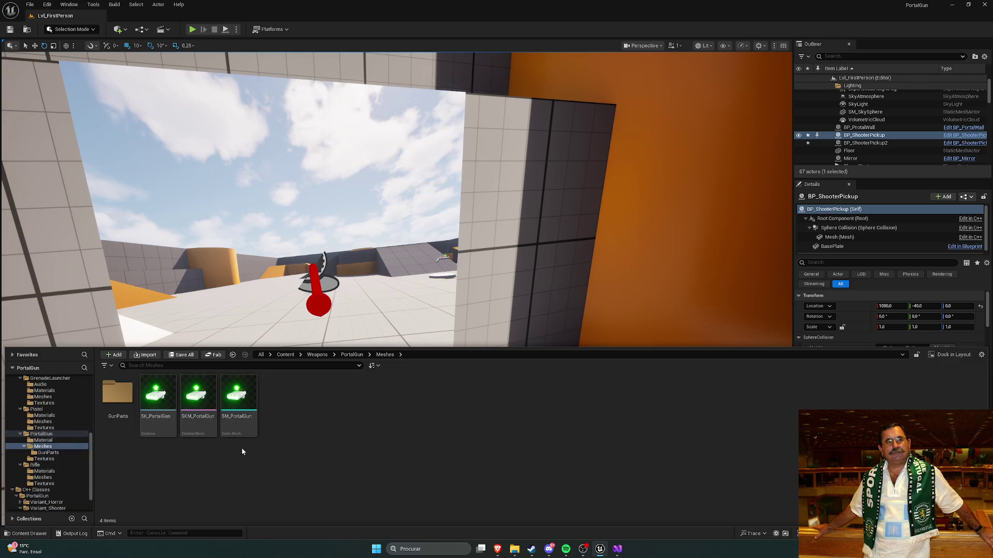
double_click(199, 393)
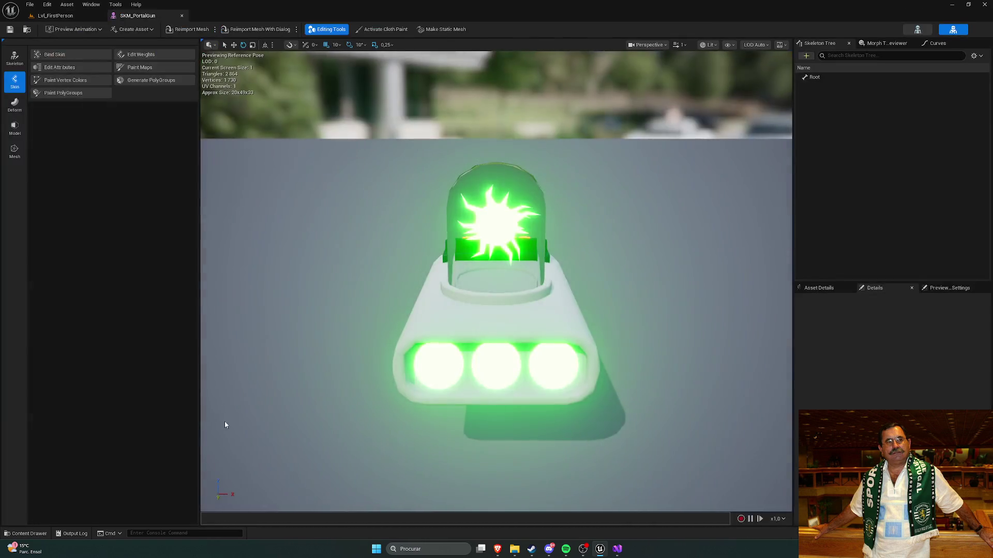
Open the SK_PortalGun skeleton in place of the SKM_PortalGun mesh editor
left_click(810, 79)
key("ctrl+space")
double_click(160, 393)
left_click(182, 16)
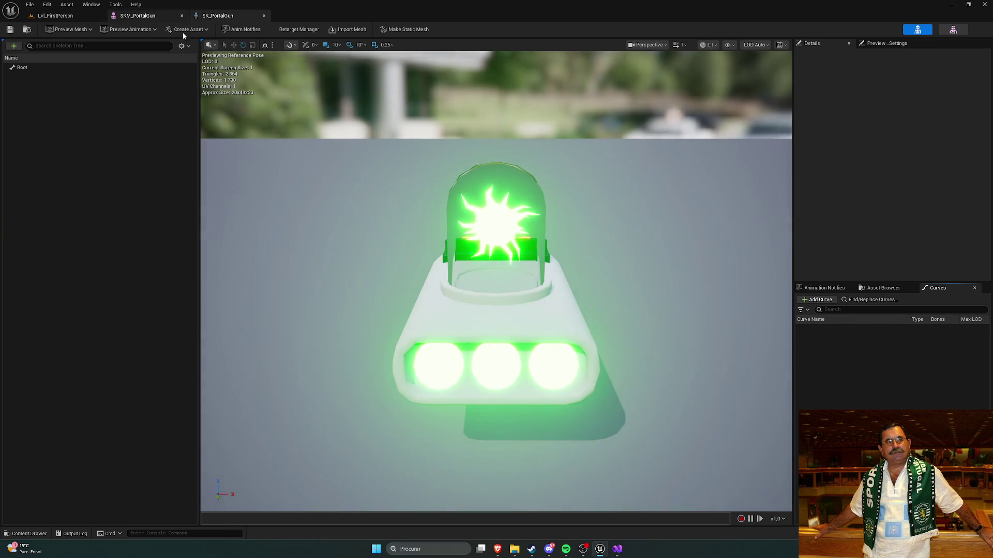
Add and paste sockets onto the Root bone, giving it three sockets
left_click(33, 67)
right_click(32, 66)
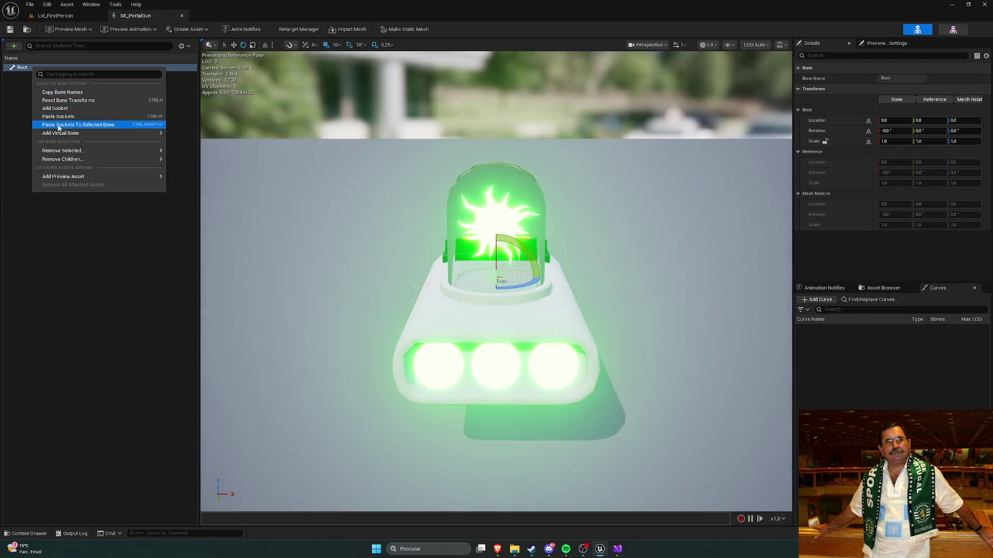
left_click(55, 108)
right_click(32, 67)
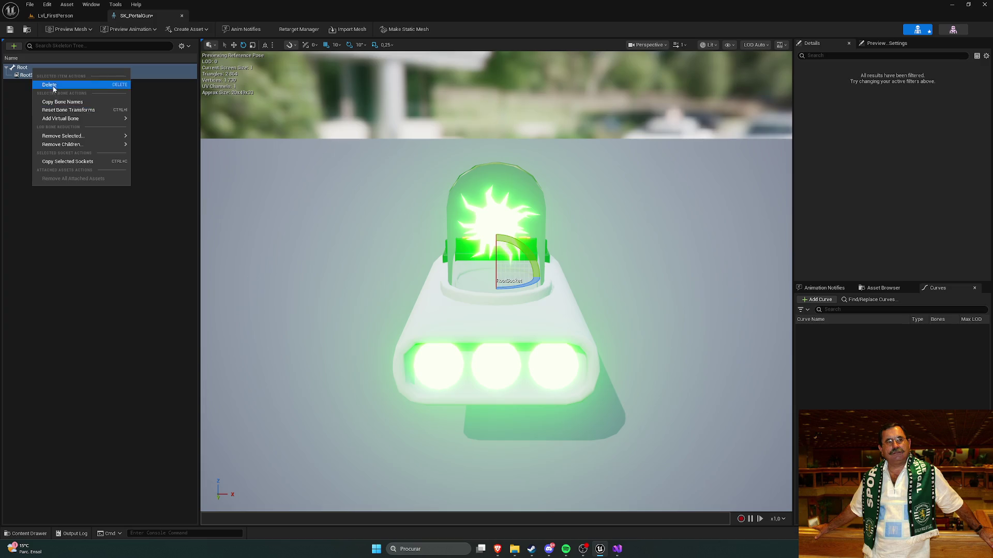
left_click(30, 79)
right_click(32, 67)
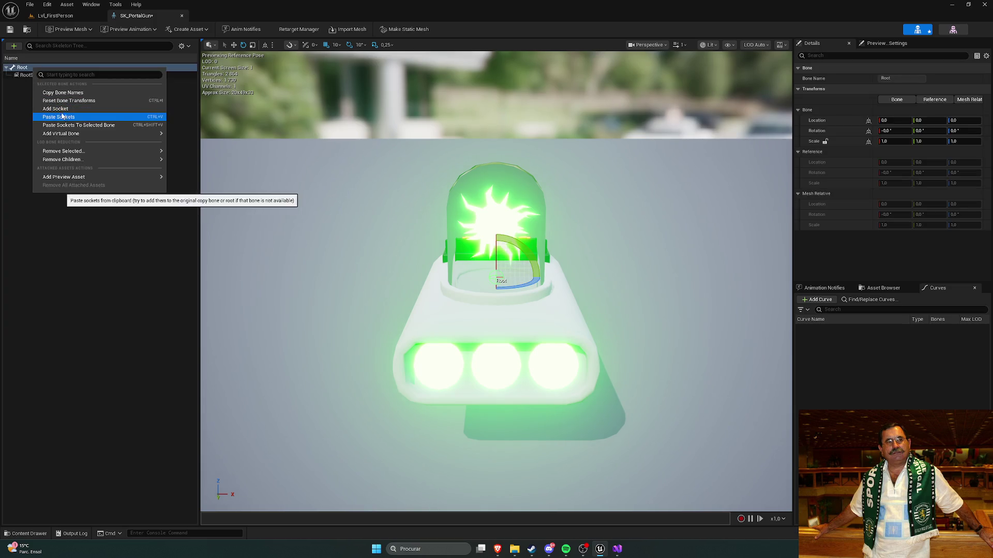
left_click(65, 118)
right_click(28, 67)
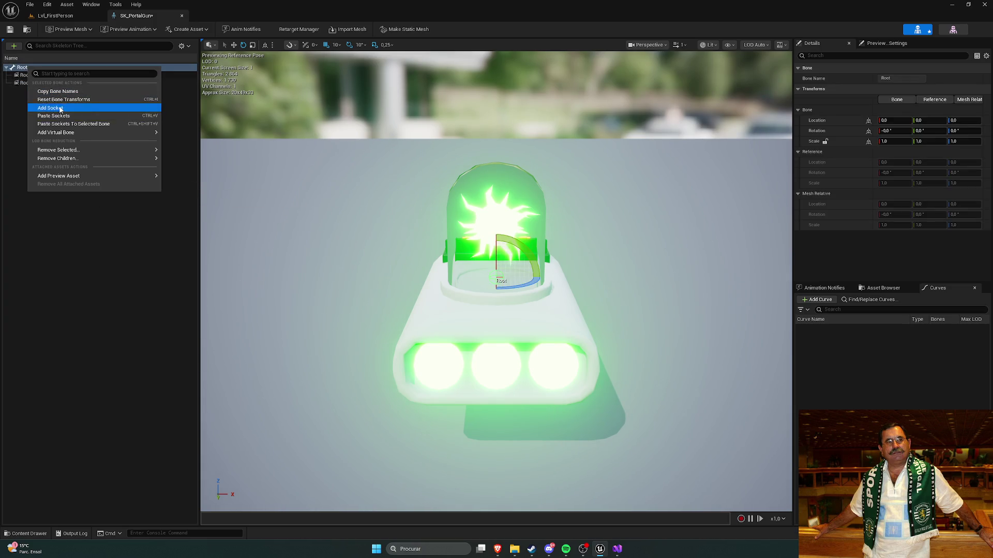
left_click(58, 107)
Rename the newest socket to Muzzle and orbit to a side view of the gun
double_click(44, 83)
type("Muzzle")
key("Return")
mouse_move(362, 258)
left_mouse_down()
mouse_move(543, 259)
mouse_move(543, 207)
mouse_move(580, 201)
mouse_move(579, 170)
left_mouse_up()
left_click_drag(575, 257, 517, 257)
key("w")
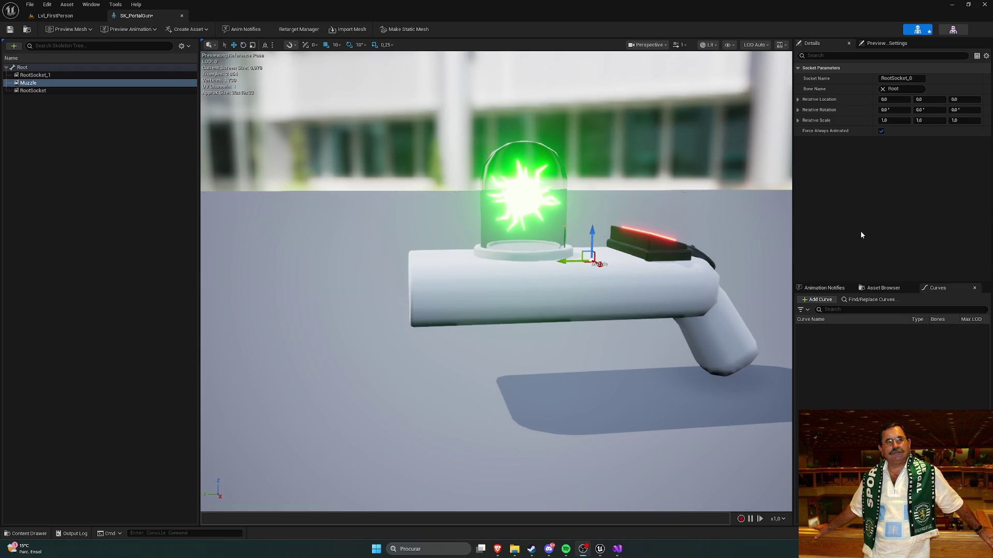
left_click(168, 162)
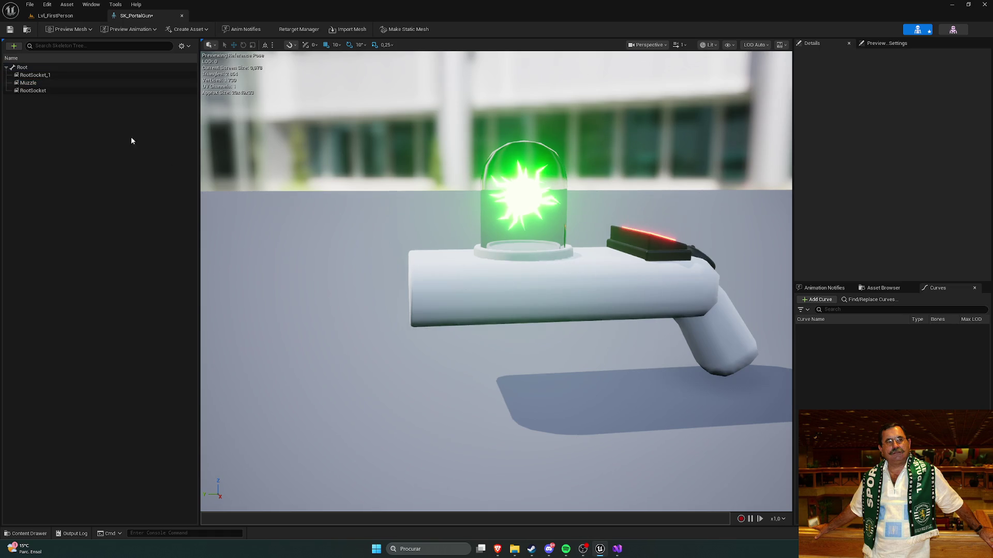
Drag the Muzzle socket to the barrel tip (about -5.0, 23.57, -2.82) and save the skeleton
left_click(57, 83)
left_click_drag(569, 259, 401, 265)
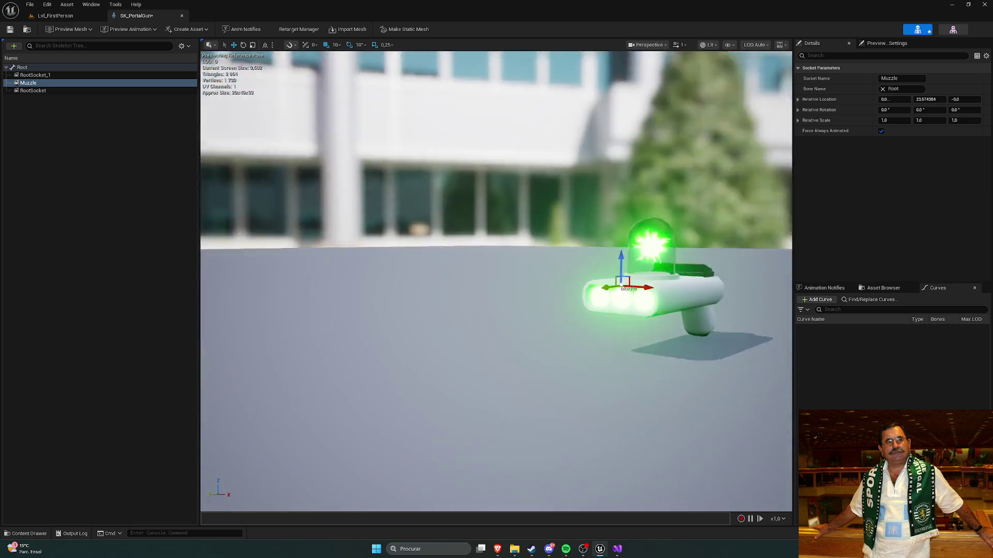
left_click_drag(468, 250, 469, 273)
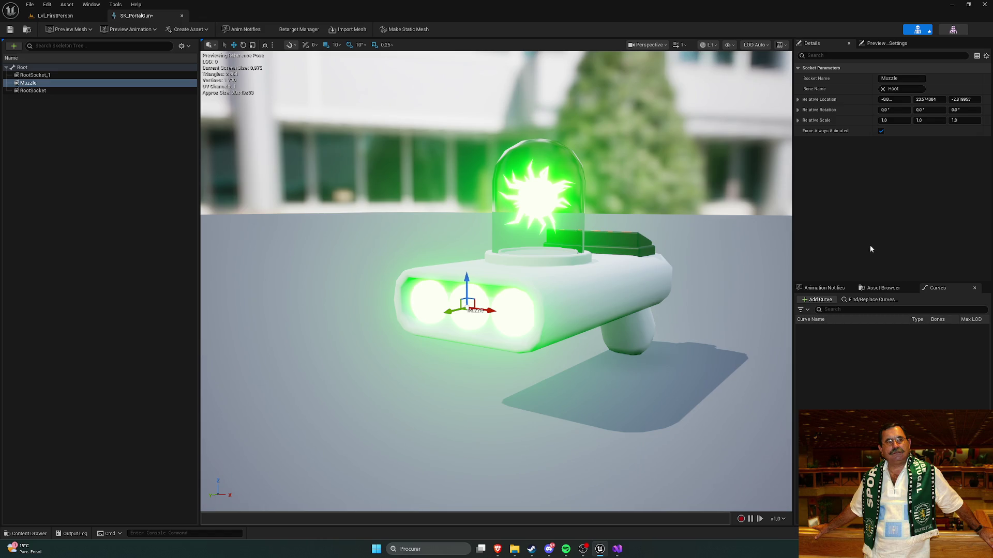
left_click(46, 92)
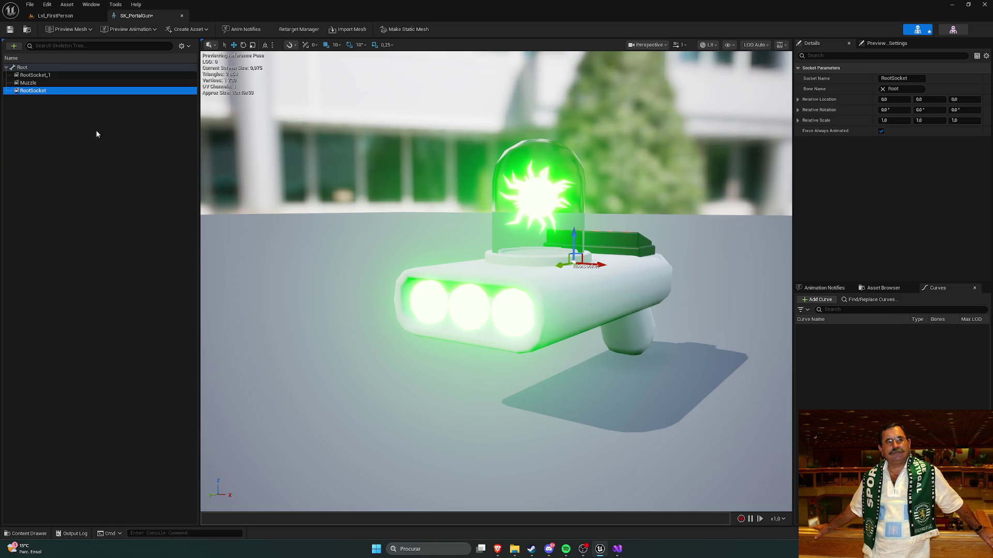
mouse_move(494, 222)
left_mouse_down()
mouse_move(290, 186)
mouse_move(327, 188)
left_mouse_up()
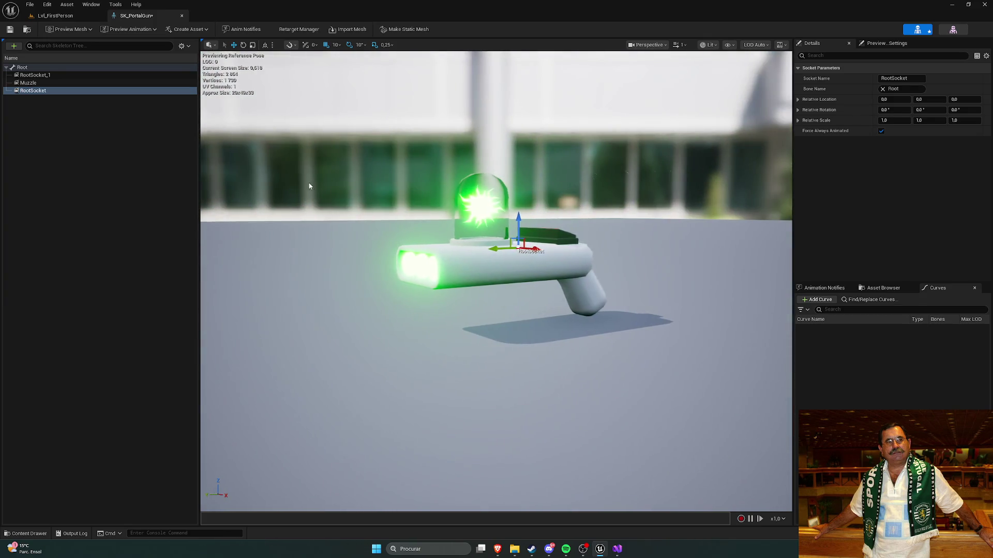
left_click(10, 29)
left_click(33, 90)
left_click(28, 83)
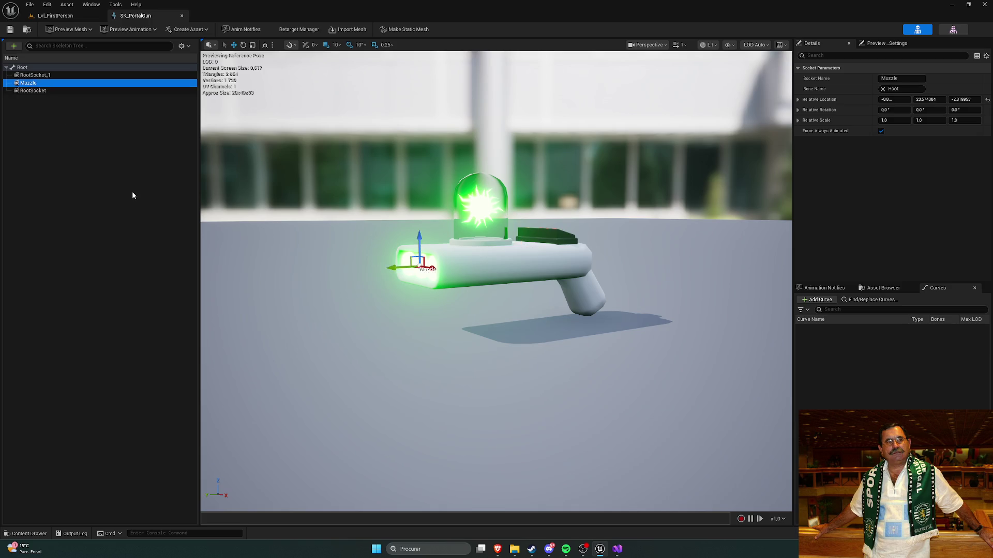
key("ctrl+space")
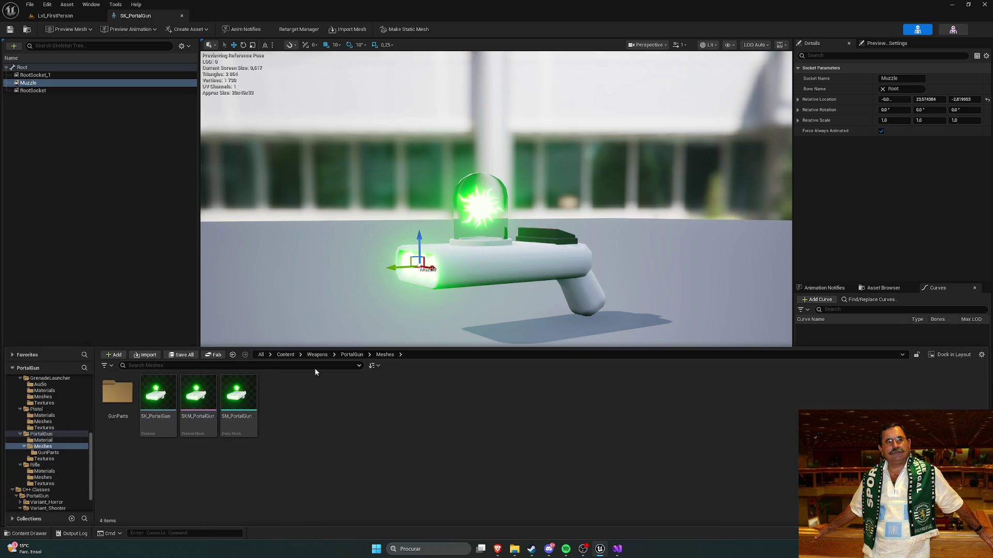
Open the SK_Rifle skeleton from Weapons/Rifle/Meshes as a reference
left_click(351, 355)
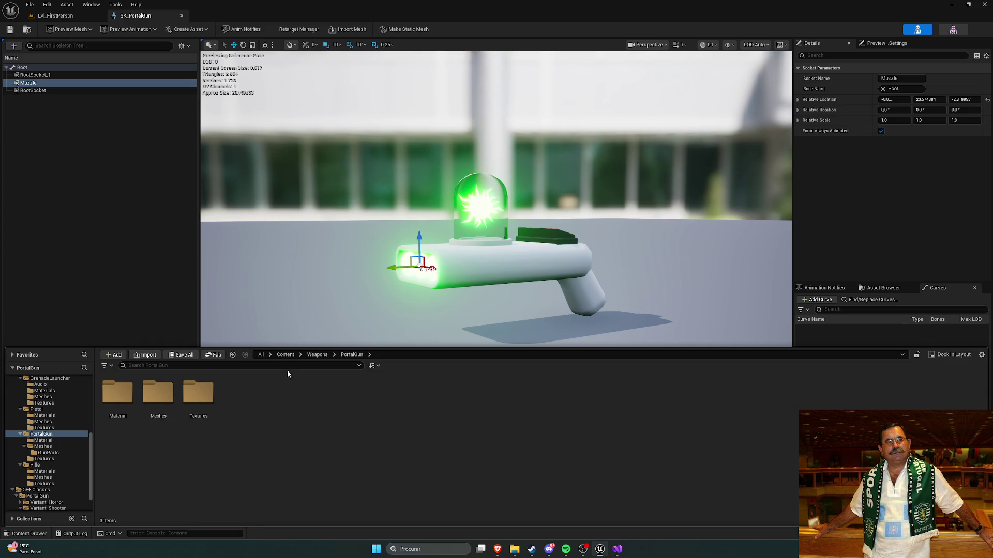
left_click(317, 355)
double_click(239, 398)
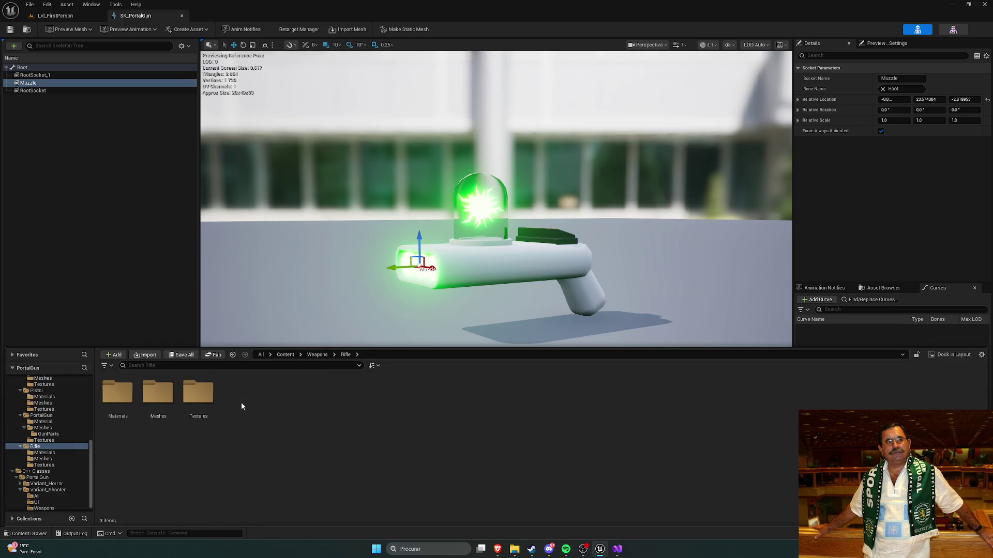
double_click(158, 393)
double_click(158, 396)
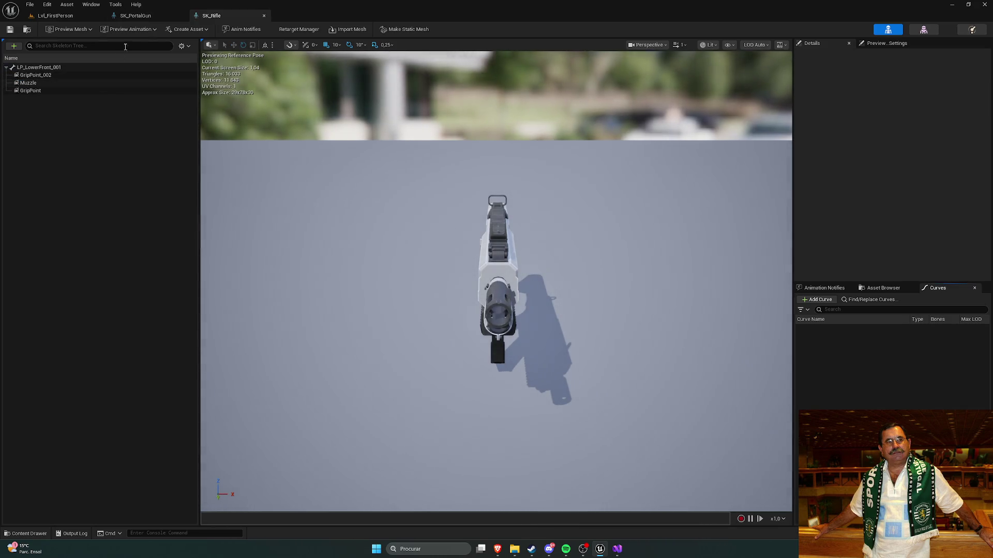
Rename the portal gun's RootSocket to GripPoint
left_click(148, 17)
left_click(33, 91)
key("F2")
type("G")
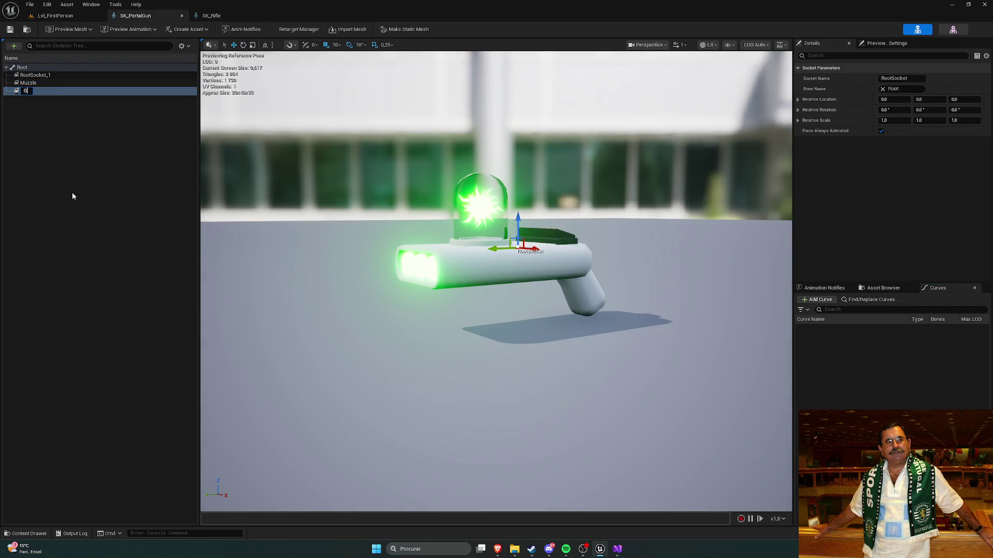
type("ripPoint")
key("Return")
Rename RootSocket_1 to GripPoint_002, matching the rifle's socket names
left_click(211, 15)
left_click(148, 17)
left_click(39, 75)
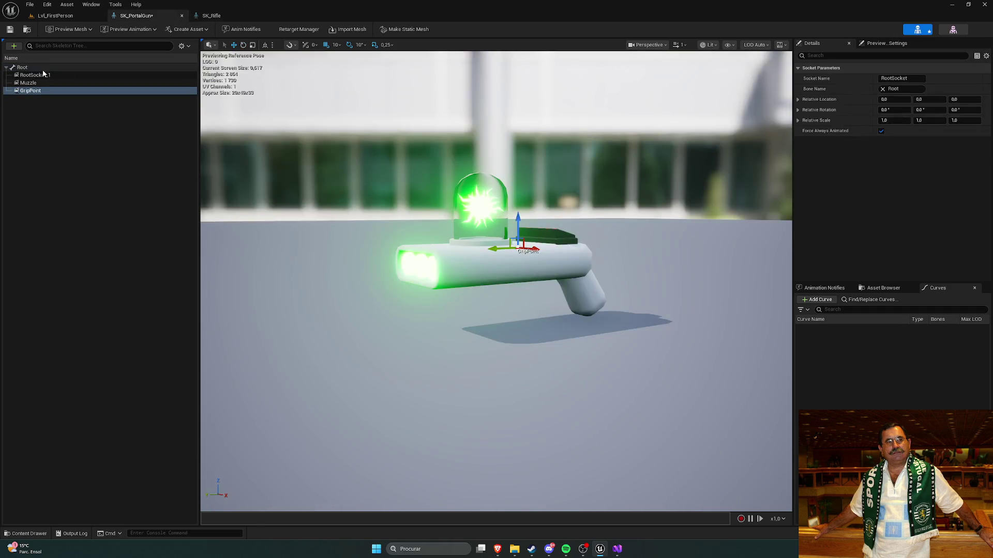
key("F2")
type("Grip")
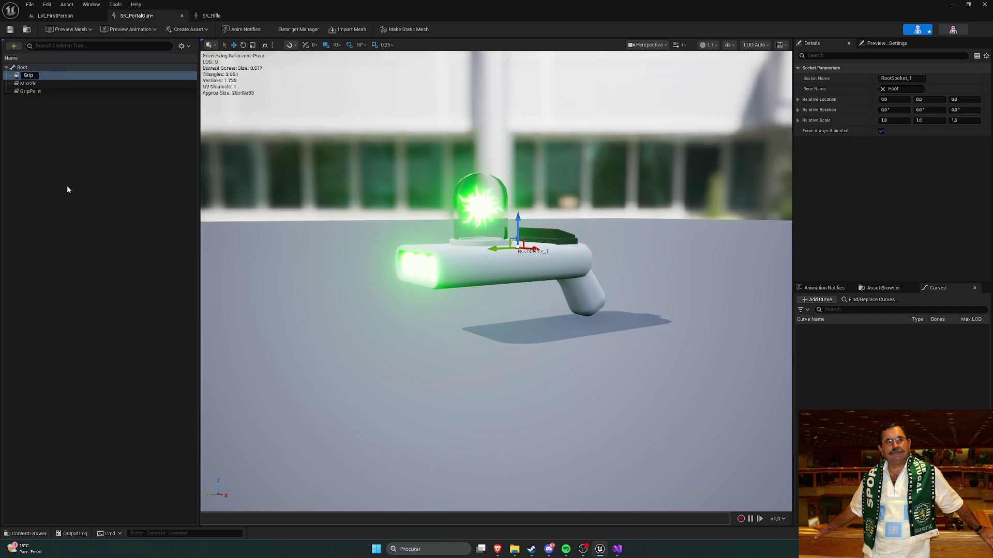
type("Point_002")
key("Return")
left_click(155, 144)
left_click(130, 88)
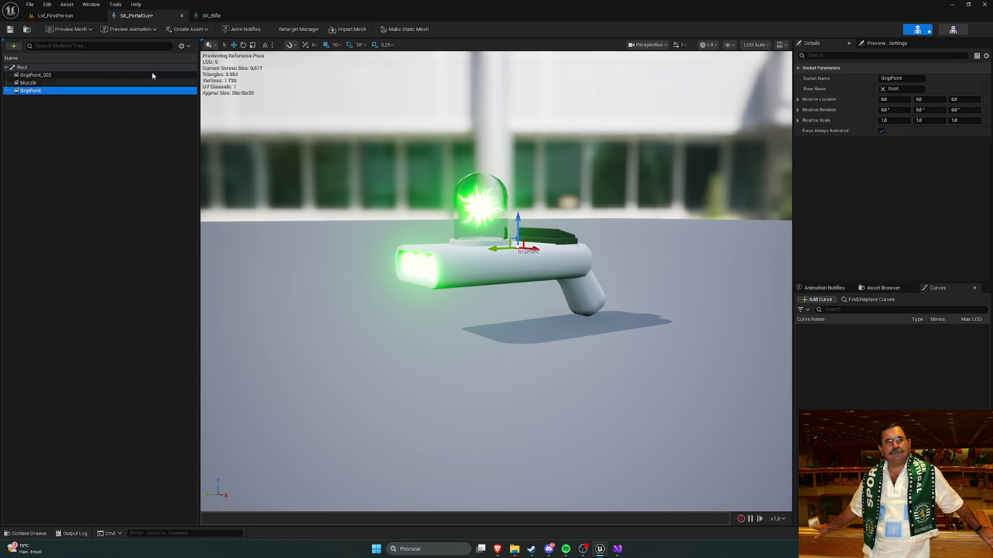
left_click(219, 17)
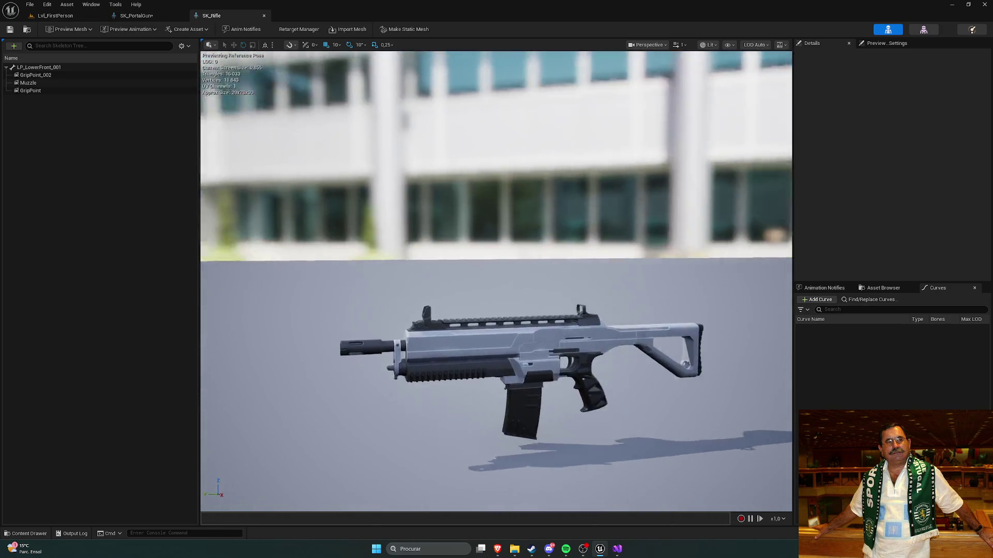
Move the portal gun's GripPoint socket back to the handle, matching the rifle's placement
left_click(53, 89)
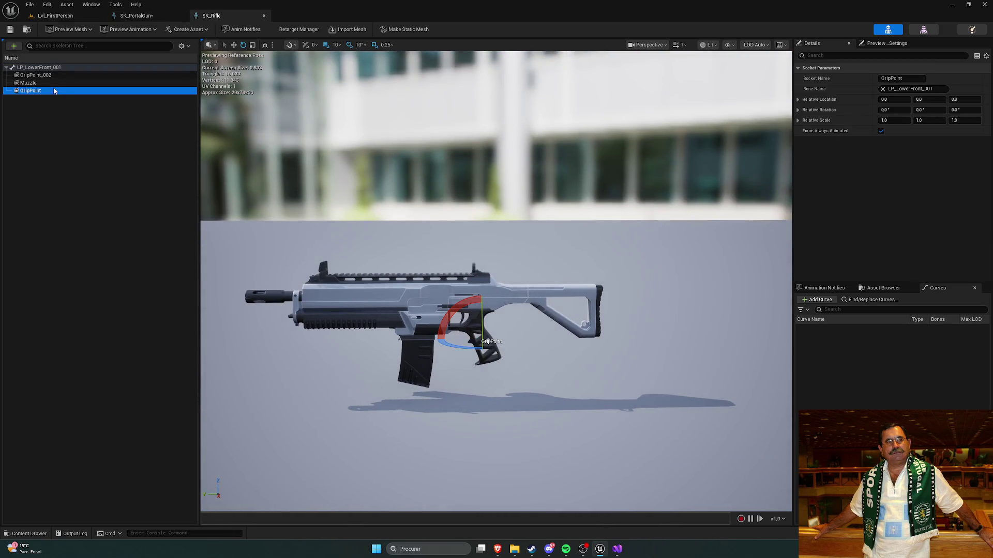
left_click(130, 16)
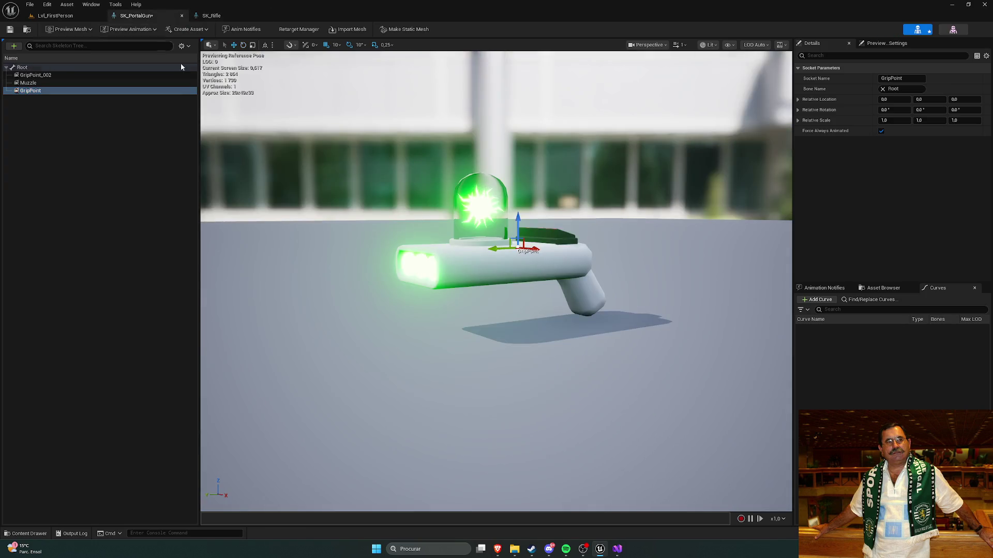
left_click_drag(428, 276, 504, 277)
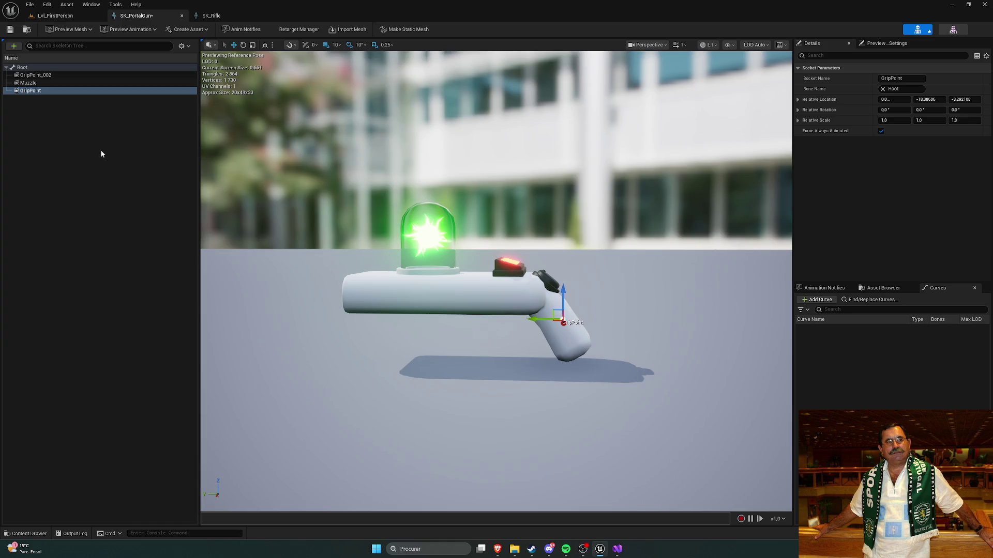
left_click(212, 17)
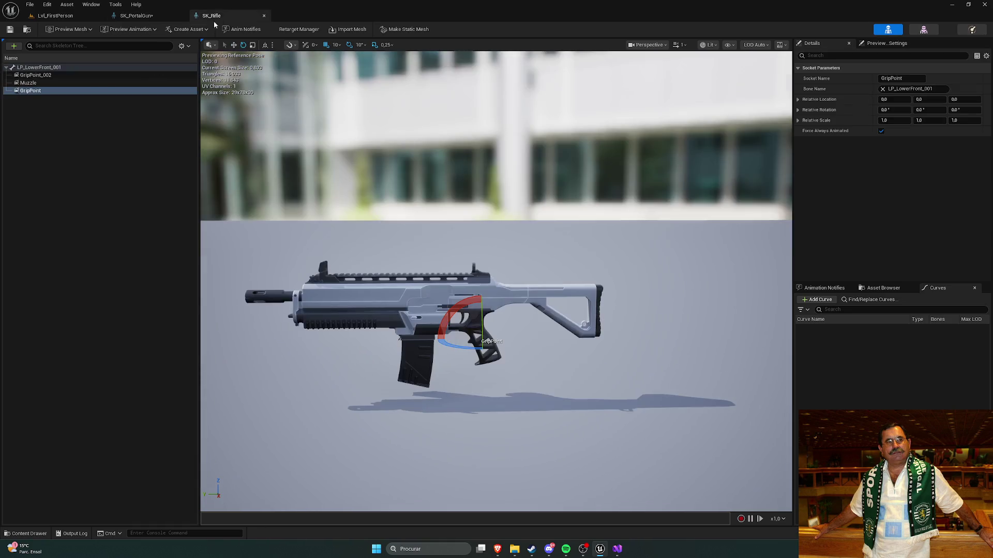
left_click(134, 17)
left_click(90, 94)
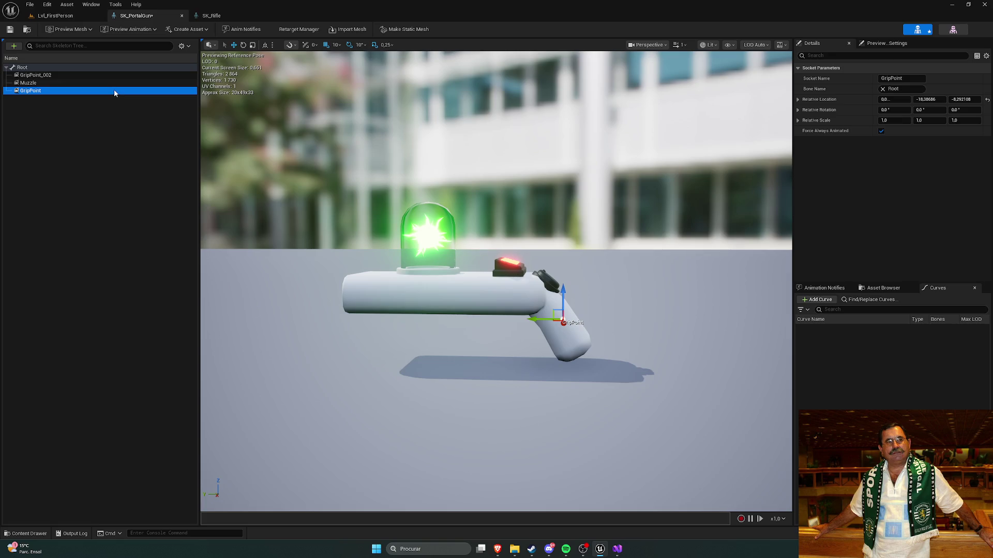
Inspect the rifle's Muzzle and GripPoint_002 socket positions
left_click(212, 15)
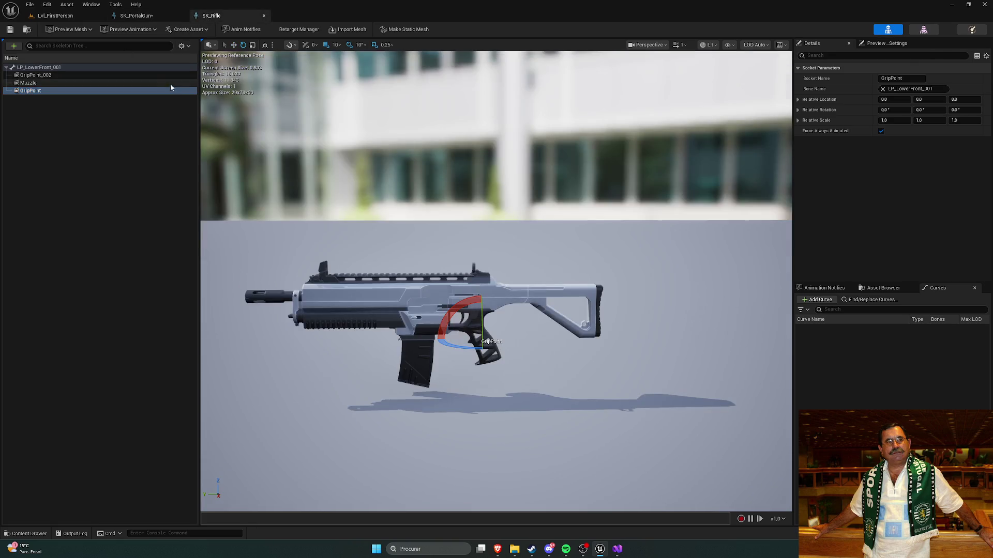
left_click(70, 83)
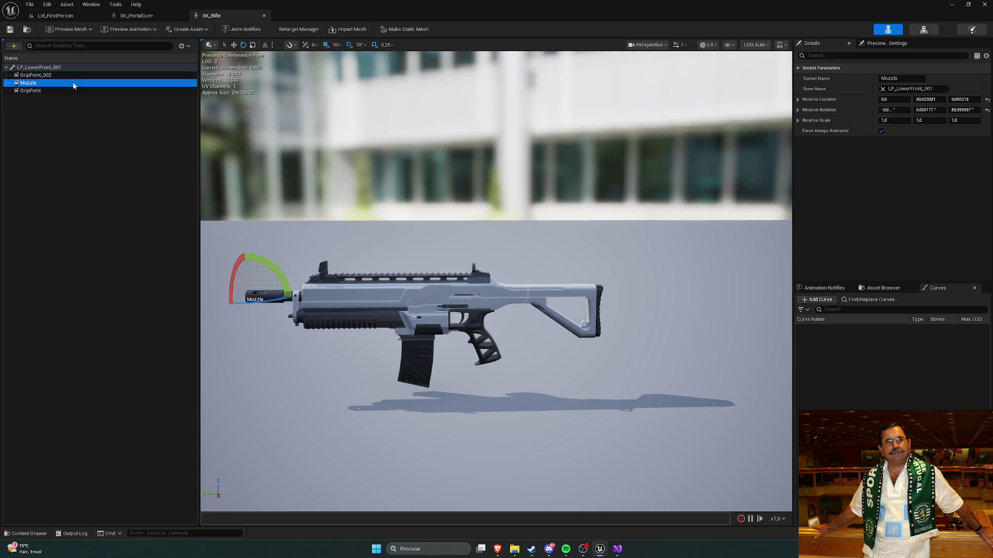
key("f")
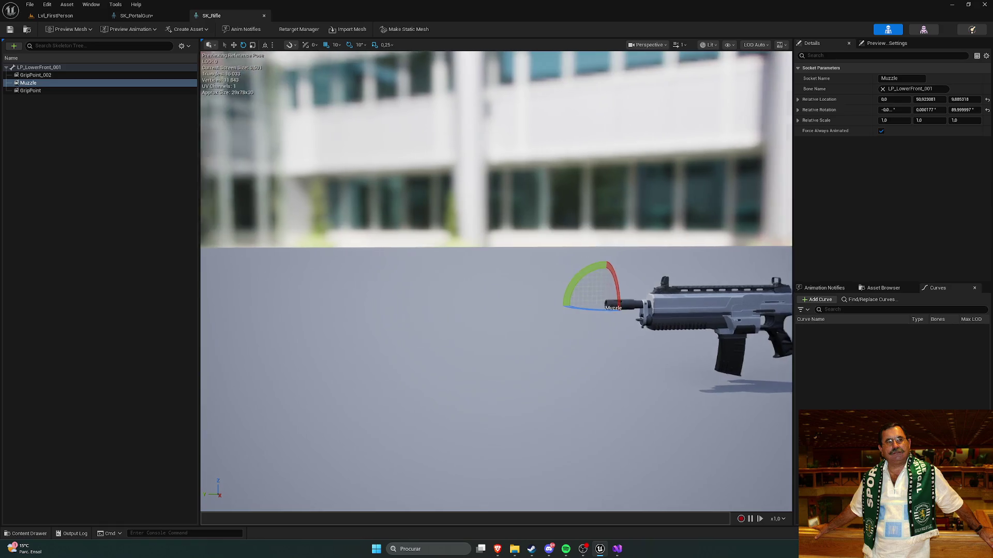
left_click_drag(299, 182, 299, 182)
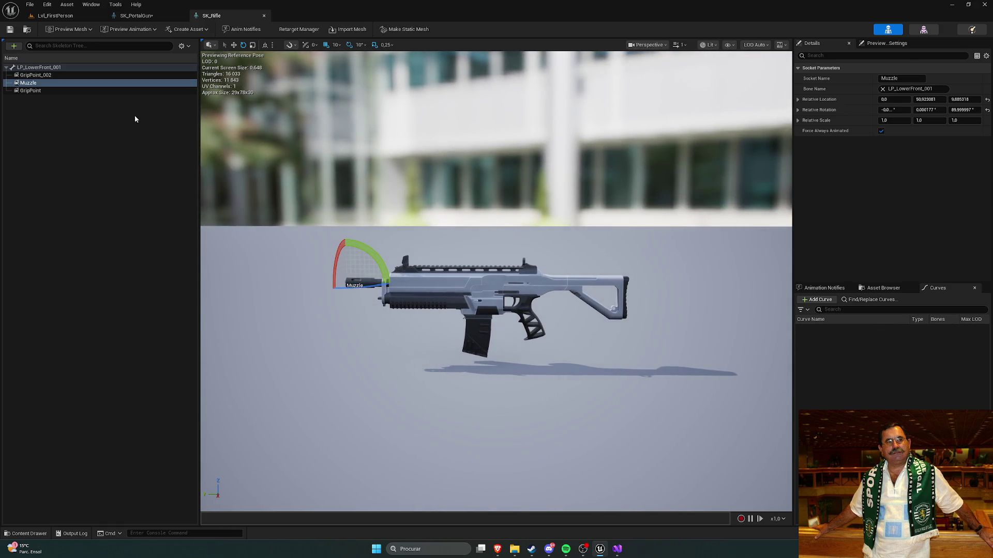
left_click(104, 75)
Move GripPoint_002 under the glowing dome, save the mesh, and return to Lvl_FirstPerson
left_click(136, 16)
left_click(63, 76)
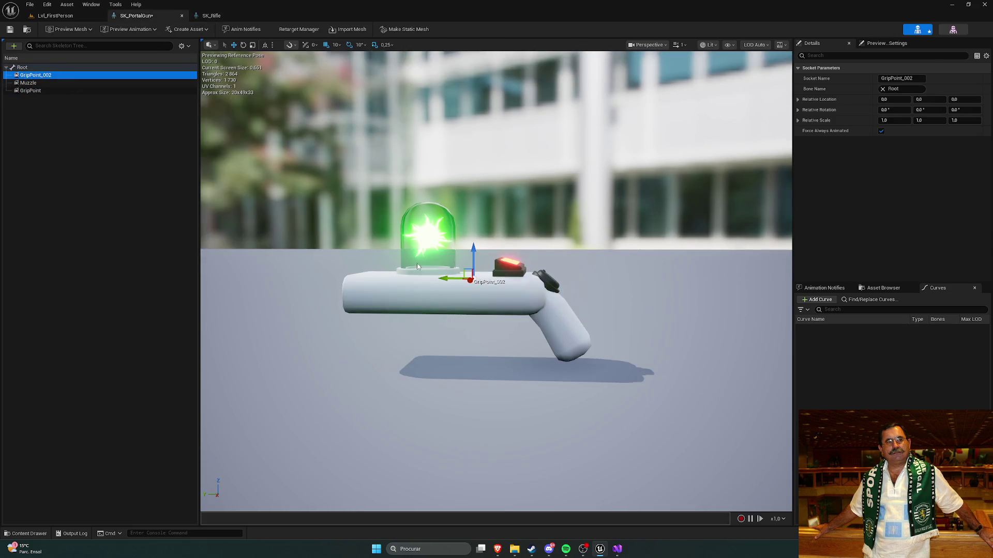
left_click_drag(450, 278, 406, 272)
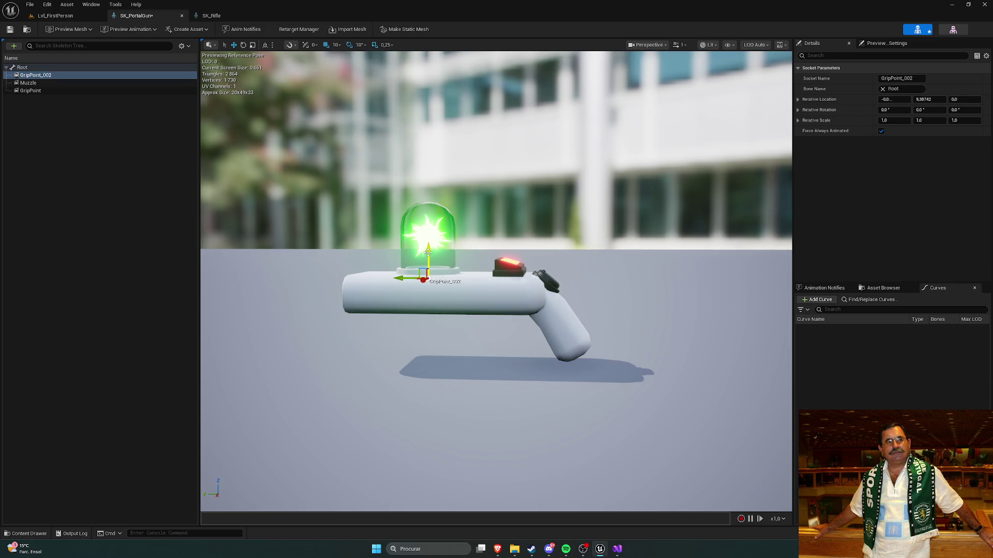
mouse_move(457, 297)
left_mouse_down()
mouse_move(444, 310)
mouse_move(450, 331)
mouse_move(450, 300)
mouse_move(455, 310)
left_mouse_up()
mouse_move(452, 251)
left_mouse_down()
mouse_move(435, 238)
mouse_move(440, 248)
mouse_move(470, 222)
left_mouse_up()
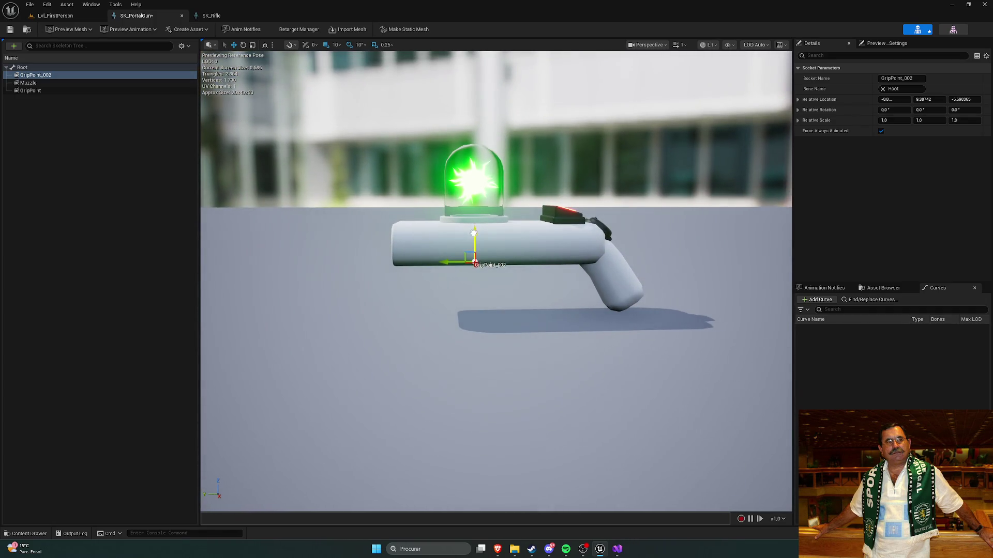
left_click(10, 30)
left_click(55, 16)
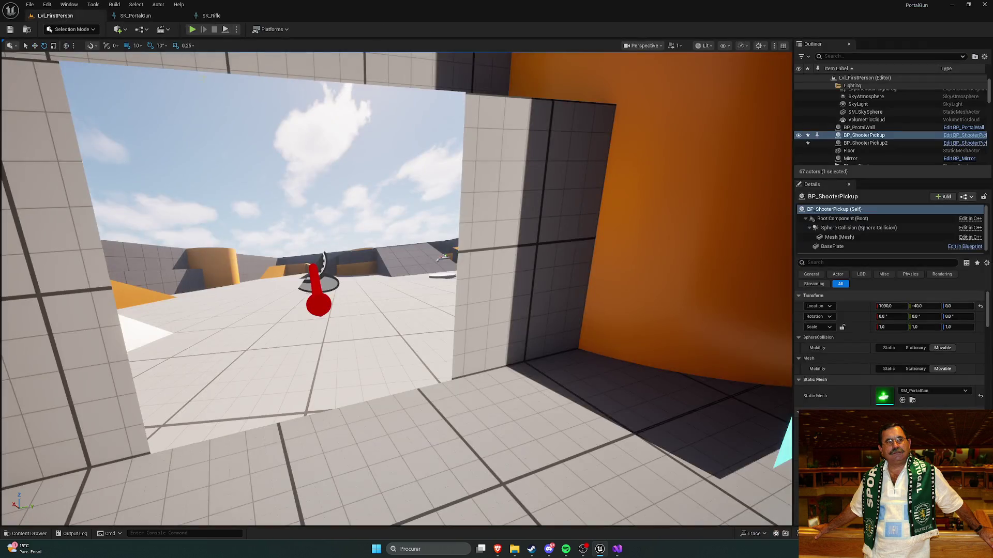
Playtest the level, walking onto the pickup to grab the portal gun
left_click(192, 30)
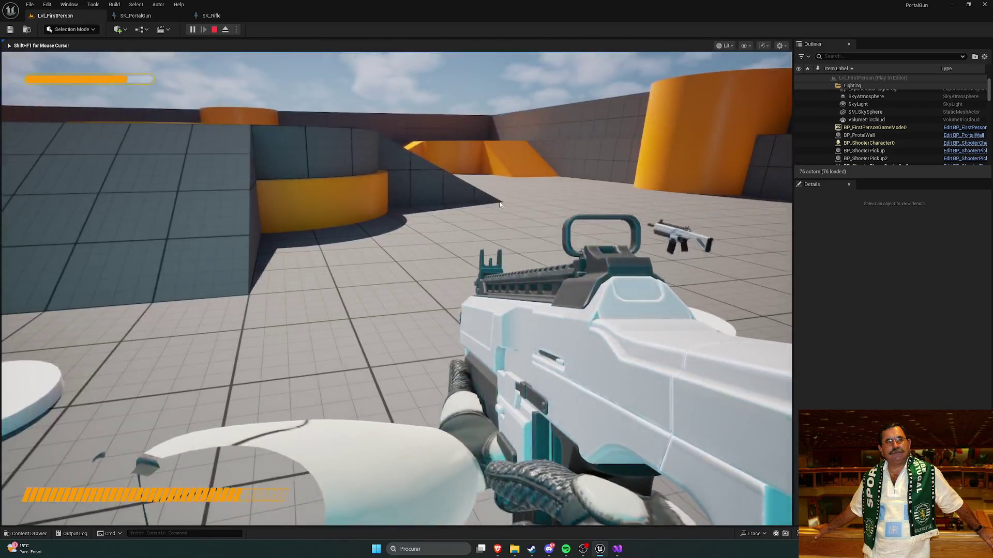
key("Escape")
left_click(195, 31)
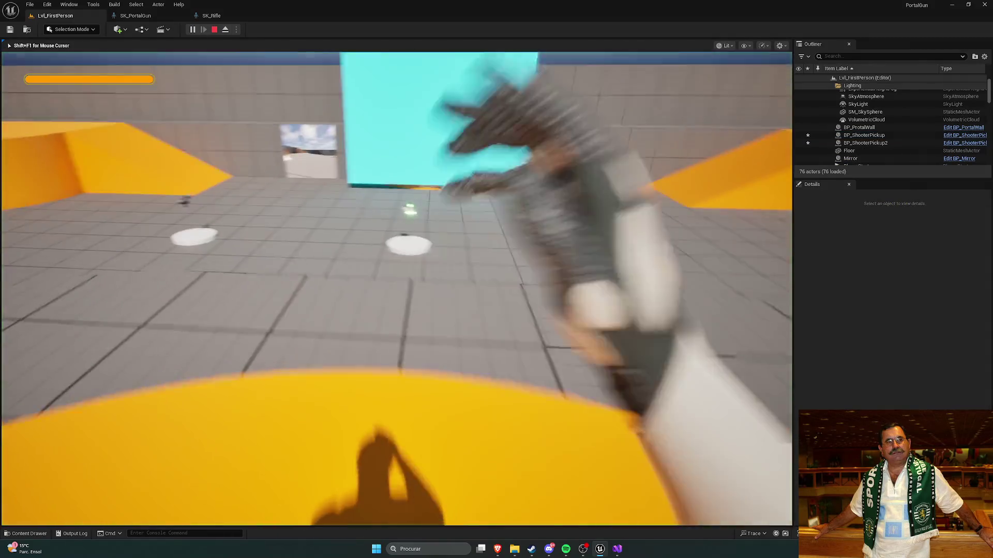
key("w")
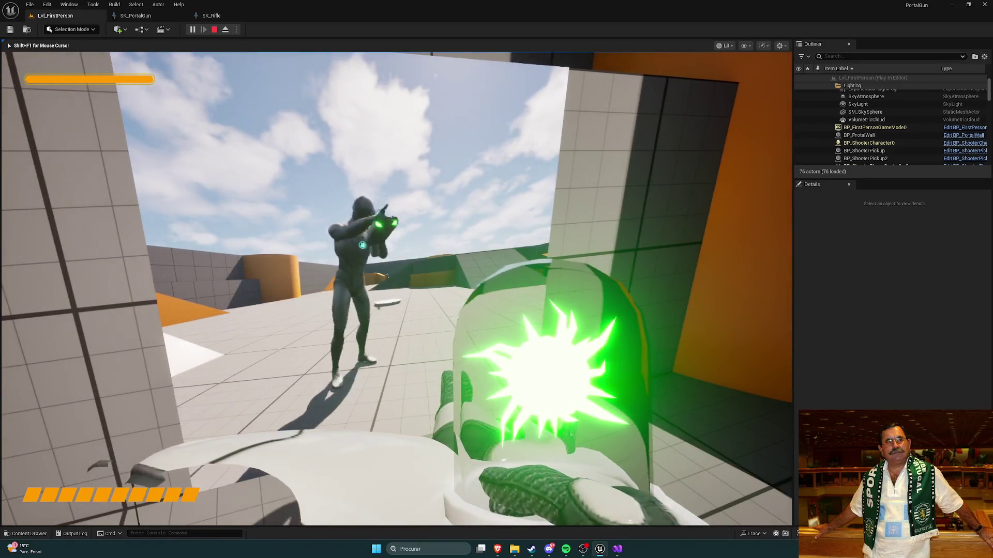
key("Escape")
Bring up the SK_Rifle mesh with the Rifle Meshes folder listed in the Content Drawer
key("f")
scroll(439, 253, "down", 3)
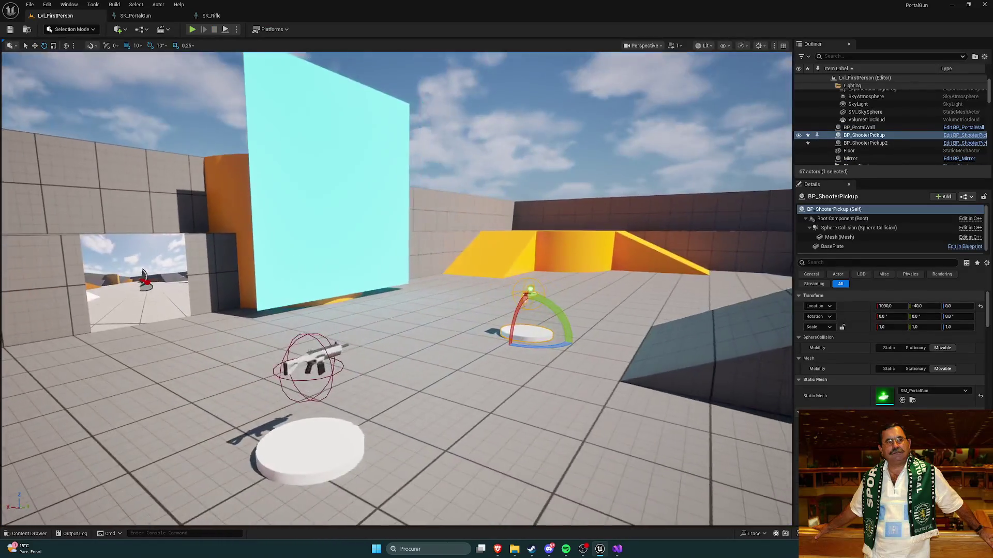
key("ctrl+space")
scroll(439, 253, "down", 5)
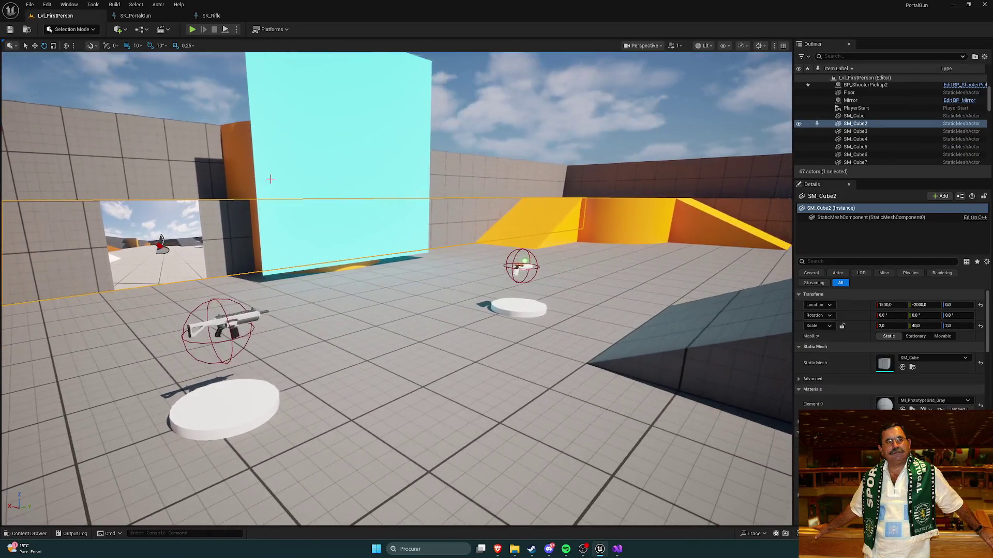
left_click(212, 15)
key("ctrl+space")
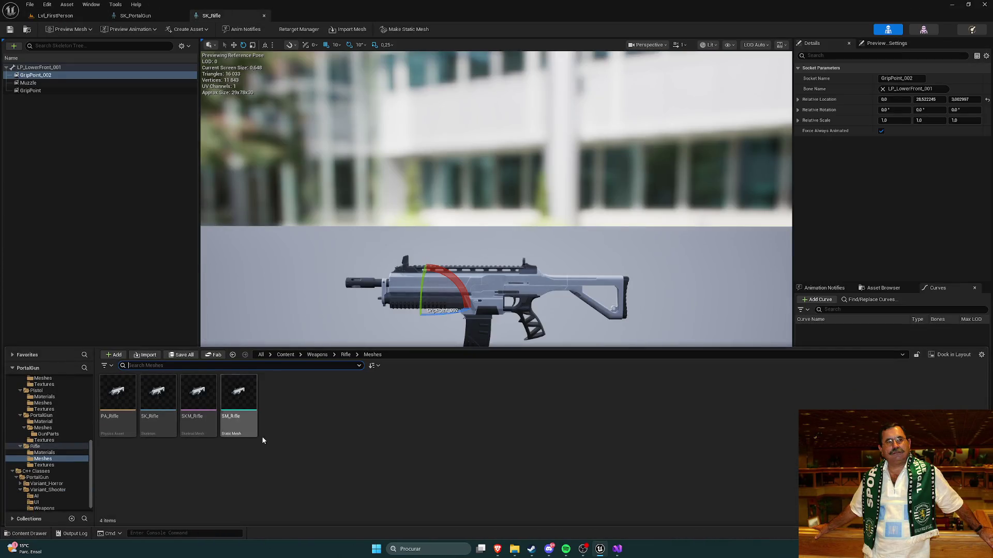
Open SK_Pistol from Weapons/Pistol/Meshes and dock it beside the other editors
left_click(341, 356)
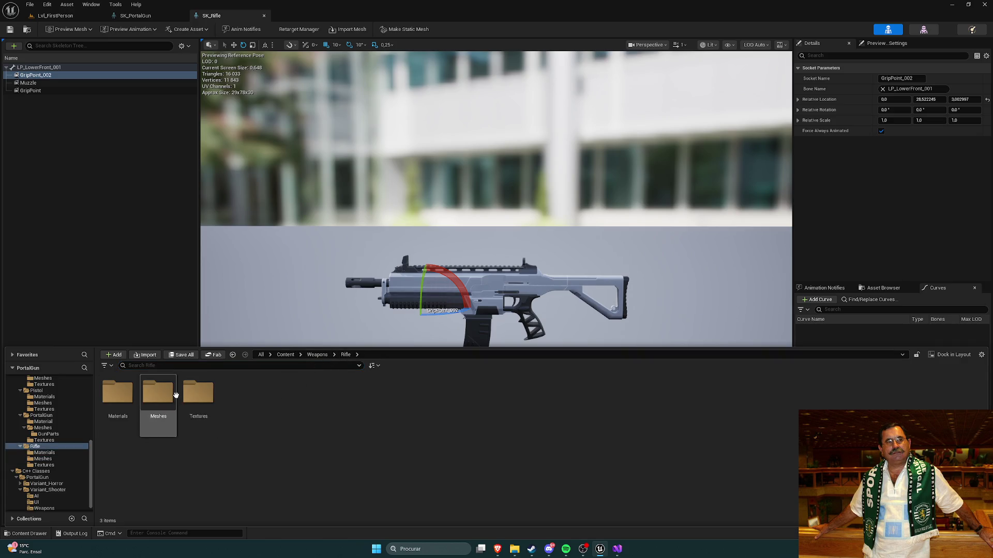
left_click(317, 354)
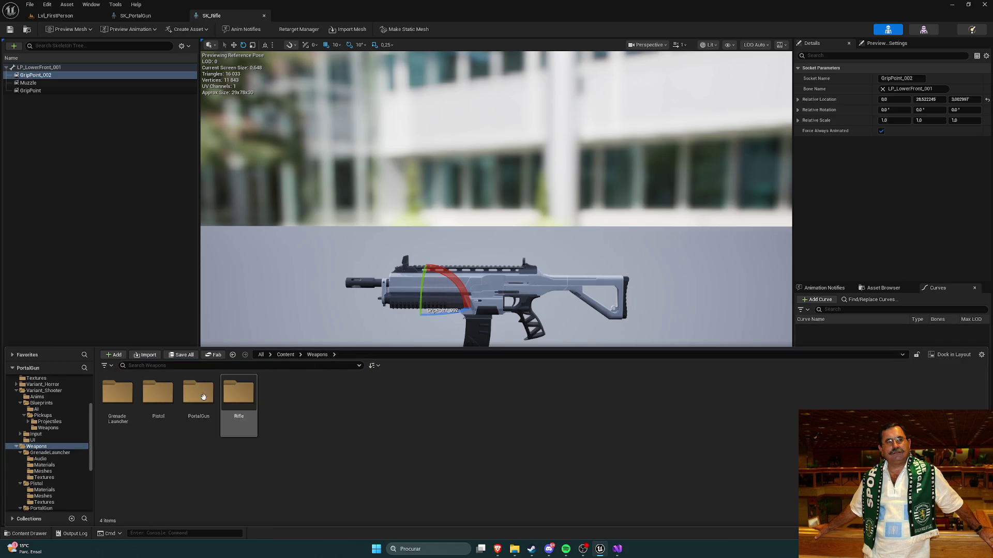
double_click(157, 395)
double_click(145, 408)
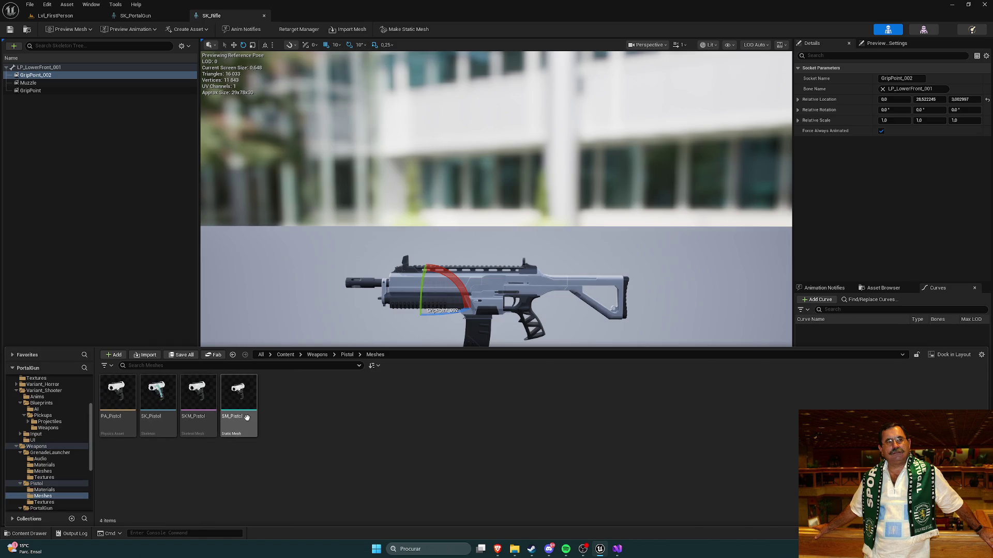
double_click(157, 392)
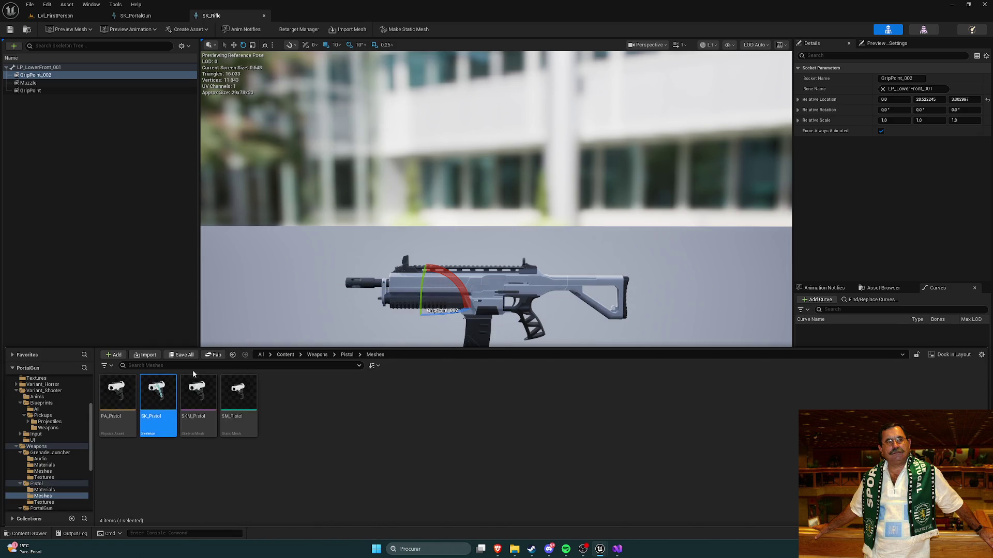
left_click_drag(135, 73, 271, 17)
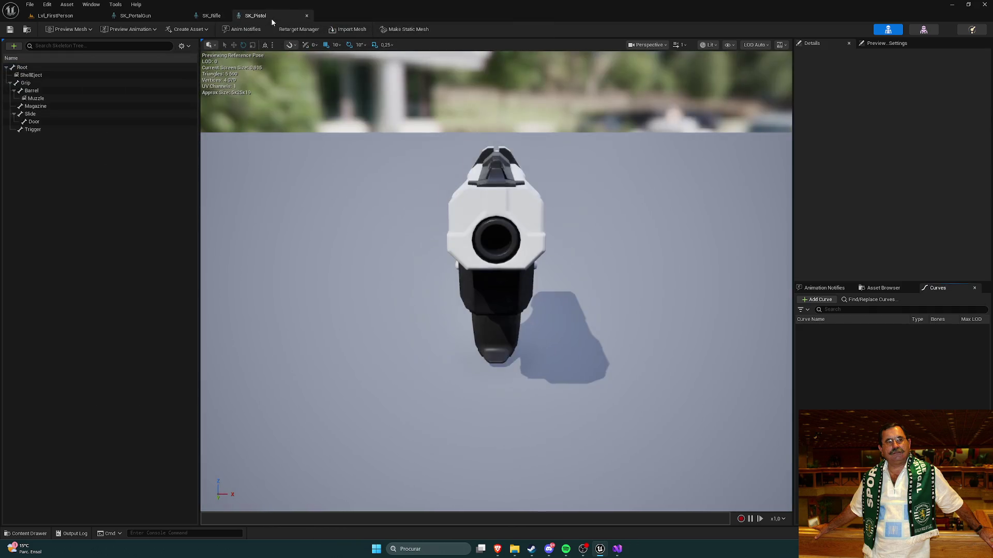
Inspect the pistol's ShellEject socket and compare its Trigger and Door bones
left_click(54, 75)
key("f")
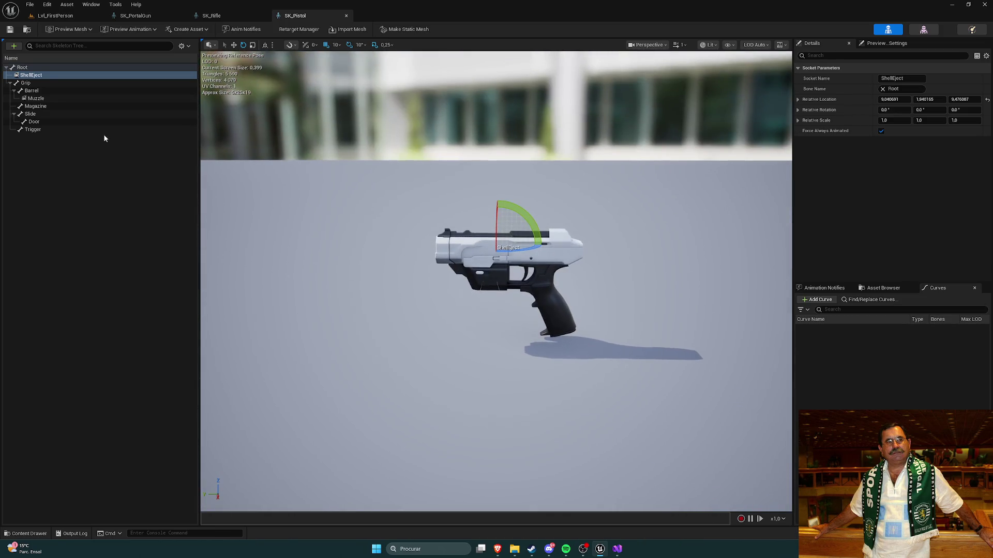
left_click(33, 129)
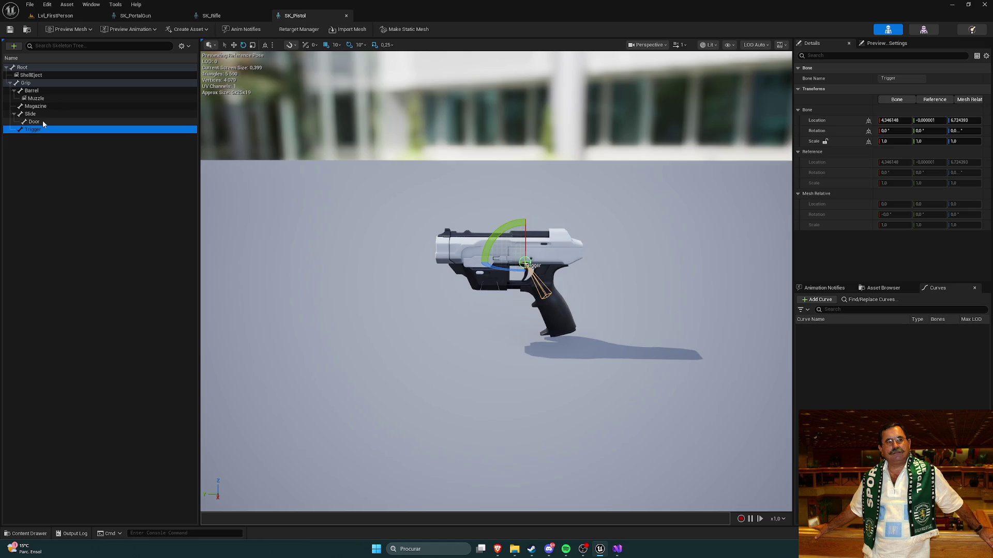
left_click(43, 122)
left_click(42, 130)
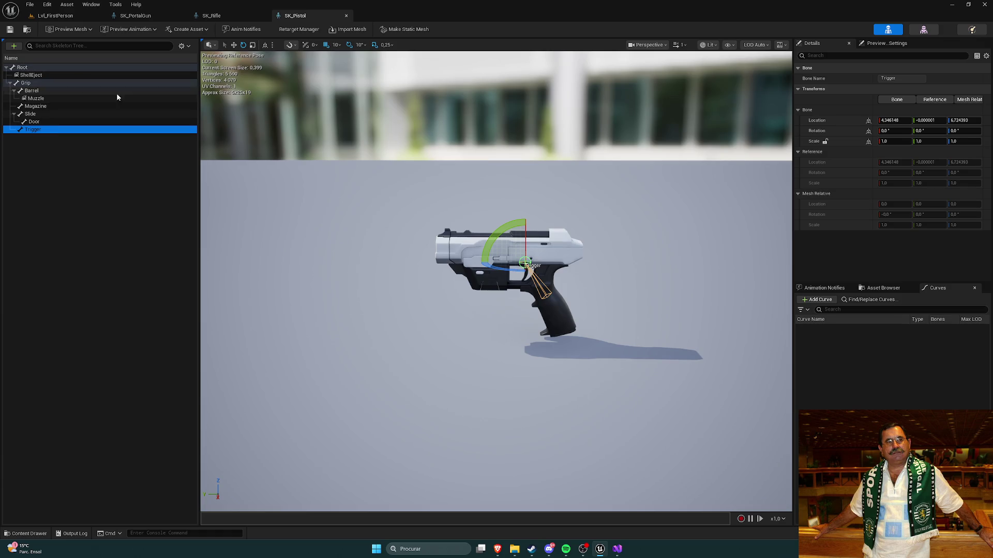
left_click(57, 120)
left_click(55, 129)
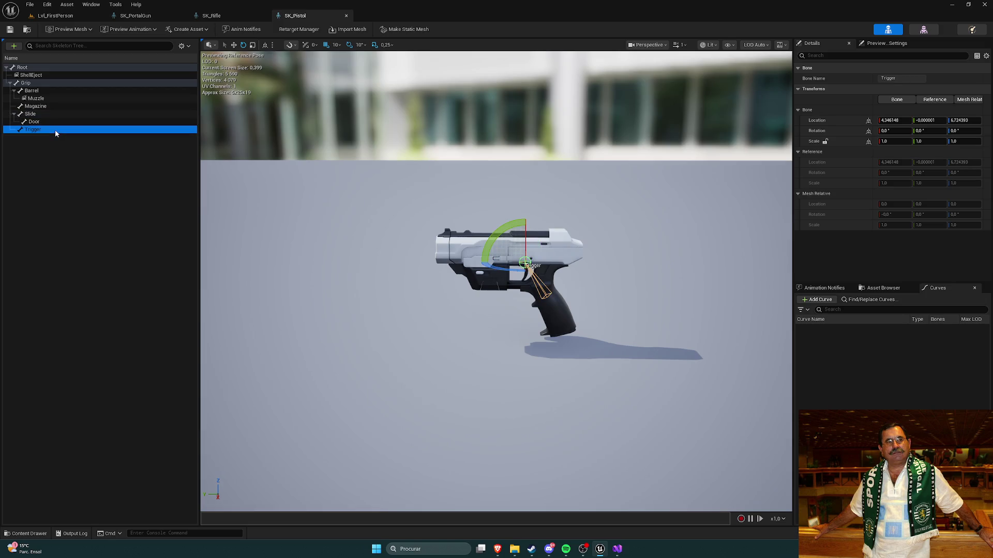
Check the Door, Slide, Magazine and Barrel bones, then return to Lvl_FirstPerson
left_click(55, 122)
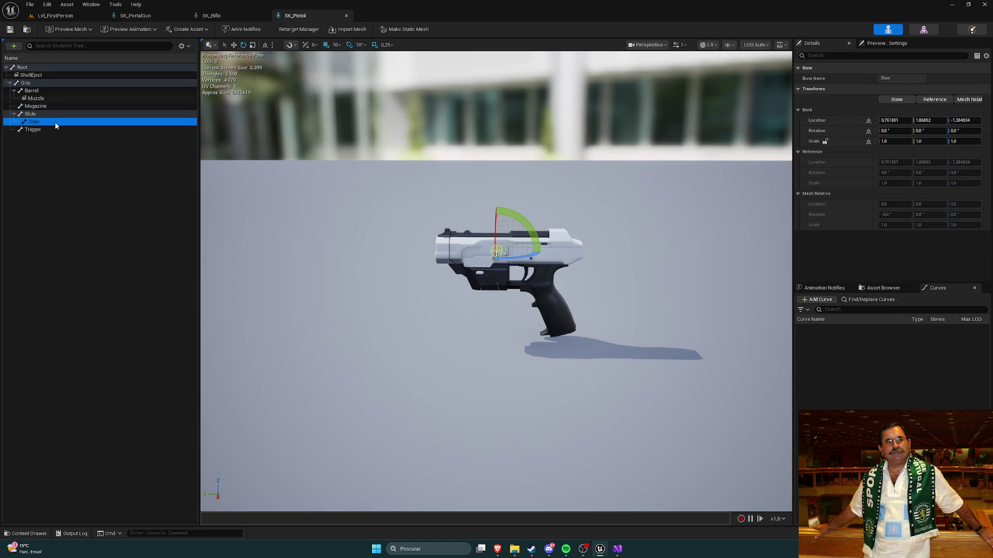
left_click(49, 115)
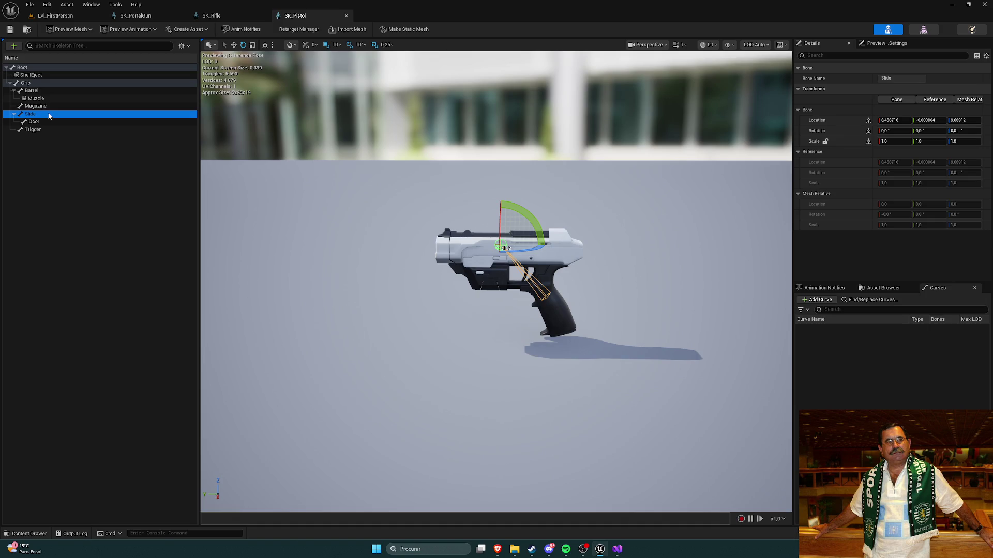
left_click(53, 106)
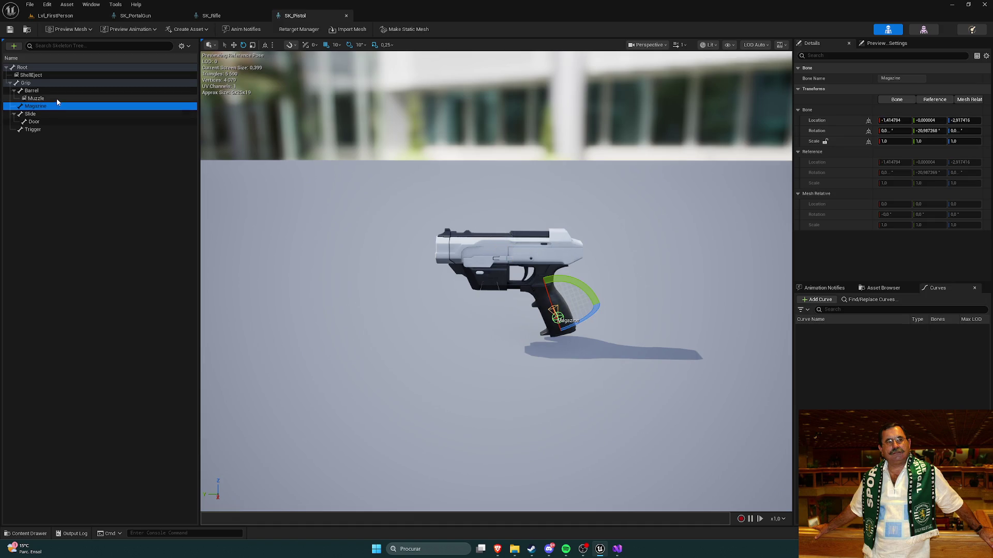
left_click(57, 99)
left_click(61, 91)
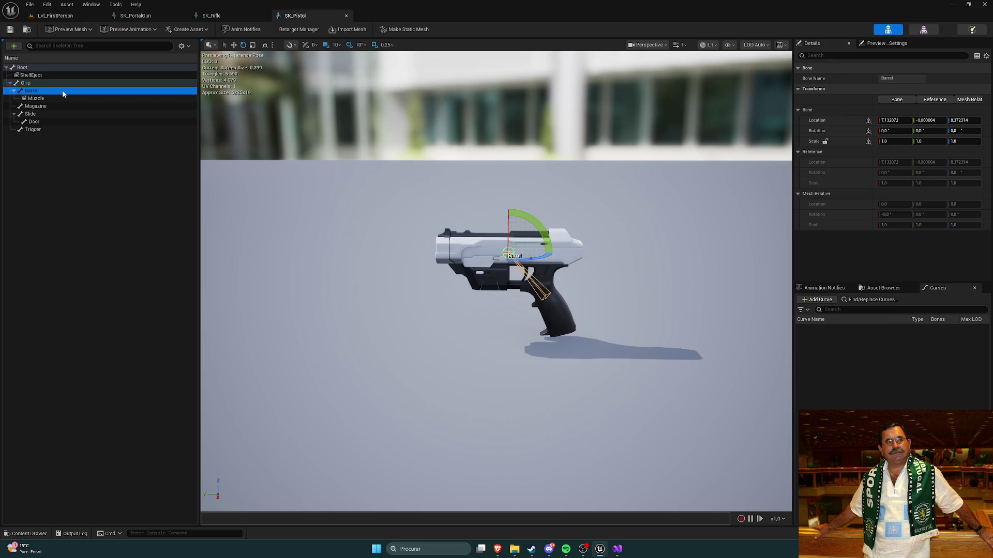
left_click(65, 84)
left_click(55, 15)
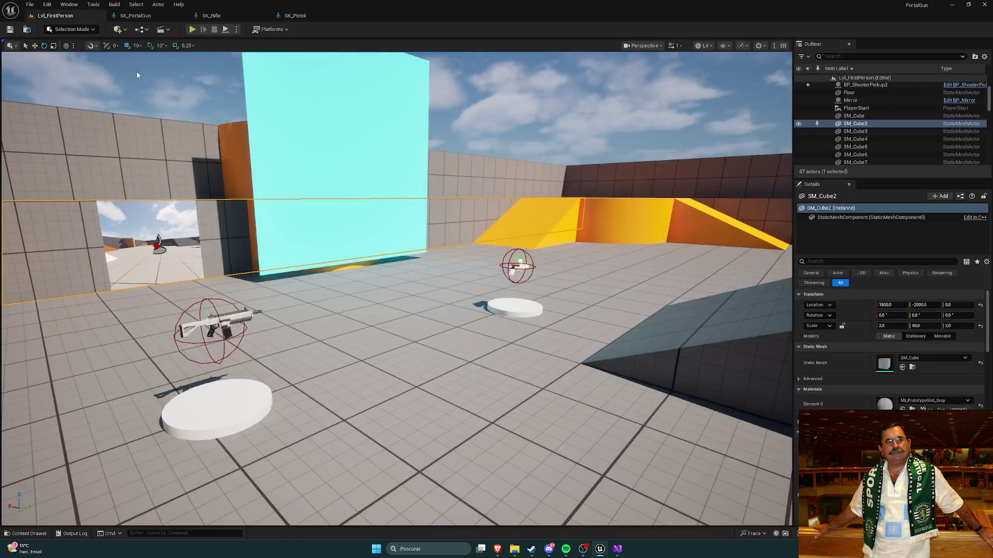
Alt-drag a duplicate of the weapon pickup beside the original, out to Y 490
scroll(118, 61, "up", 5)
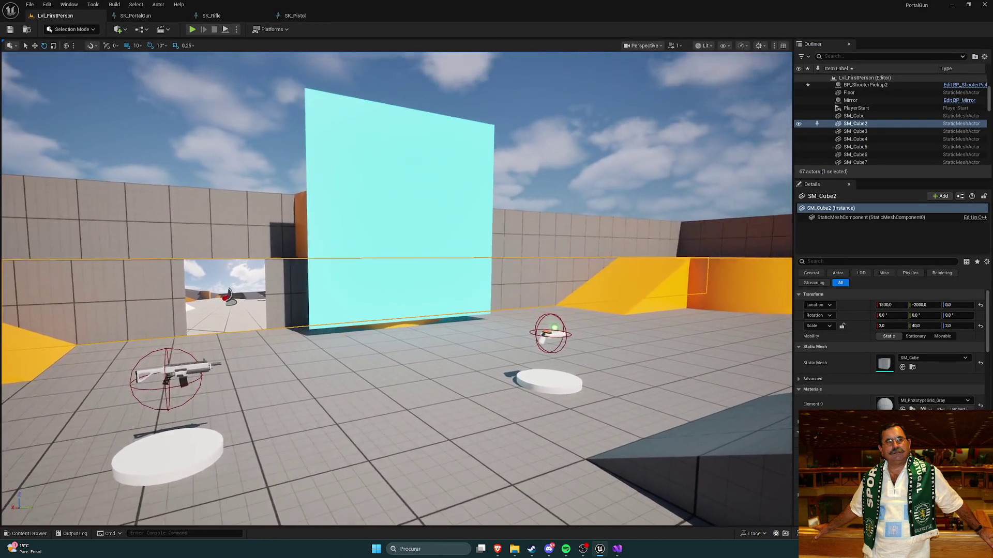
mouse_move(393, 289)
left_mouse_down()
mouse_move(393, 362)
mouse_move(424, 362)
mouse_move(424, 352)
left_mouse_up()
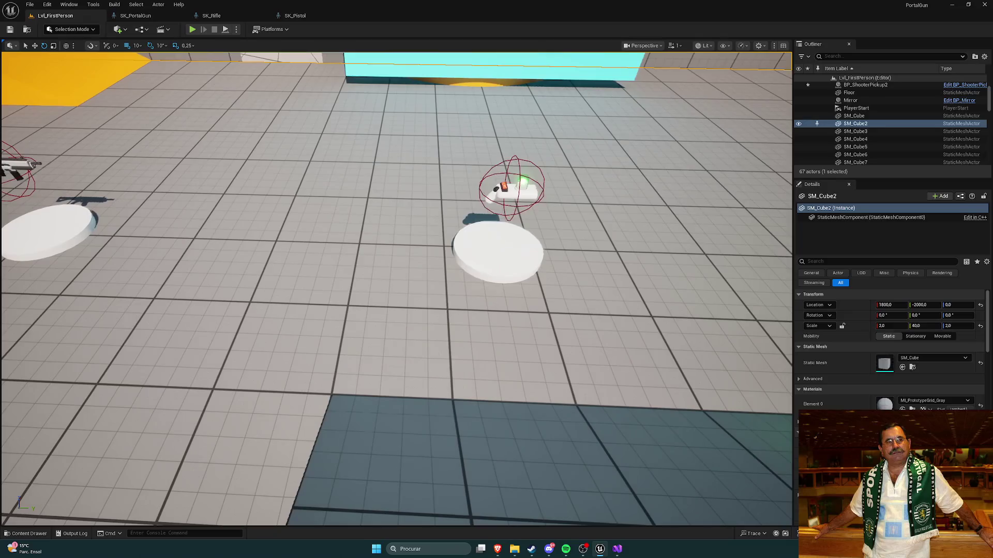
left_click(512, 235)
key("w")
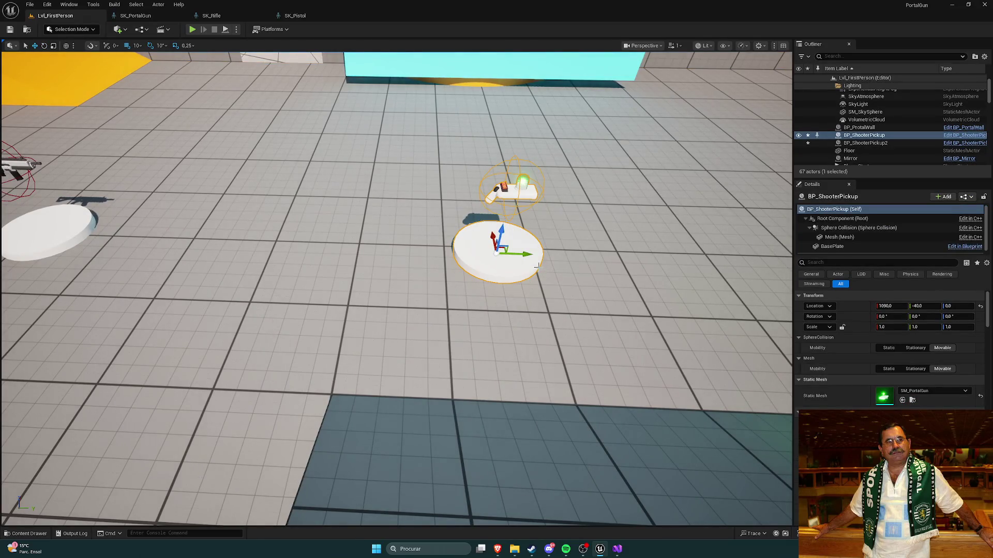
left_click_drag(528, 255, 731, 248)
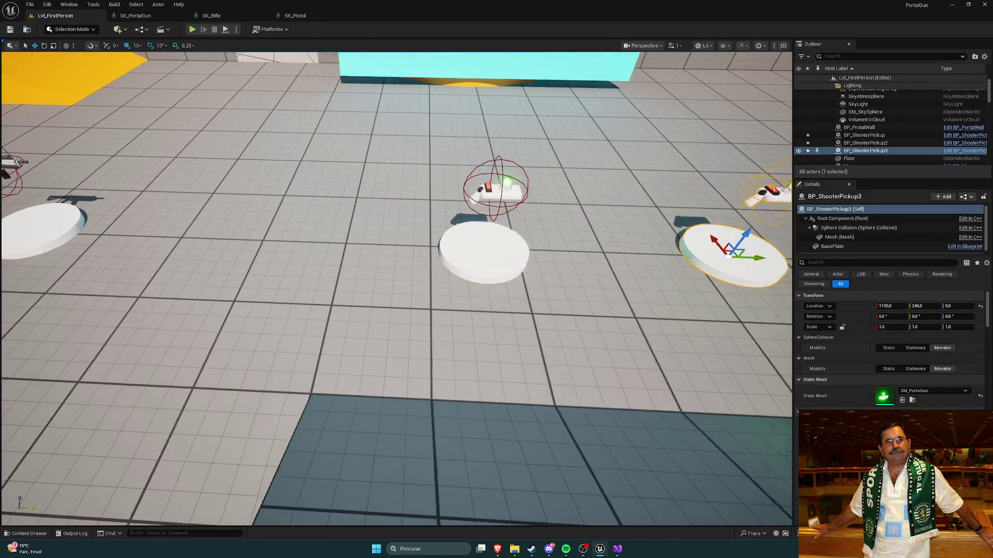
left_click_drag(393, 277, 624, 295)
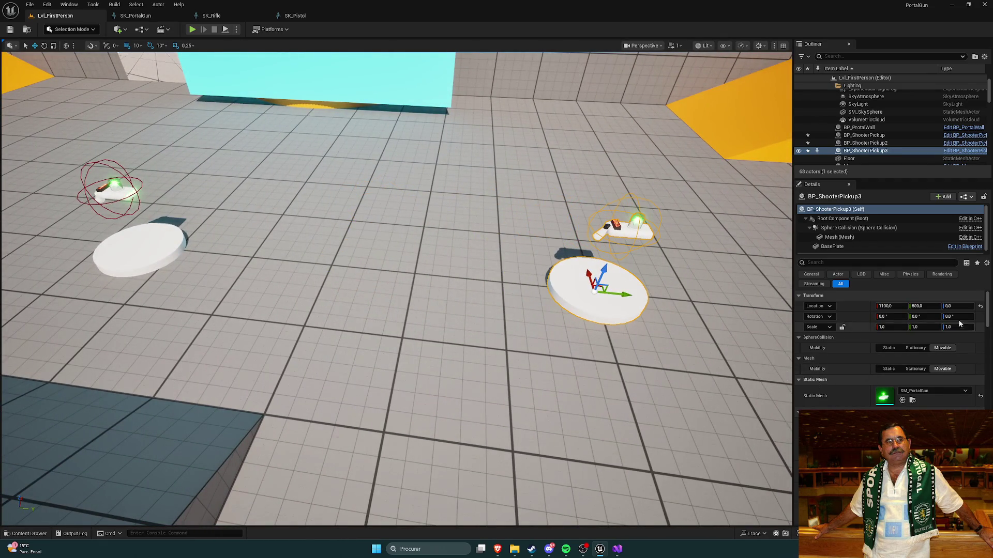
Set the new pickup's Row Name to Pistol and start a play test
left_click_drag(988, 311, 988, 440)
scroll(889, 350, "down", 3)
left_click(908, 346)
left_click(887, 370)
scroll(871, 377, "down", 1)
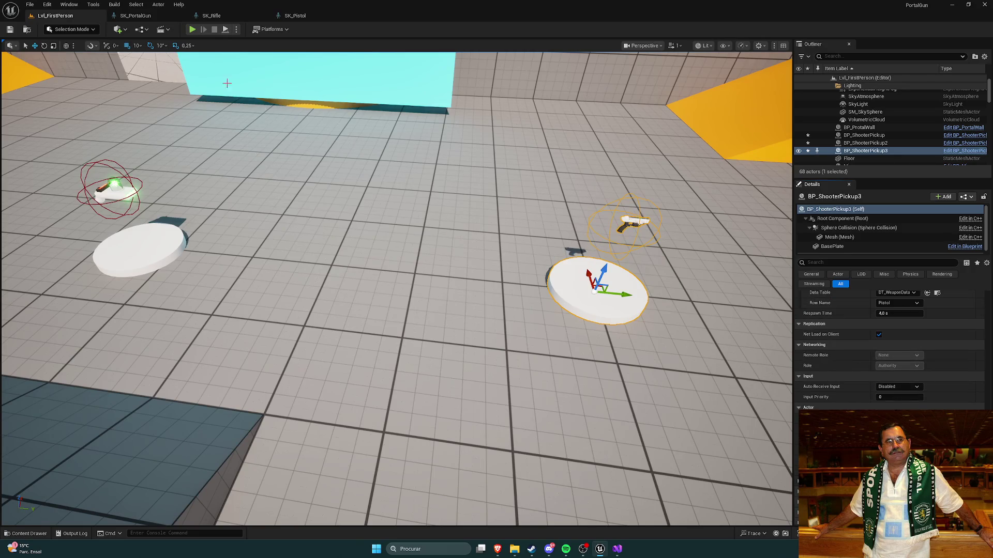
left_click(191, 29)
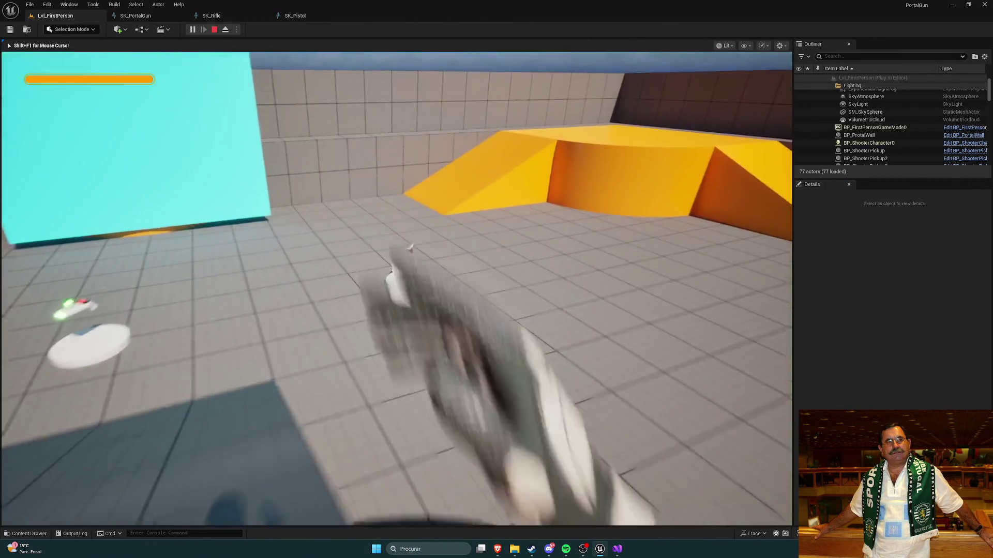
Grab the pistol pickup, fire four shots at the mannequin, then stop playing
key("w")
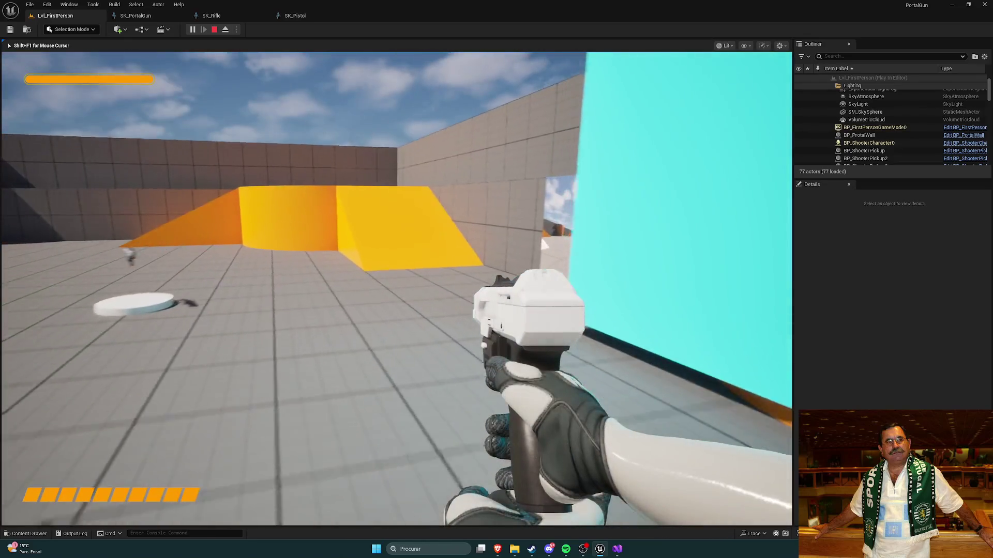
key("w")
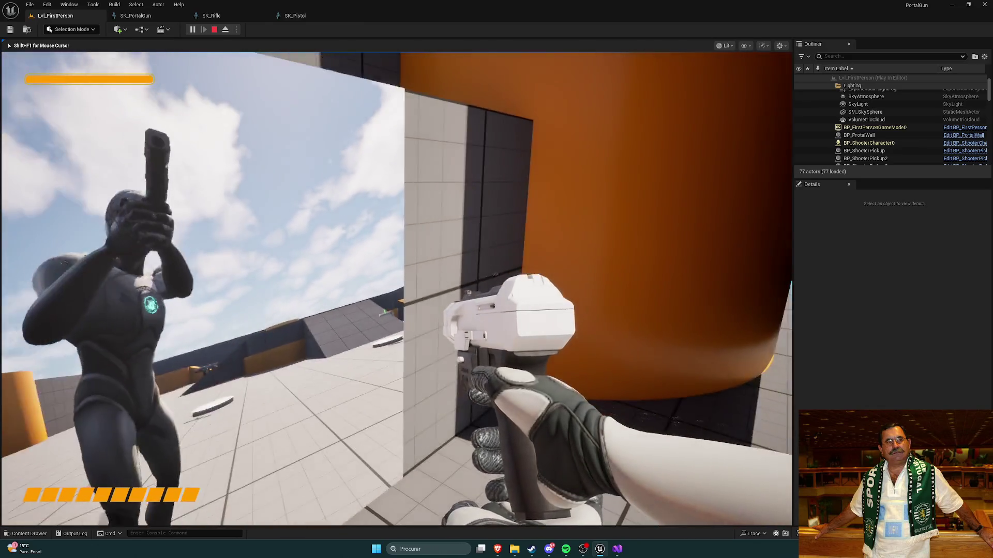
left_click(396, 288)
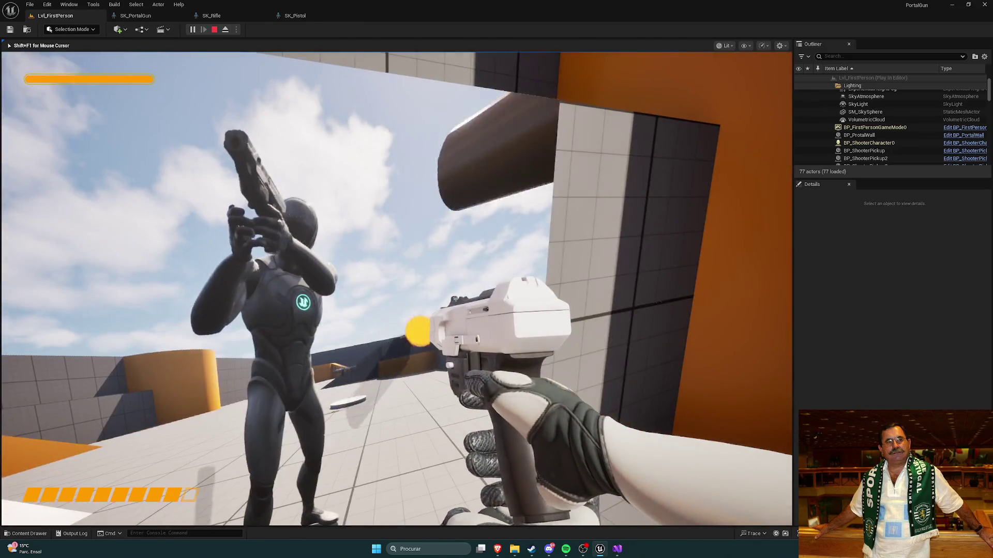
left_click(397, 288)
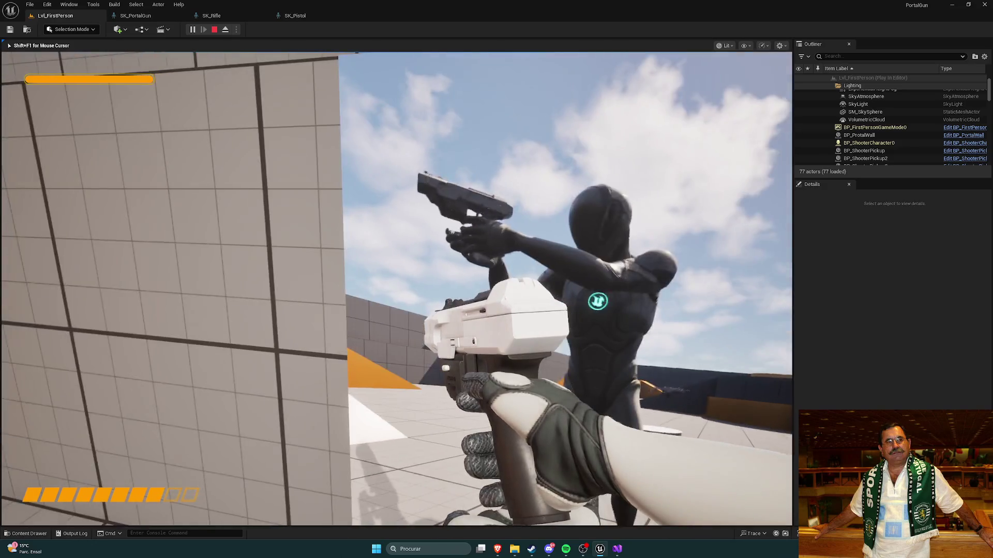
left_click(396, 289)
left_click(396, 288)
key("Escape")
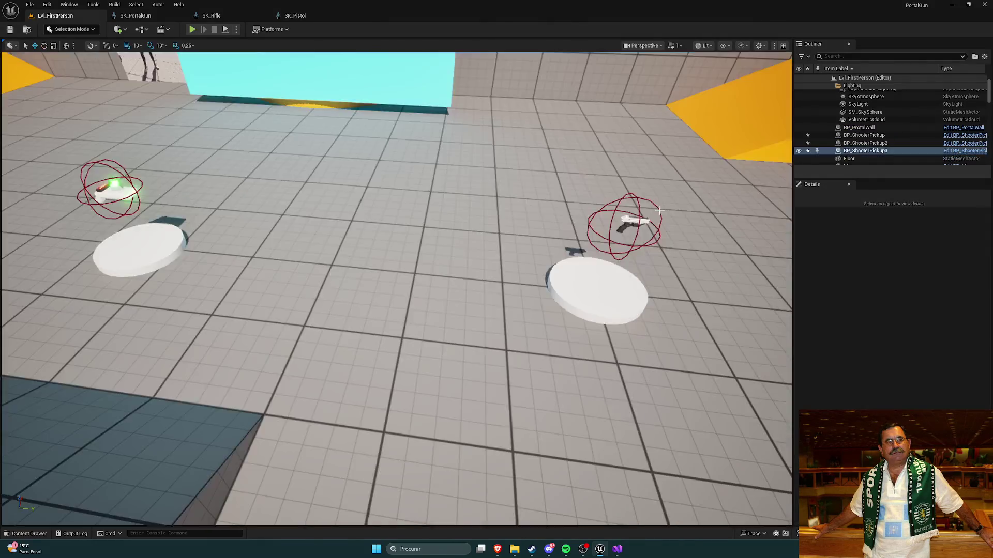
Duplicate the pistol pickup to 1110, 900, set its Row Name to GrenadeLauncher, and play
left_click_drag(553, 226, 553, 226)
key("ctrl+d")
left_click_drag(329, 264, 577, 278)
scroll(857, 377, "down", 10)
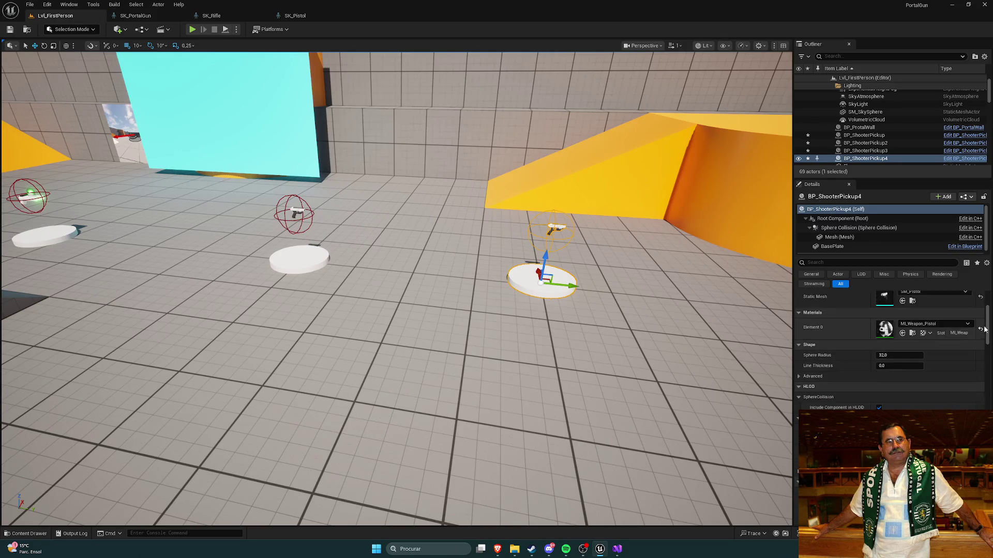
scroll(858, 377, "down", 5)
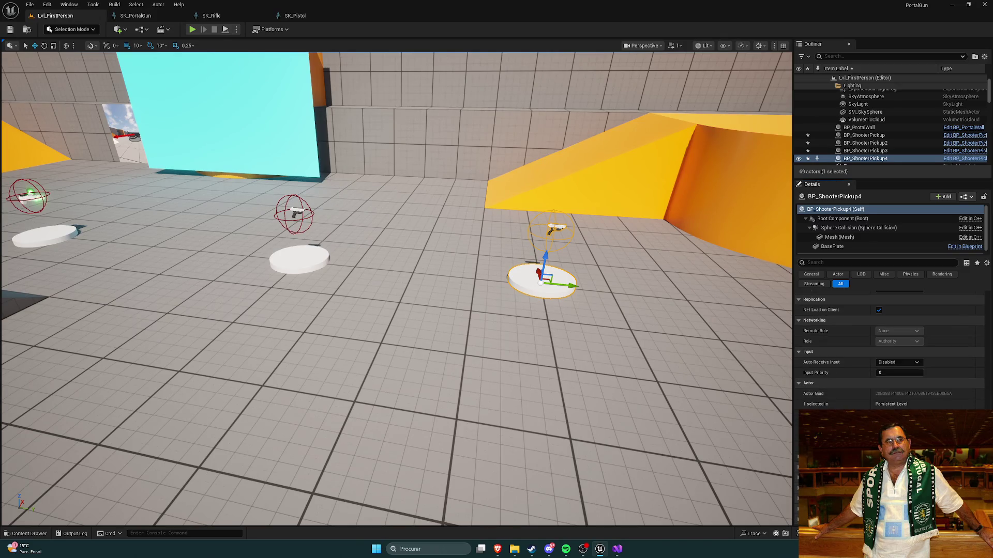
scroll(877, 379, "up", 3)
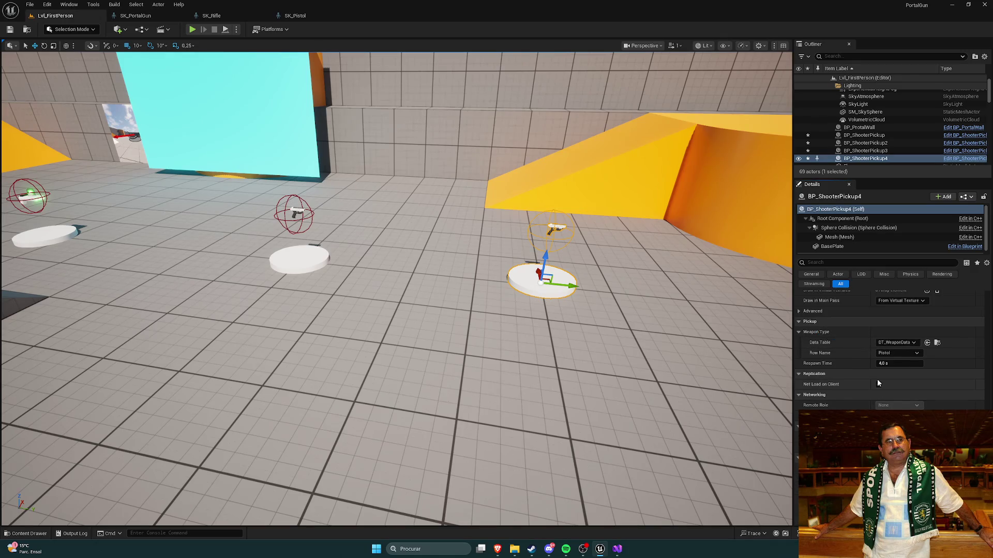
left_click(892, 355)
left_click(895, 379)
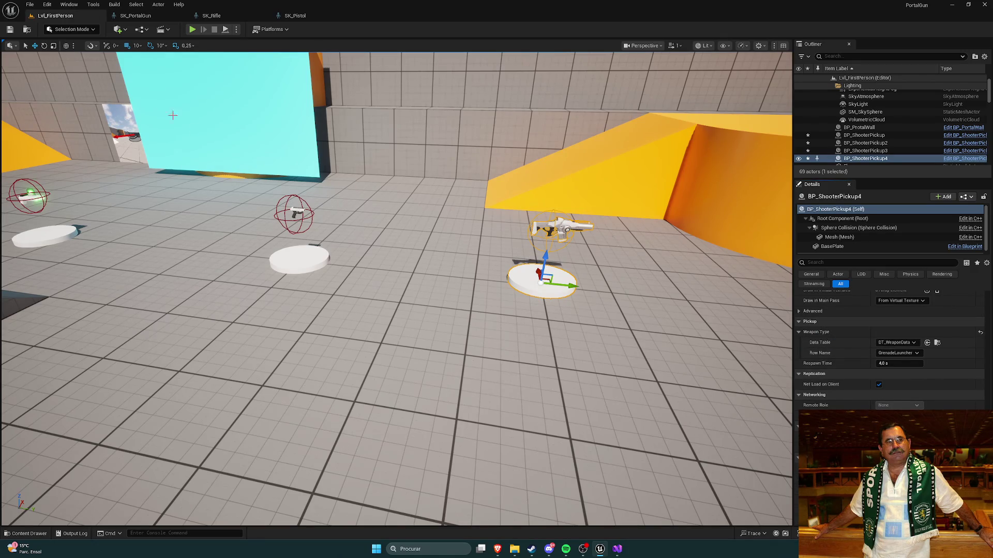
left_click(192, 30)
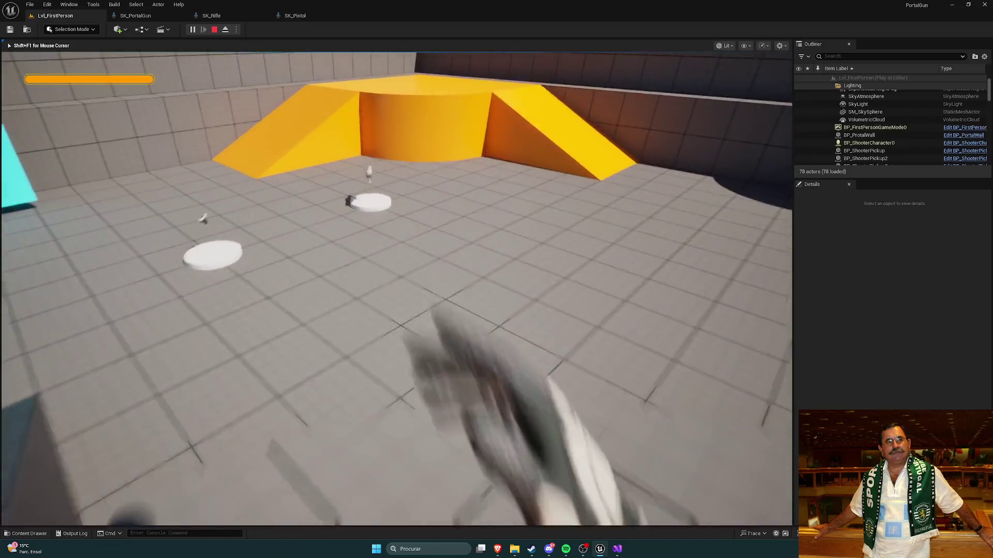
In the play test, walk over the pickups to collect the grenade launcher and then the portal gun
key("w")
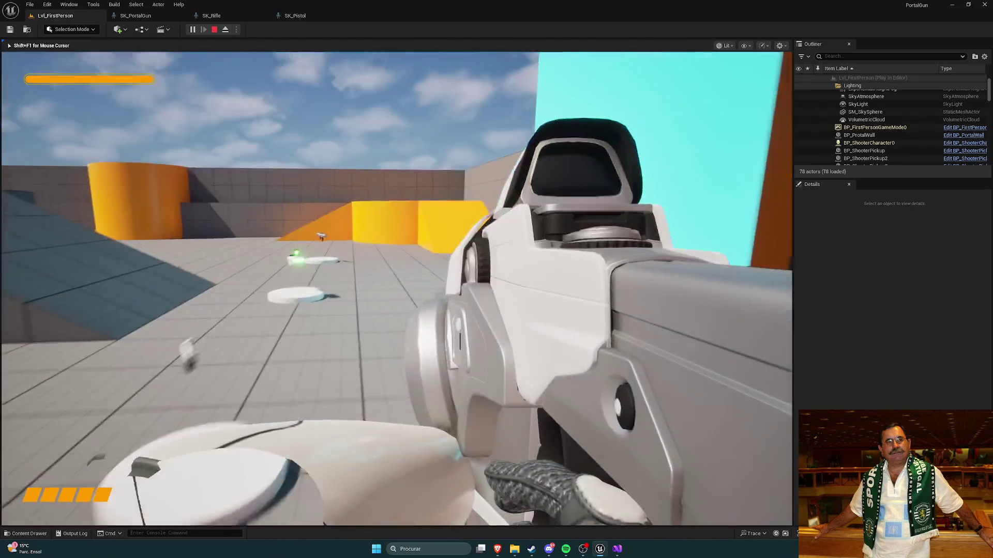
key("w")
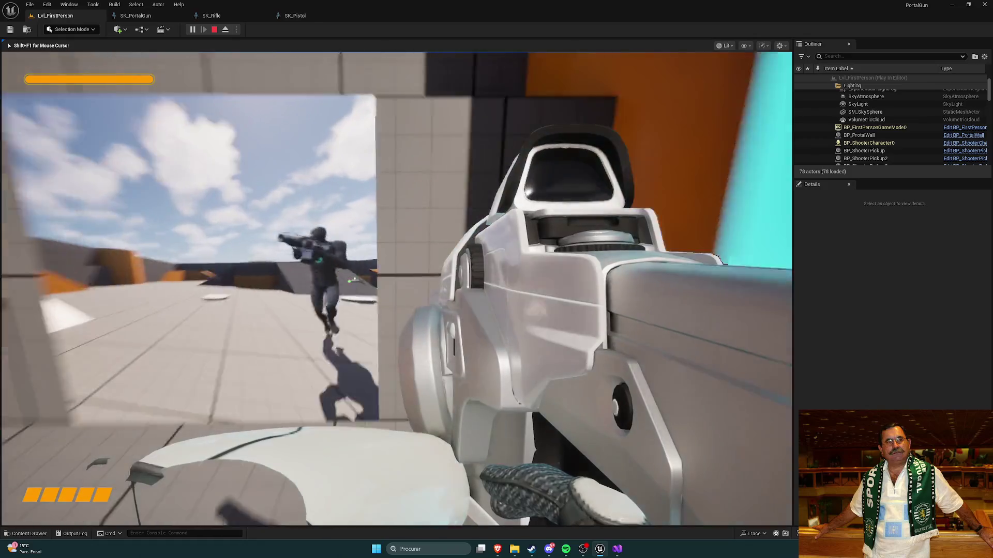
key("w")
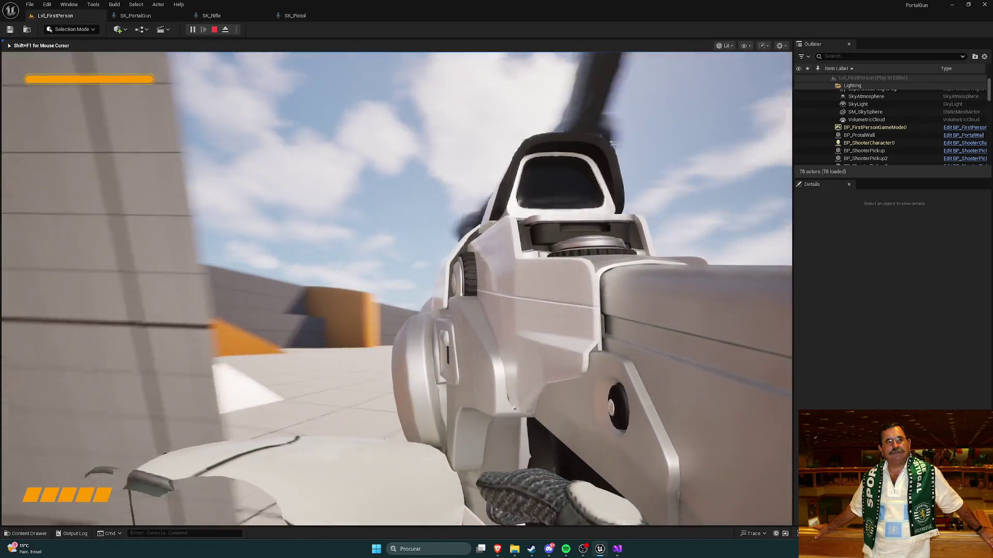
key("w")
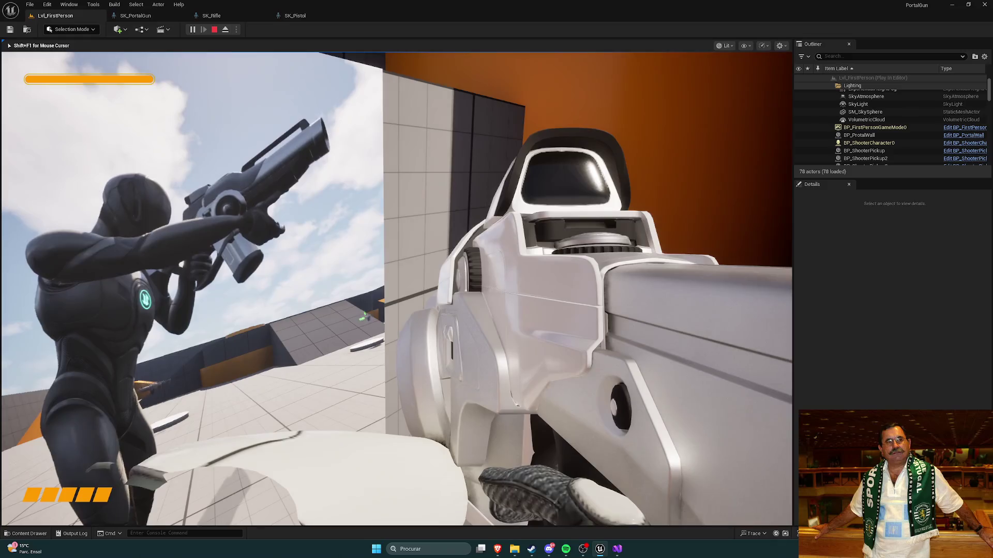
key("w")
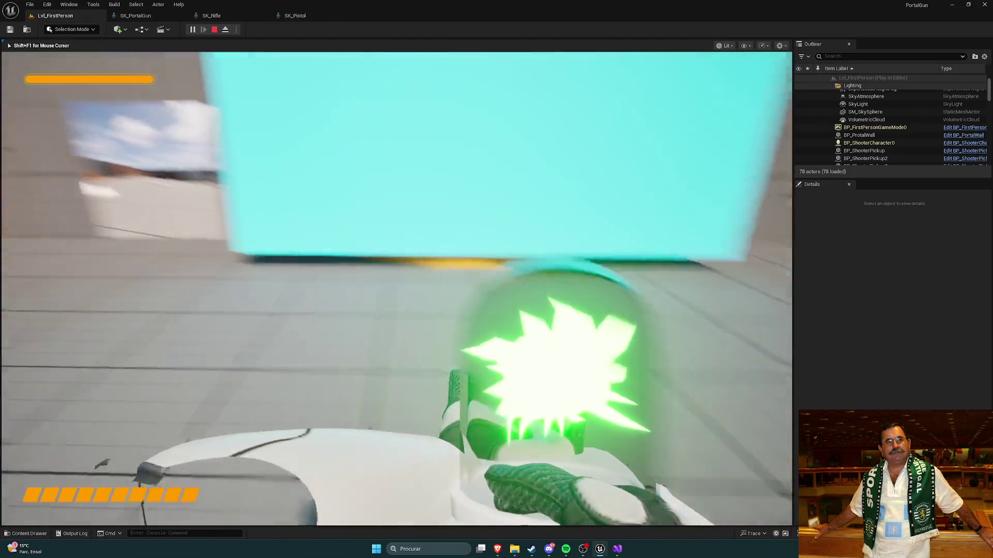
Fire a portal onto the wall, then exit the game back to the skeletal mesh editor
left_click(398, 289)
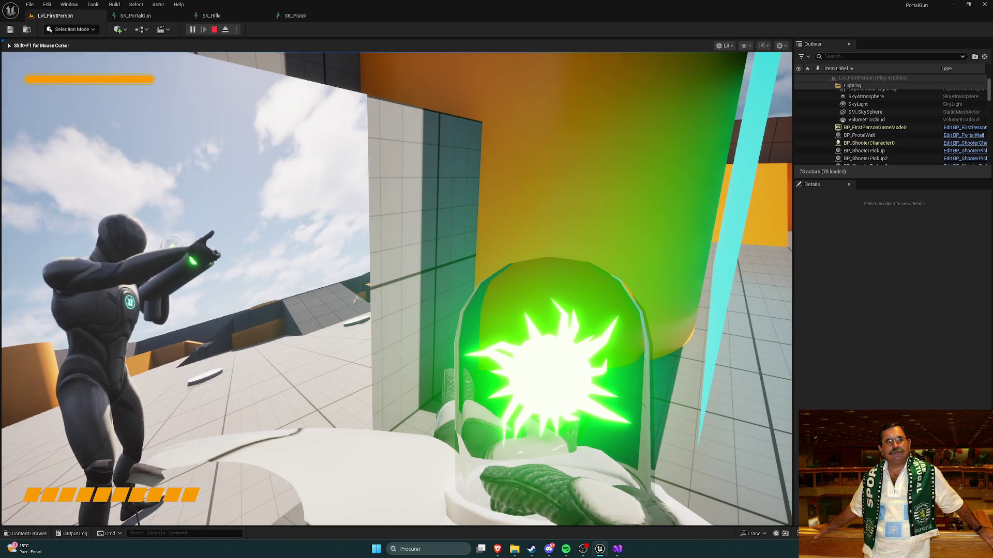
key("shift+F1")
left_click(295, 15)
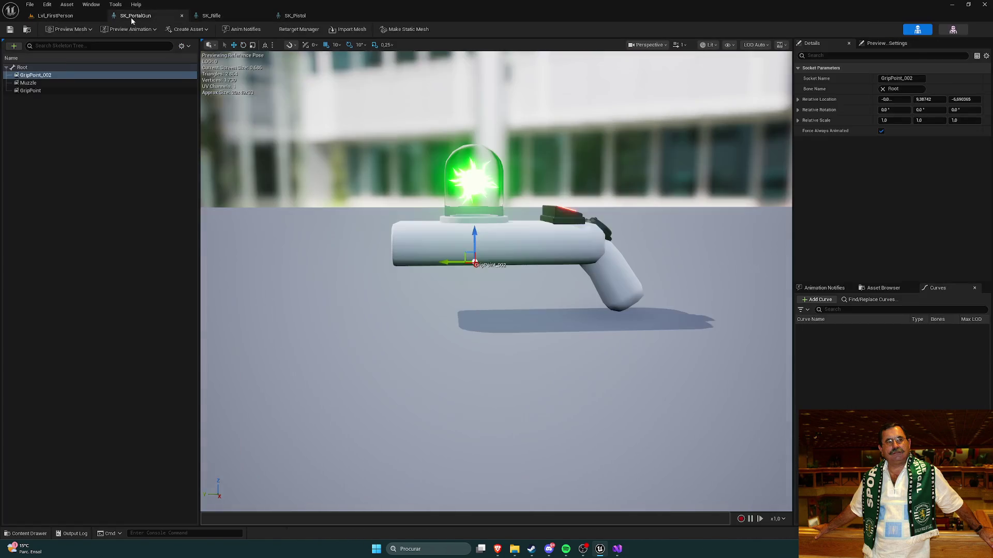
Move the portal gun's Muzzle socket to Y -0.32 and test it in the first-person level
left_click(243, 16)
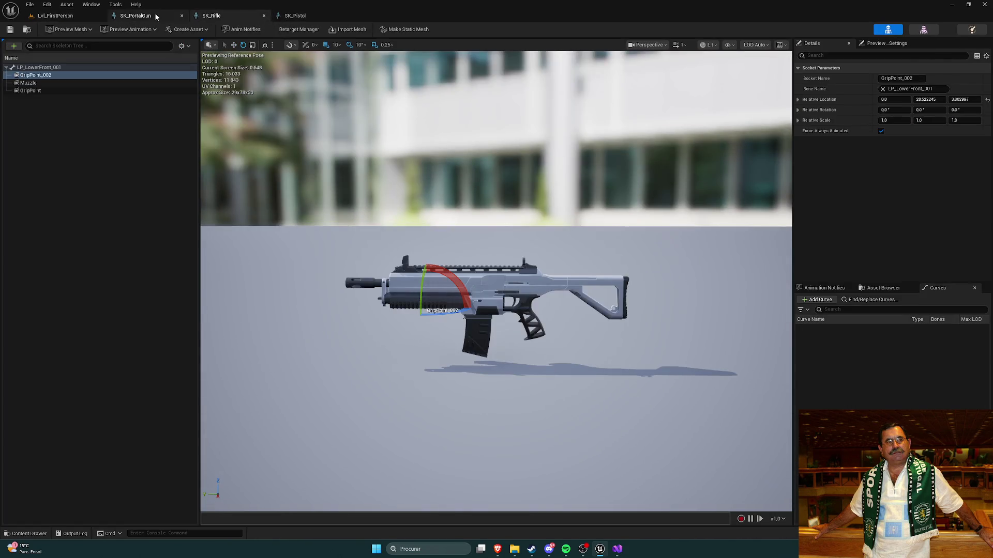
left_click(149, 15)
left_click(61, 83)
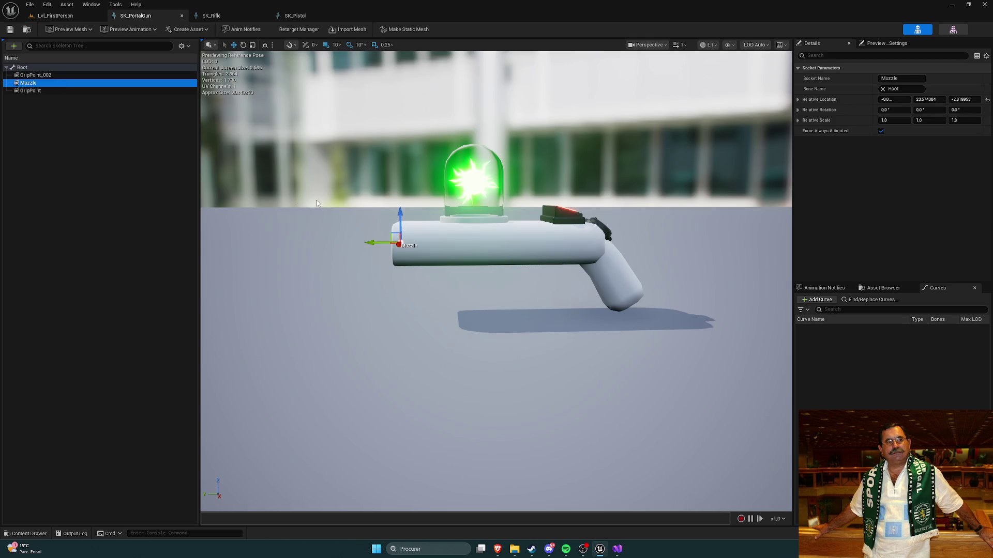
left_click_drag(369, 240, 494, 244)
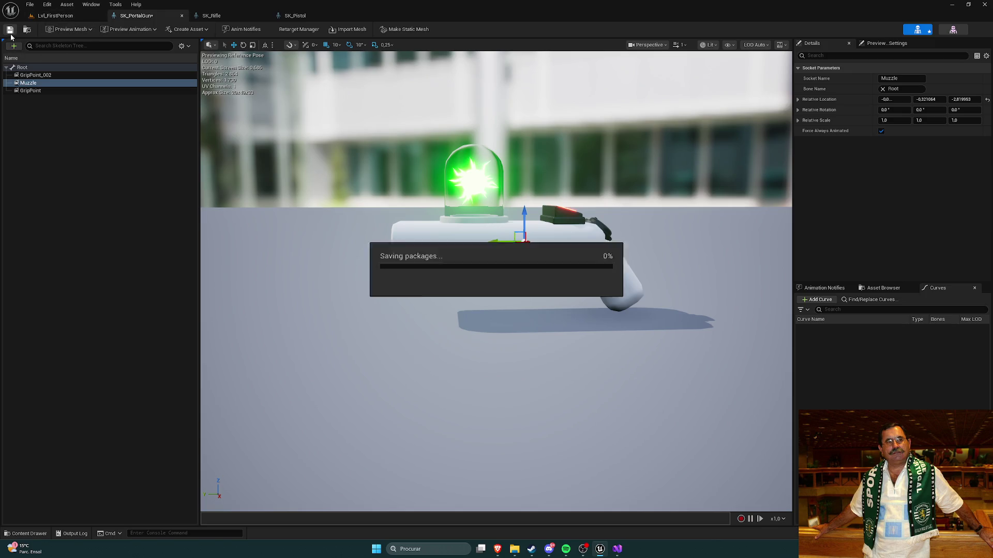
left_click(54, 16)
left_click(193, 29)
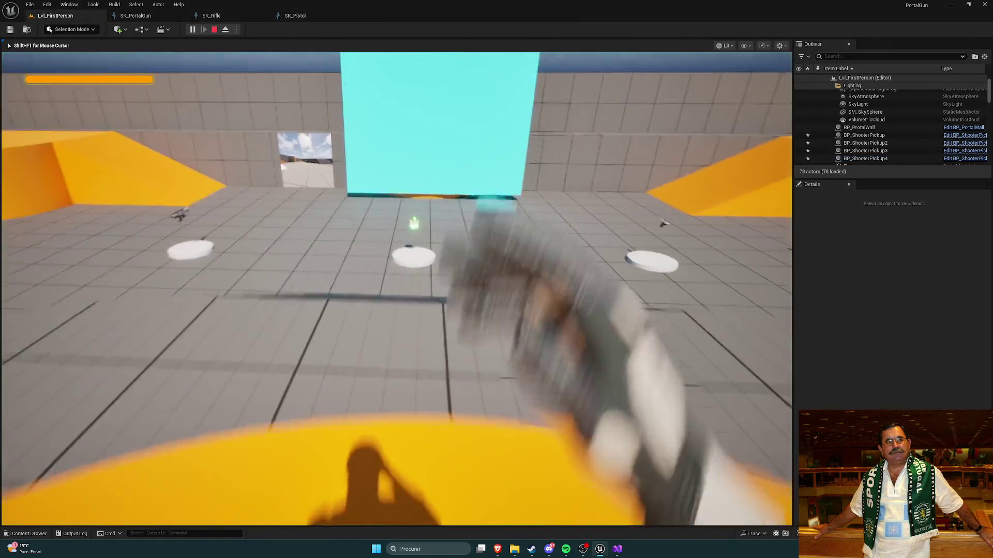
key("w")
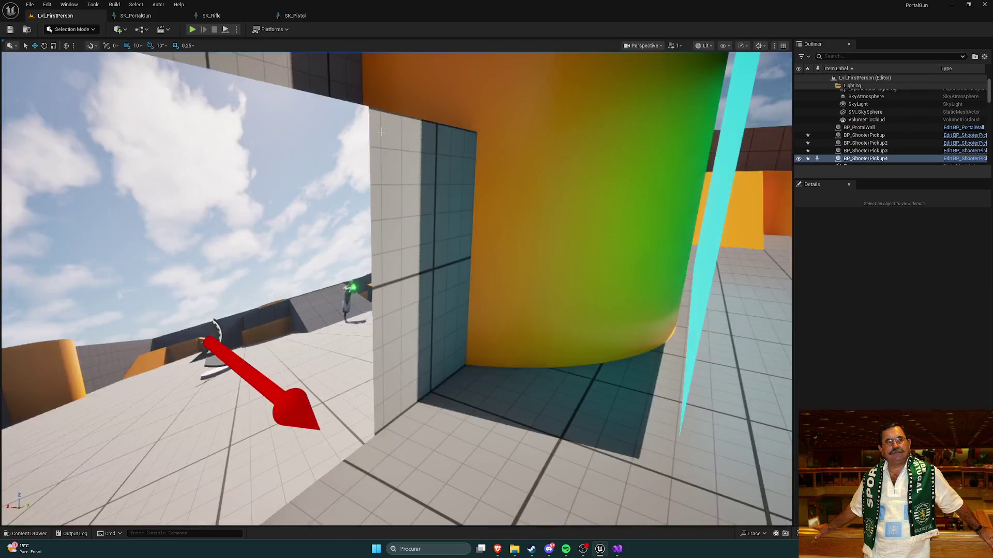
Undo the Muzzle socket move, compare the rifle and pistol skeletons, then bring up Visual Studio
left_click(136, 16)
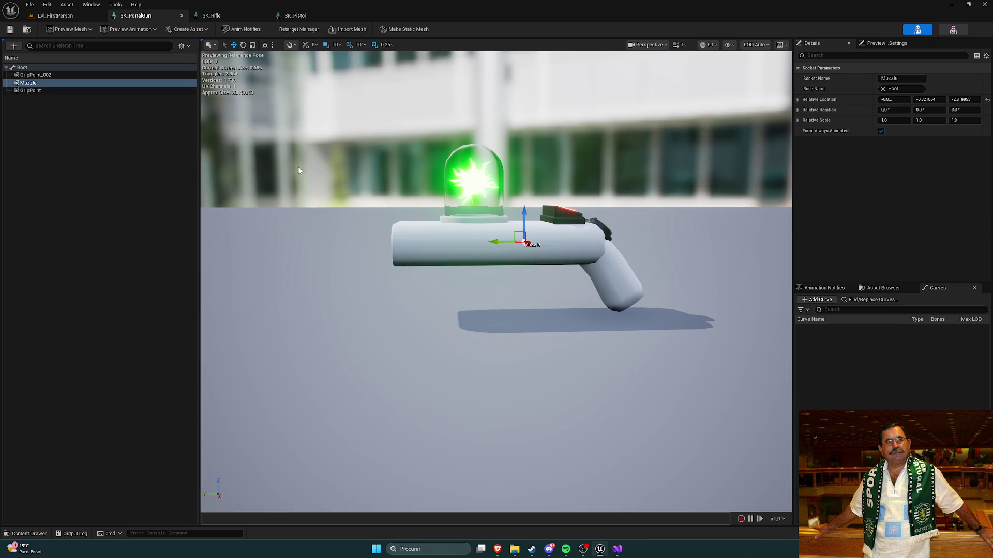
key("ctrl+z")
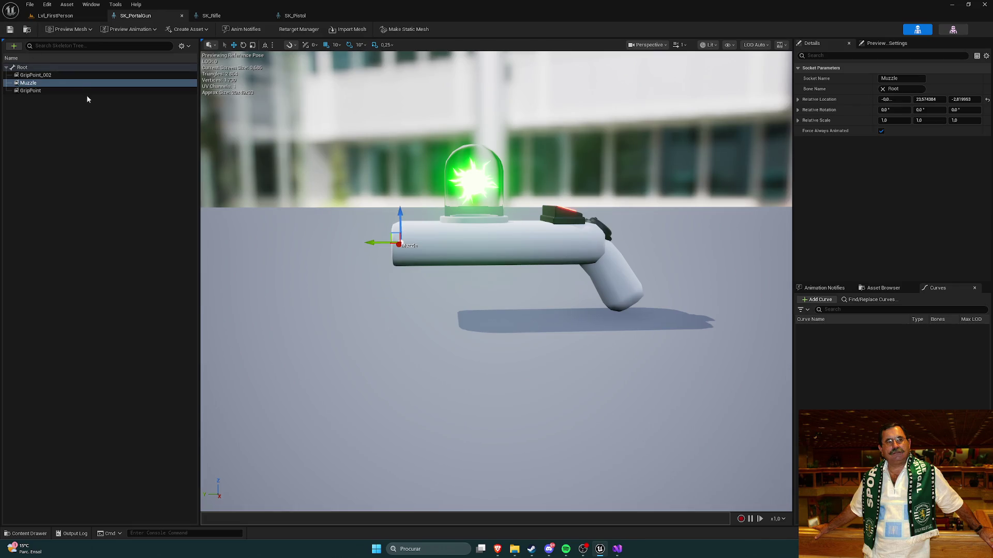
left_click(212, 15)
left_click(295, 16)
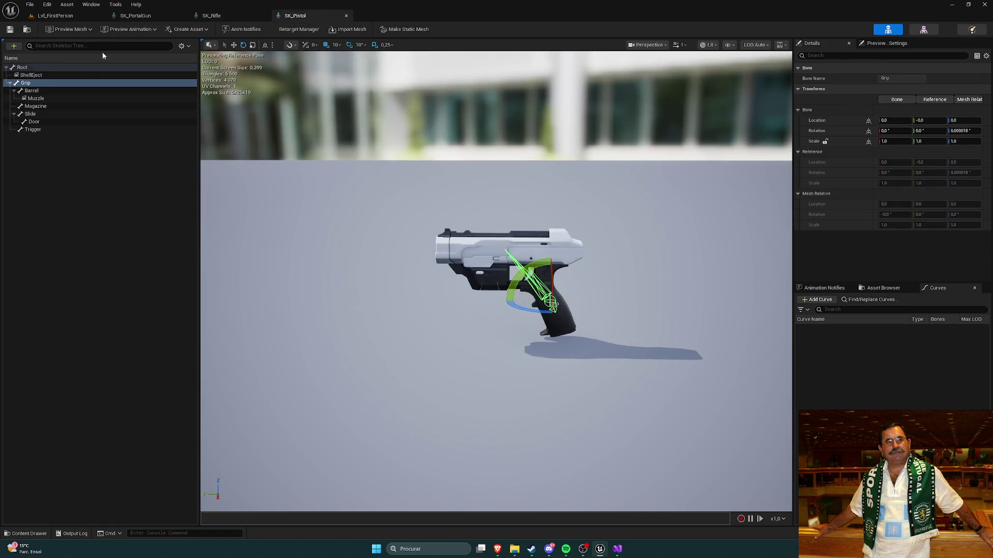
left_click(139, 16)
left_click(615, 550)
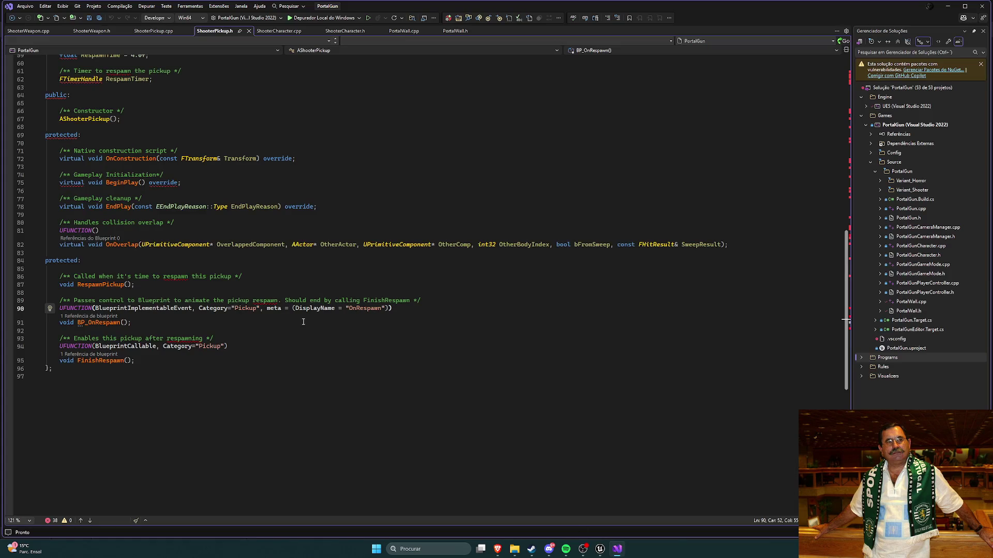
Close the ShooterPickup header and source files and switch to ShooterWeapon.h
scroll(305, 322, "up", 6)
scroll(272, 278, "up", 13)
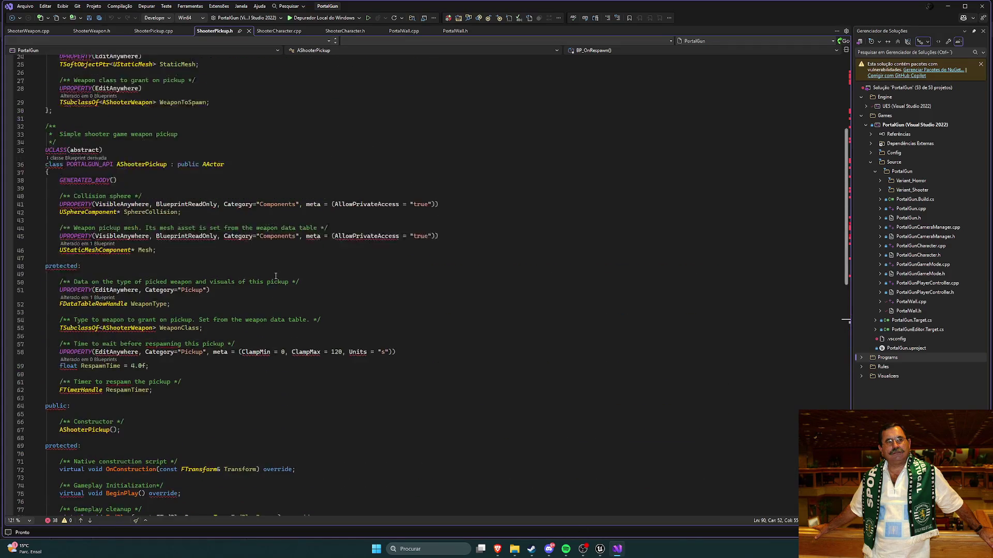
scroll(276, 275, "down", 8)
left_click(248, 31)
left_click(207, 31)
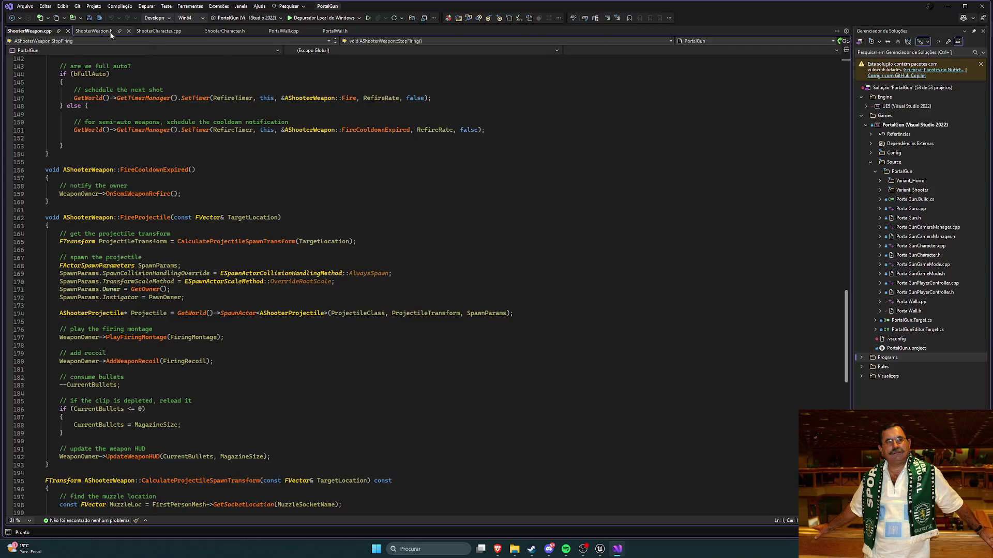
left_click(93, 31)
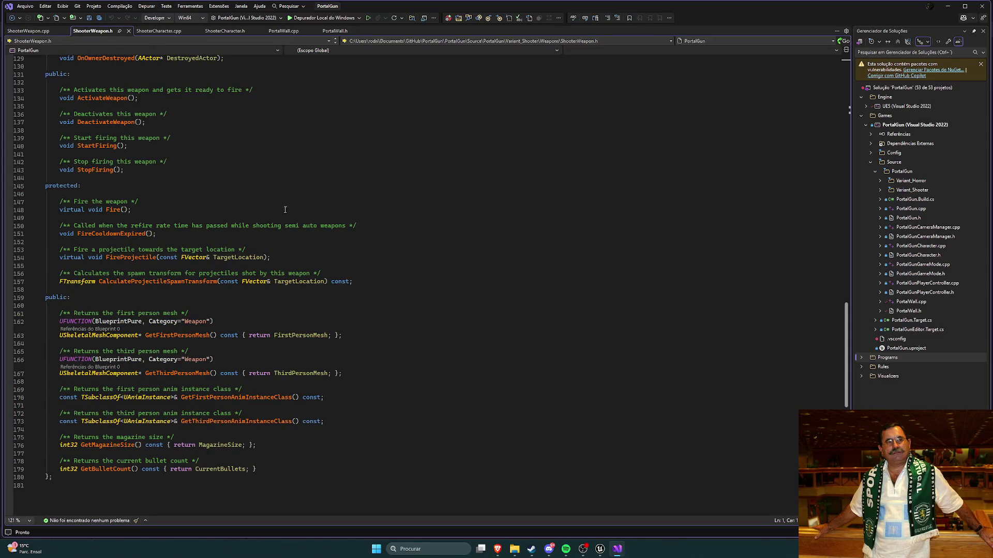
Scroll up through the UPROPERTY declarations in ShooterWeapon.h
scroll(274, 236, "down", 2)
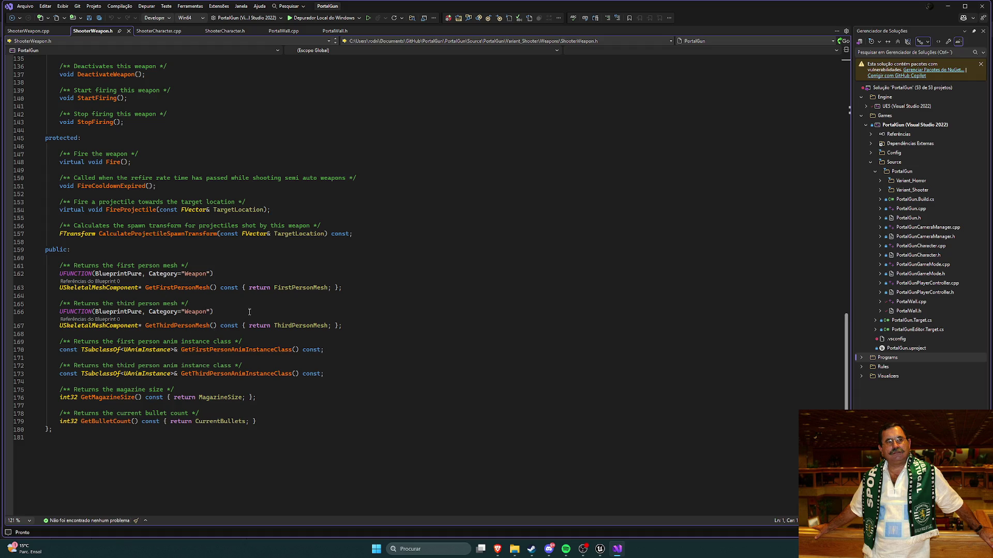
scroll(249, 312, "up", 1)
scroll(249, 312, "up", 4)
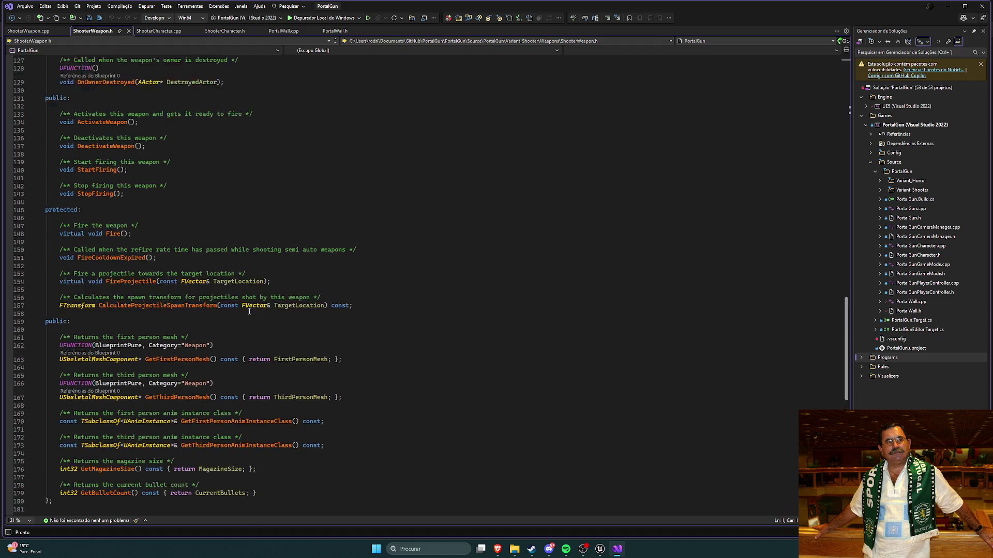
scroll(250, 312, "up", 4)
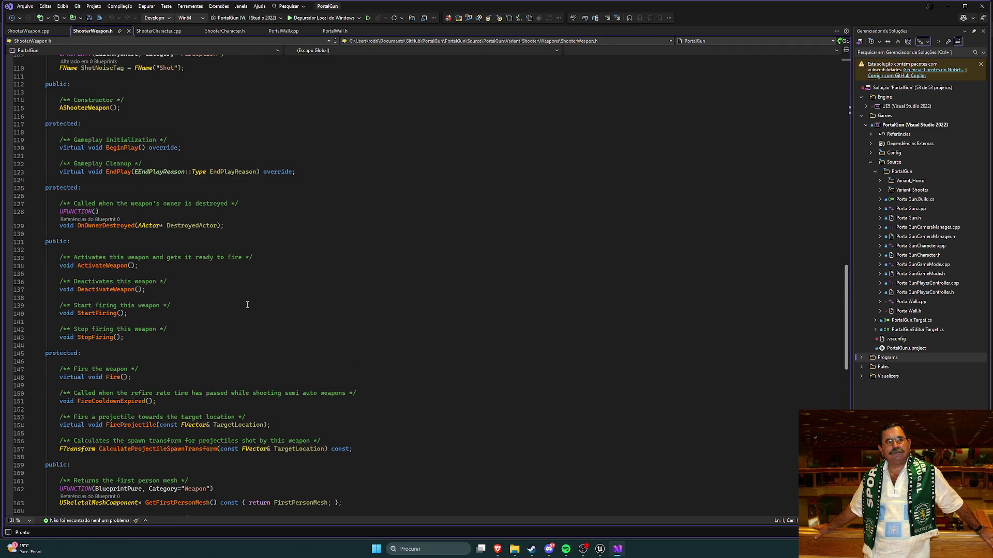
scroll(248, 305, "up", 13)
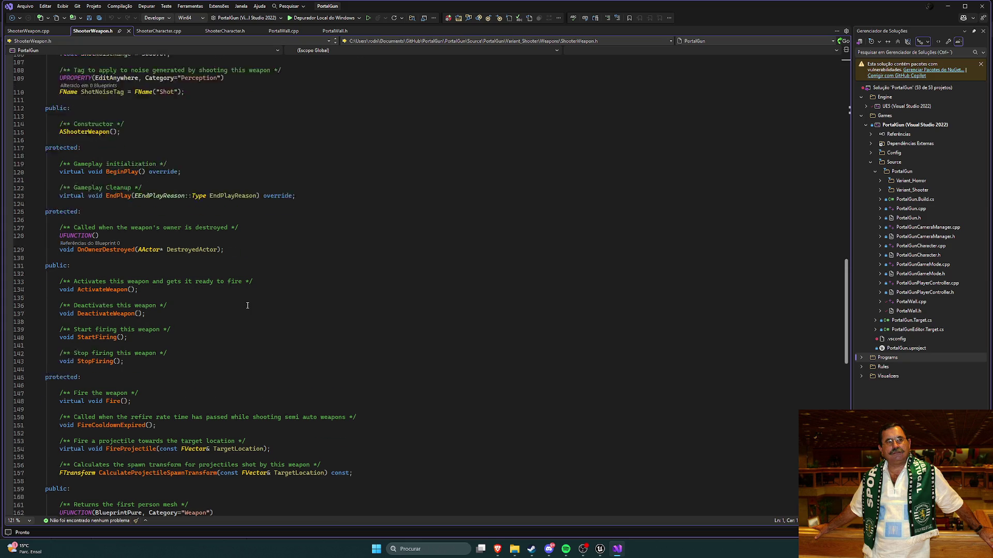
scroll(251, 308, "up", 15)
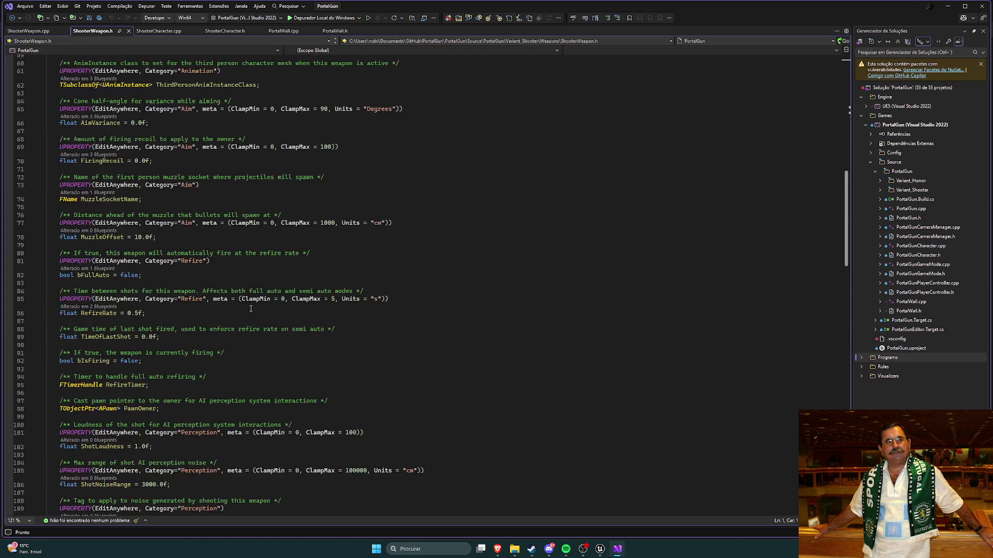
scroll(251, 311, "up", 2)
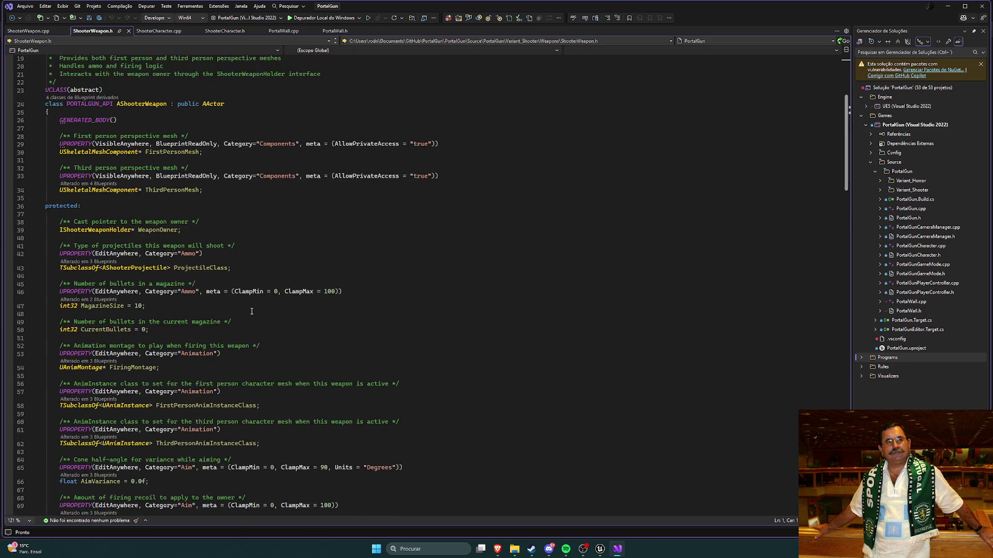
scroll(251, 310, "up", 6)
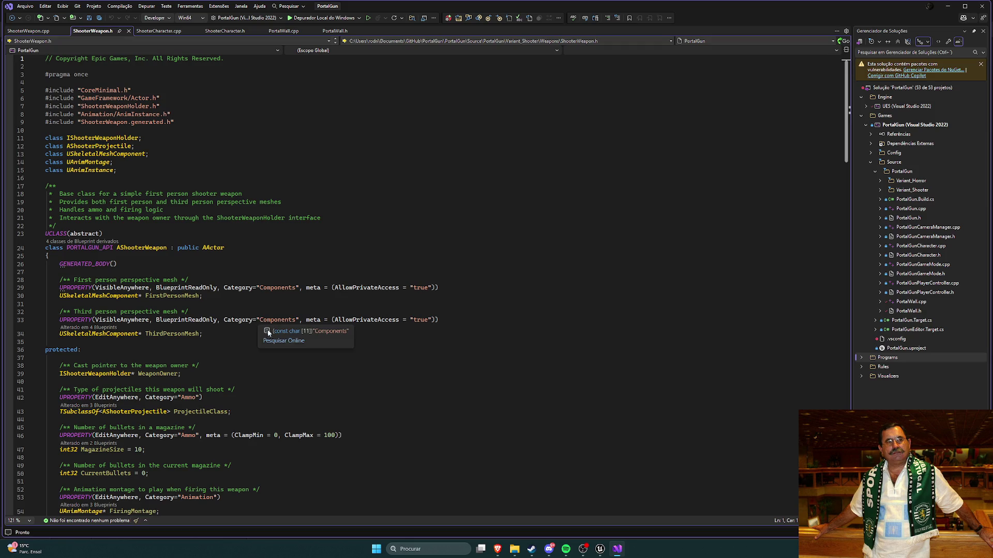
left_click(279, 354)
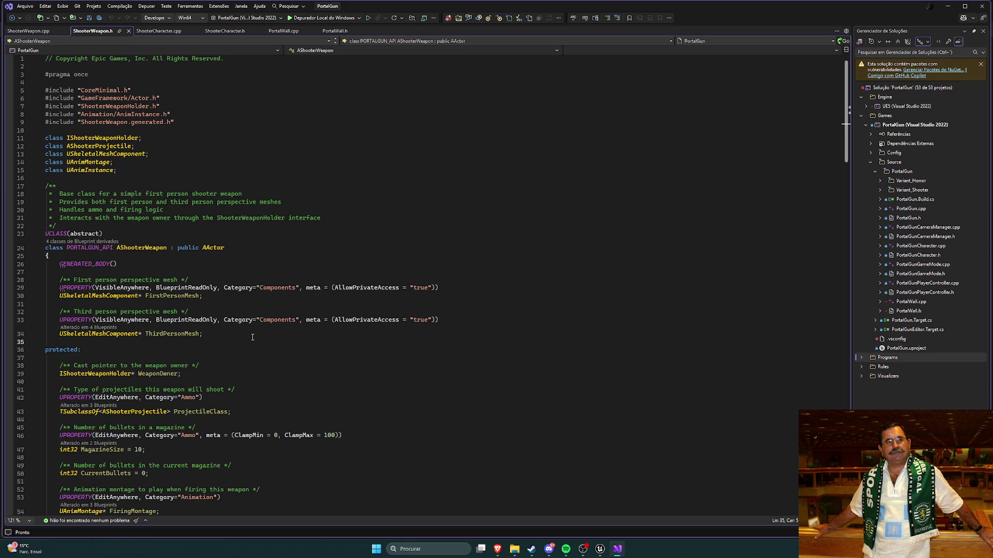
Read through the ammo, aim and refire rate properties around line 37 of ShooterWeapon.h
scroll(252, 337, "down", 4)
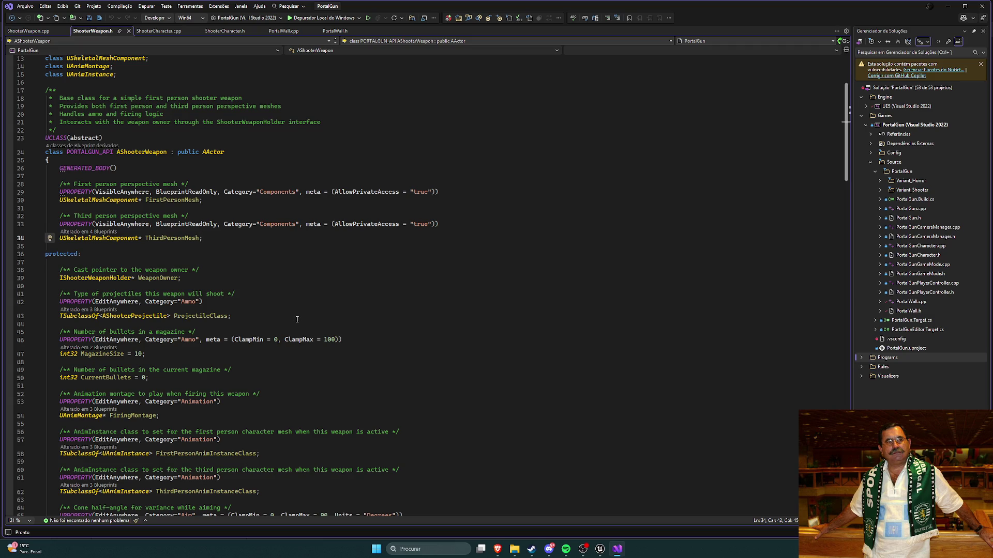
scroll(340, 319, "down", 8)
scroll(358, 335, "up", 6)
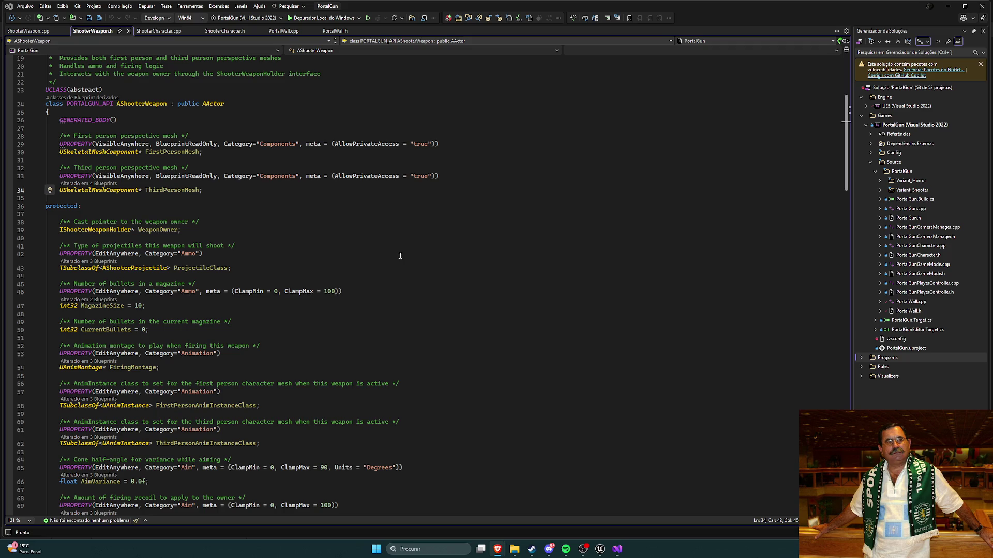
scroll(374, 241, "up", 4)
left_click(393, 310)
scroll(403, 290, "down", 8)
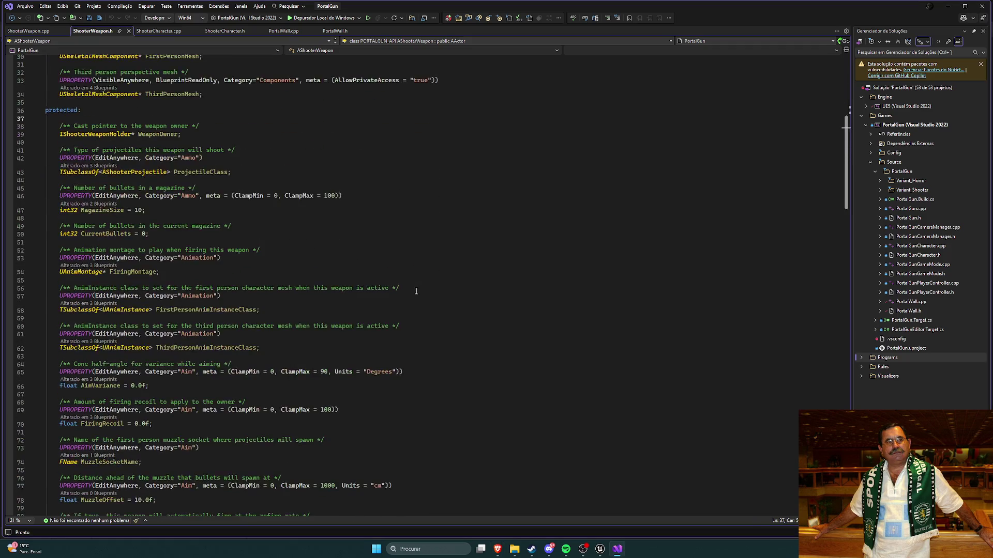
scroll(405, 266, "up", 5)
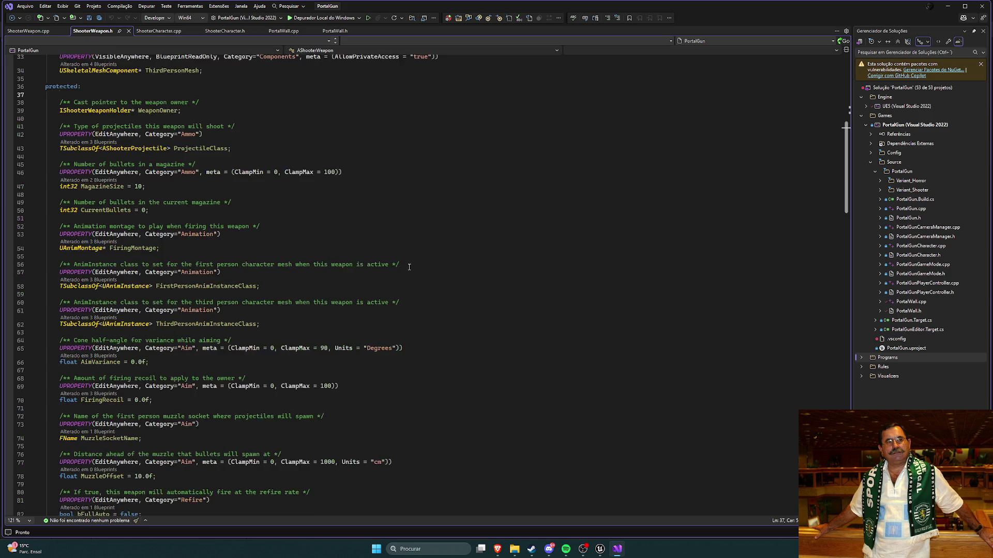
scroll(404, 280, "down", 5)
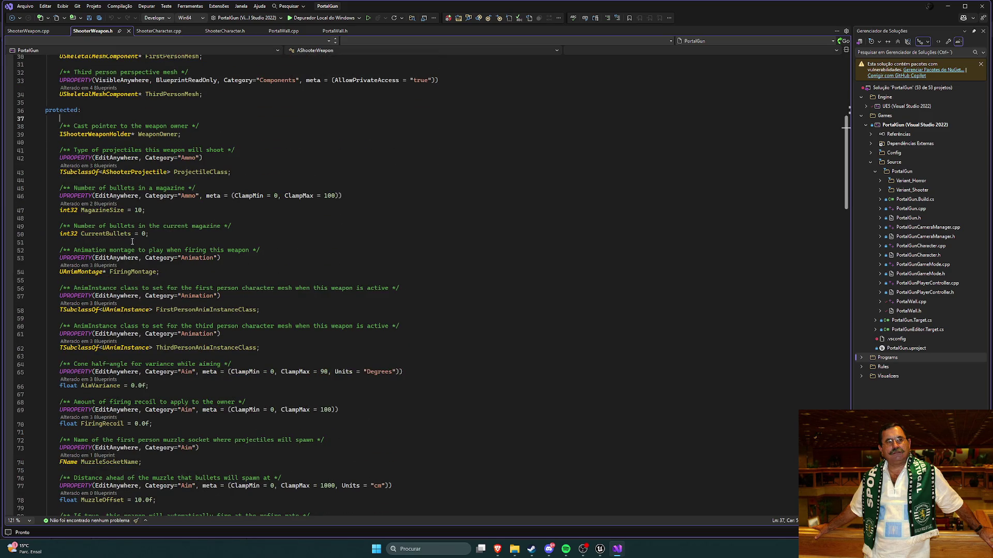
scroll(135, 241, "up", 2)
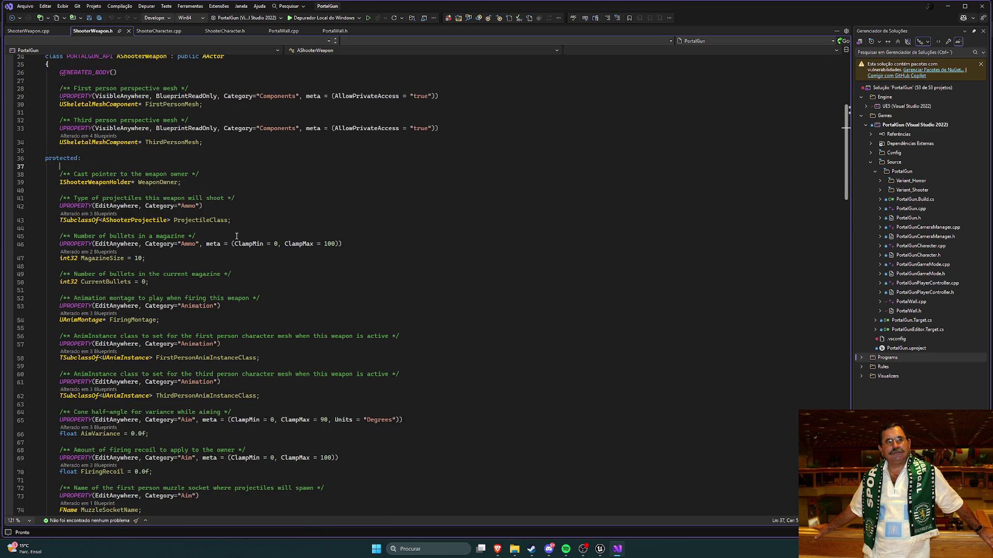
scroll(237, 236, "up", 5)
scroll(291, 267, "down", 5)
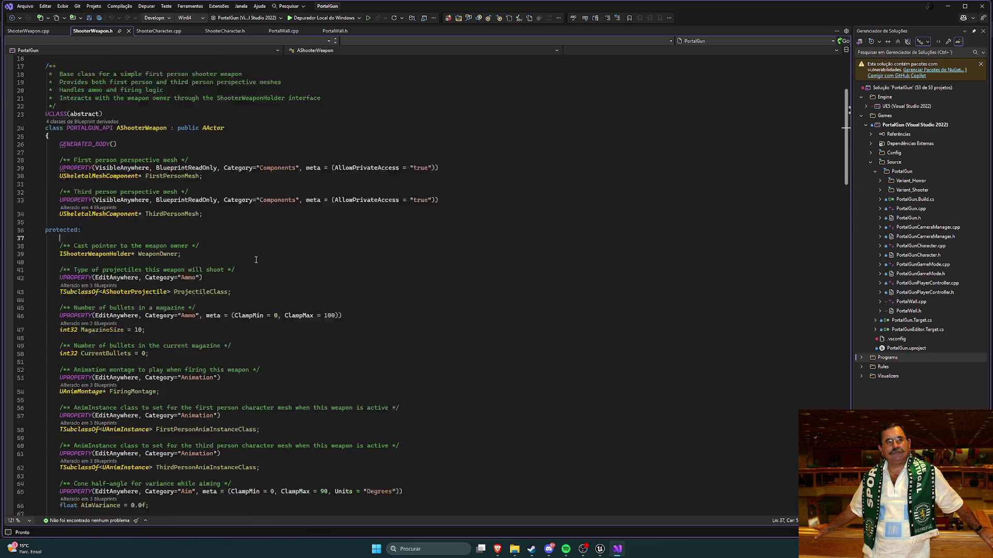
scroll(329, 279, "down", 4)
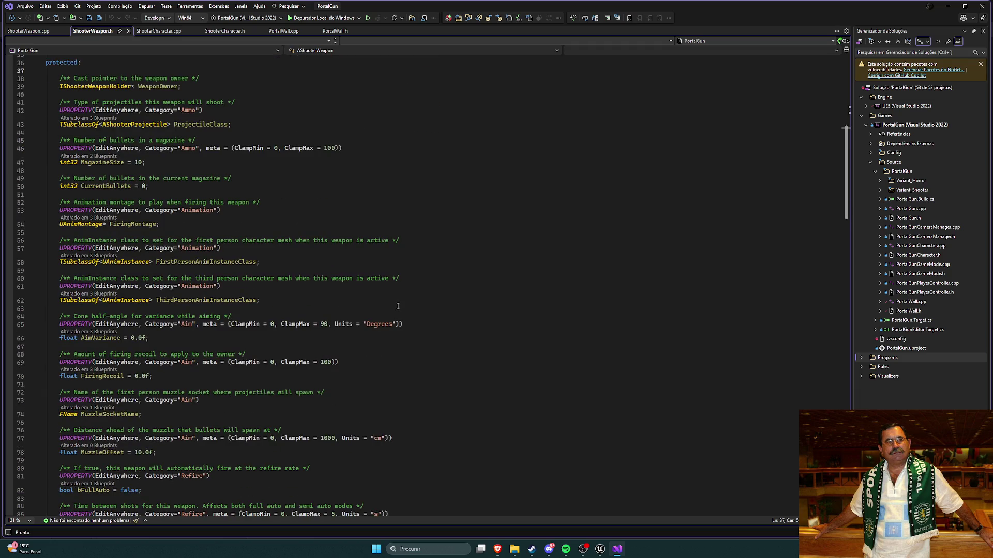
scroll(398, 306, "down", 3)
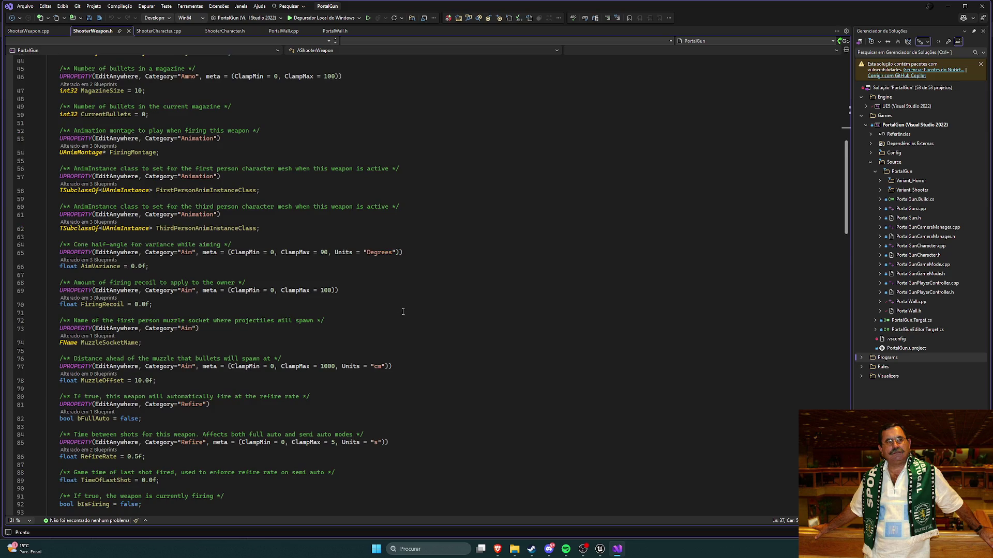
scroll(405, 316, "down", 3)
scroll(407, 320, "down", 3)
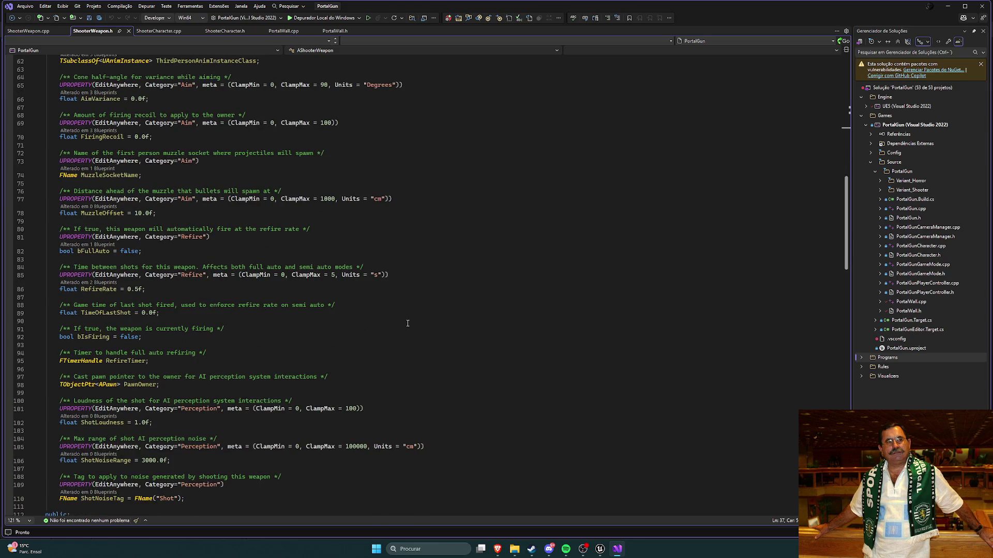
scroll(407, 323, "down", 3)
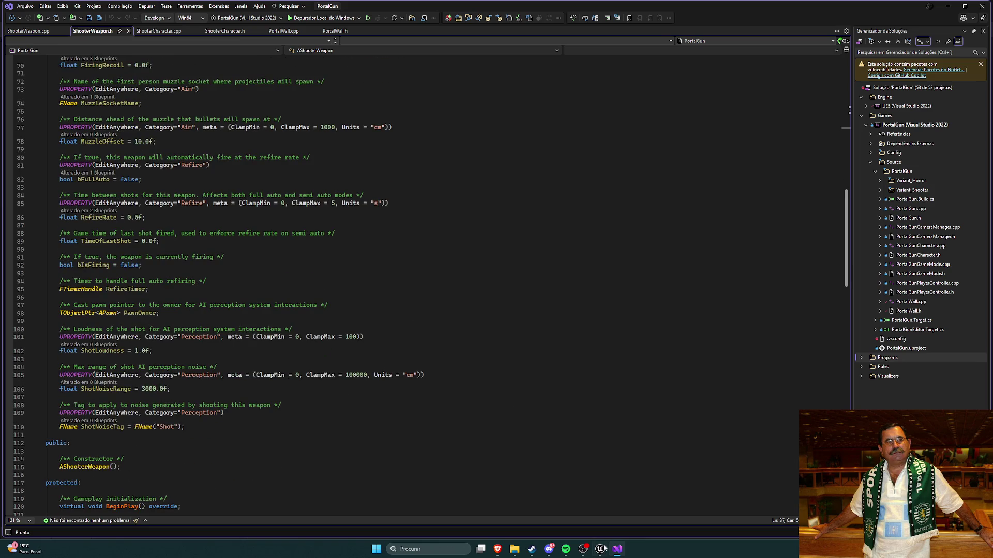
Return to Unreal and open the Content Drawer at the top-level Content folders
left_click(600, 549)
key("ctrl+space")
scroll(58, 407, "up", 5)
left_click(31, 386)
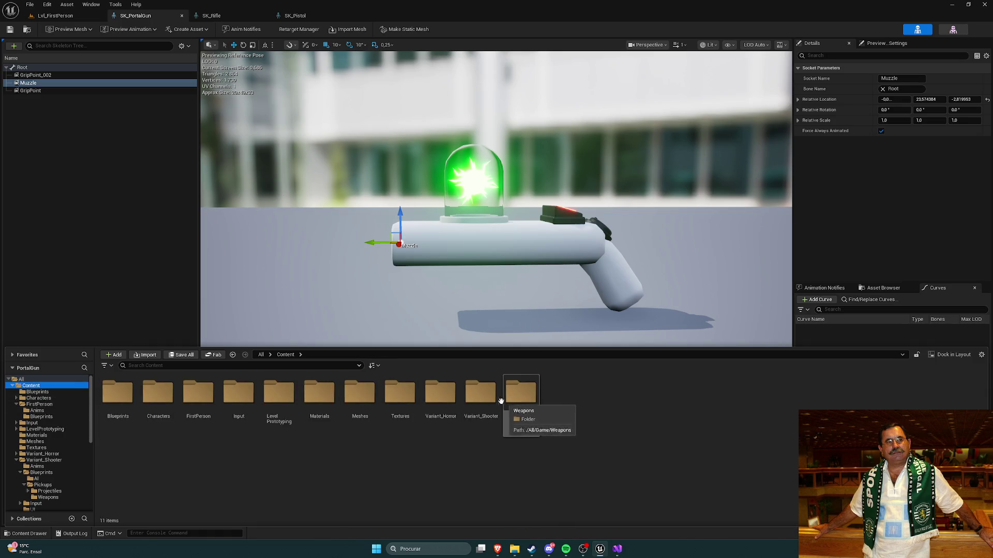
Open BP_ShooterWeapon_PortalGun from Variant_Shooter > Blueprints > Pickups > Weapons
double_click(480, 393)
double_click(159, 393)
left_click(153, 404)
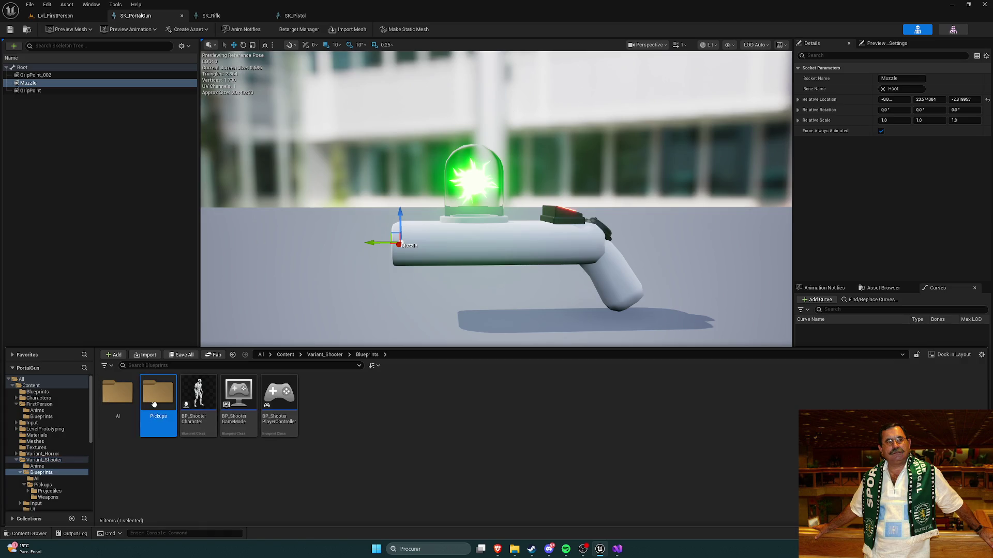
double_click(155, 405)
double_click(158, 397)
left_click(204, 396)
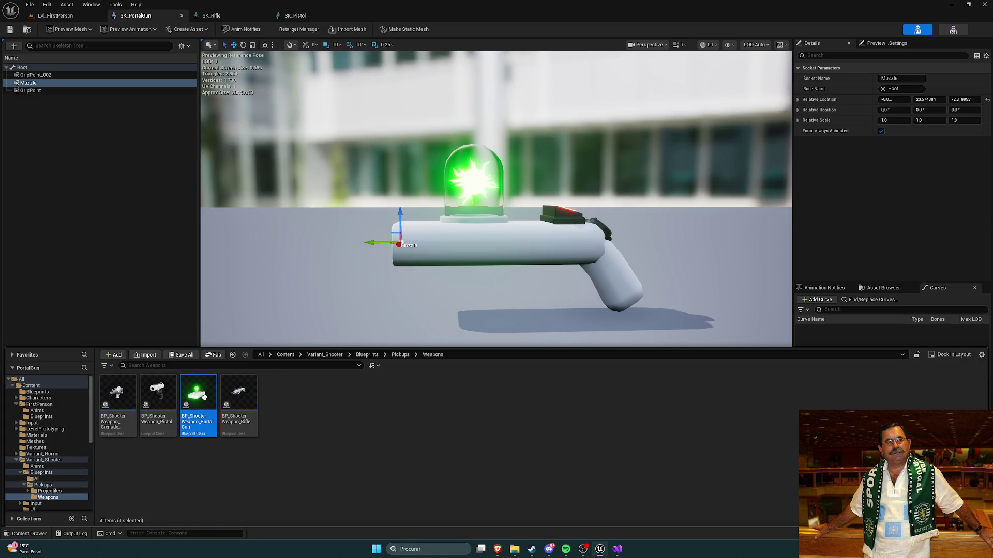
double_click(204, 396)
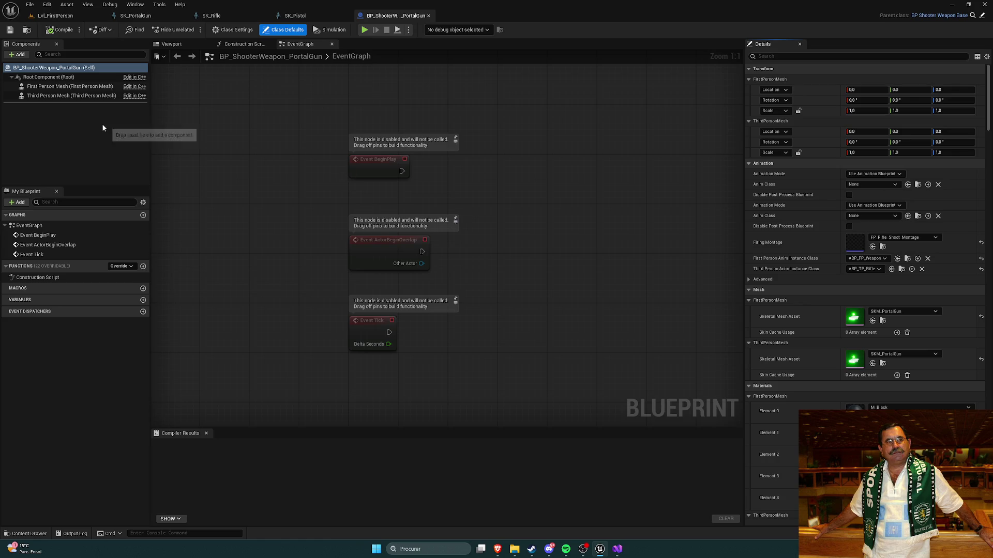
Check the Third Person Anim Instance Class choices and keep ABP_TP_Rifle
scroll(899, 192, "down", 4)
mouse_move(988, 119)
left_mouse_down()
mouse_move(990, 140)
mouse_move(989, 111)
left_mouse_up()
left_click(864, 214)
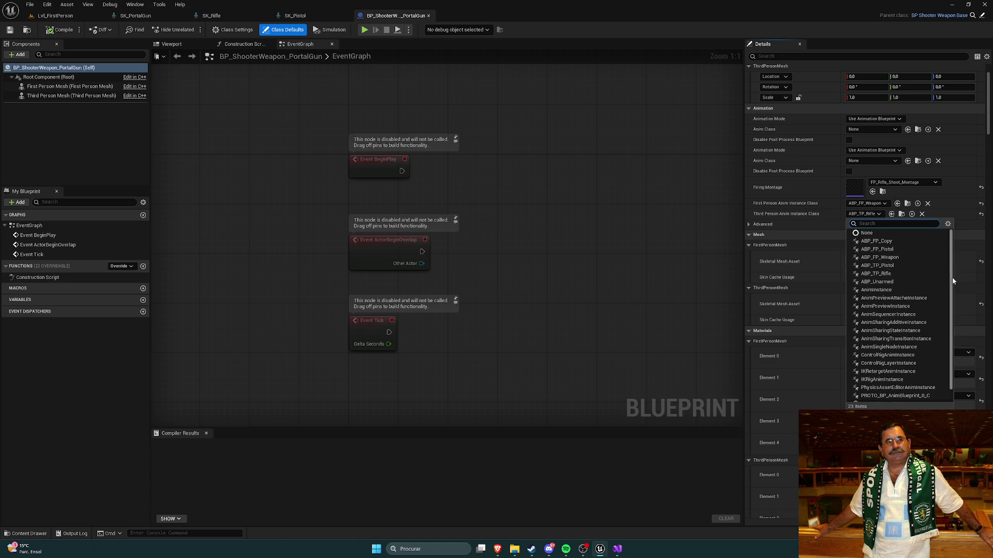
scroll(952, 295, "down", 1)
left_click(943, 214)
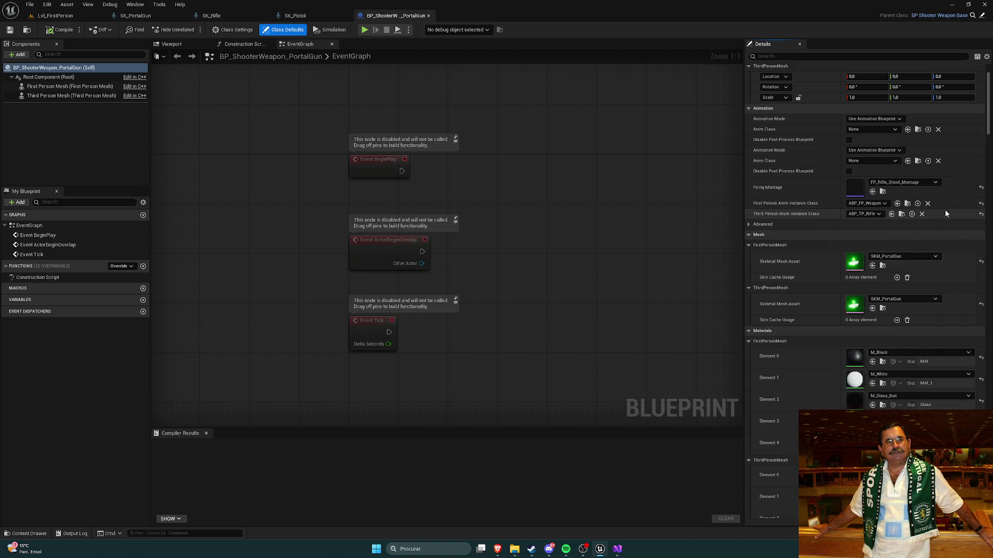
Scroll Class Defaults to the Ammo and Aim settings: Magazine Size 10, Aim Variance 30°, Refire Rate 0.1 s
scroll(989, 129, "down", 1)
scroll(989, 129, "down", 8)
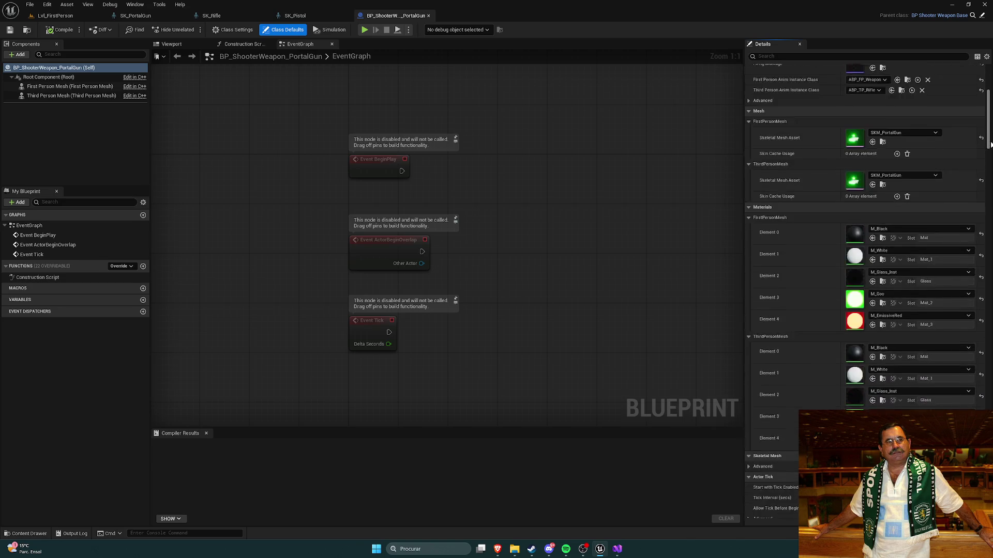
scroll(863, 232, "down", 4)
scroll(867, 290, "down", 9)
scroll(863, 289, "down", 8)
scroll(868, 290, "down", 2)
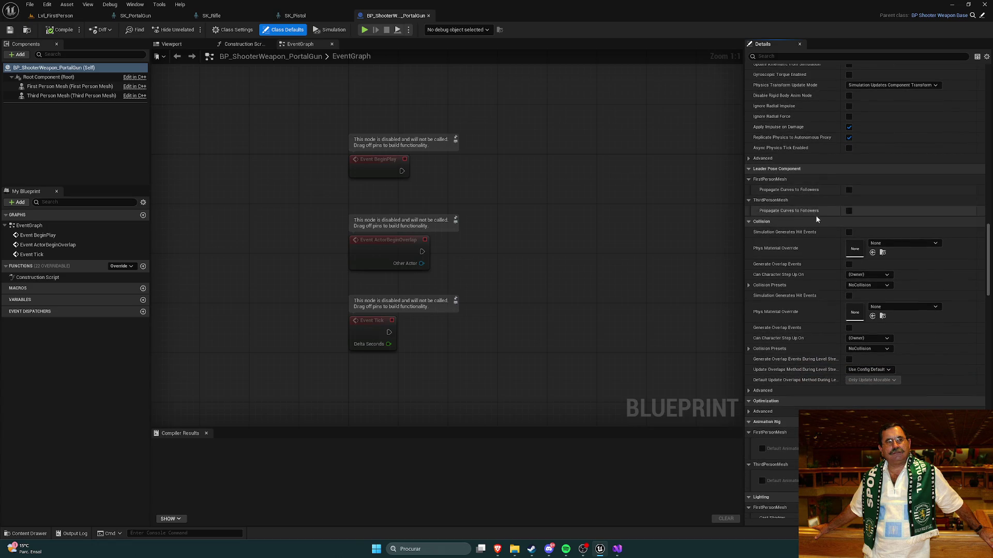
scroll(894, 218, "down", 3)
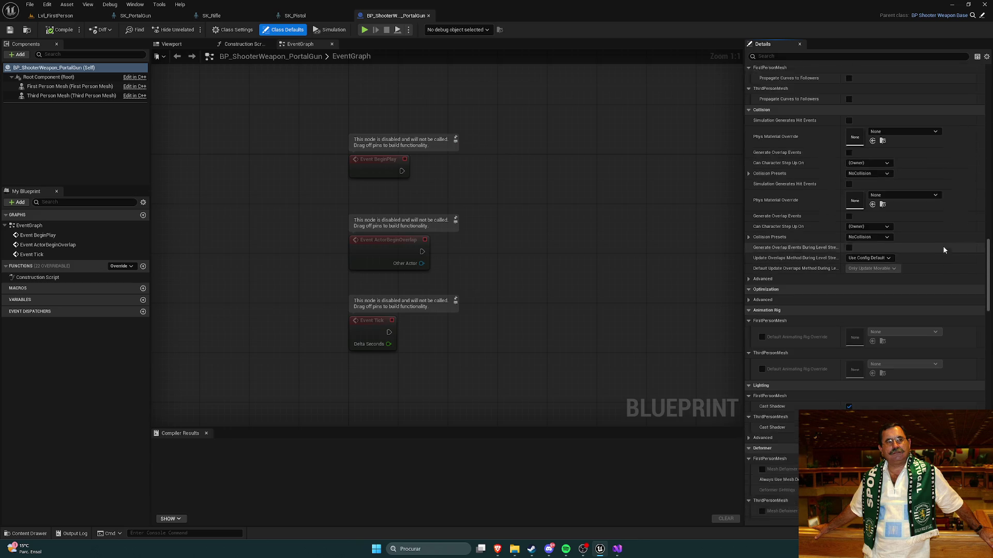
scroll(944, 250, "down", 1)
scroll(936, 246, "down", 3)
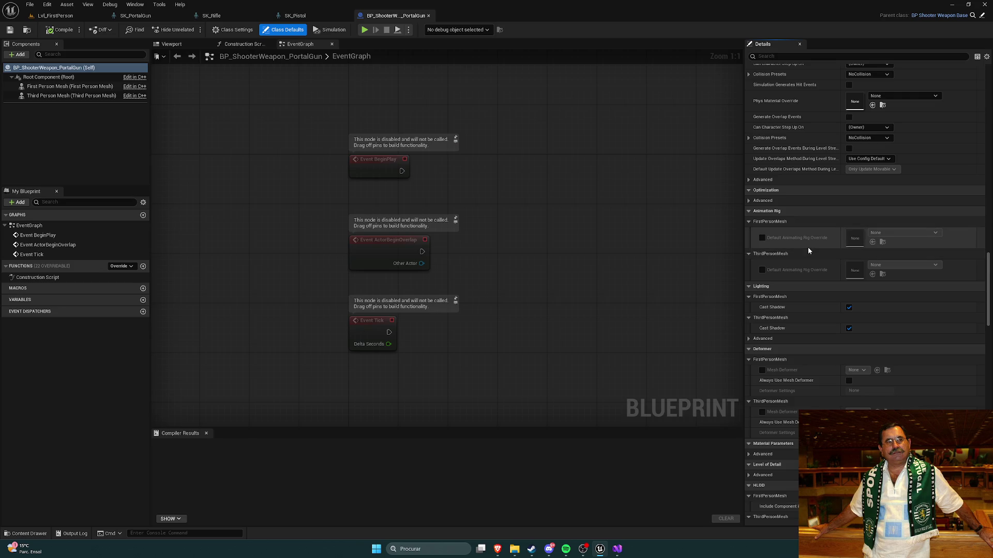
scroll(820, 249, "down", 1)
scroll(835, 252, "down", 2)
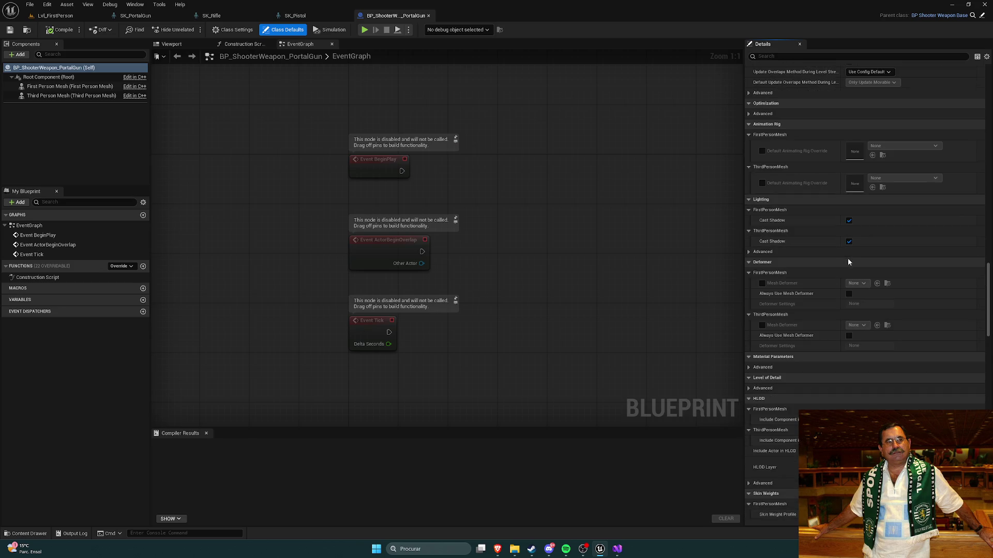
scroll(840, 251, "down", 3)
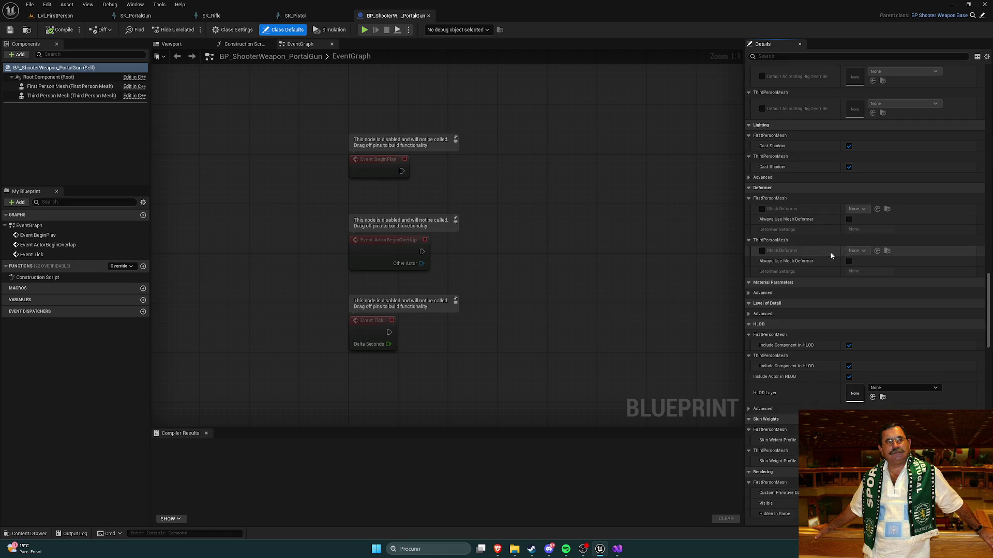
scroll(849, 252, "down", 3)
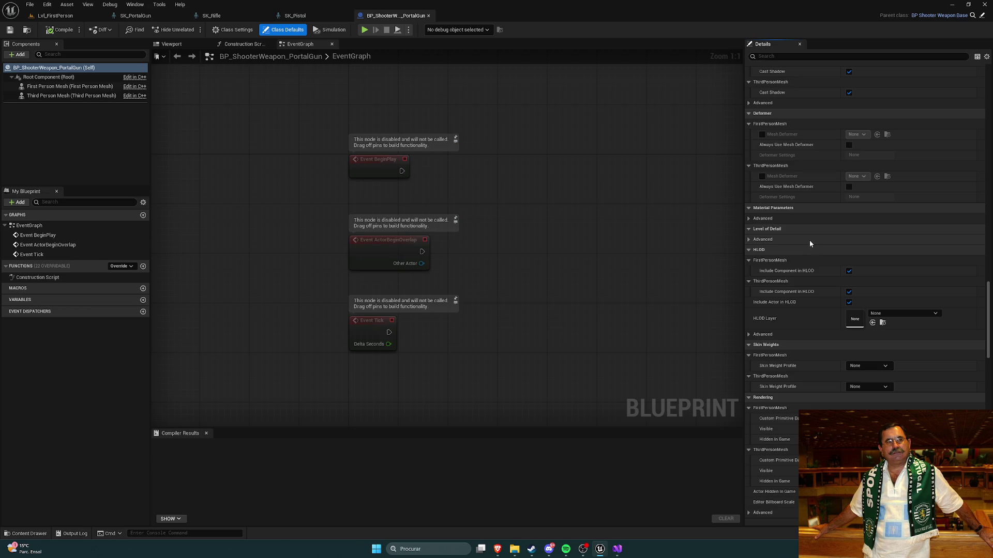
scroll(807, 237, "down", 2)
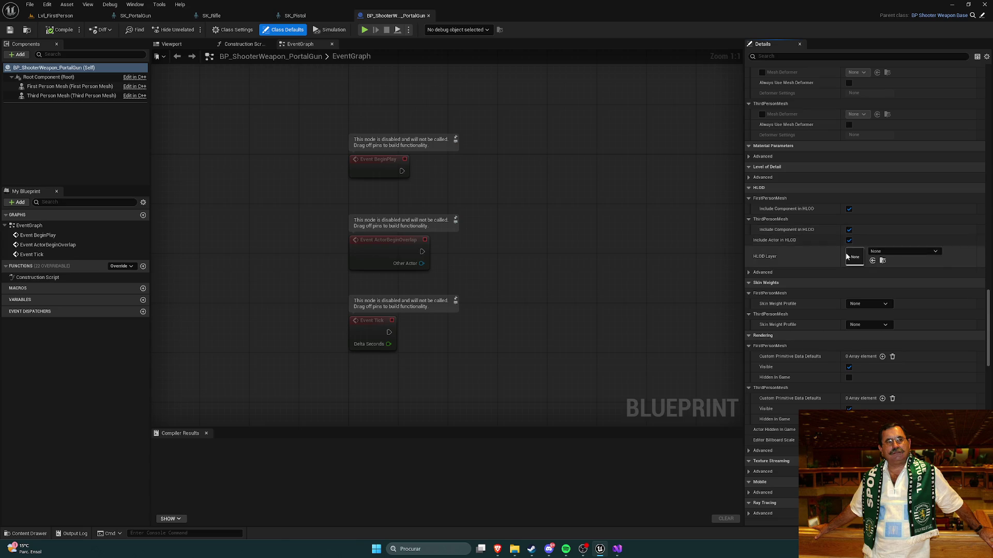
scroll(821, 238, "down", 2)
scroll(818, 241, "down", 2)
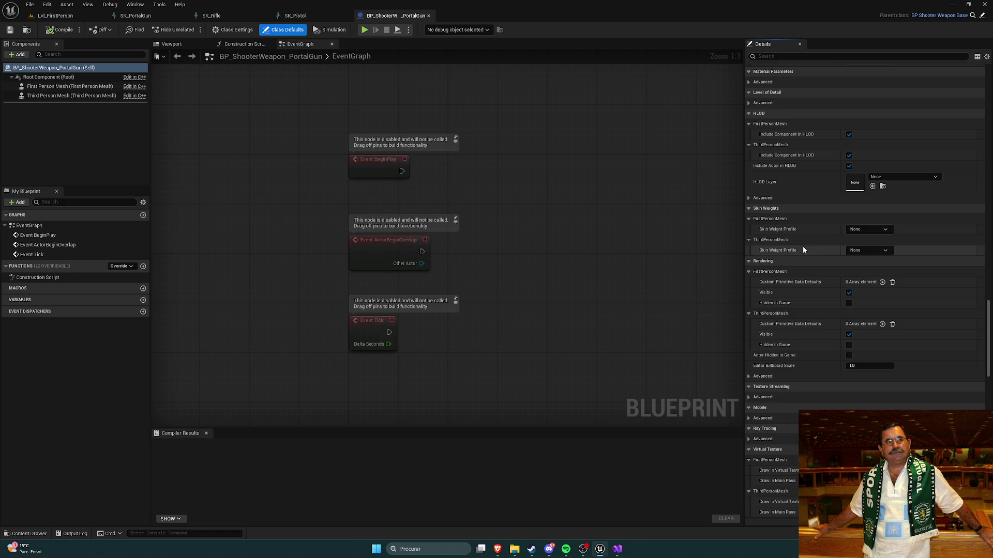
scroll(800, 244, "down", 1)
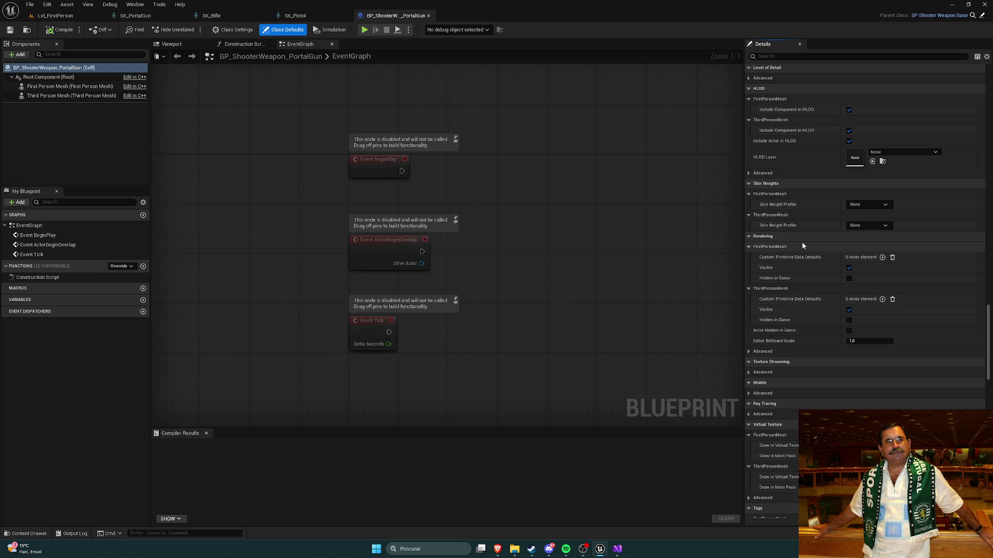
scroll(804, 252, "down", 3)
scroll(804, 253, "down", 9)
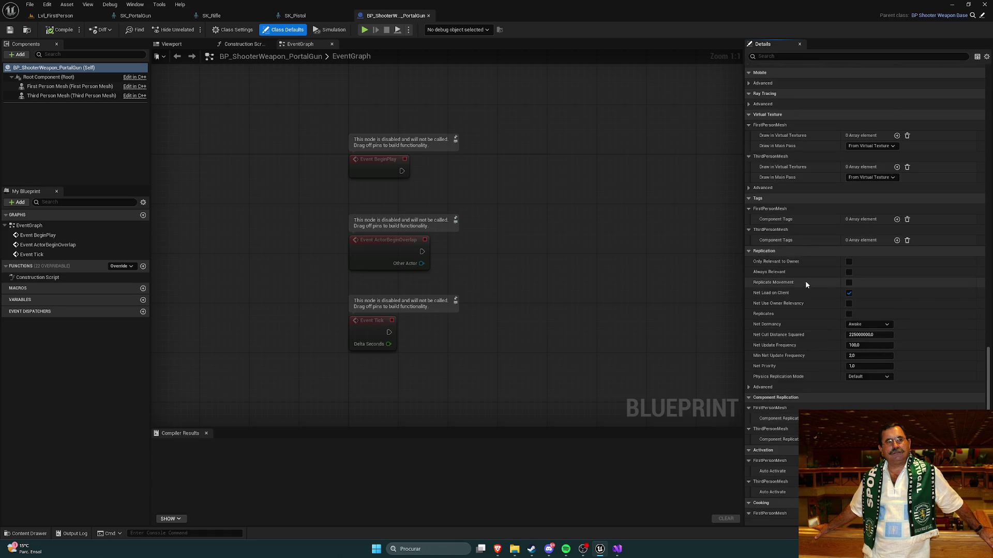
scroll(805, 290, "down", 4)
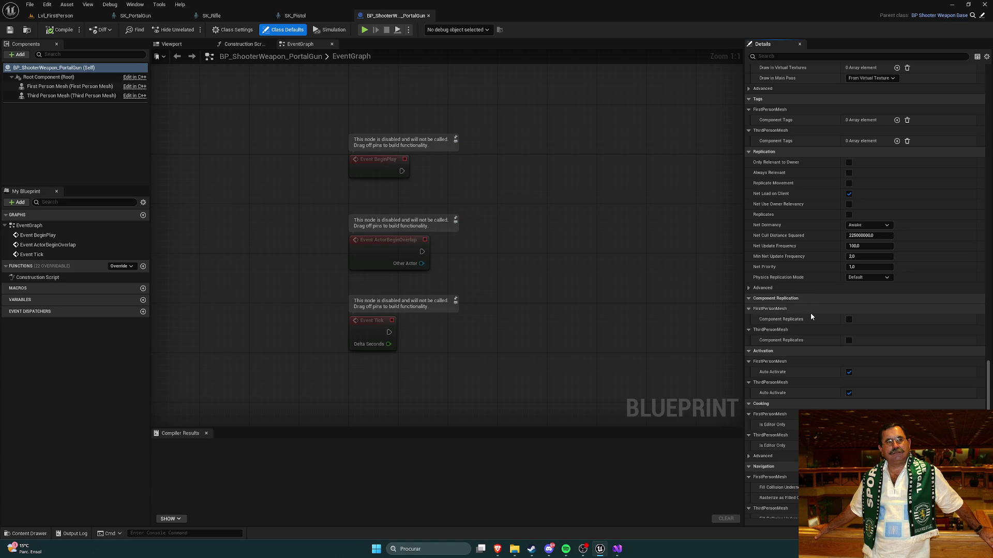
scroll(807, 313, "down", 10)
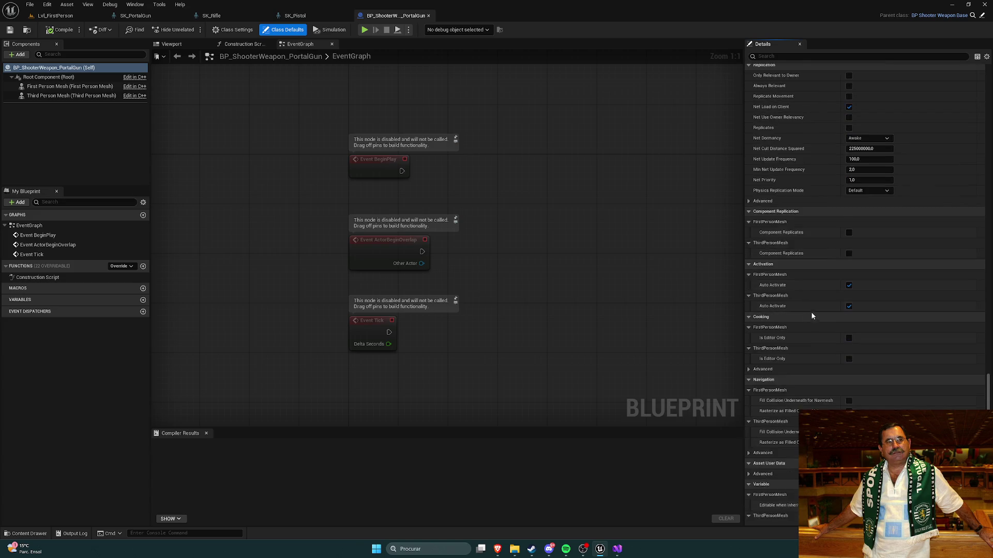
scroll(822, 316, "down", 3)
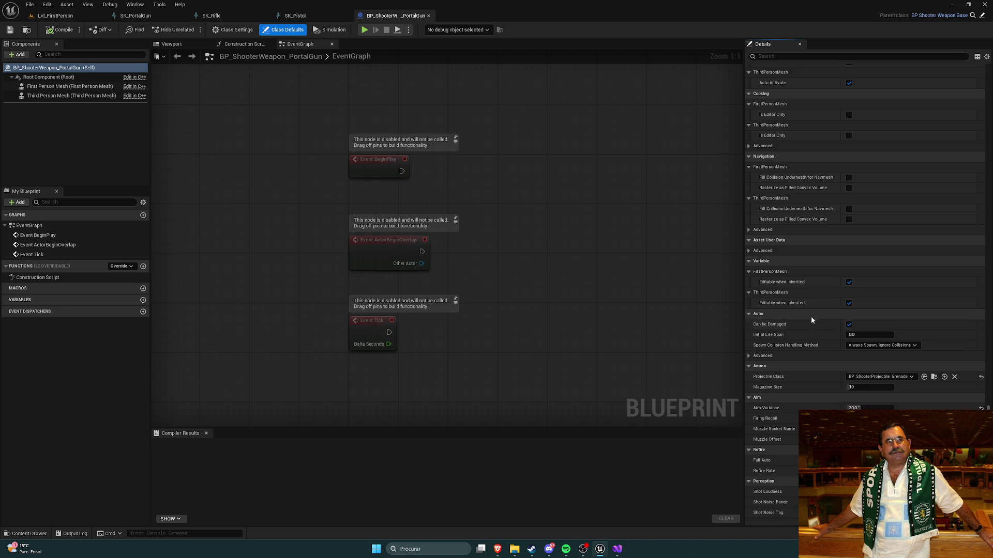
scroll(810, 297, "down", 3)
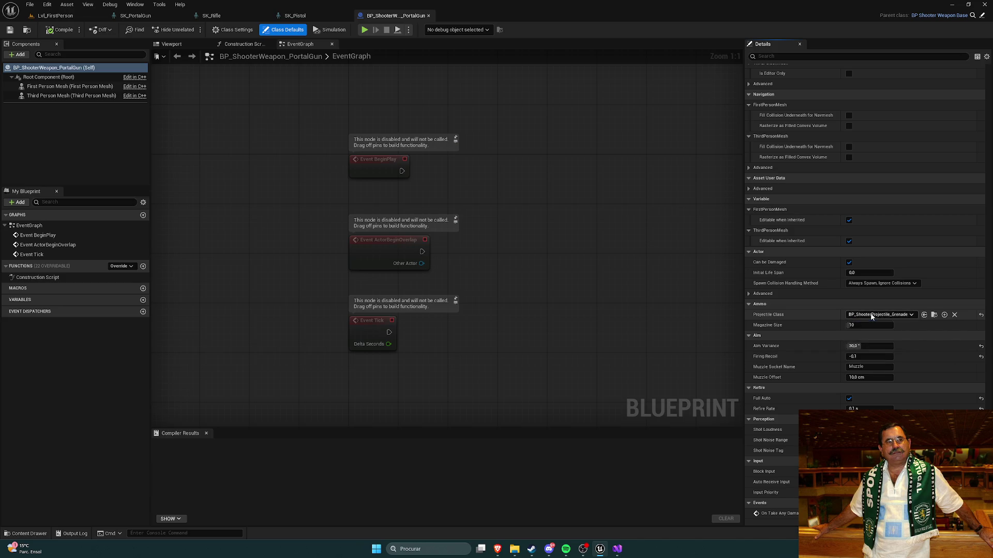
scroll(820, 321, "down", 2)
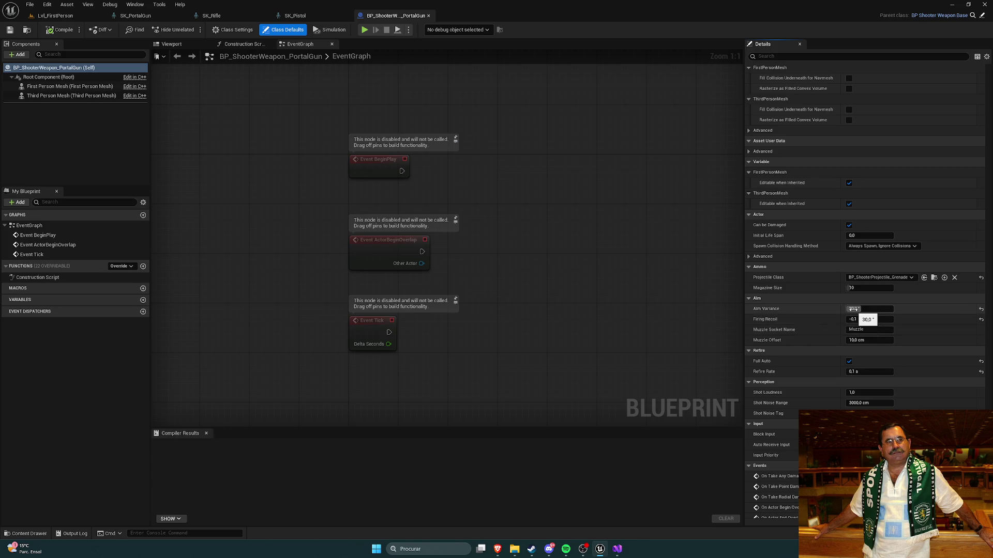
Drop Aim Variance from 30° to 0°, leave Muzzle Offset at 10 cm, and compile and save
left_click_drag(854, 308, 829, 322)
left_click(820, 340)
left_click(826, 339)
left_click(10, 29)
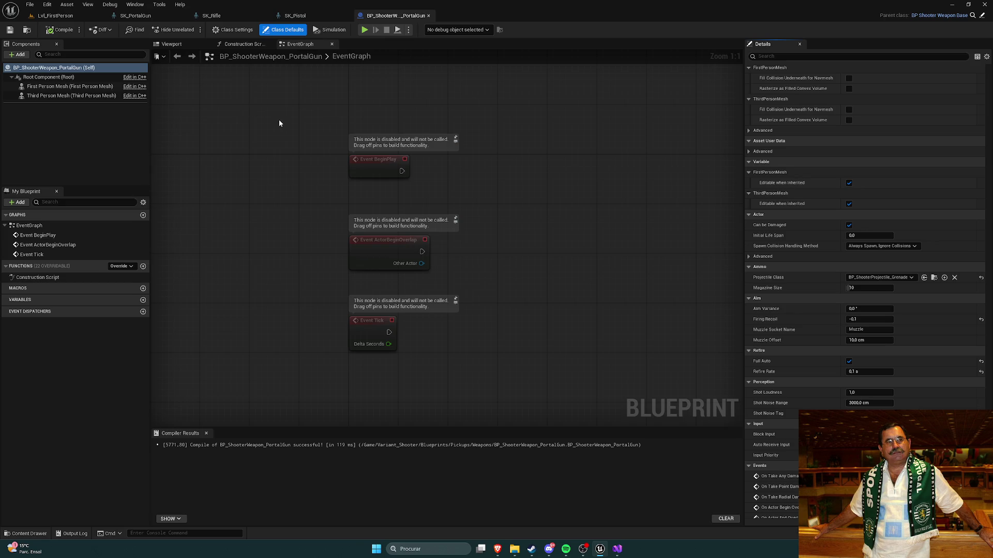
left_click(56, 16)
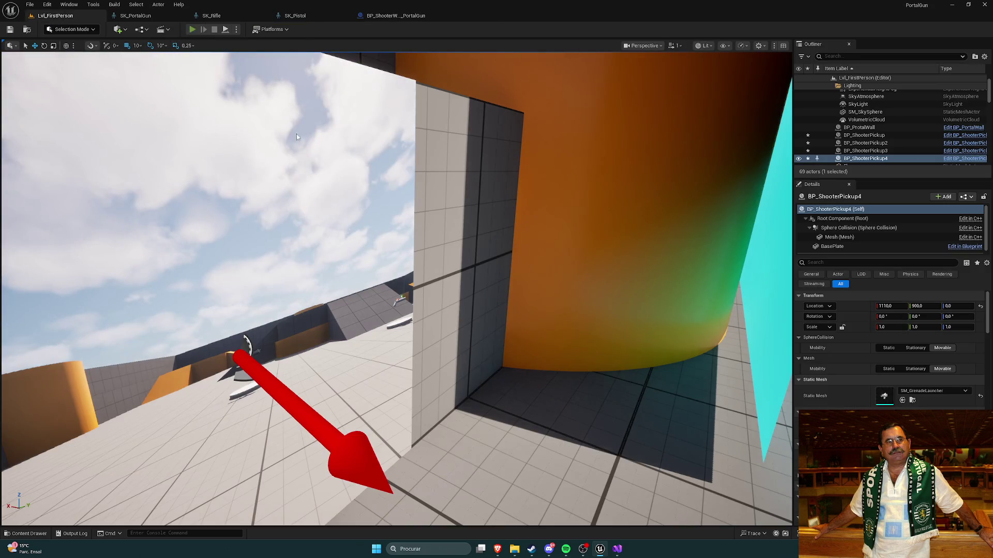
Pick up the portal gun and fire several cyan and orange portal shots at the cyan wall
key("w")
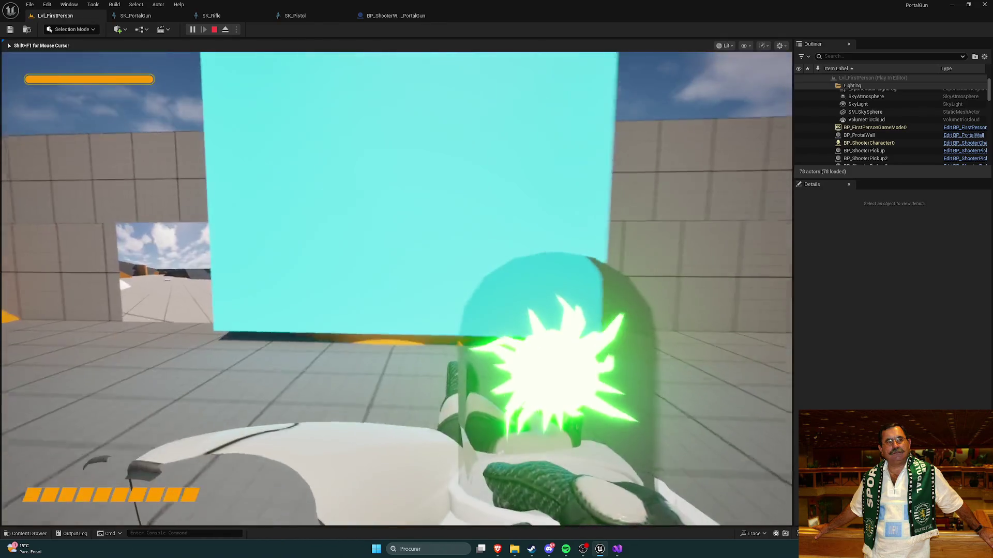
left_click(397, 289)
left_click(397, 288)
left_click(398, 289)
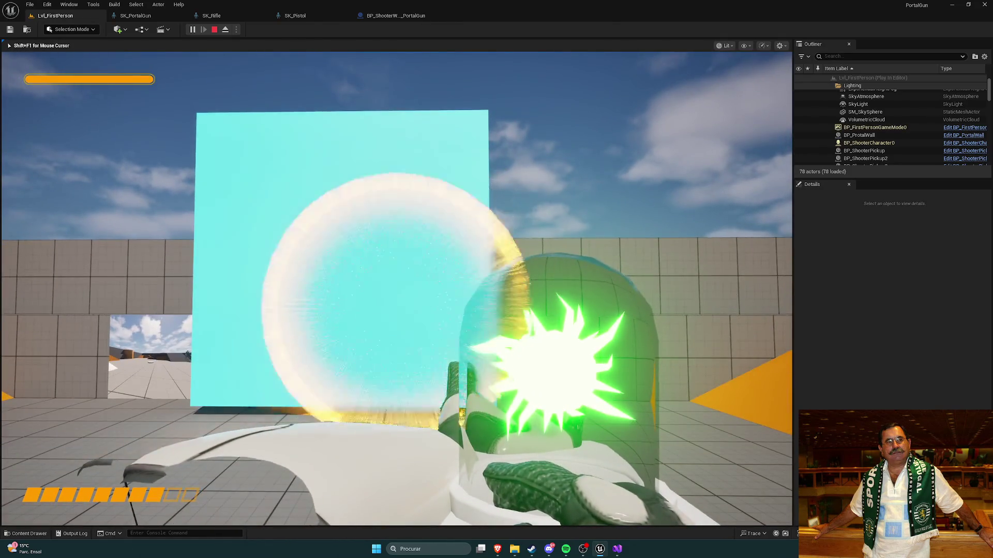
key("w")
left_click(397, 289)
left_click(397, 288)
left_click(398, 288)
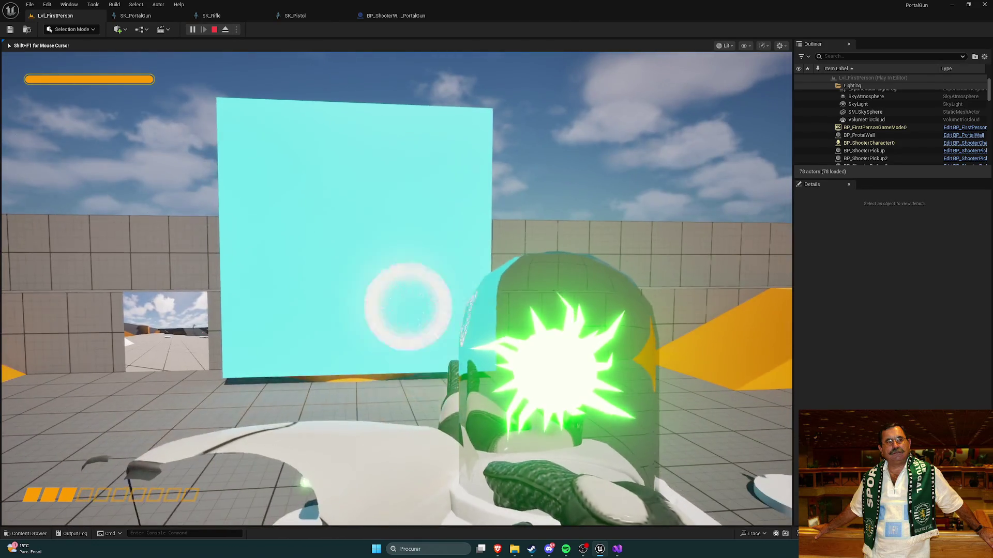
key("Escape")
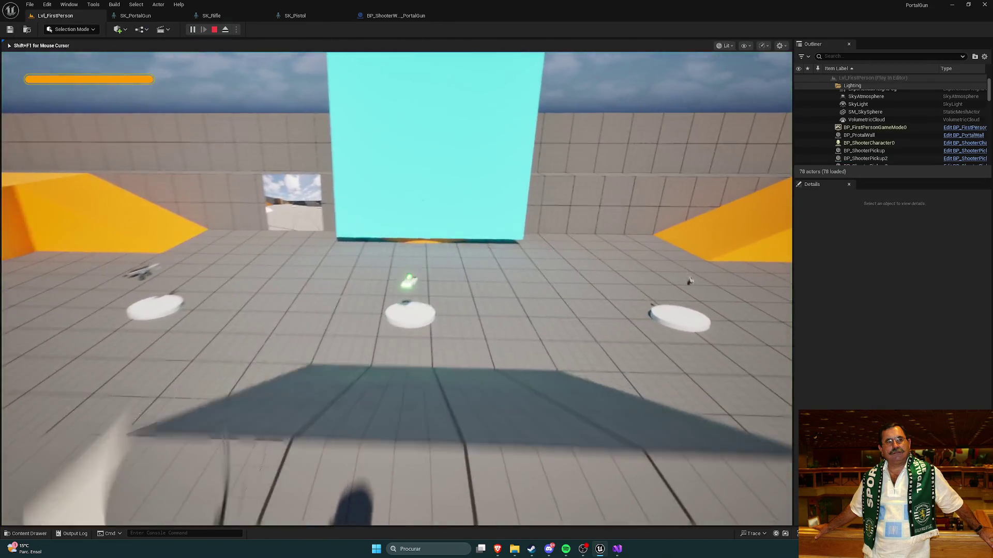
Replay, walk to the orange wall and fire to watch the ammo count drop
key("w")
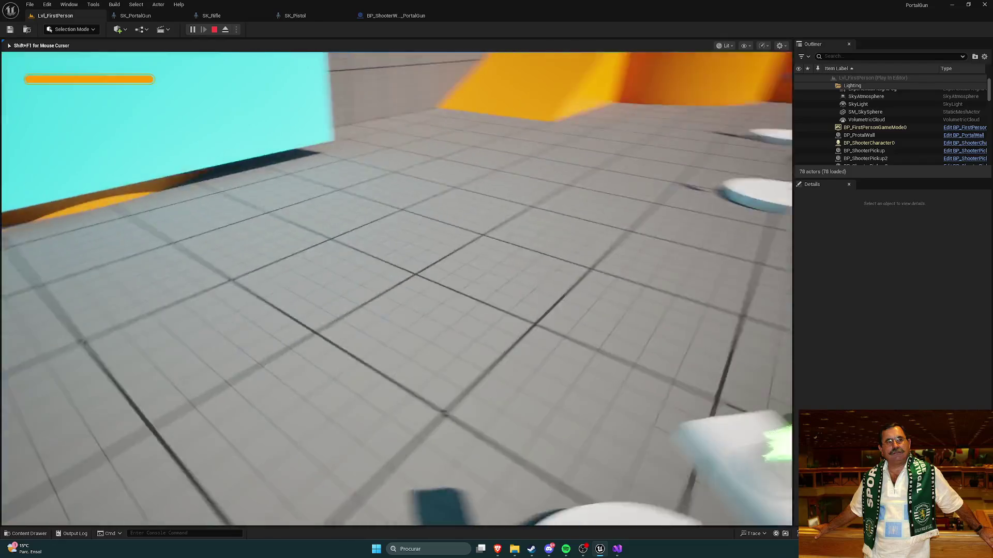
key("w")
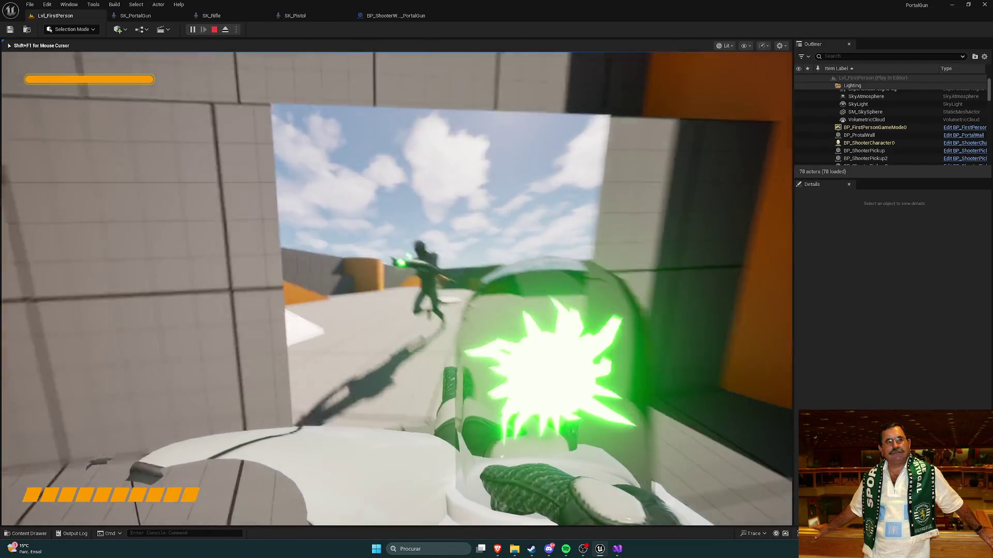
key("w")
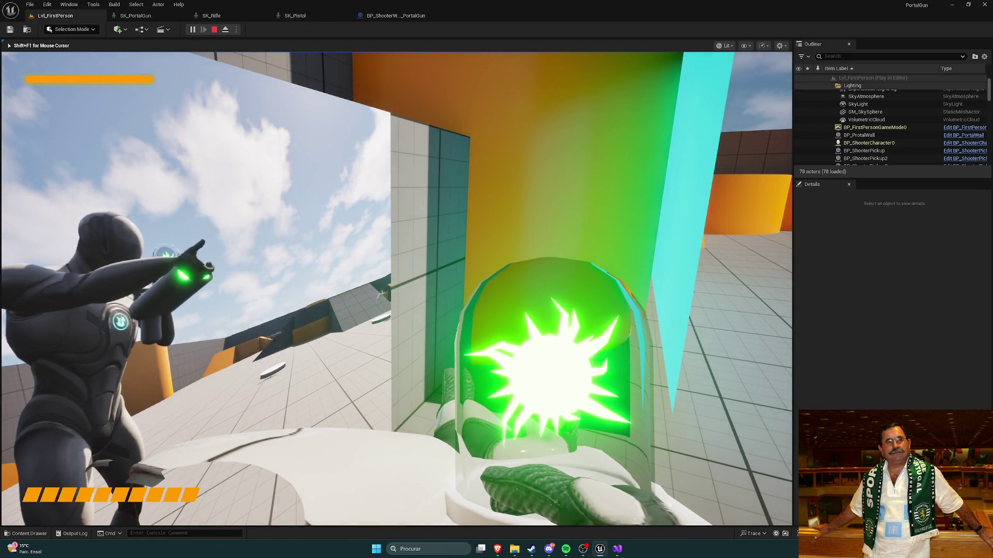
key("s")
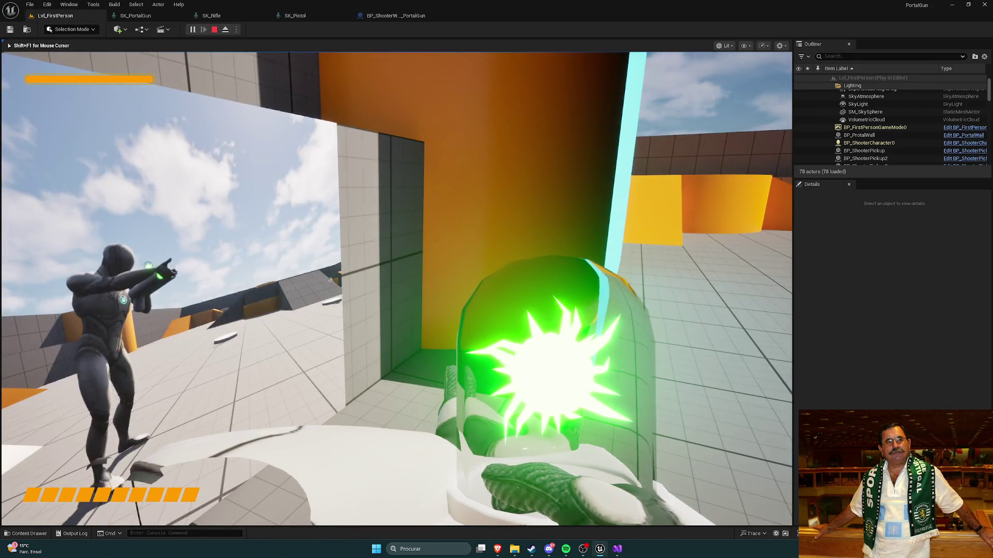
mouse_move(497, 280)
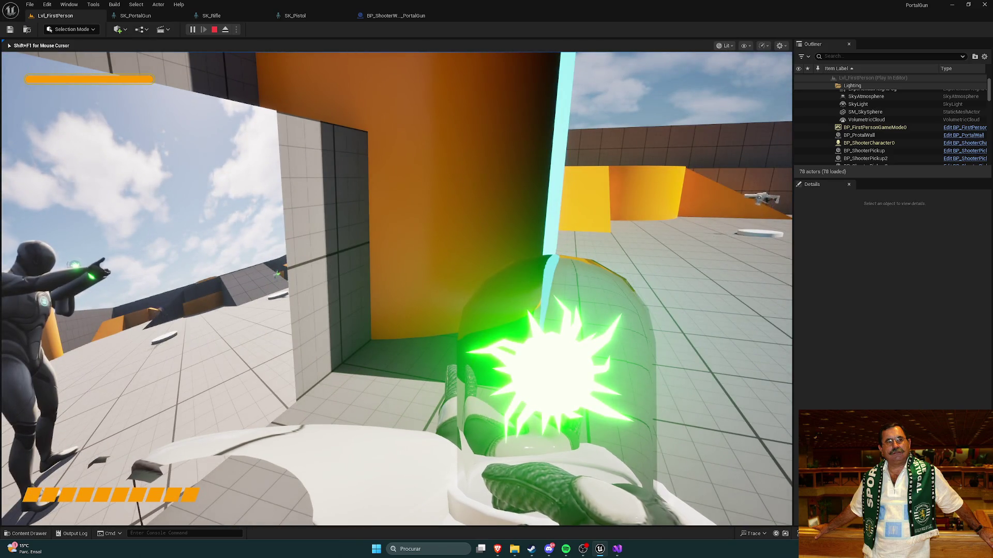
left_click(397, 288)
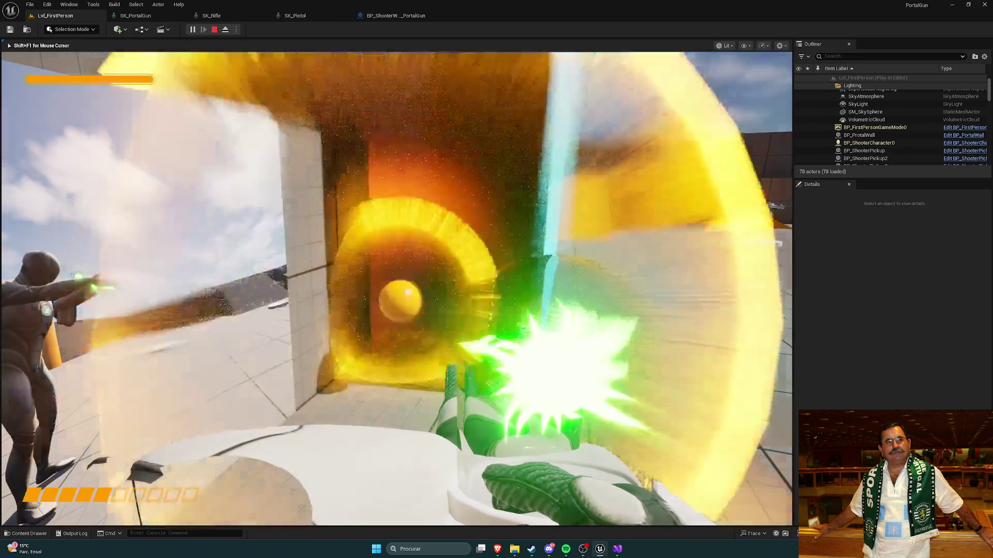
left_click(397, 289)
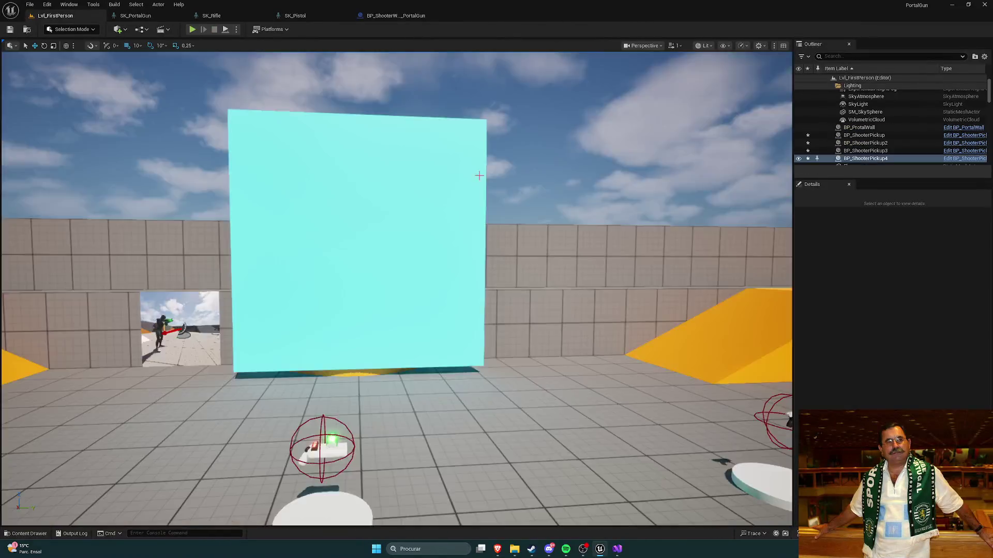
key("Escape")
left_click(387, 17)
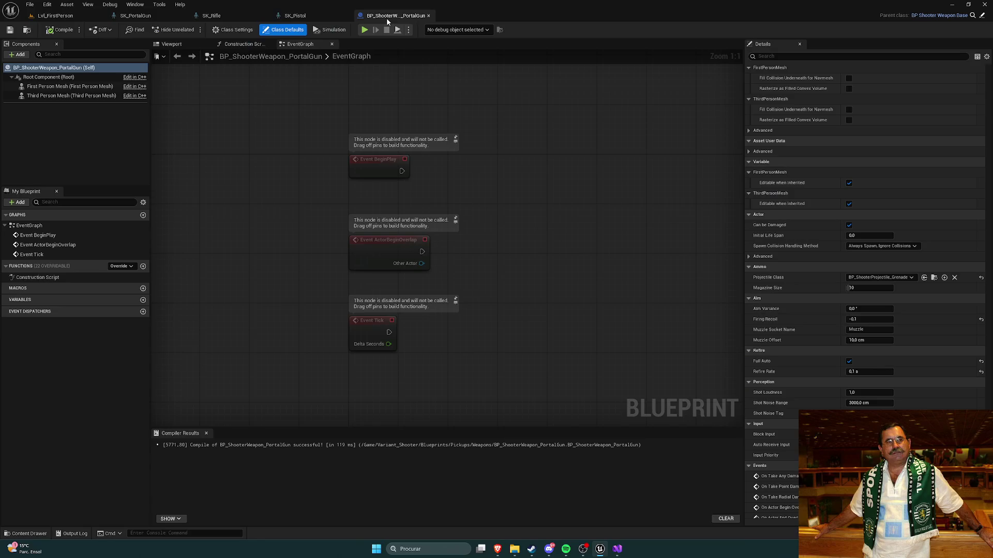
Select the first person mesh component and frame the portal gun in the 3D viewport
left_click(78, 86)
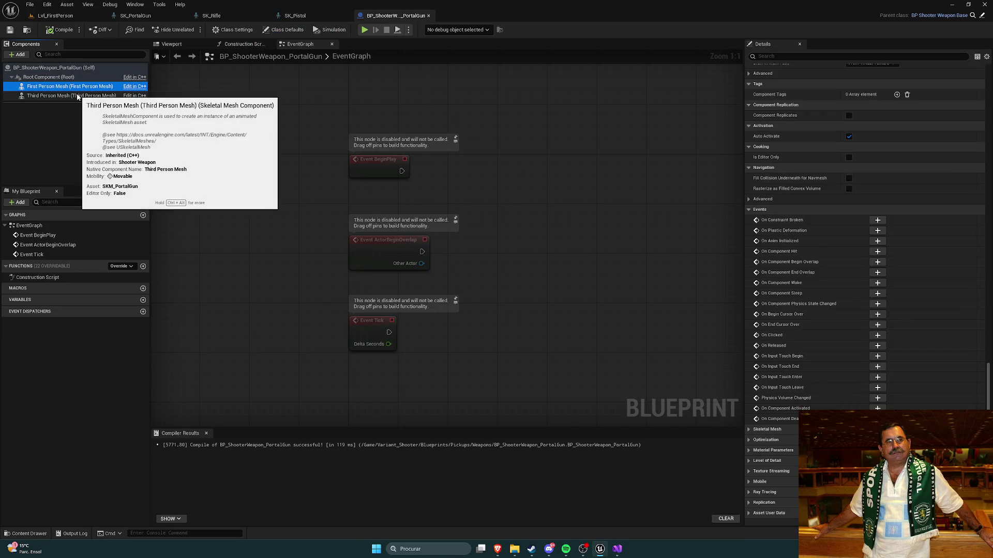
left_click(172, 44)
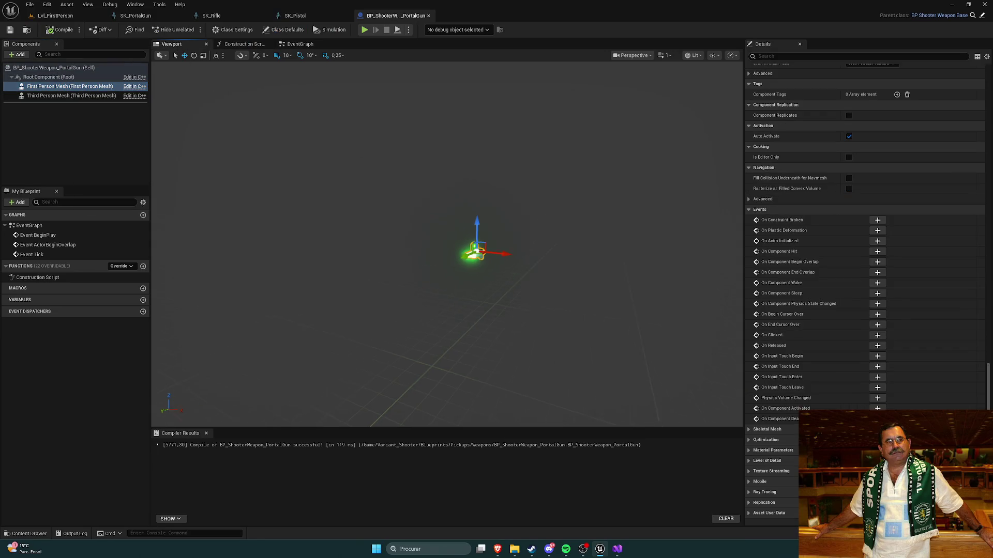
key("f")
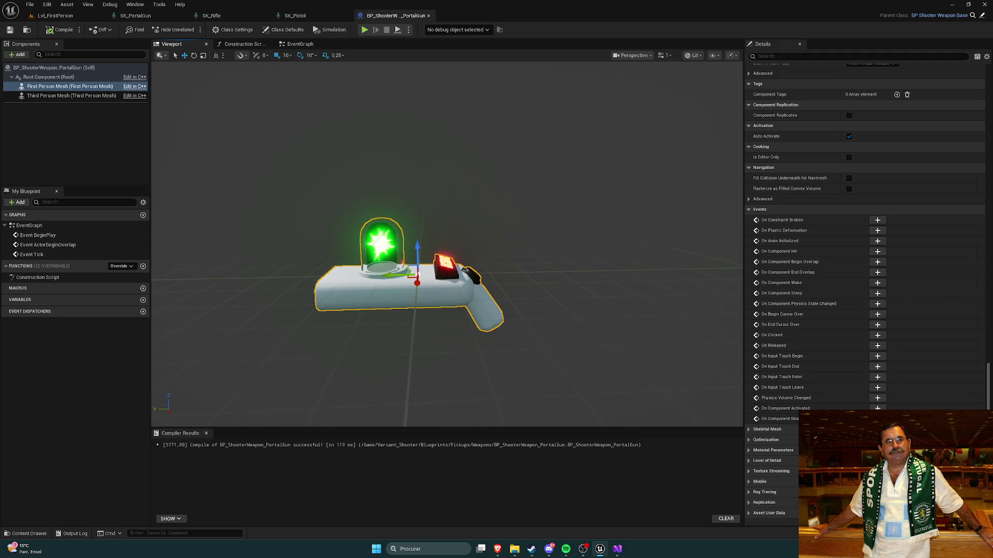
Review the blueprint's class defaults, then start a play test of Lvl_FirstPerson
left_click(73, 78)
left_click(68, 68)
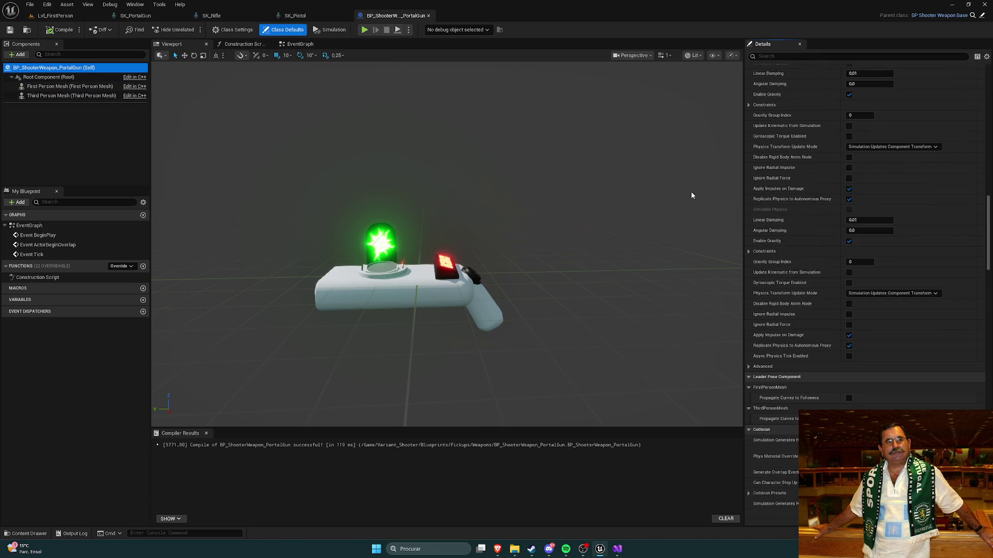
scroll(798, 263, "down", 8)
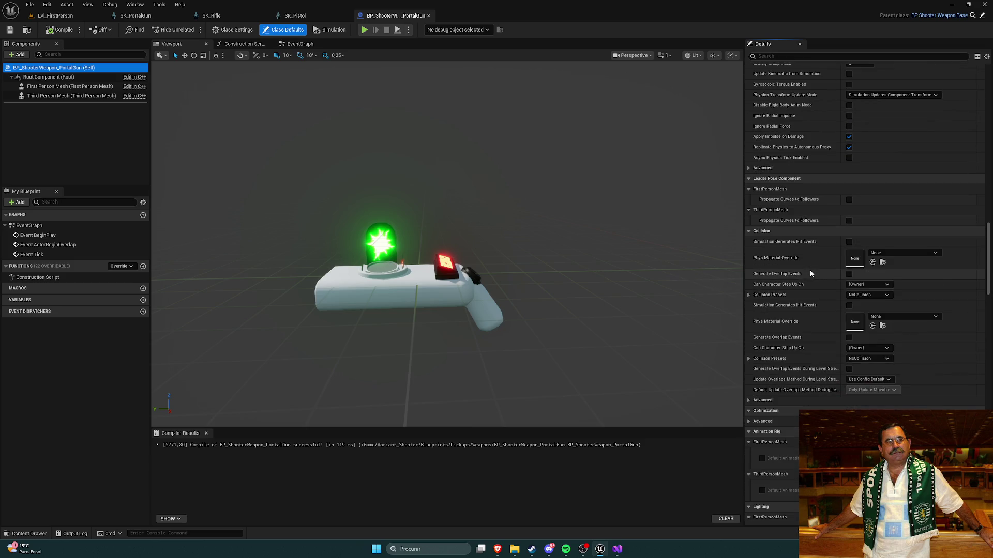
scroll(814, 267, "down", 4)
left_click_drag(985, 265, 985, 424)
scroll(864, 291, "down", 2)
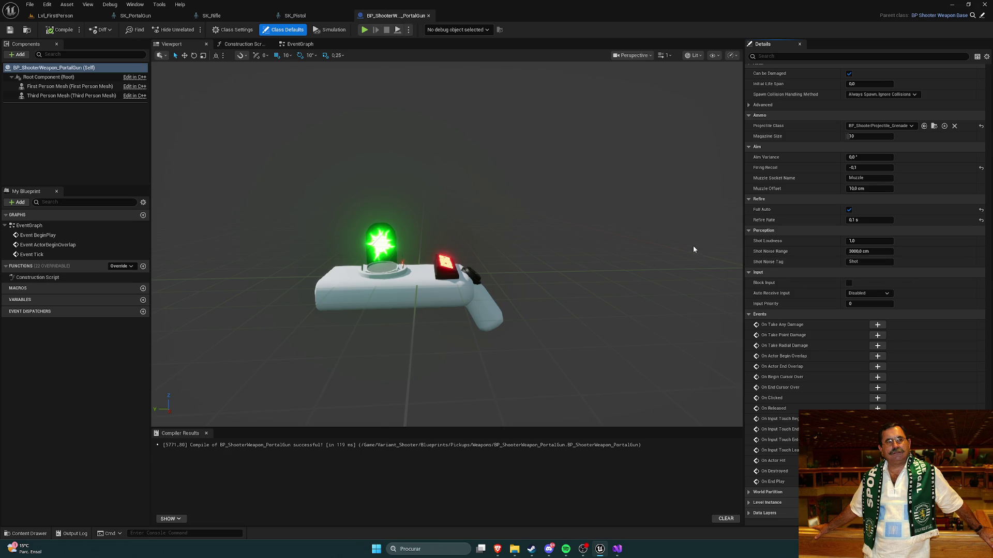
scroll(784, 272, "up", 2)
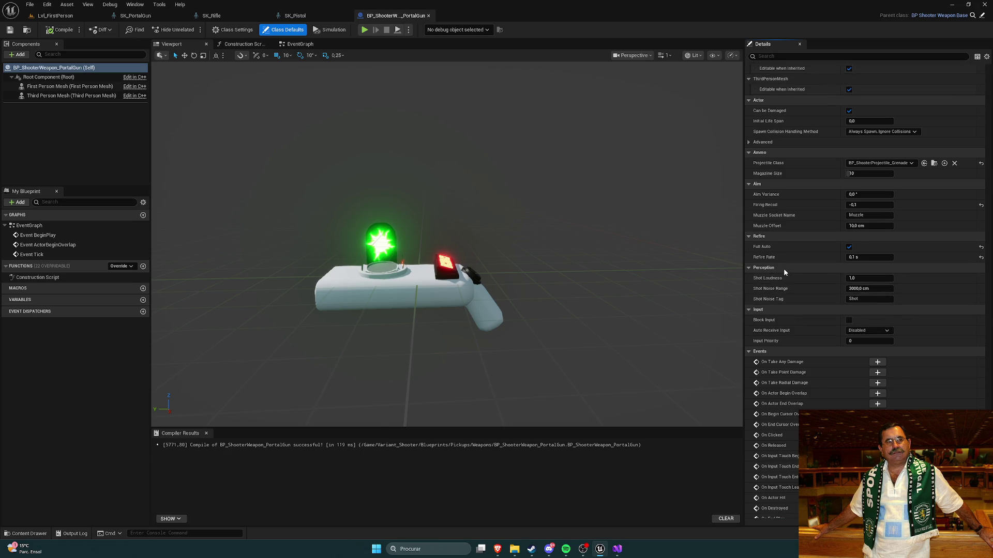
scroll(785, 273, "up", 2)
scroll(784, 272, "up", 2)
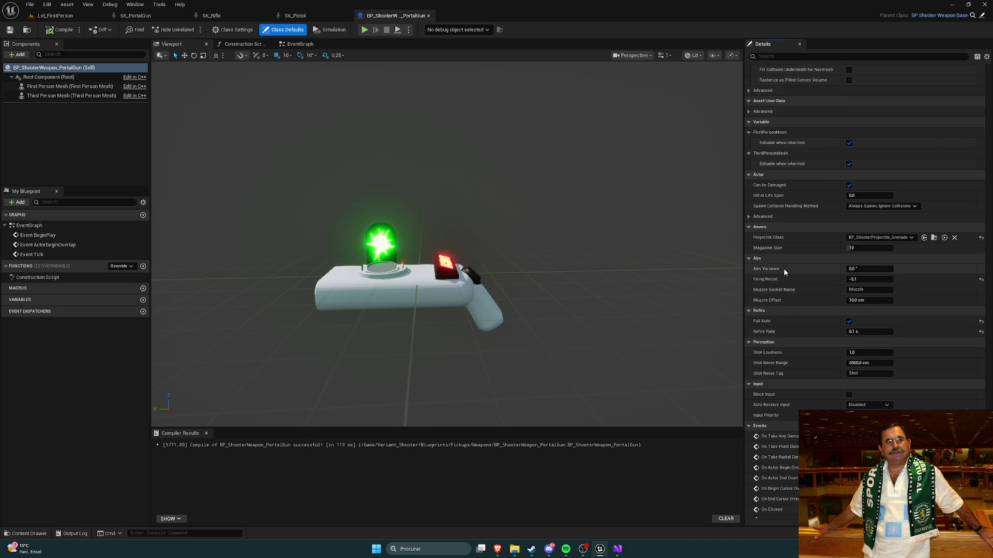
scroll(784, 269, "up", 1)
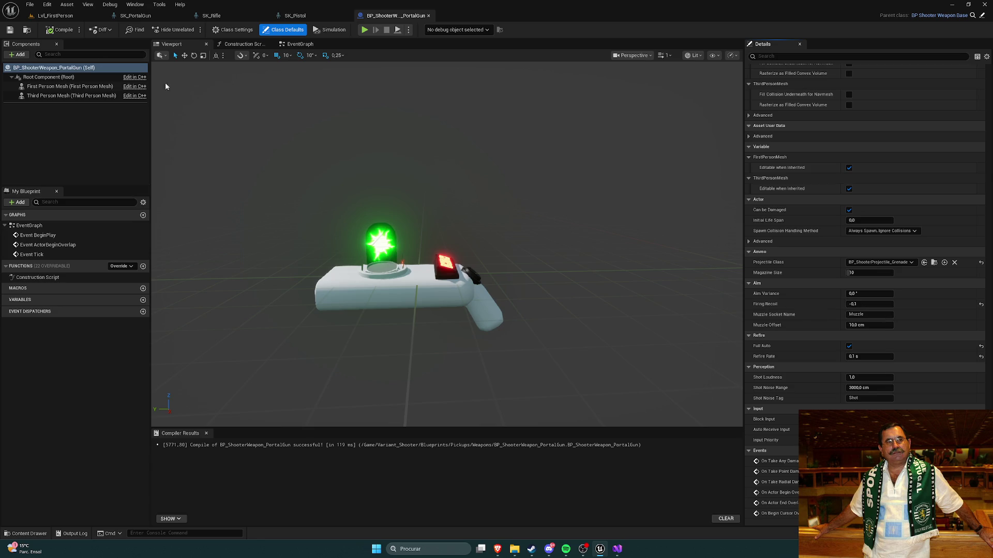
left_click(56, 15)
left_click(192, 29)
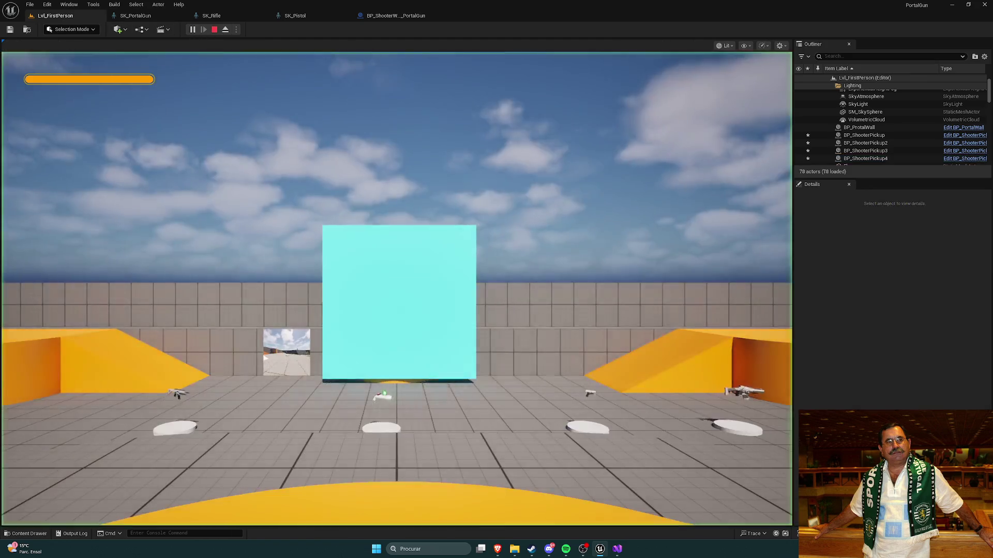
Pick up the portal gun, fire three shots at the cyan wall, and stop the play session
key("w")
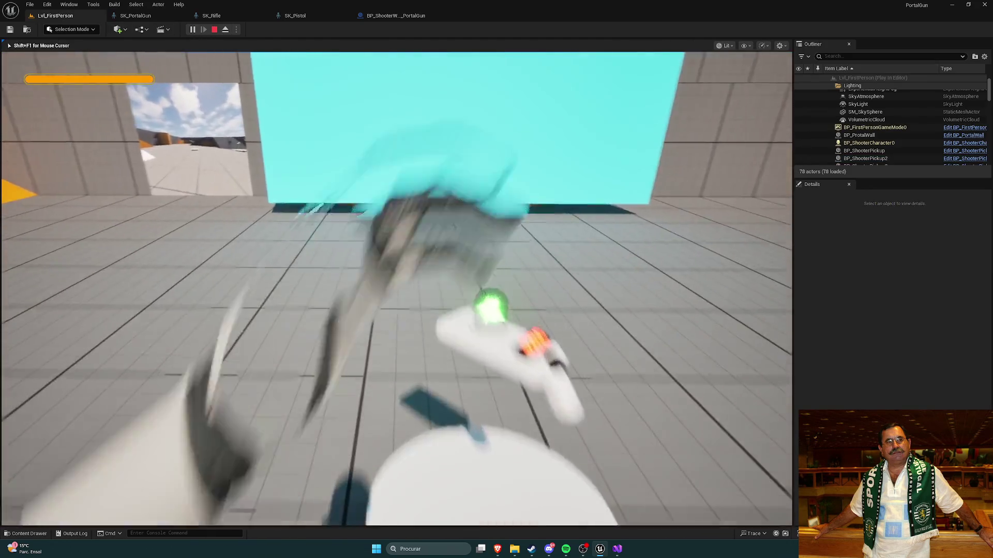
left_click(397, 289)
left_click(396, 289)
left_click(397, 289)
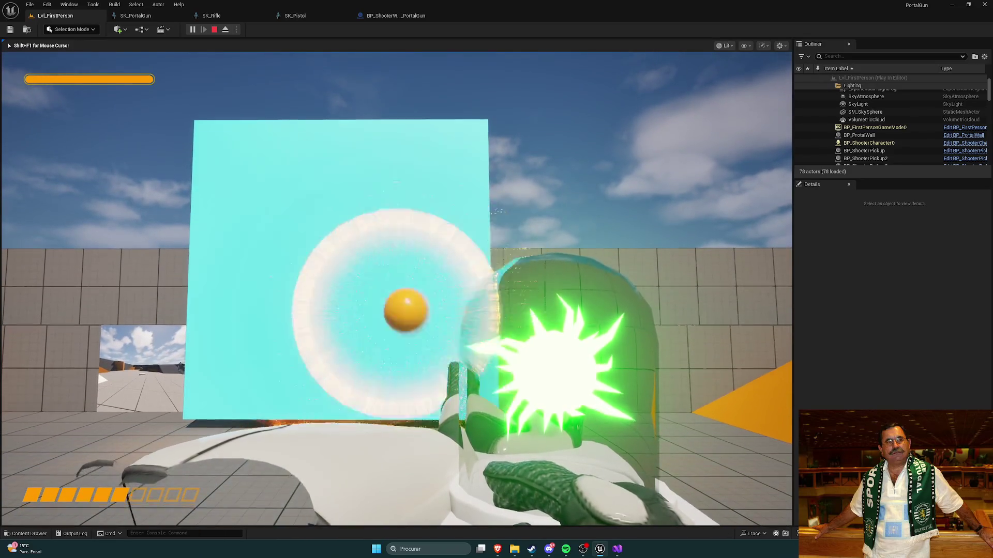
key("Escape")
Set the PortalGun blueprint's Firing Recoil to 20
left_click(396, 16)
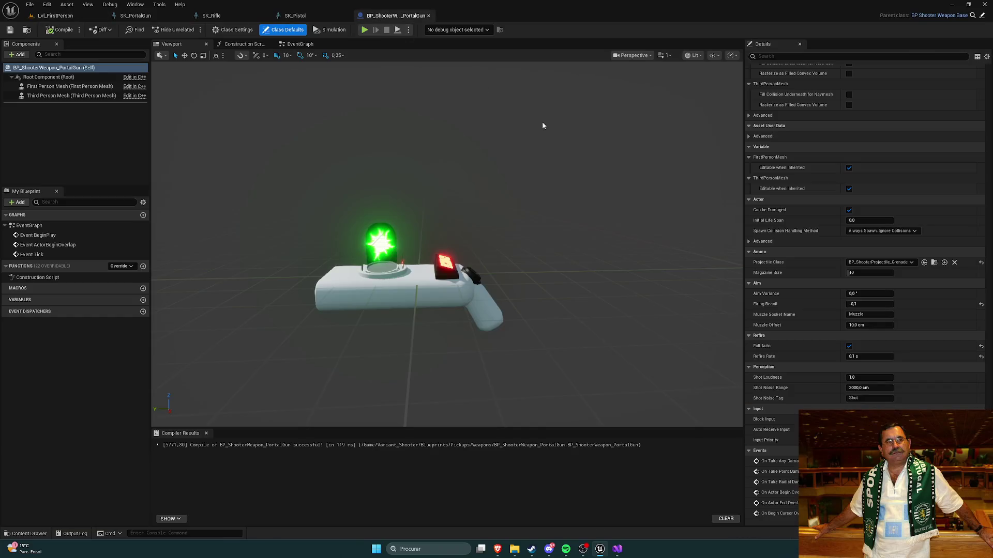
left_click(866, 305)
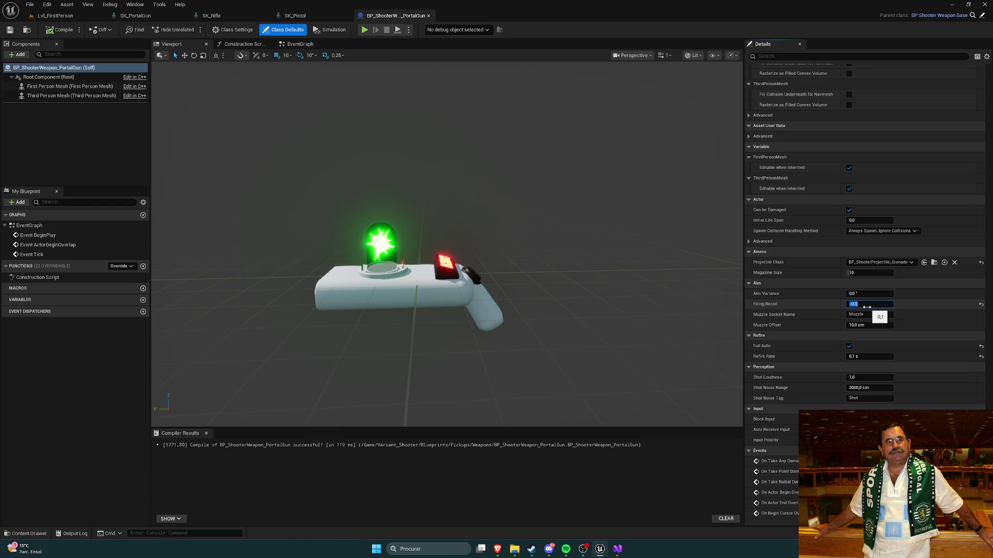
type("-")
key("Return")
key("Return")
left_click(879, 306)
key("Return")
type("20")
key("Return")
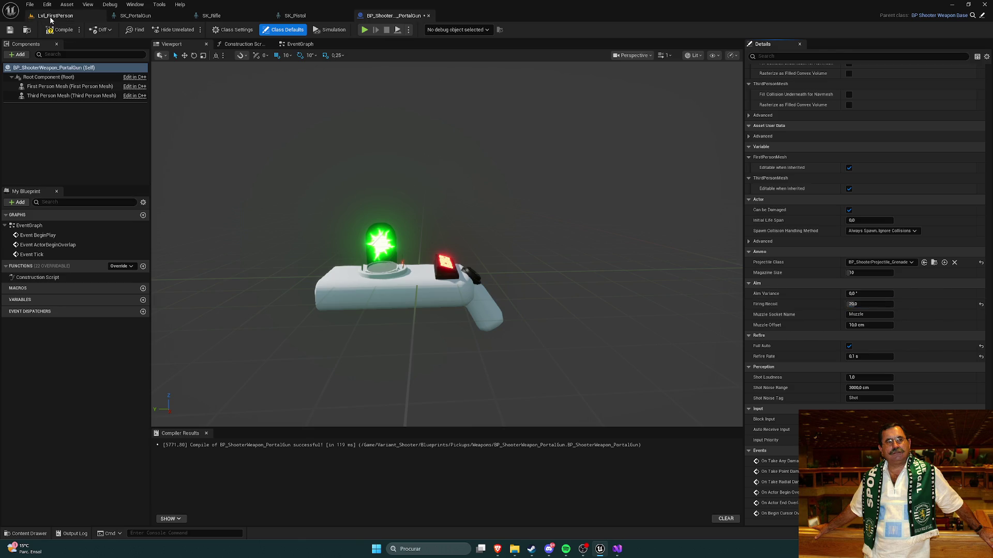
Switch back to the Lvl_FirstPerson level tab
left_click(52, 15)
left_click(382, 16)
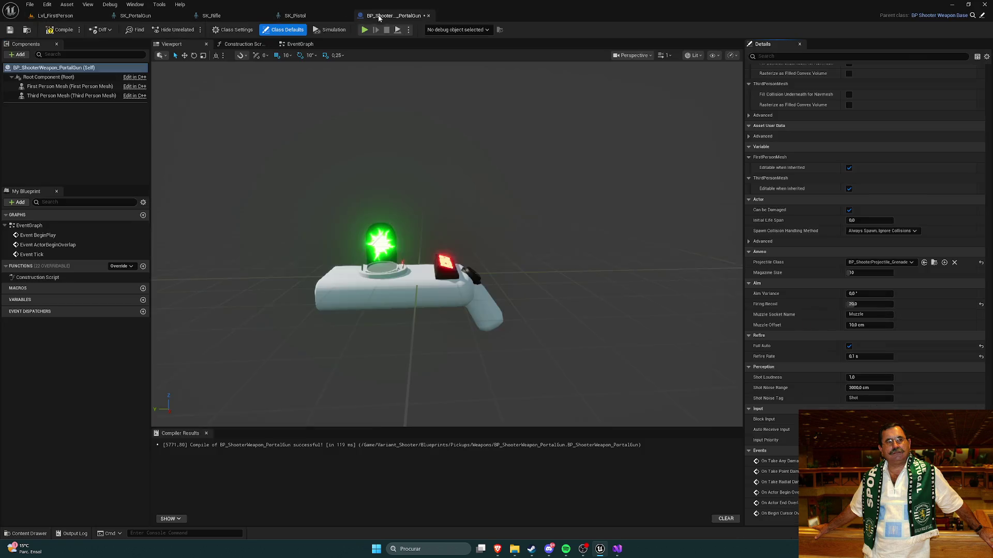
left_click(42, 19)
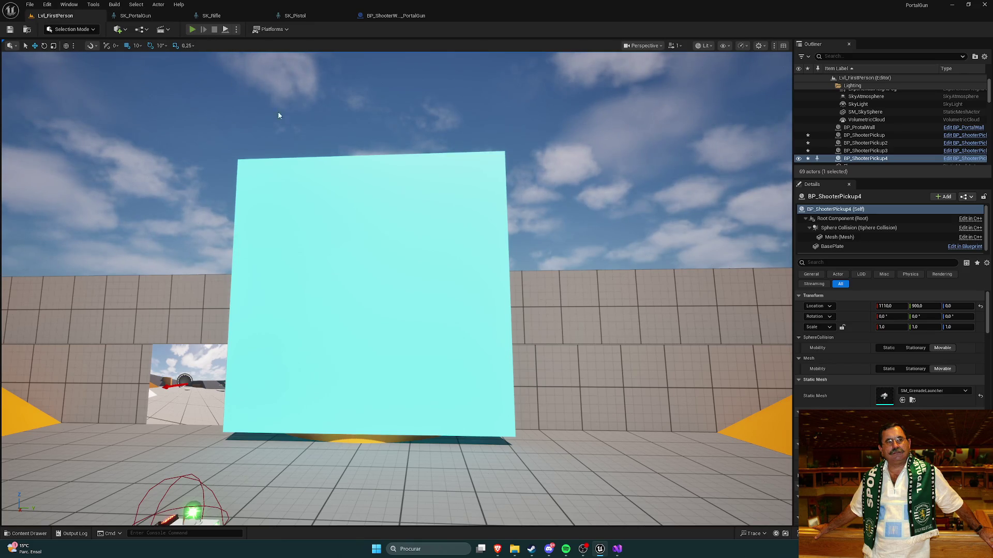
Play-test the 20 recoil by grabbing the gun, walking through the orange portal and firing
key("alt+p")
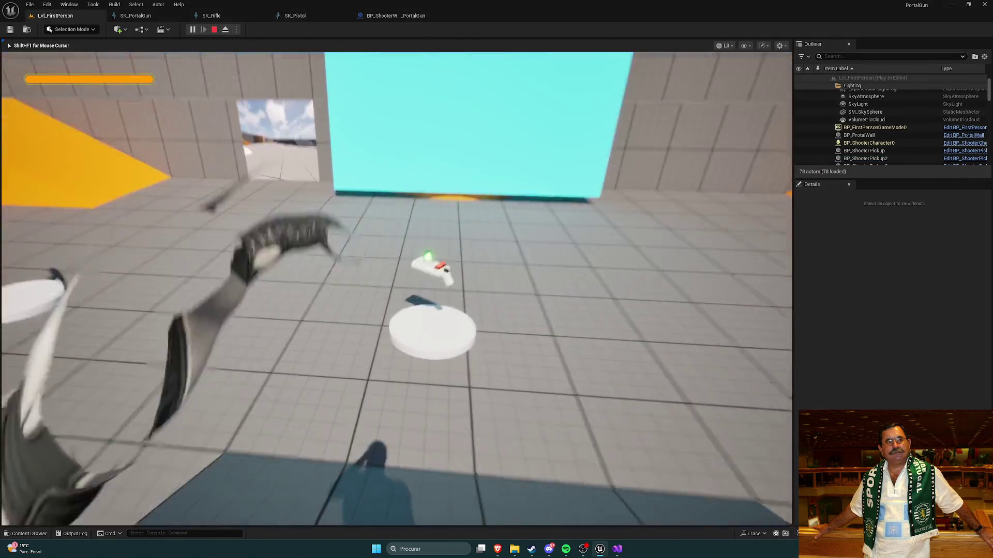
key("w")
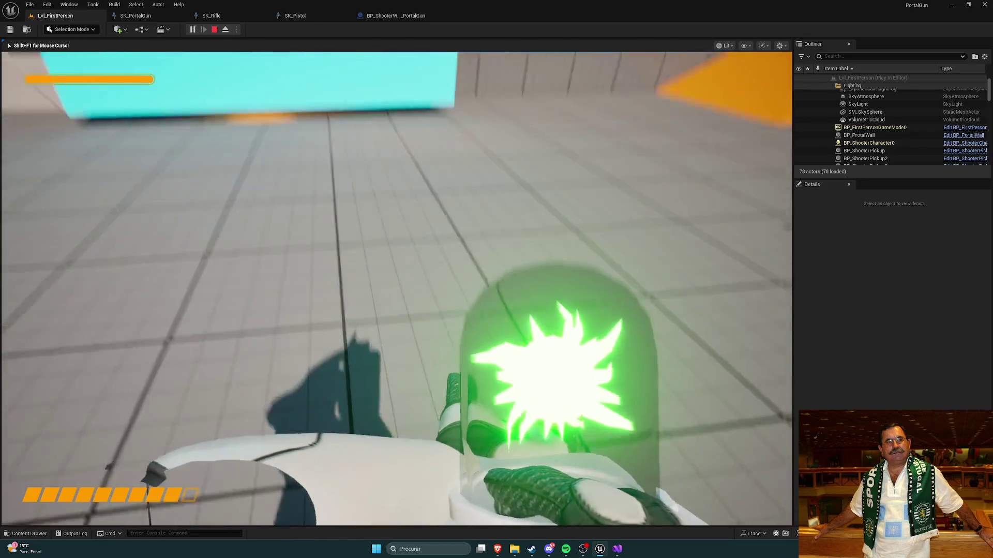
key("w")
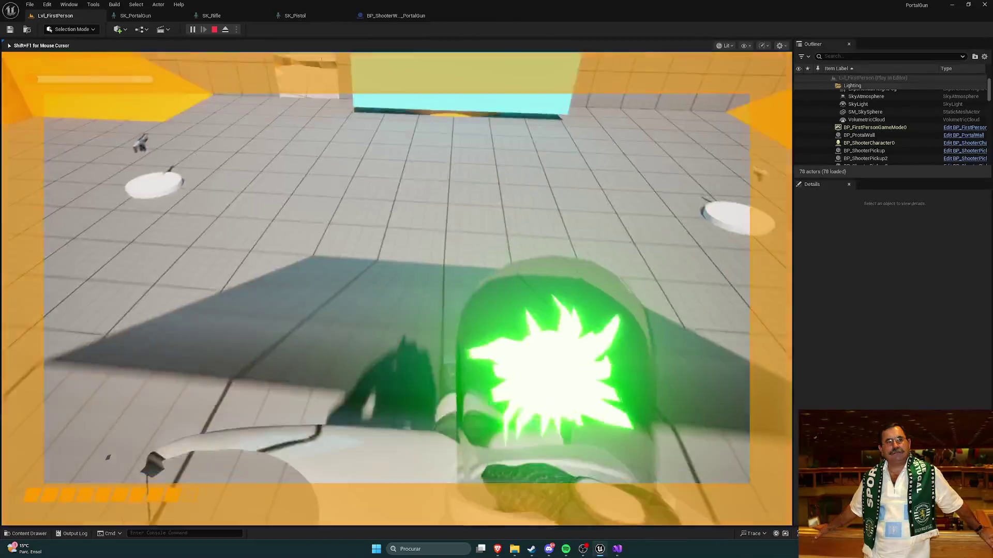
left_click(396, 288)
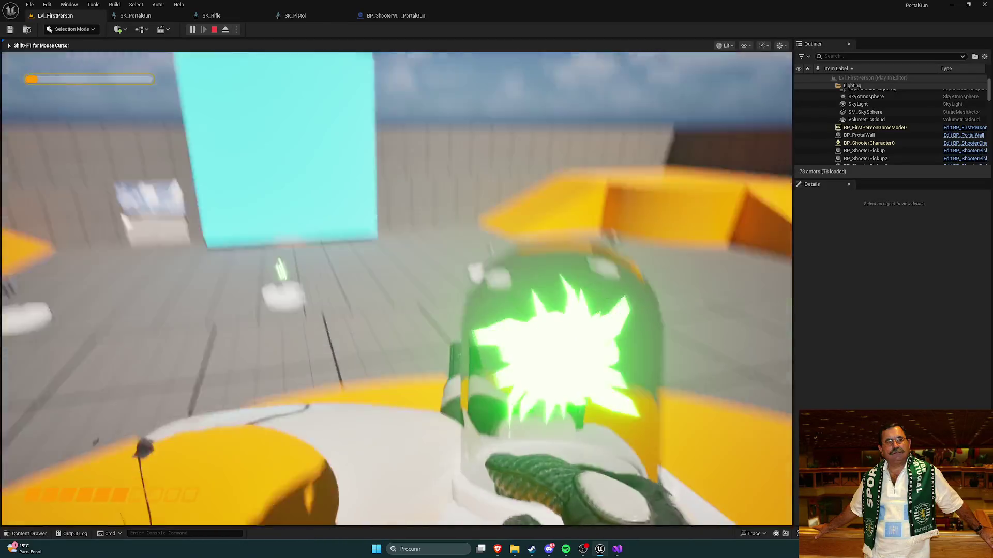
key("Escape")
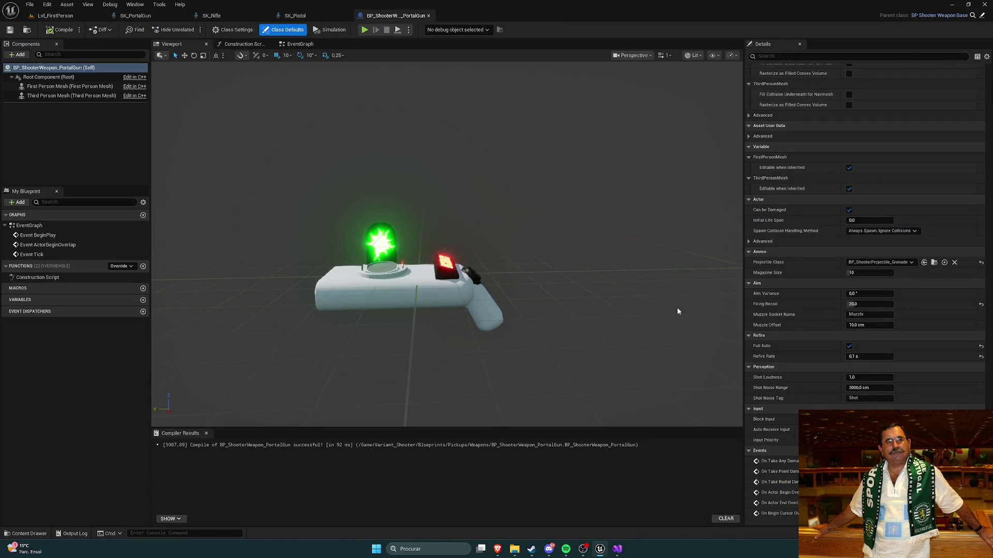
Reset Firing Recoil to its 0 default, compile, and retest a shot at the cyan wall
left_click(981, 304)
left_click(14, 32)
left_click(55, 16)
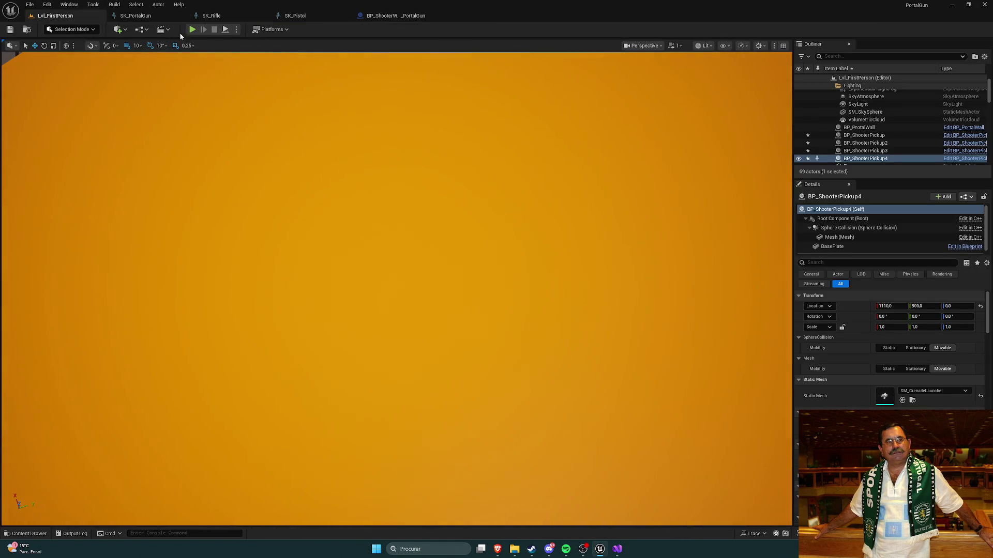
key("alt+p")
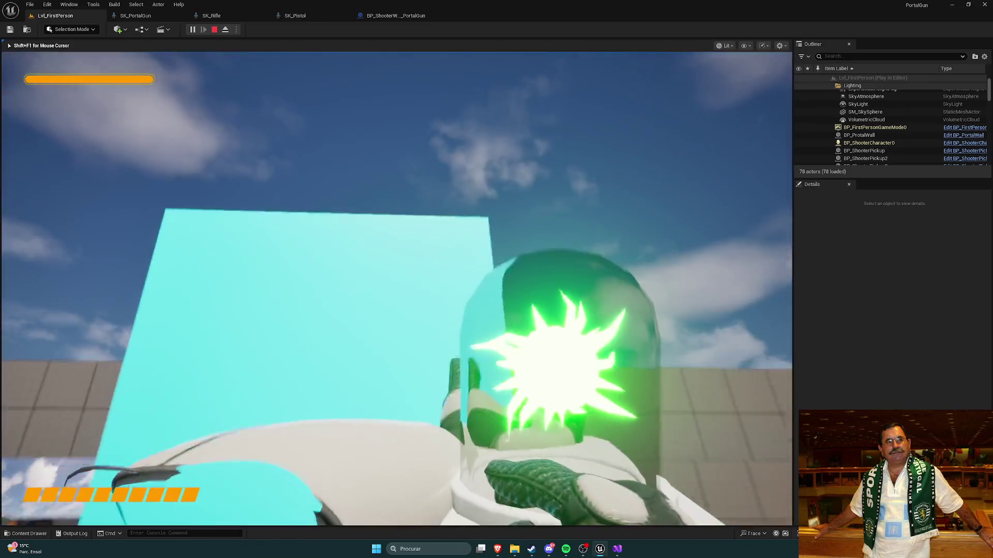
left_click(397, 289)
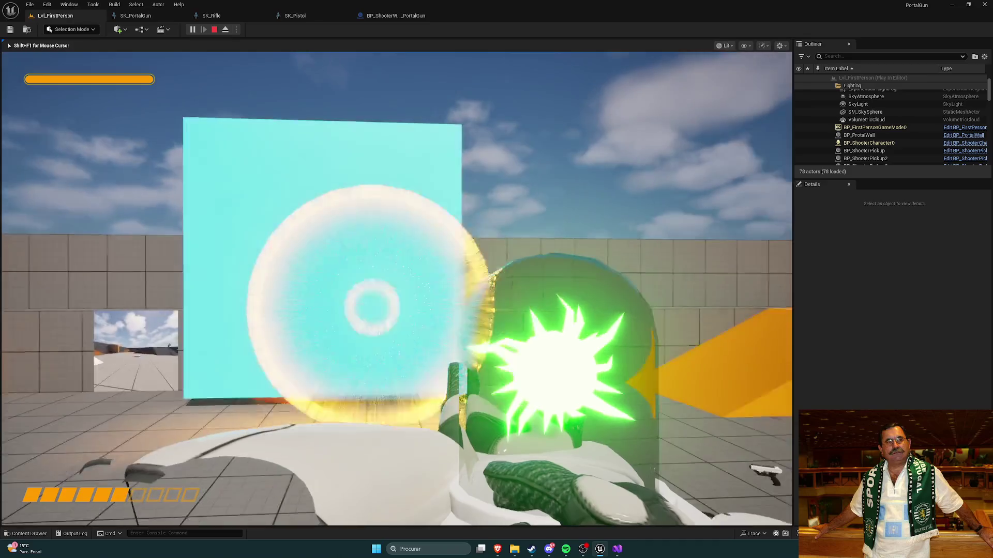
key("Escape")
left_click(378, 16)
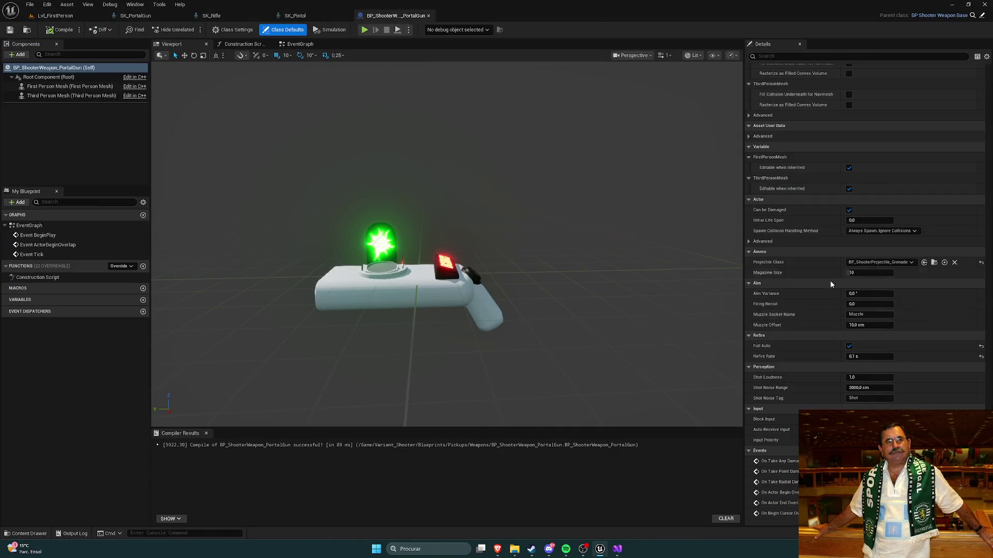
Set the portal gun's Firing Recoil to 1 and compile the blueprint
left_click(868, 304)
type("1")
key("Return")
left_click(61, 29)
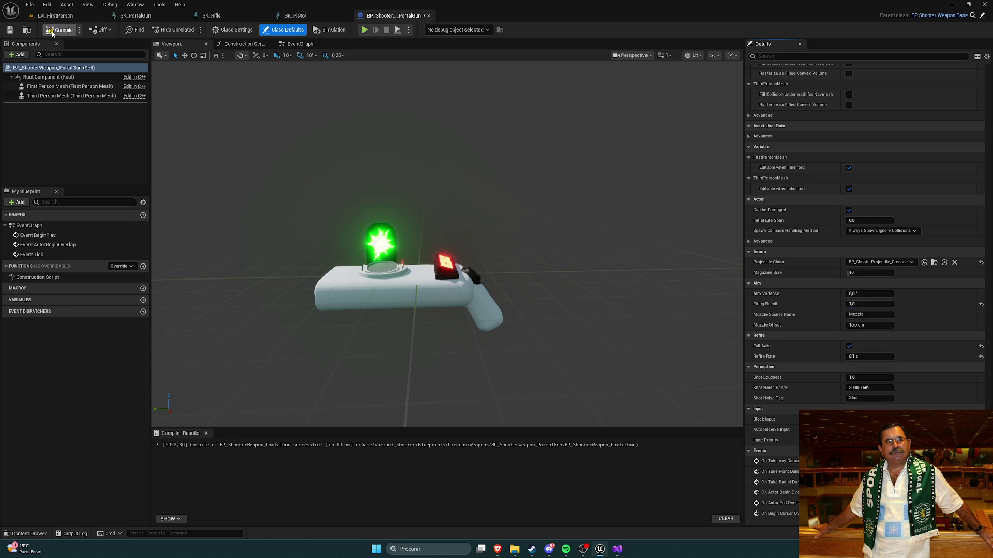
Play-test the recoil of 1 by firing repeated shots at the cyan wall
left_click(365, 29)
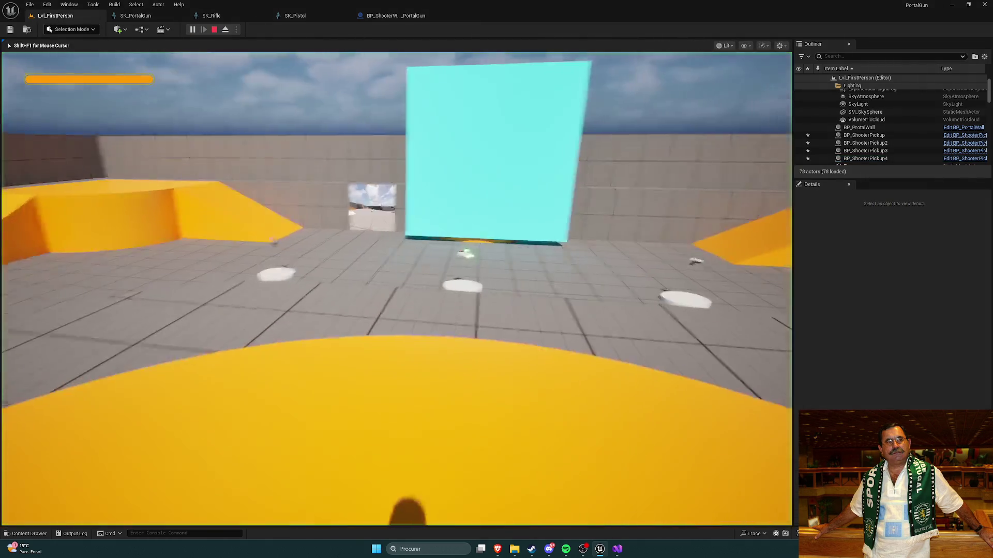
left_click(397, 289)
left_click(397, 289)
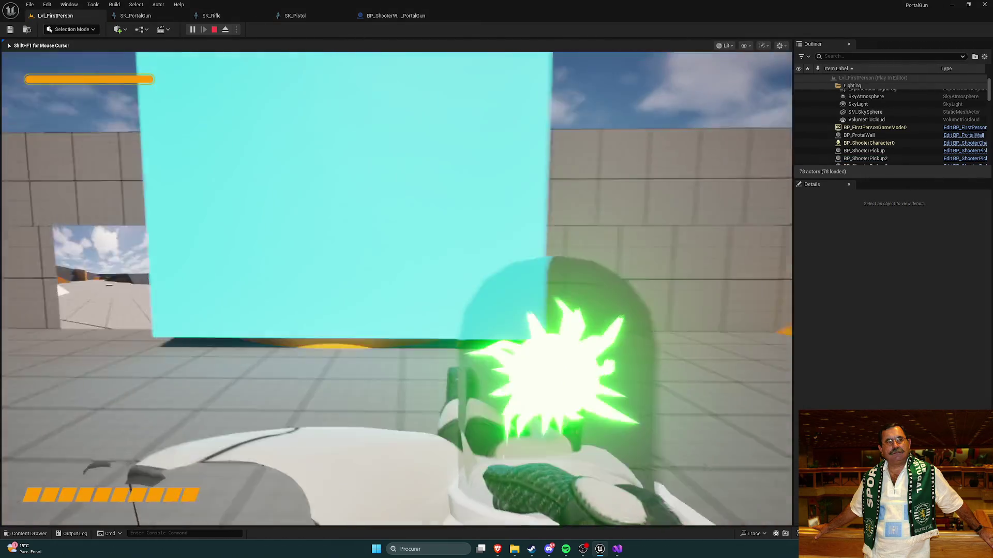
left_click(397, 289)
left_click(397, 289)
left_click(397, 288)
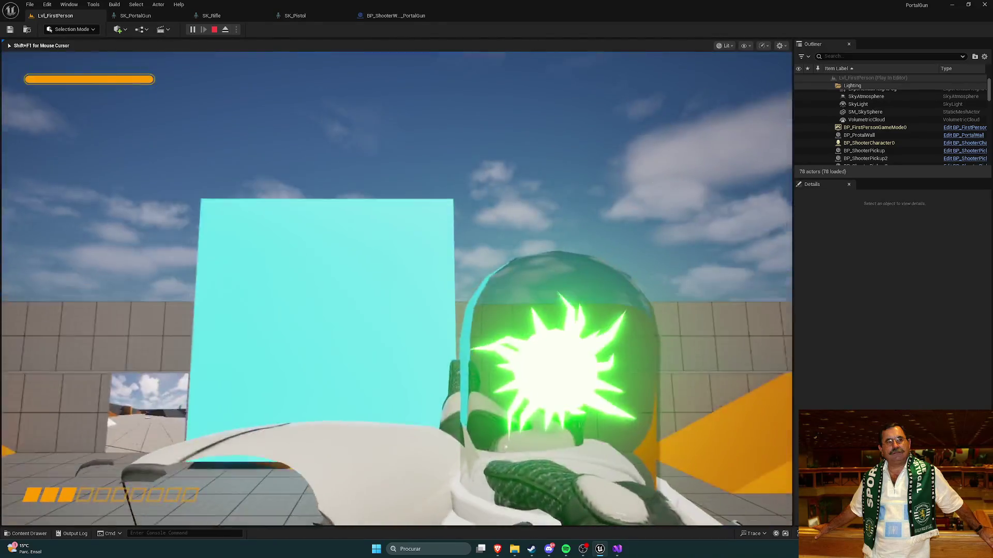
left_click(397, 288)
left_click(397, 288)
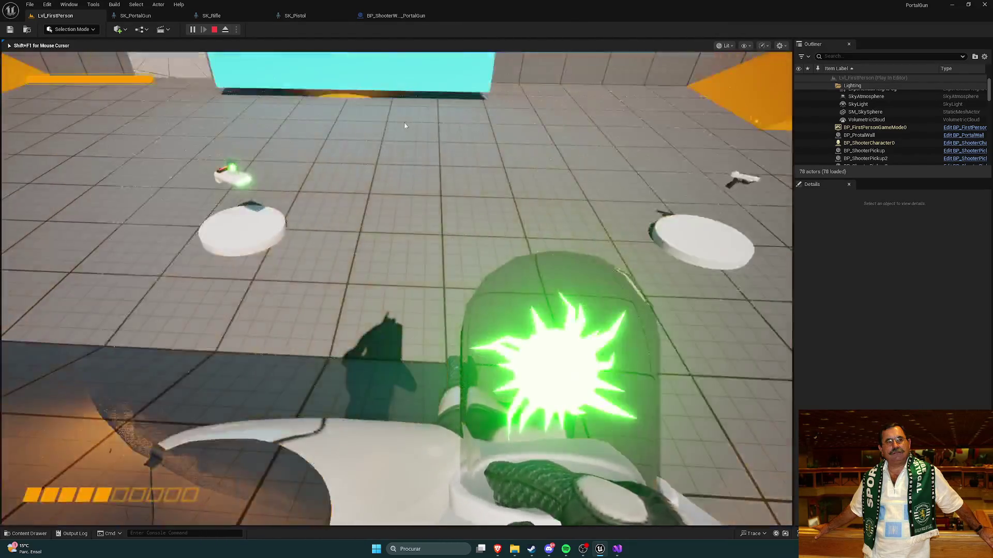
key("Escape")
Return to the blueprint, then bring up Brave's 'unreal engine how to change root bone transform' results
left_click(396, 15)
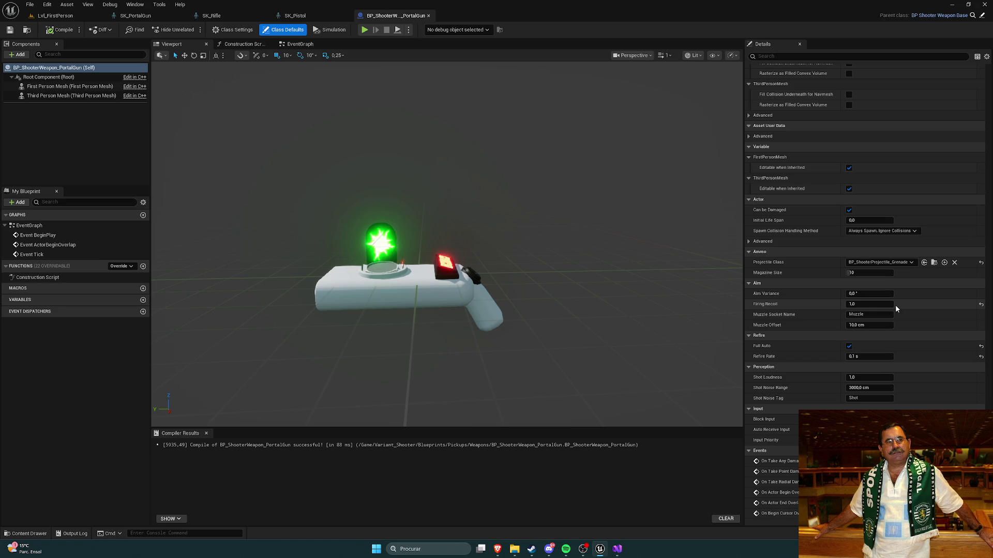
mouse_move(497, 549)
left_click(554, 514)
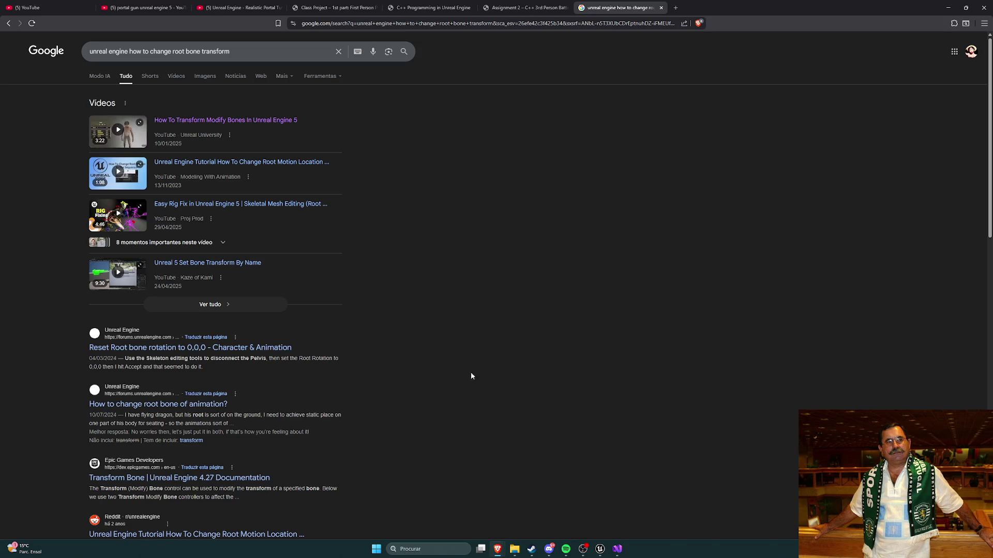
Load the itch.io homepage in a new browser tab, correcting the mistyped 'ithc.io'
key("ctrl+t")
type("ithc.io")
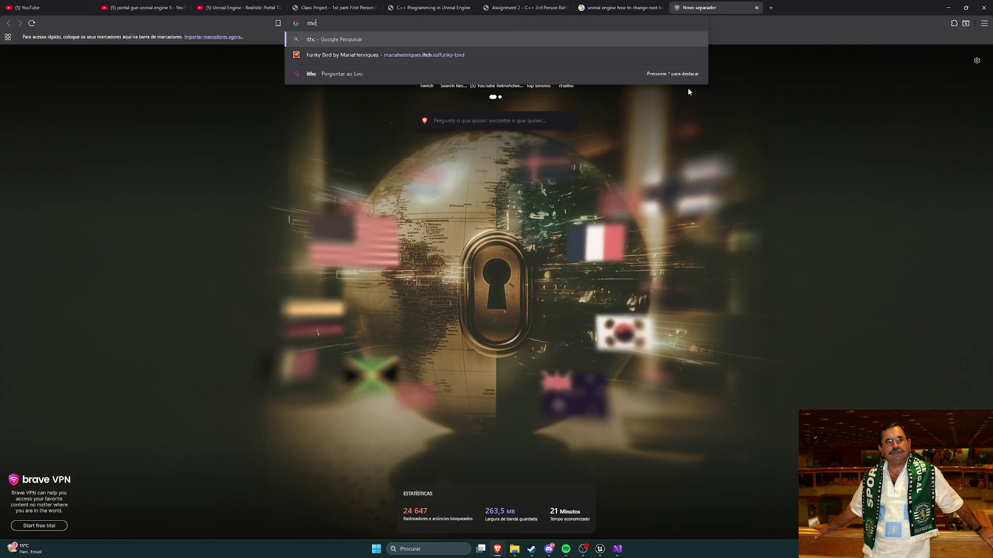
key("Return")
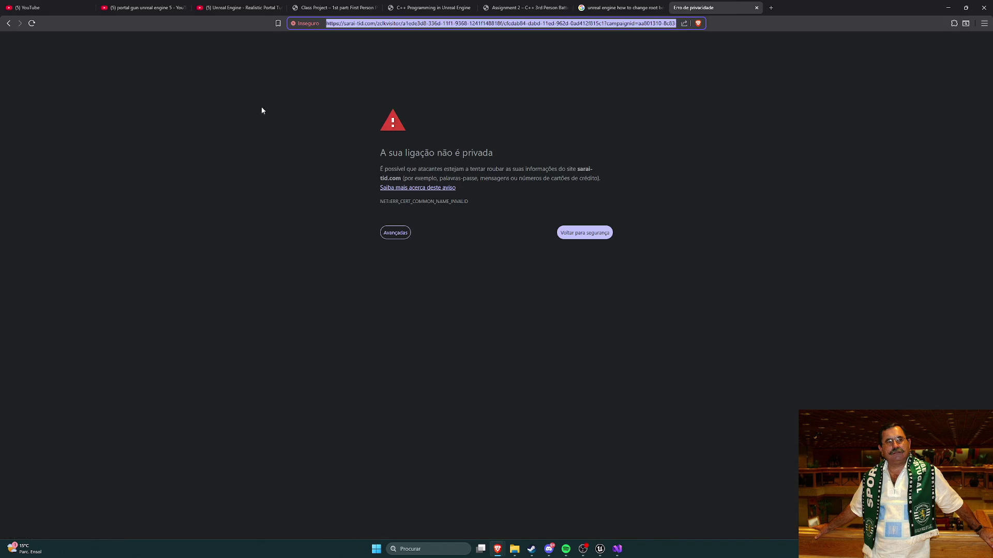
left_click(328, 89)
left_click(365, 24)
type("i")
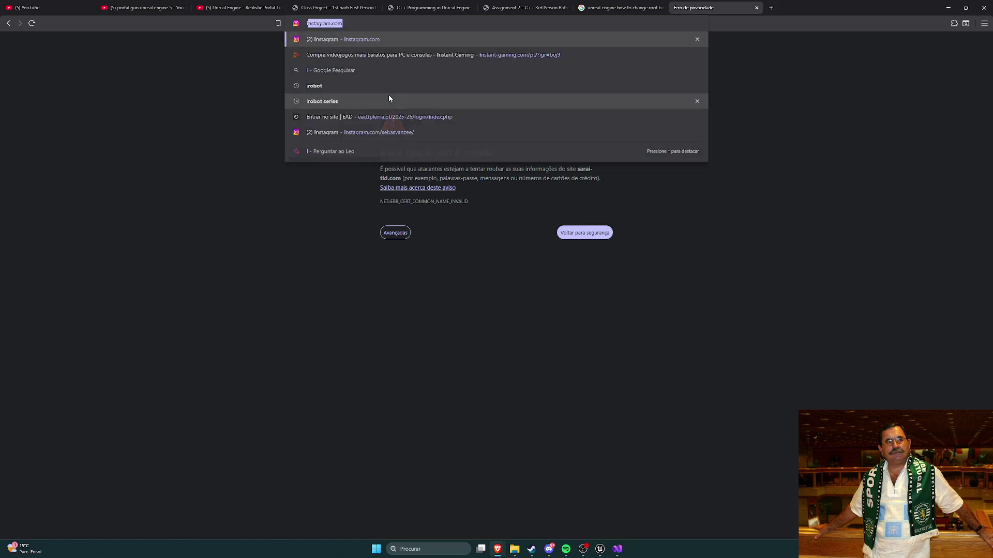
type("tch.io")
key("Return")
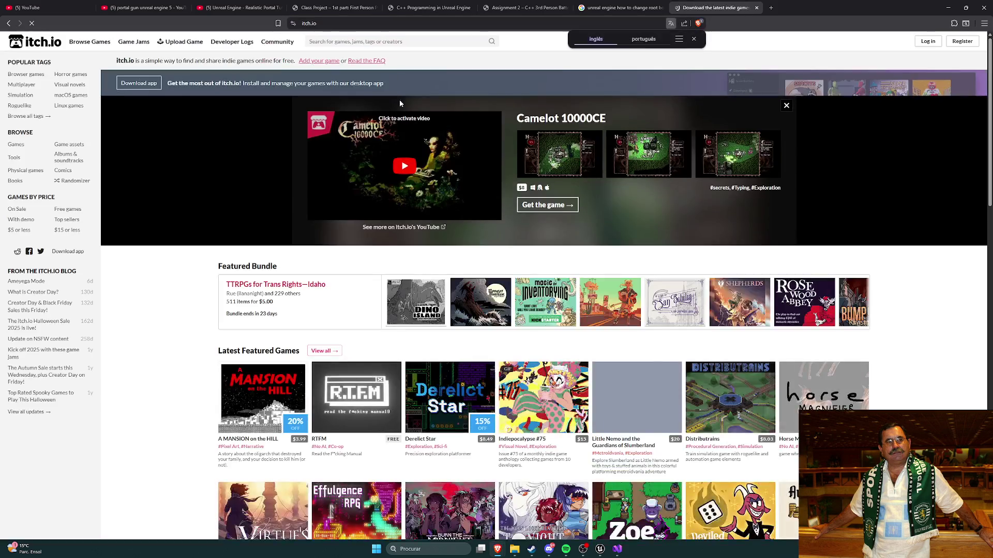
Browse the itch.io games listing and open the Burning Snow game page
scroll(168, 164, "down", 5)
scroll(541, 133, "up", 5)
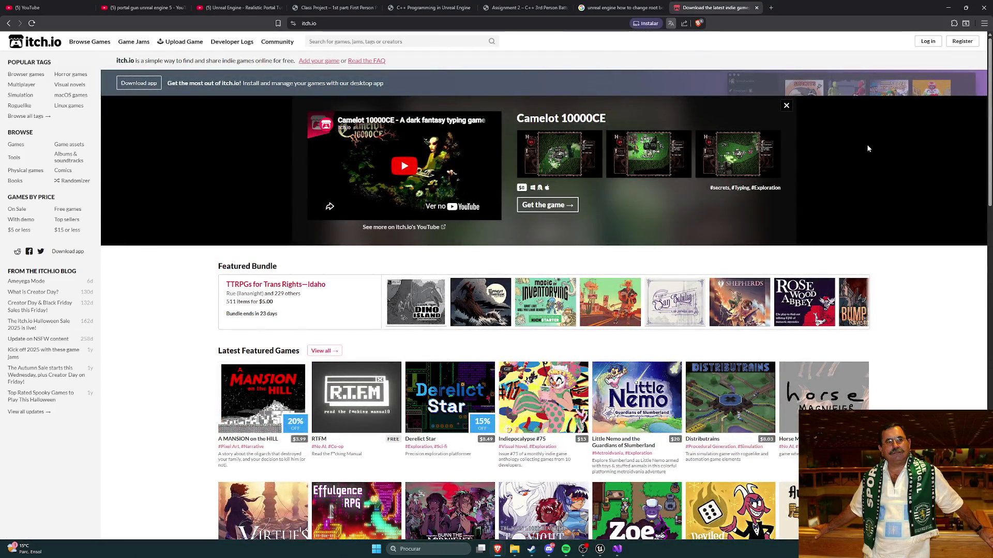
scroll(720, 198, "down", 5)
scroll(720, 198, "up", 5)
left_click(16, 145)
mouse_move(290, 238)
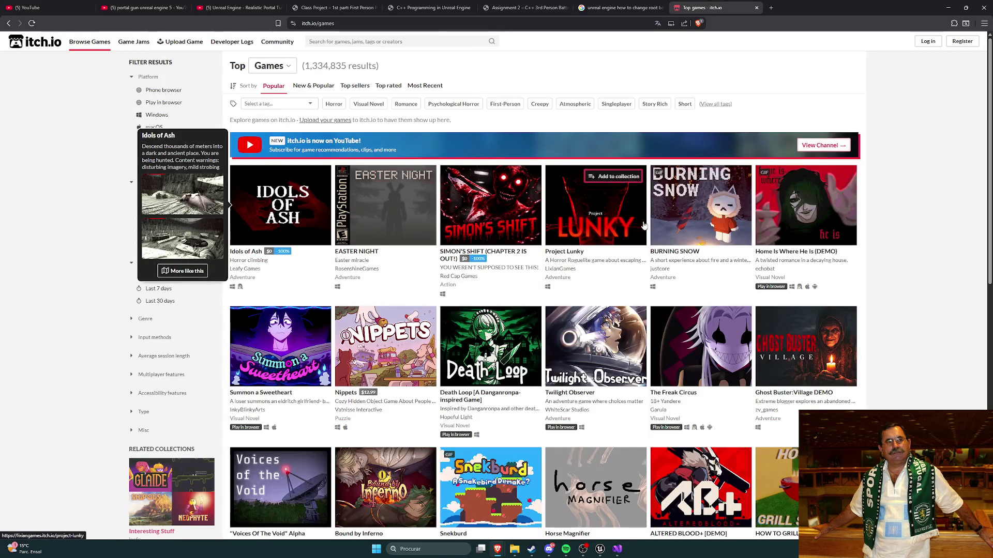
left_click(686, 250)
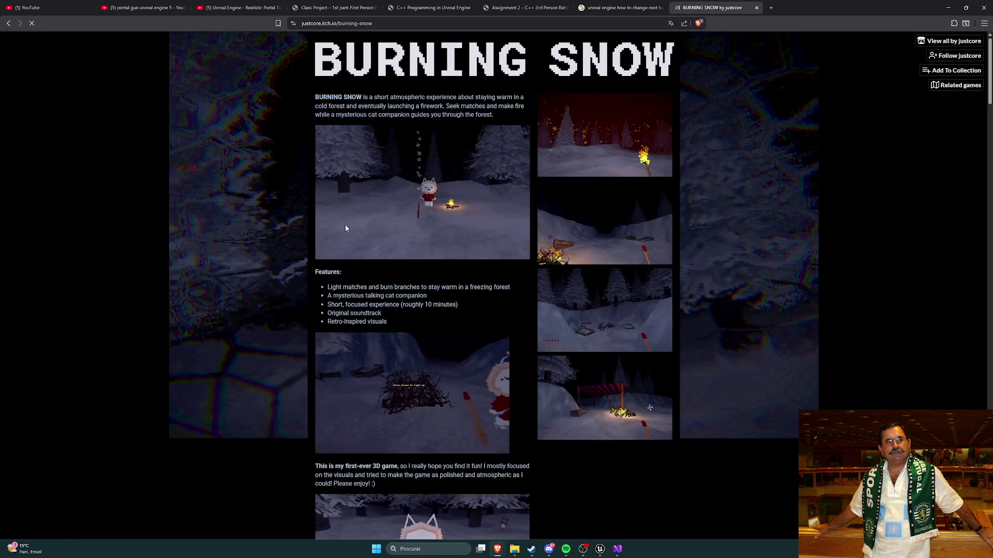
Scroll through the Burning Snow game page
scroll(657, 256, "down", 3)
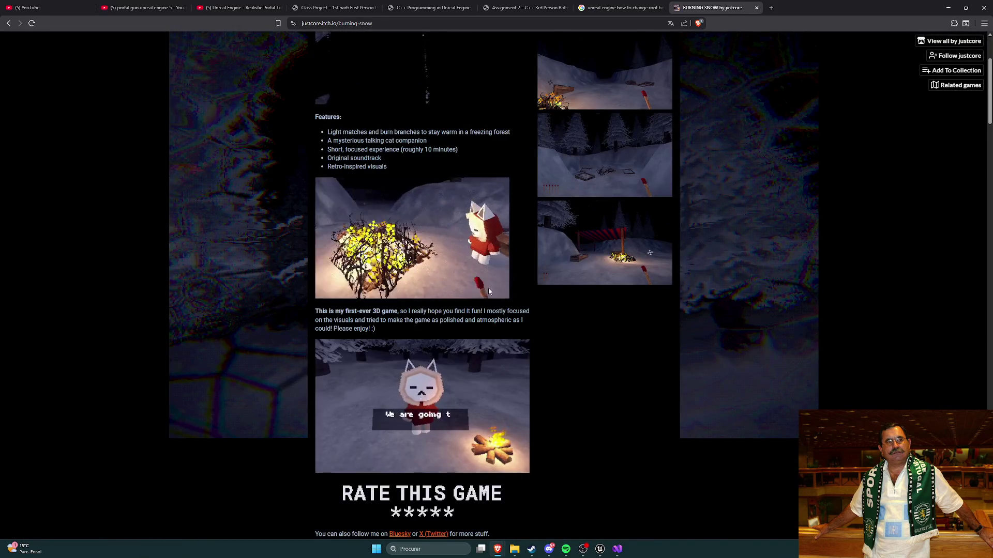
scroll(568, 302, "down", 9)
scroll(559, 302, "down", 5)
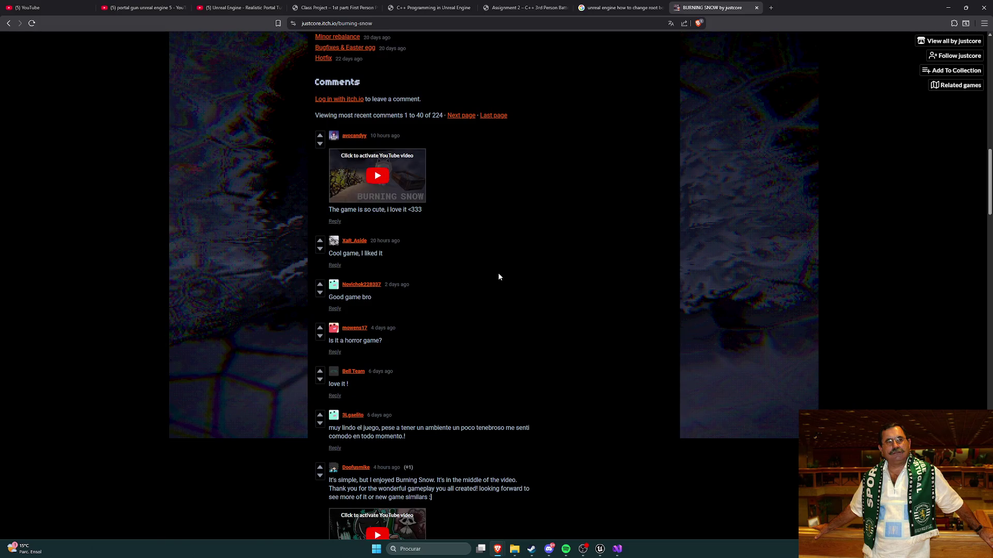
scroll(497, 272, "up", 15)
scroll(501, 274, "down", 5)
scroll(491, 284, "up", 1)
scroll(465, 279, "down", 3)
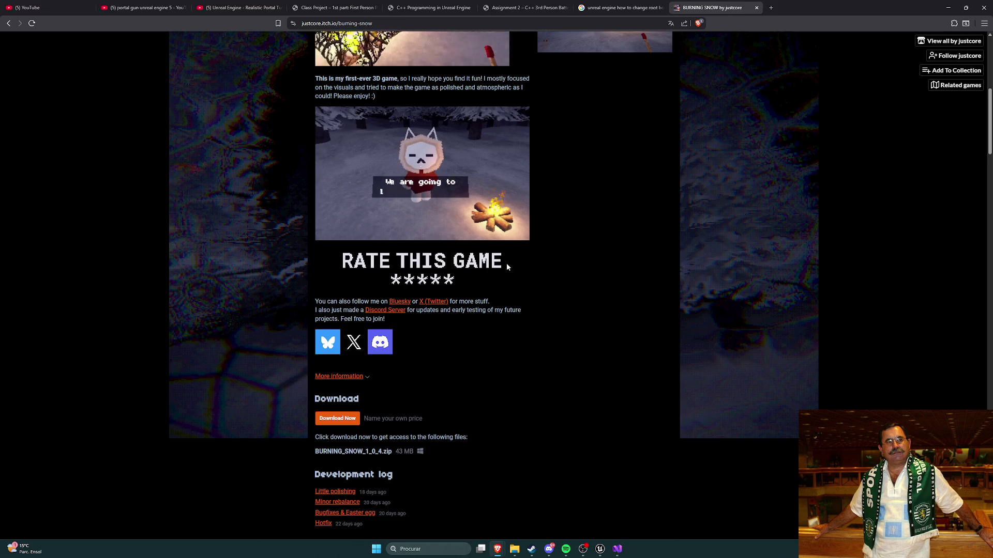
scroll(435, 300, "up", 2)
scroll(440, 310, "up", 5)
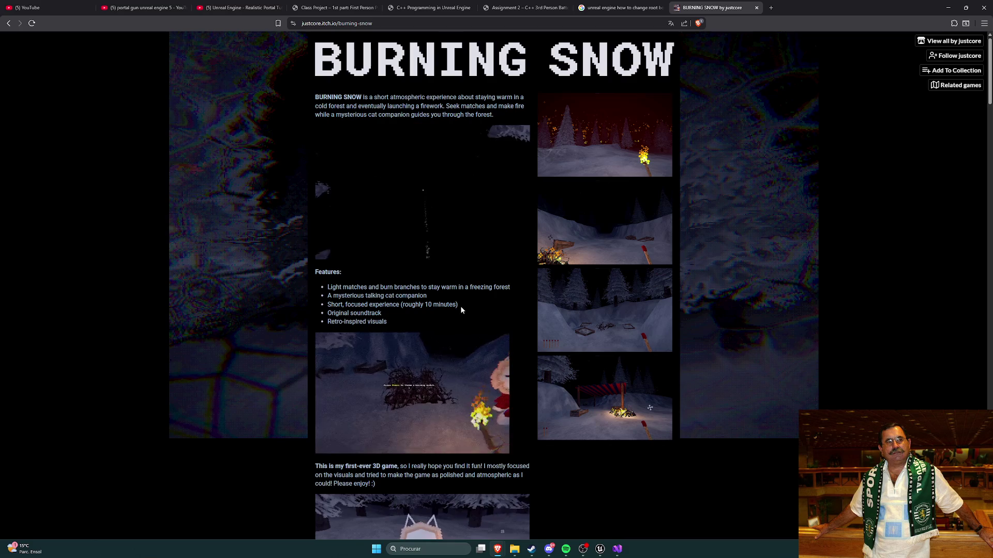
scroll(461, 310, "down", 5)
scroll(462, 309, "down", 6)
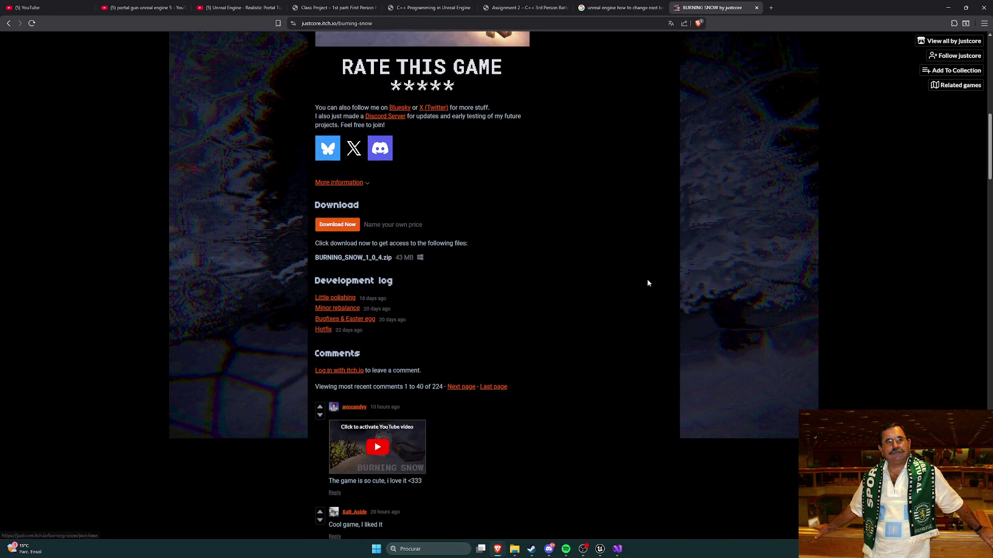
scroll(248, 220, "down", 5)
scroll(259, 222, "up", 12)
scroll(266, 224, "up", 4)
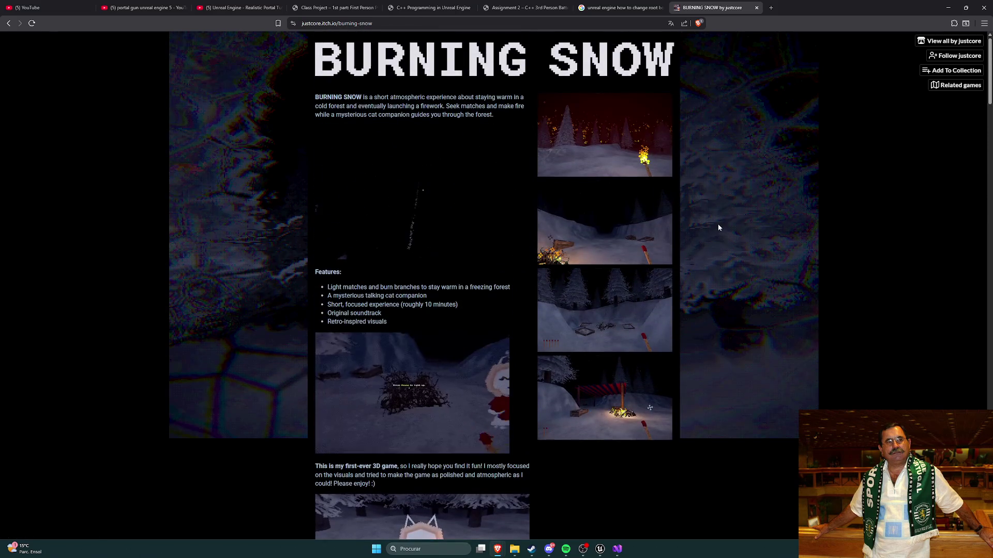
Close the Burning Snow and root-bone search tabs and return to Unreal Engine
key("ctrl+w")
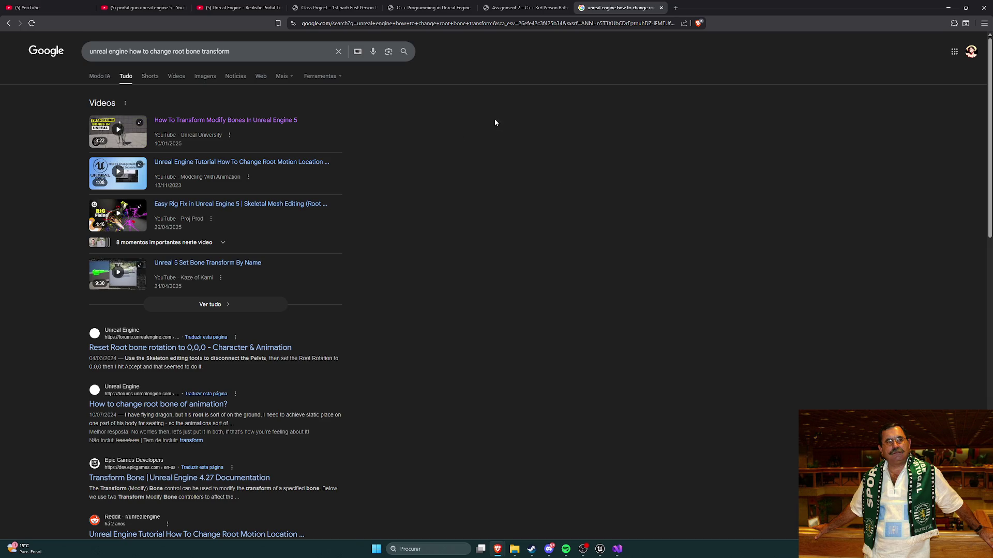
left_click(661, 8)
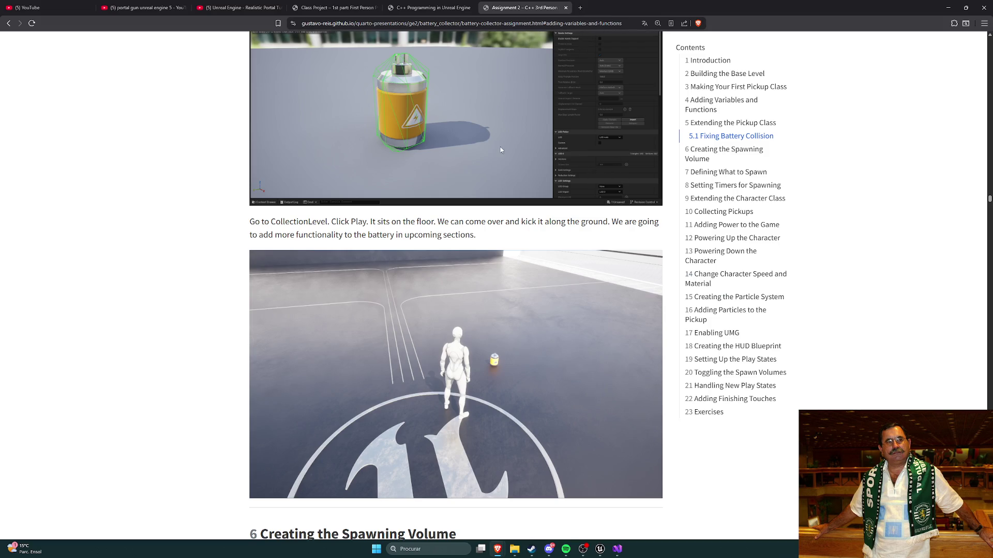
left_click(600, 549)
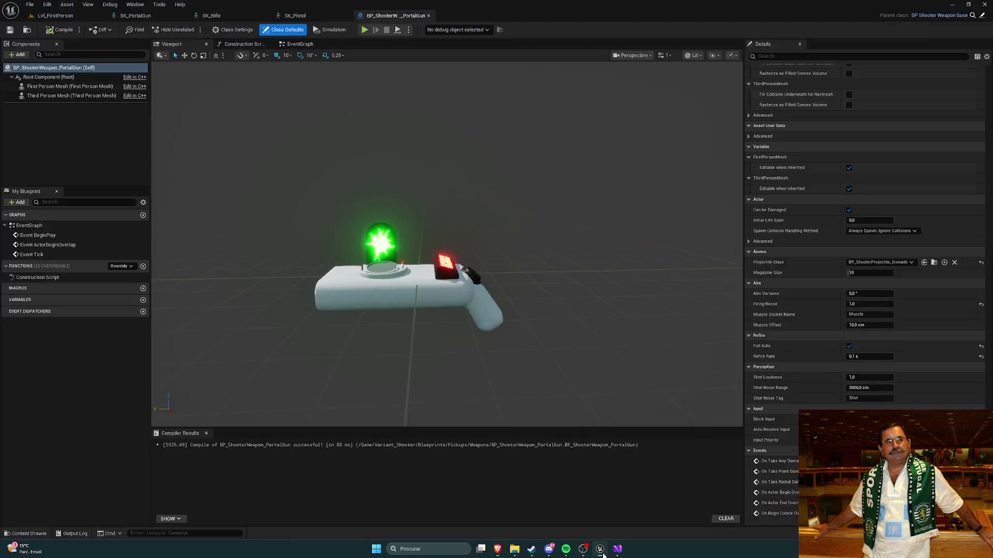
Go to Lvl_FirstPerson, then view ShooterWeapon.h's refire and perception properties in Visual Studio
left_click(55, 15)
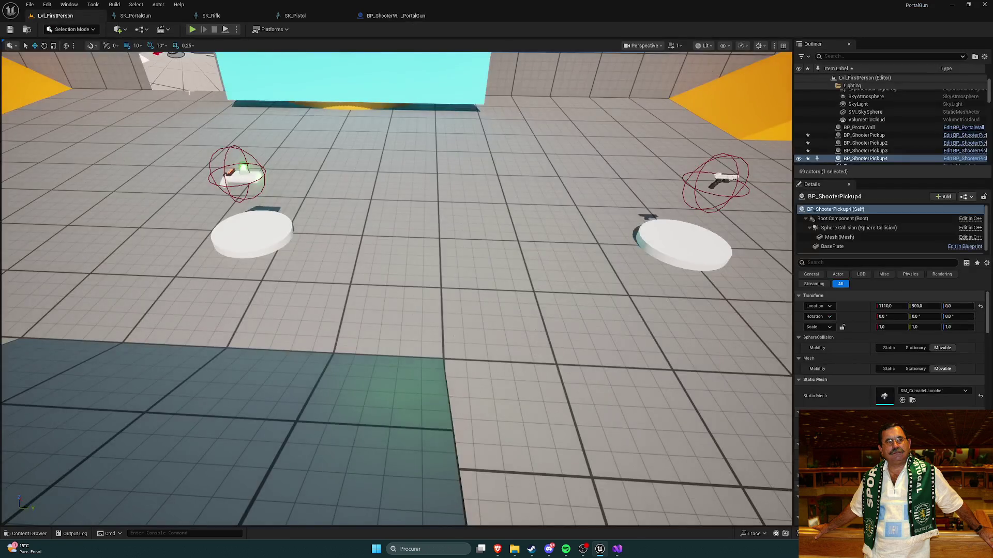
left_click(614, 553)
scroll(439, 383, "down", 2)
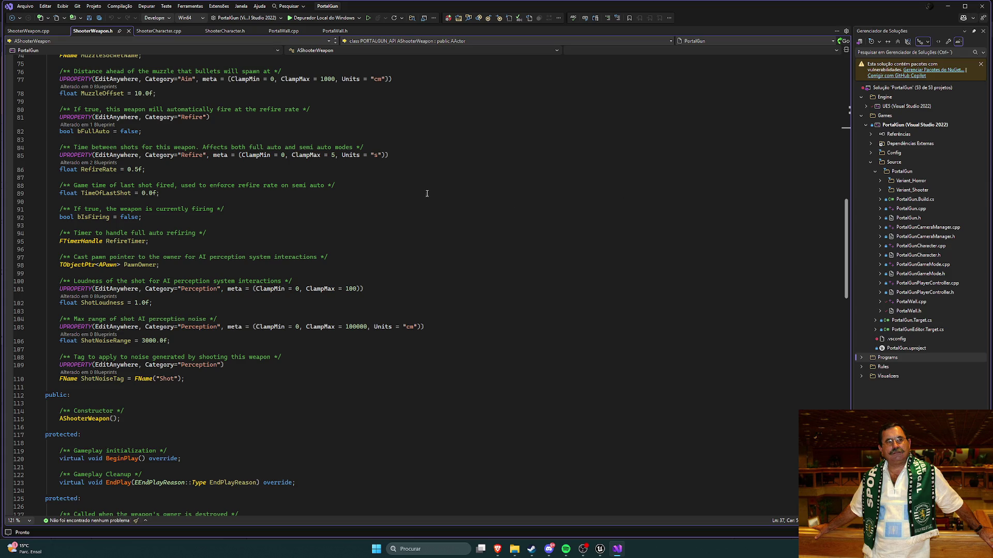
Scroll through ShooterWeapon.h to review its FiringRecoil and bullet properties
scroll(449, 201, "up", 13)
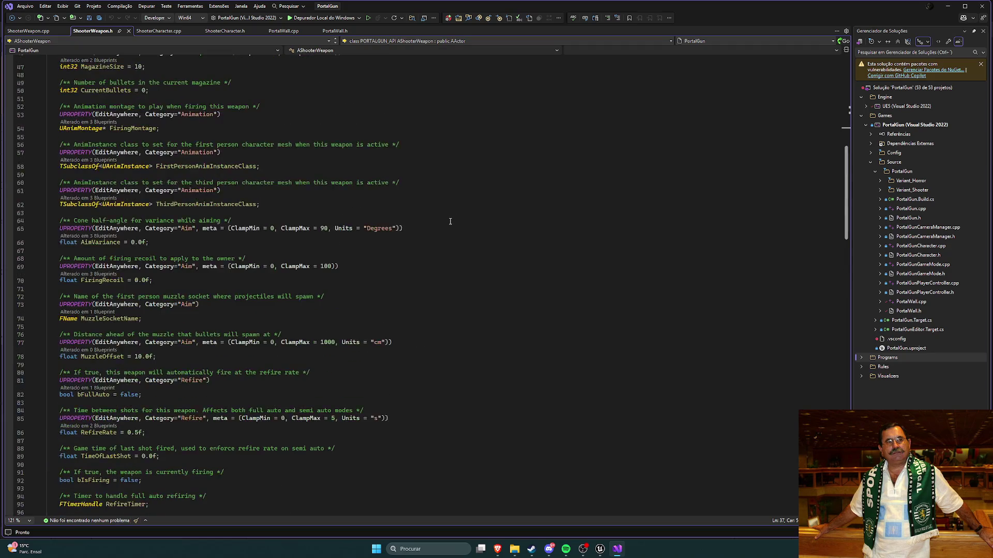
scroll(441, 224, "down", 6)
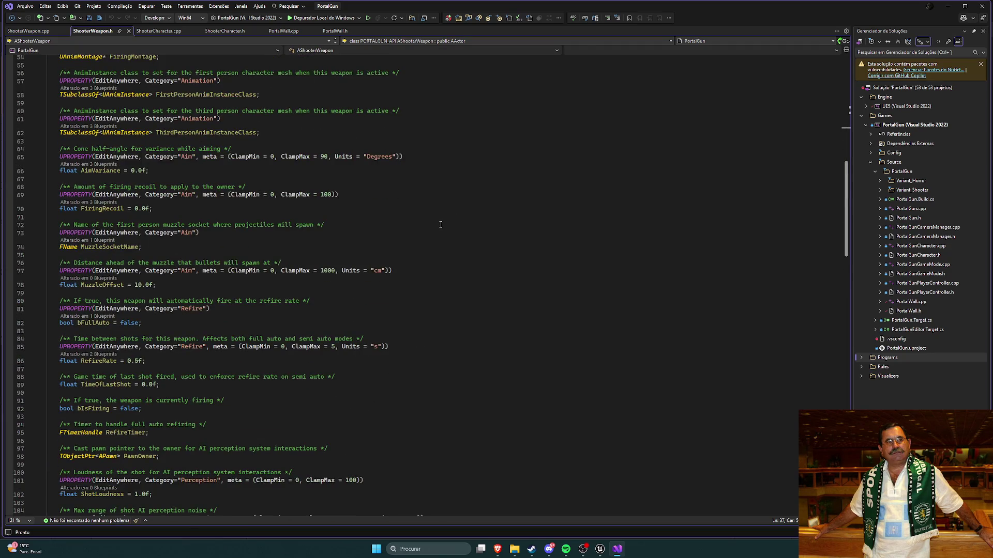
scroll(441, 224, "down", 6)
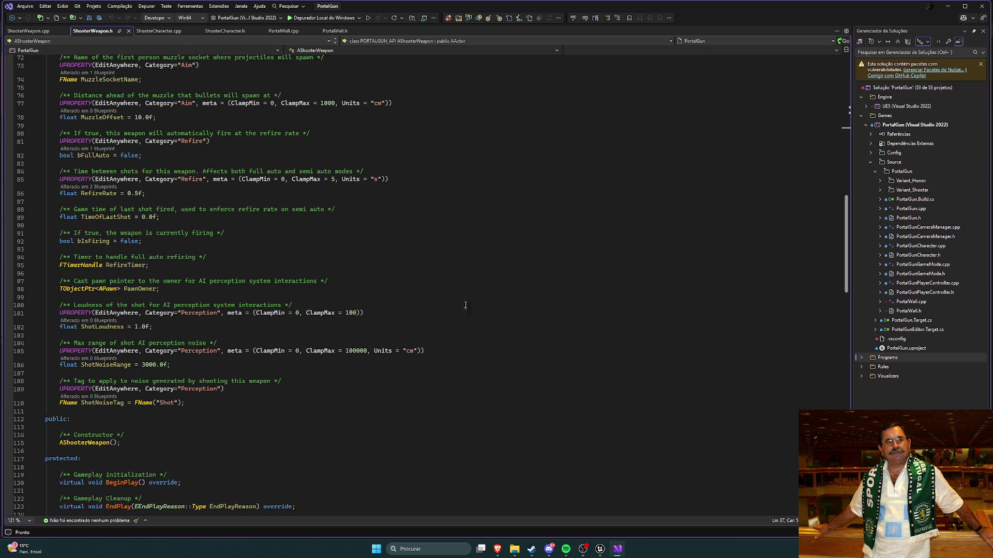
scroll(462, 331, "up", 6)
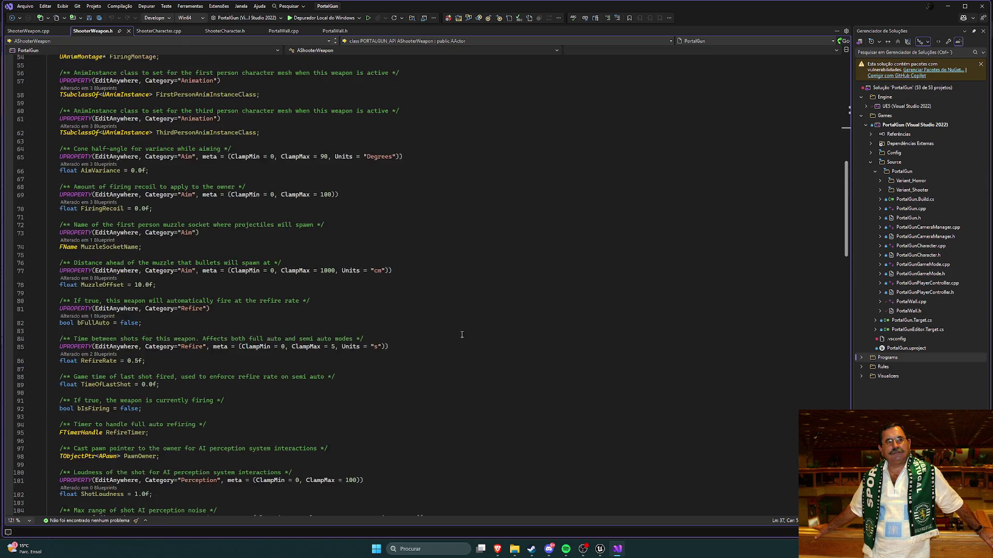
scroll(286, 314, "up", 1)
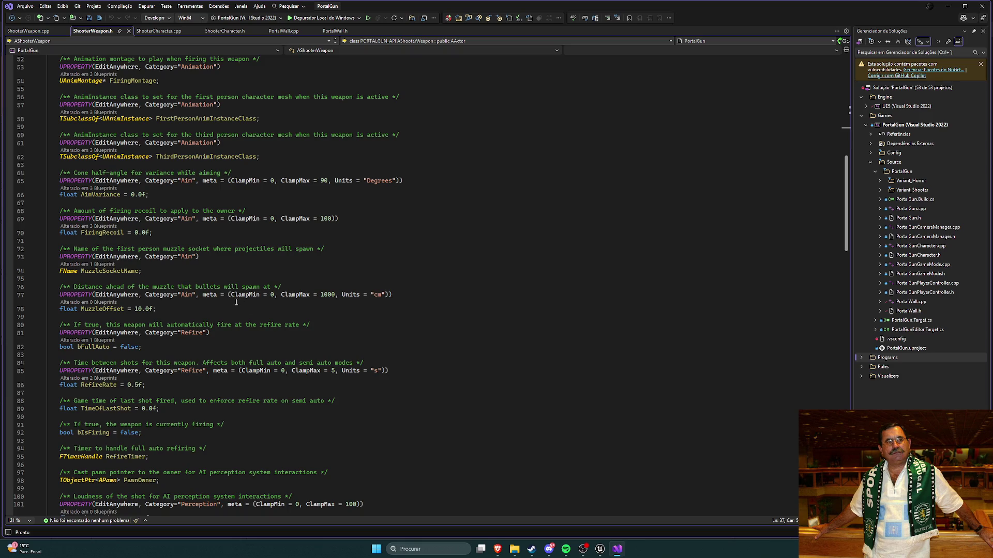
Read Fire/FireProjectile in ShooterWeapon.cpp, switch back to the header, then return to Unreal
left_click(37, 31)
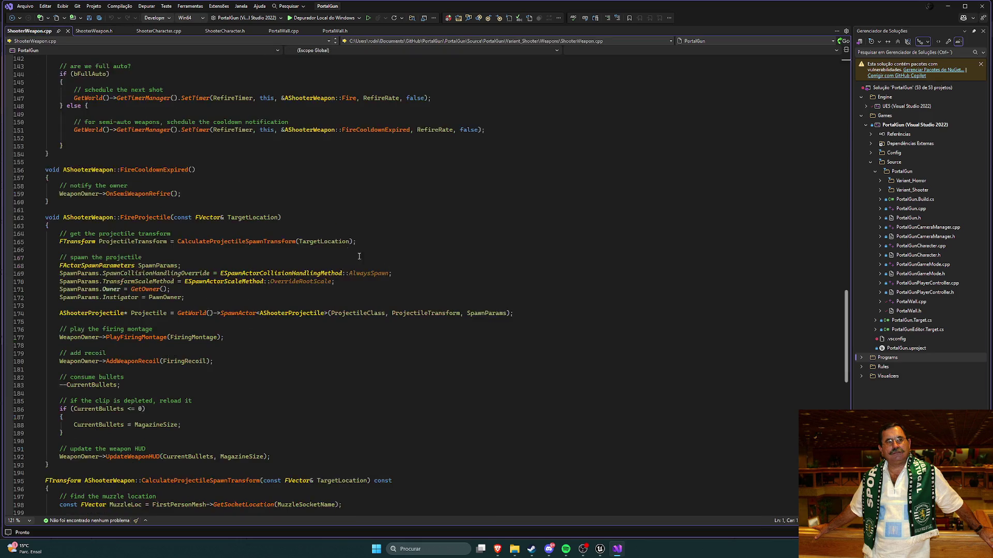
scroll(346, 251, "up", 7)
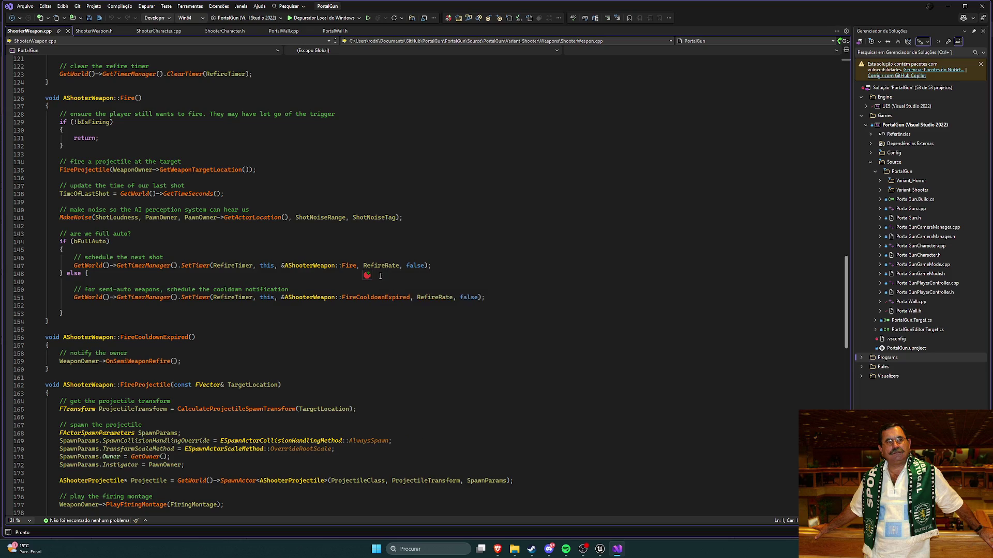
scroll(394, 279, "up", 5)
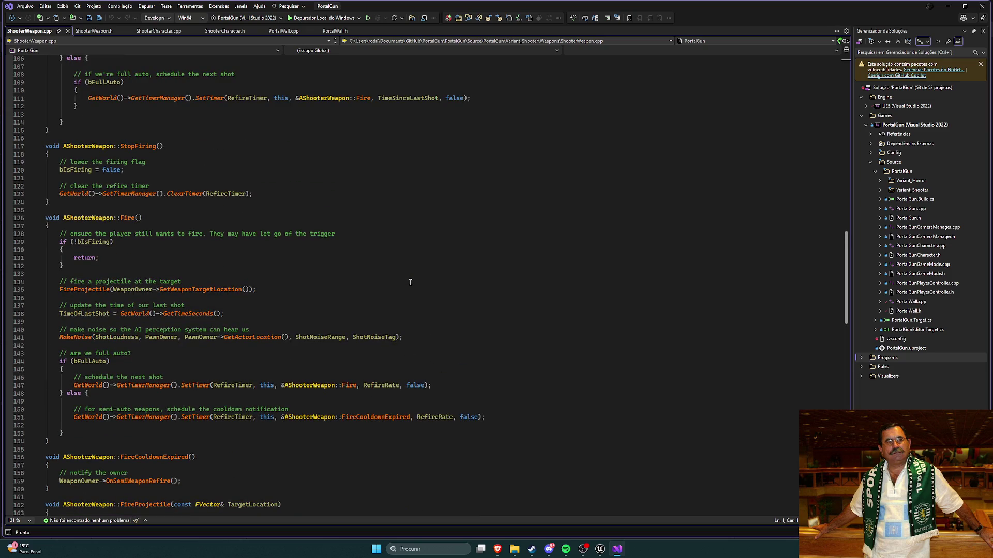
scroll(410, 283, "down", 13)
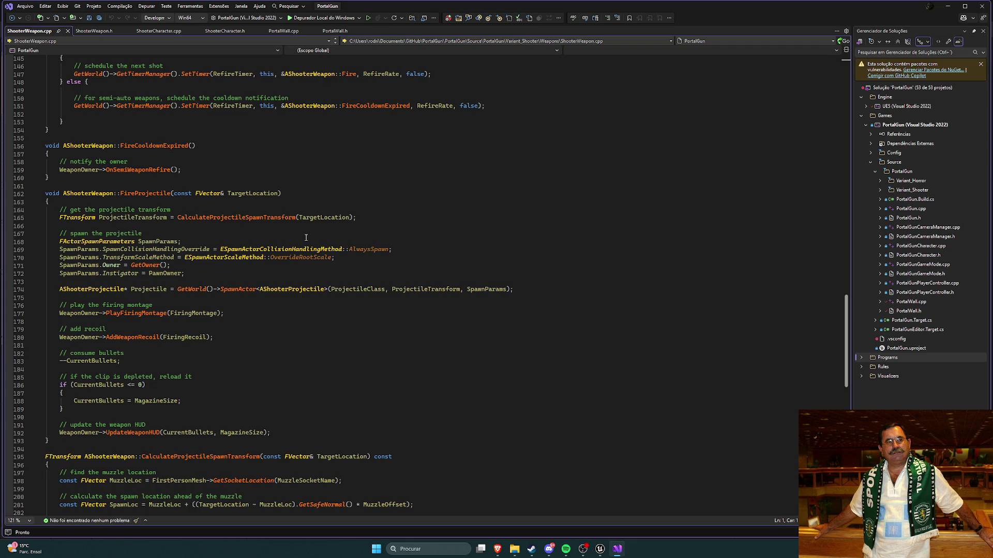
key("ctrl+k")
key("ctrl+o")
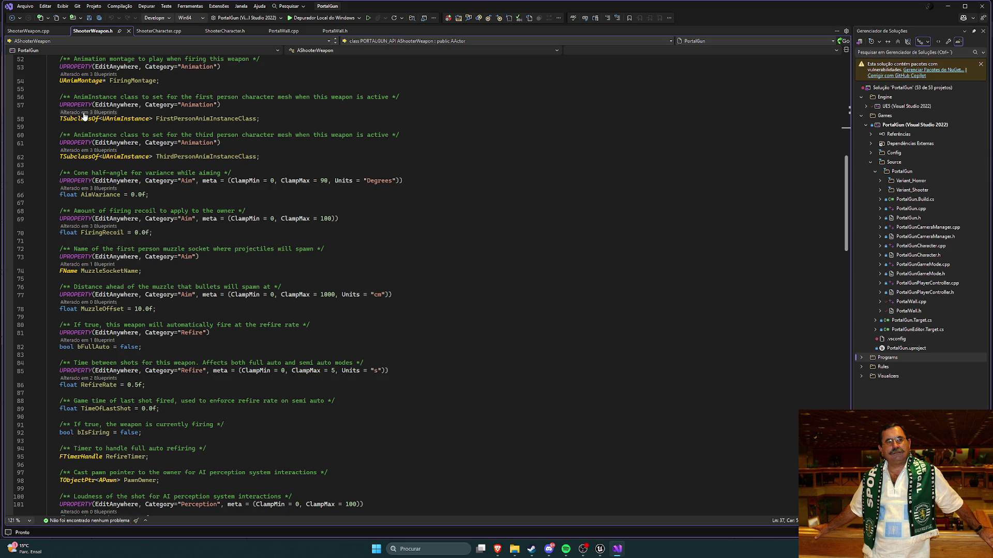
key("alt+Tab")
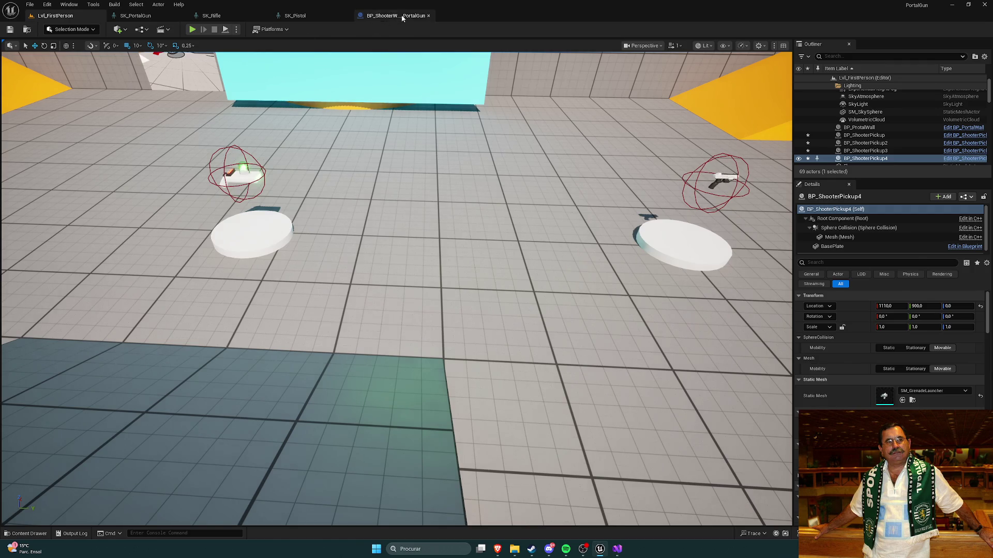
Set BP_ShooterWeapon_PortalGun's Firing Recoil to 0 and compile
left_click(396, 16)
left_click(859, 303)
type("0")
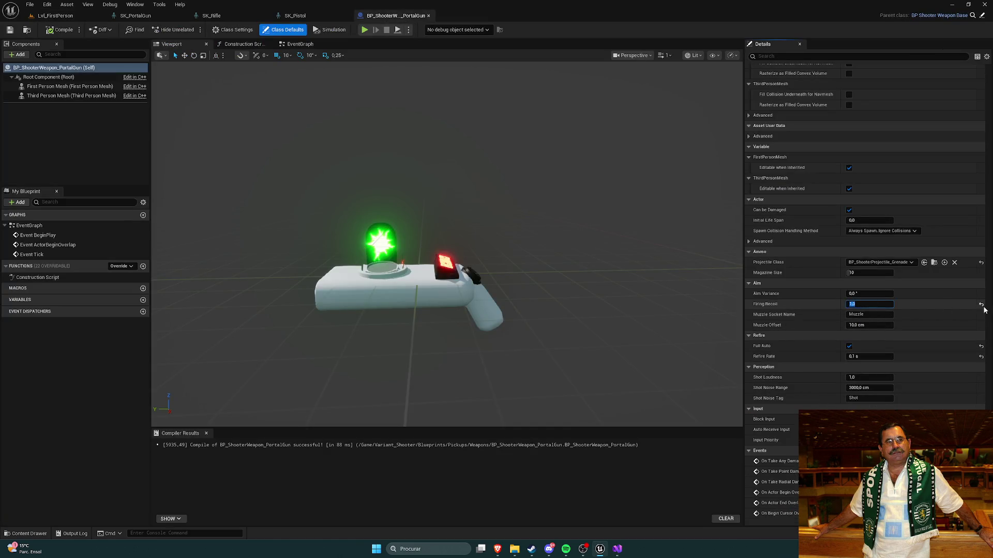
key("Return")
left_click(61, 30)
Play-test the zero-recoil portal gun, firing at the cyan wall and walking toward the orange wall
left_click(7, 32)
key("alt+p")
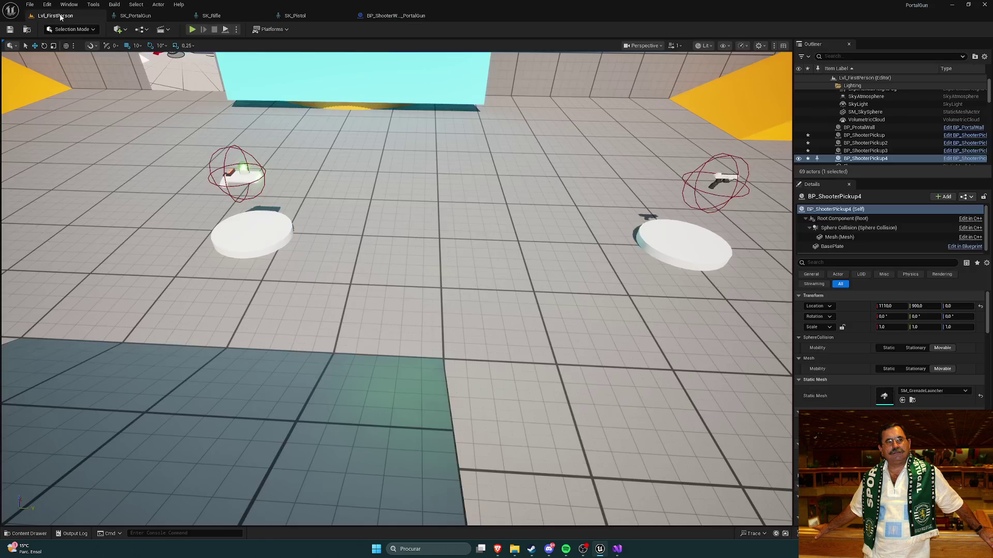
key("w")
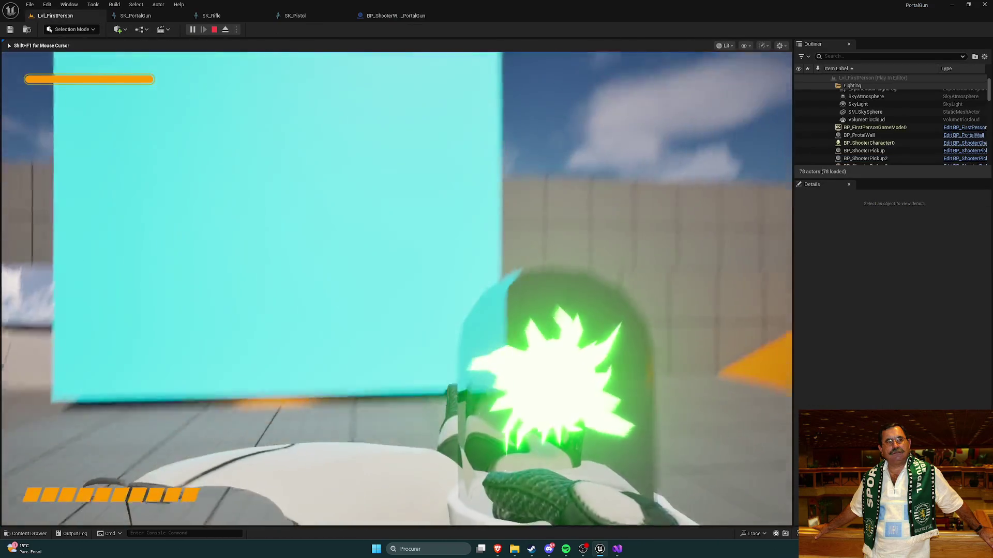
key("s")
left_click(397, 289)
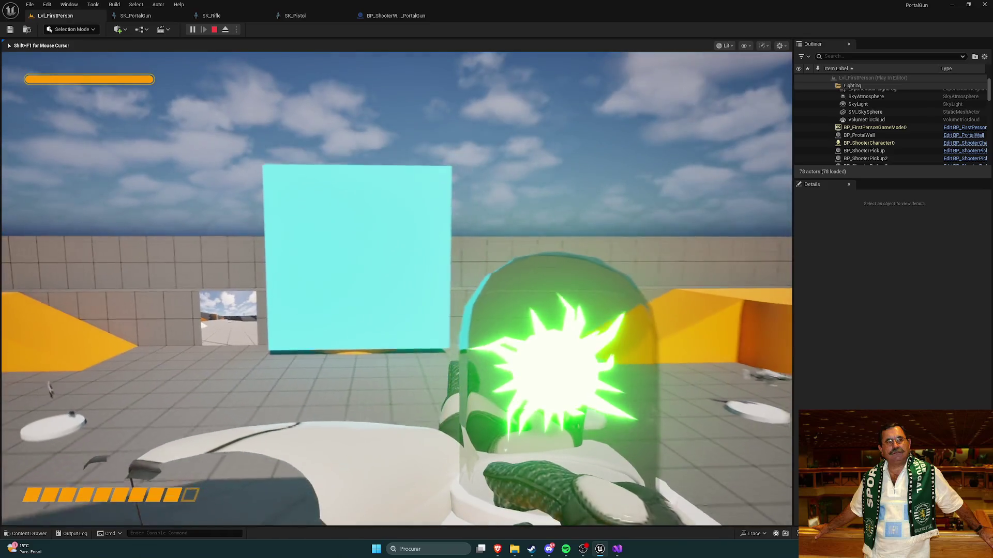
right_click(398, 288)
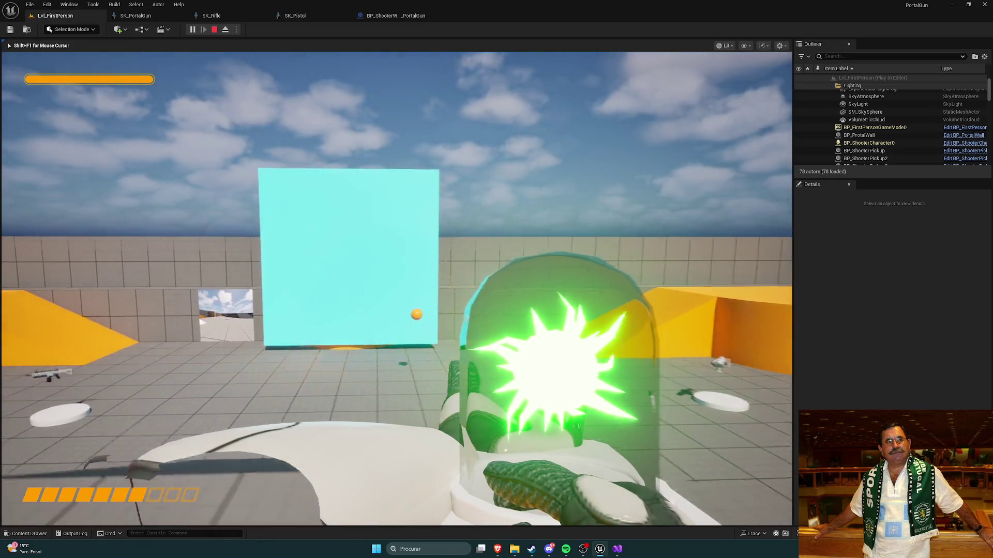
key("w")
left_click(397, 288)
key("w")
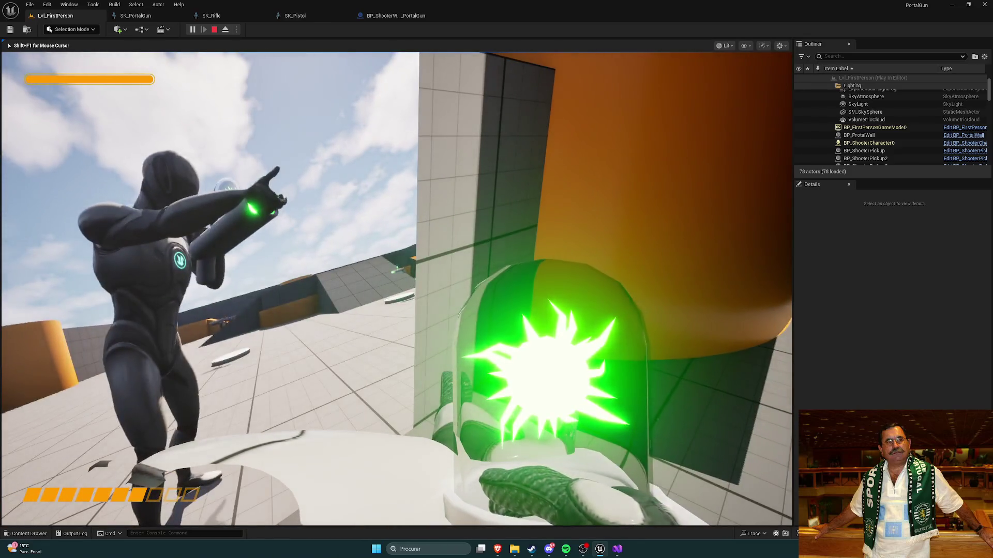
key("w")
key("w")
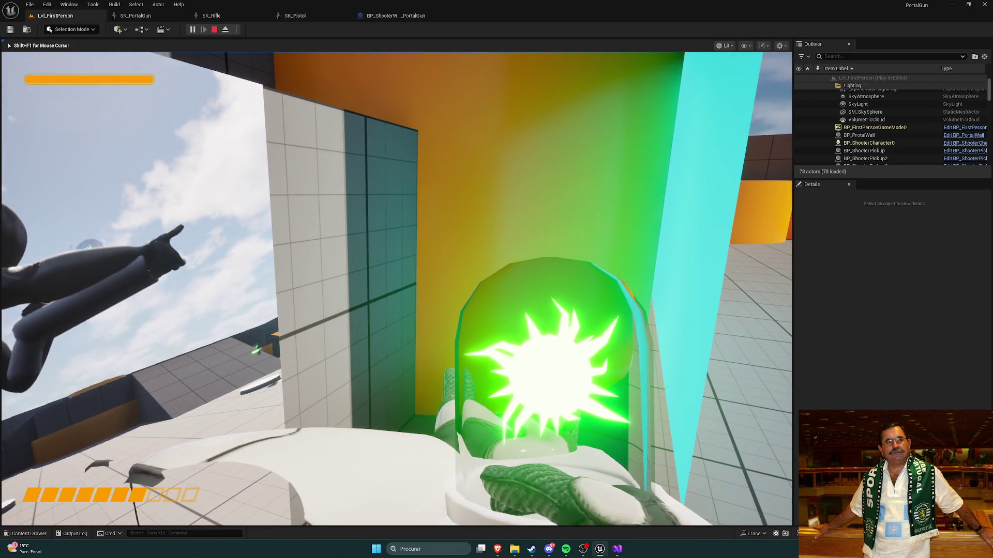
key("w")
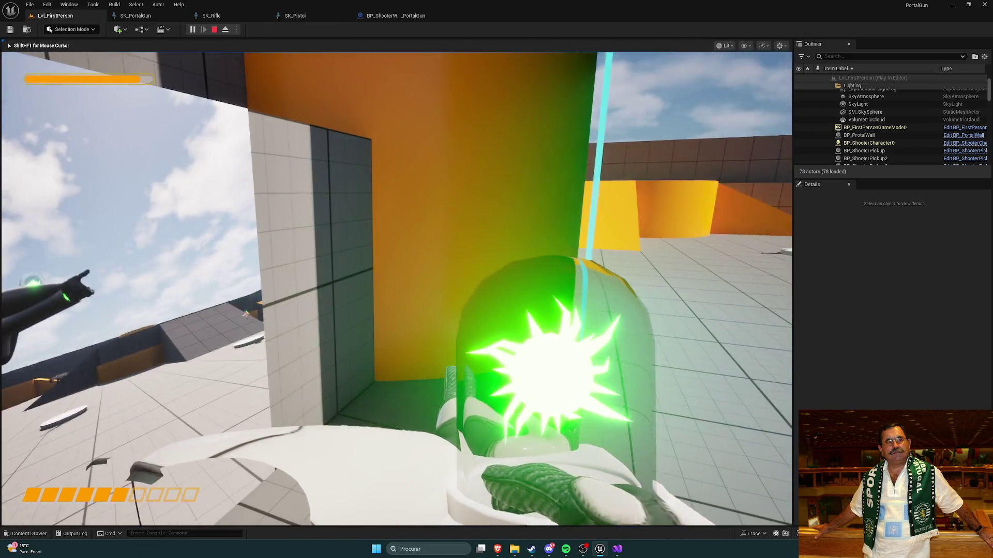
key("a")
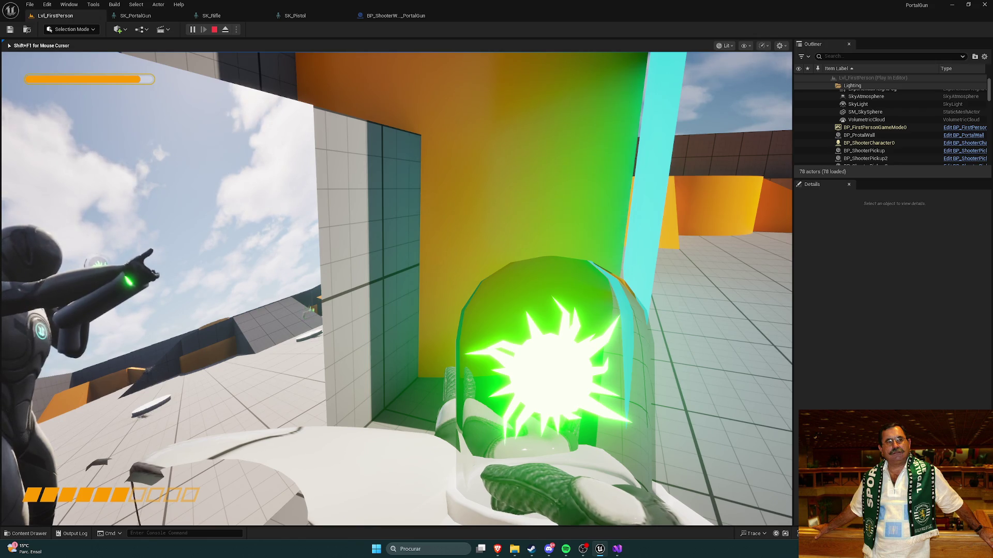
key("Escape")
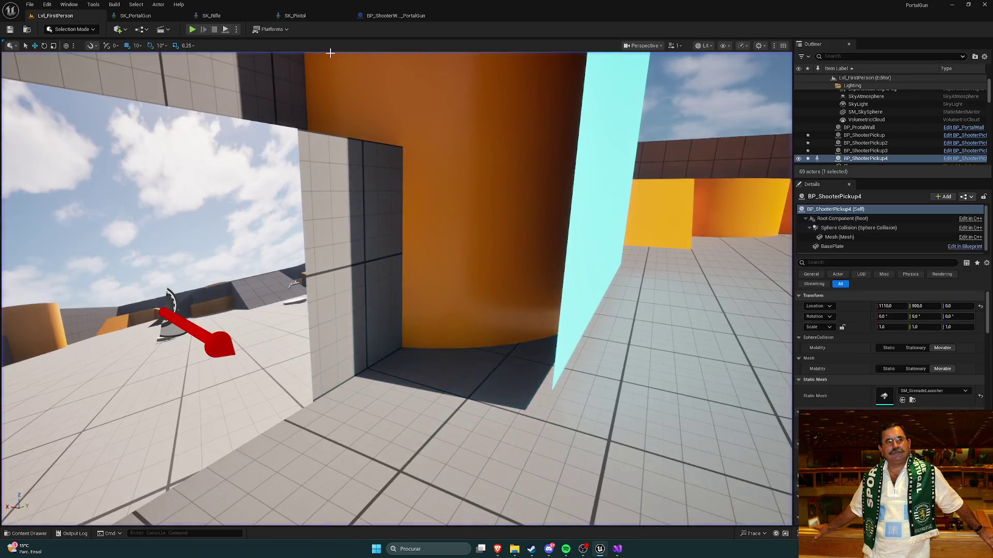
Play-test again: take the portal gun, shoot a portal onto the wall and walk through it
key("ctrl+space")
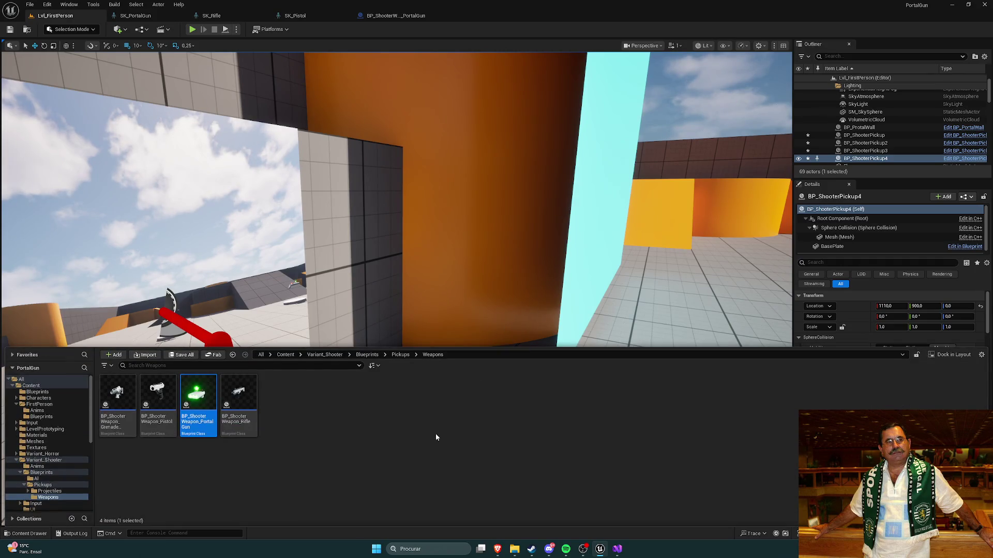
left_click(192, 29)
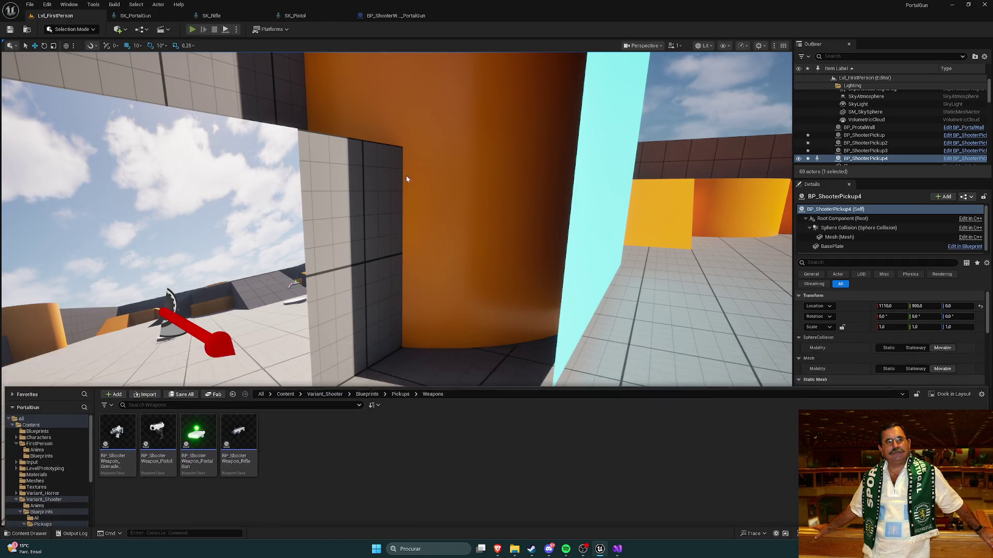
key("w")
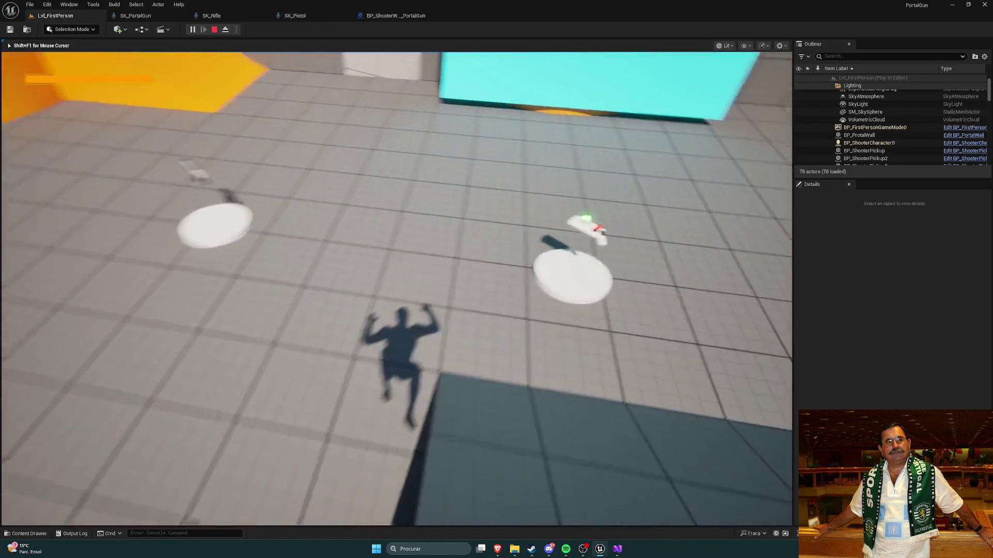
key("w")
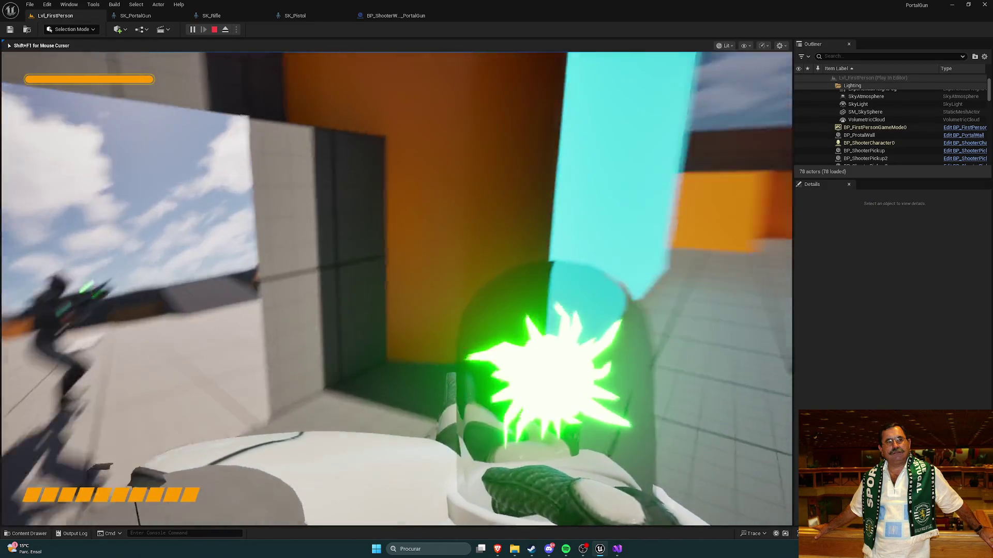
key("w")
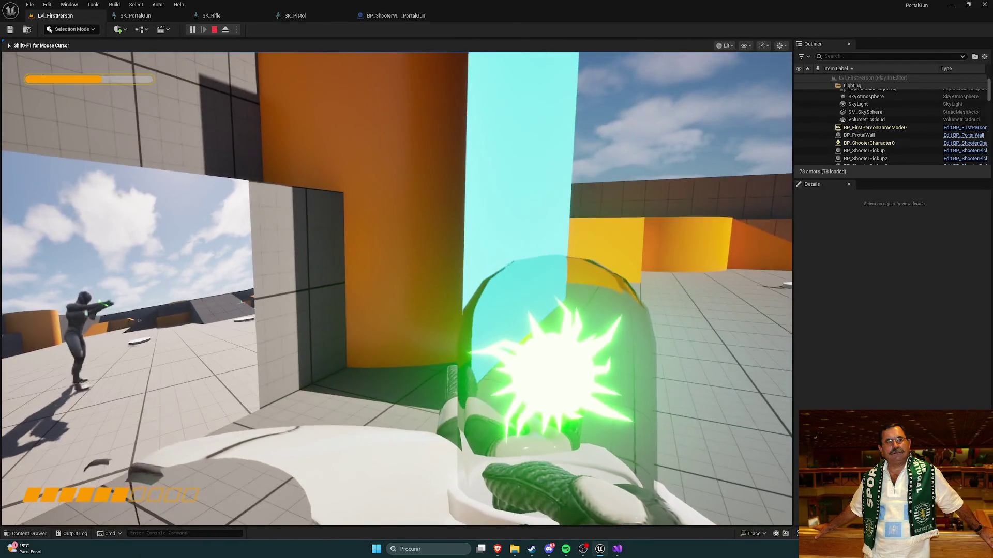
left_click(396, 288)
key("w")
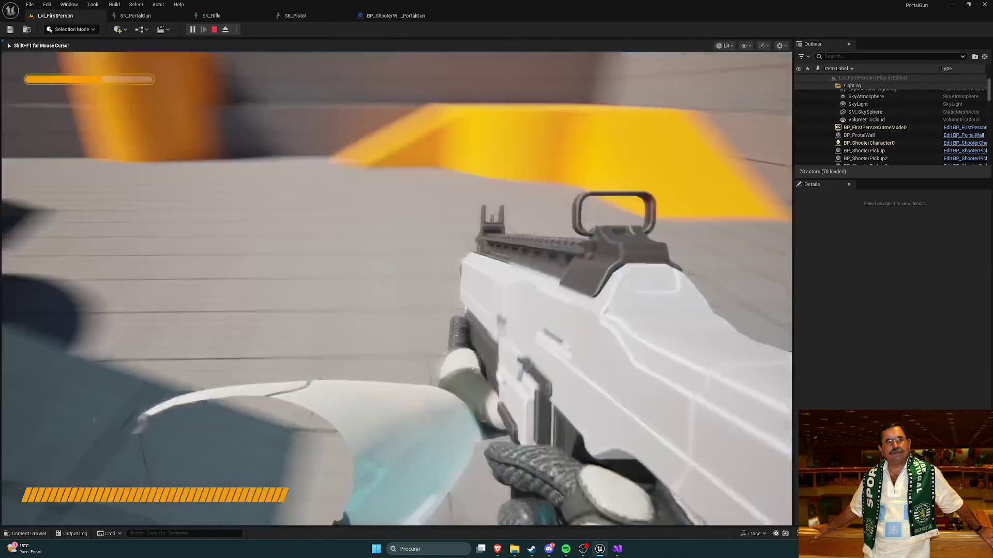
End the session and switch to the Battery Collector C++ tutorial in the browser
key("Escape")
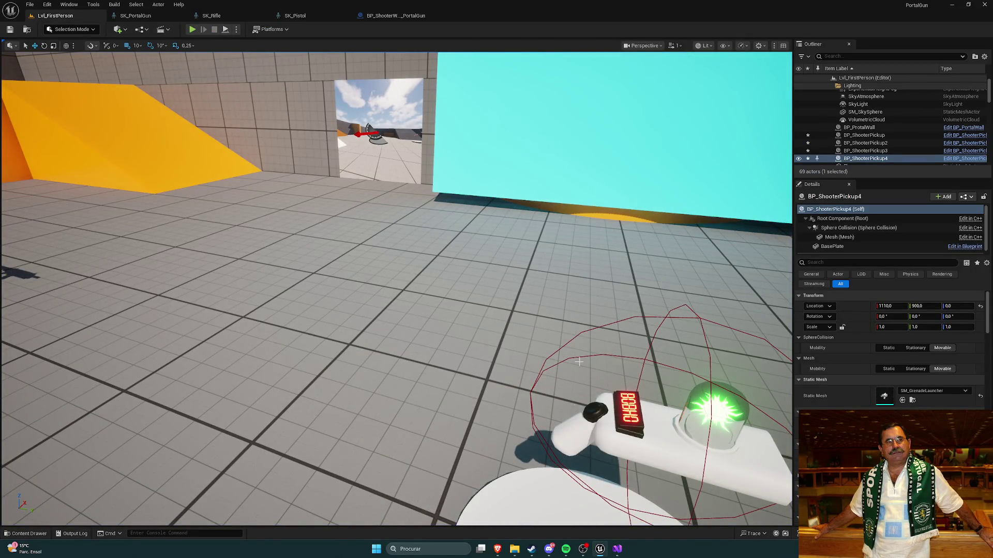
mouse_move(497, 549)
left_click(529, 506)
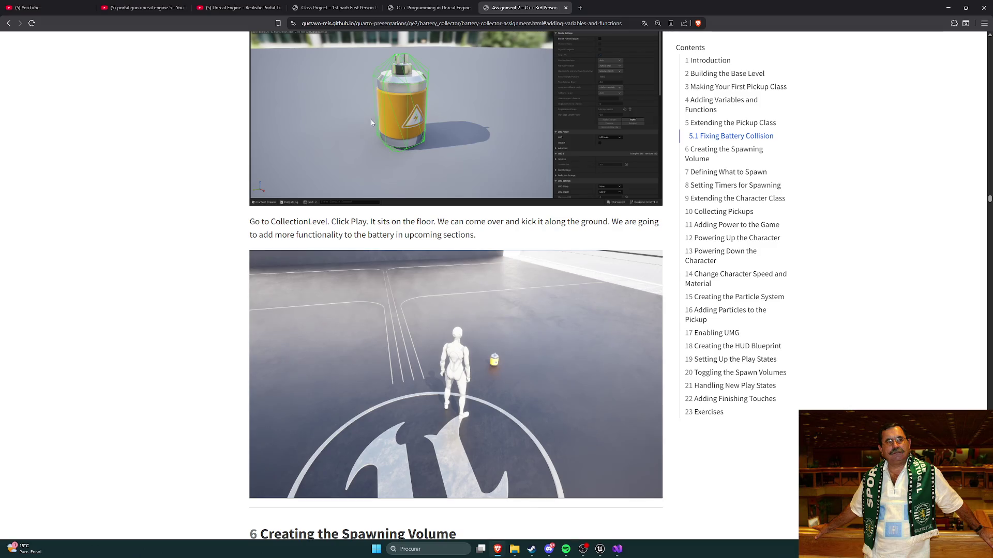
key("ctrl+t")
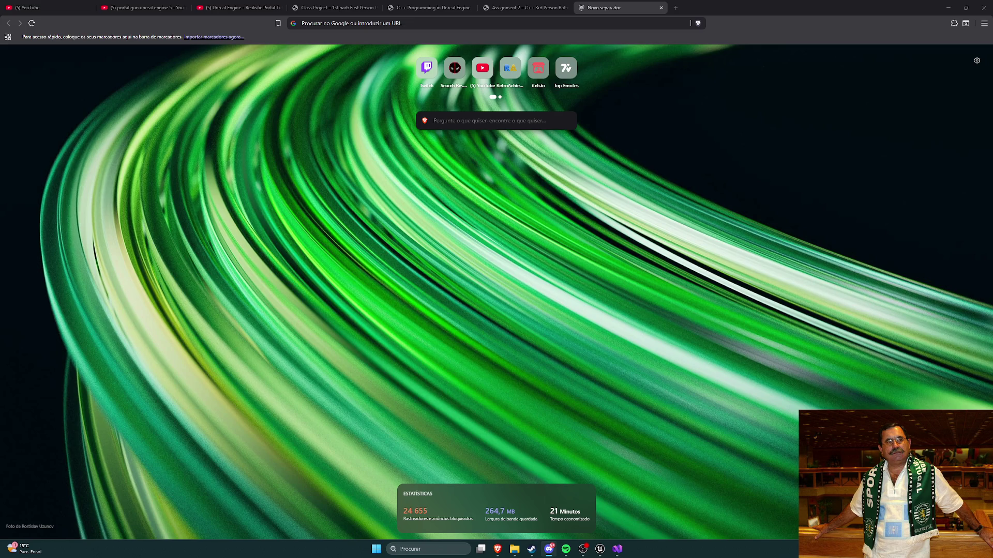
left_click(655, 23)
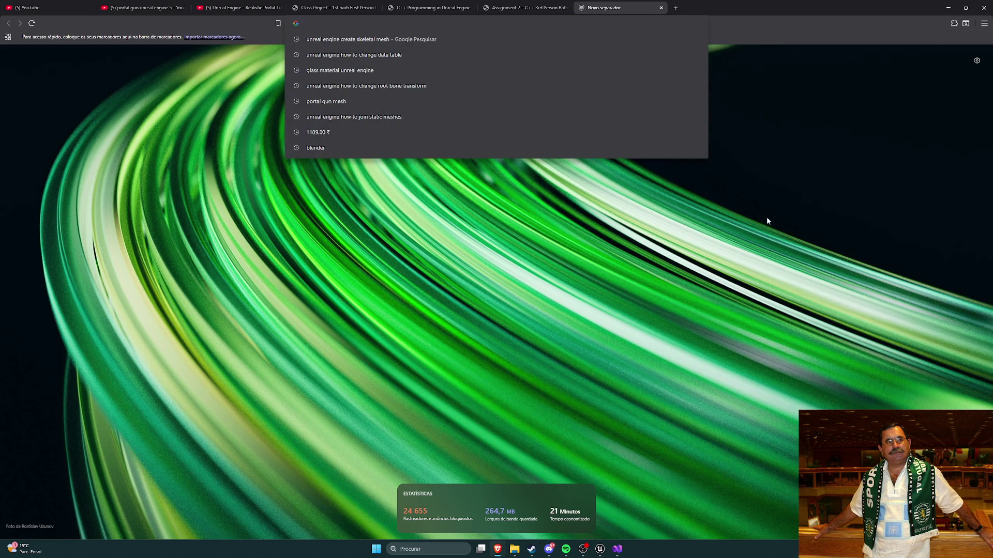
key("ctrl+h")
type("scara")
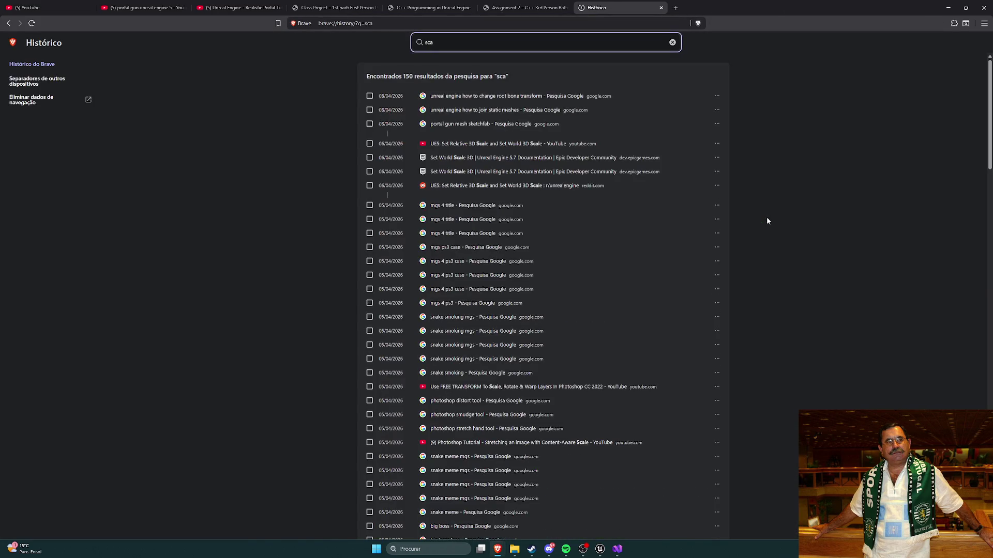
key("BackSpace")
key("BackSpace")
key("BackSpace")
type("ratvh")
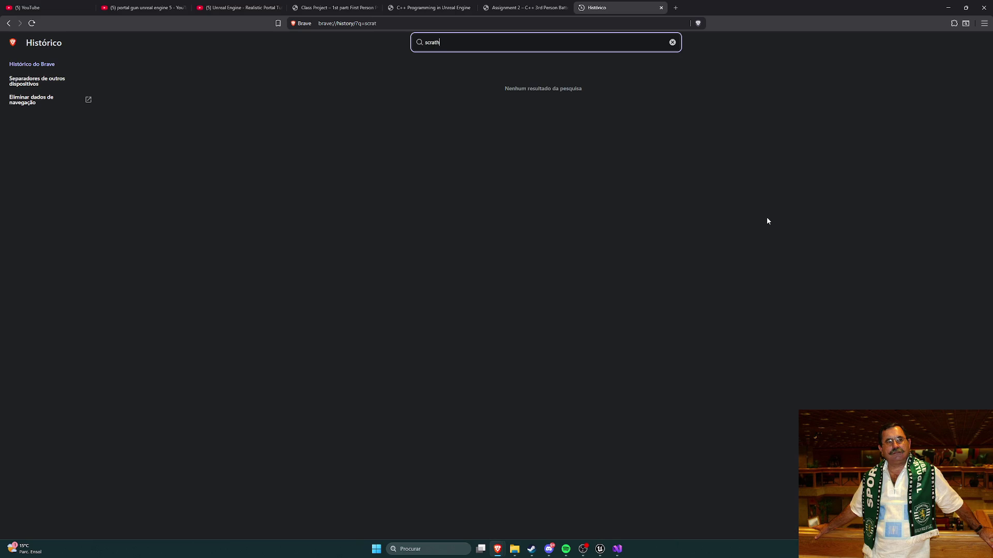
key("BackSpace")
key("BackSpace")
type("ch")
left_click(661, 7)
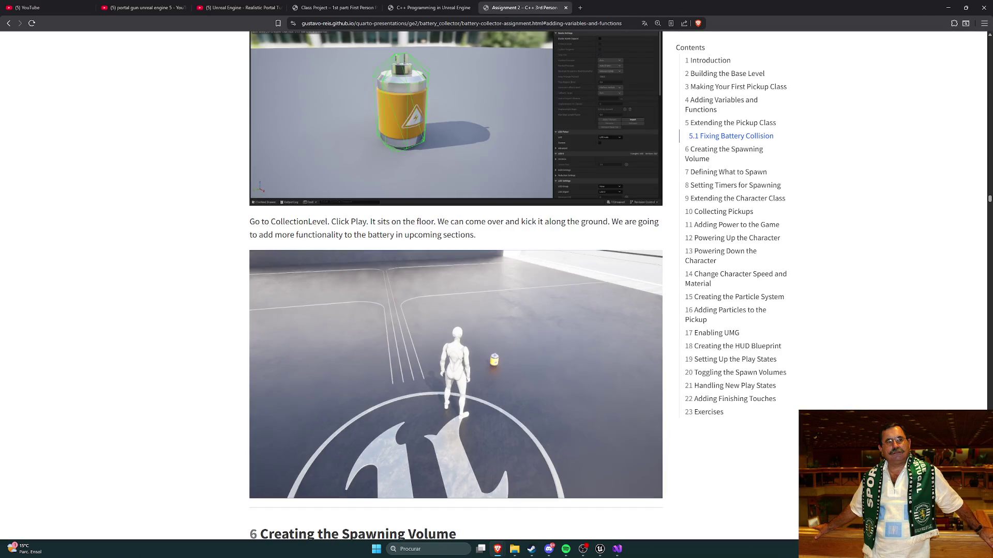
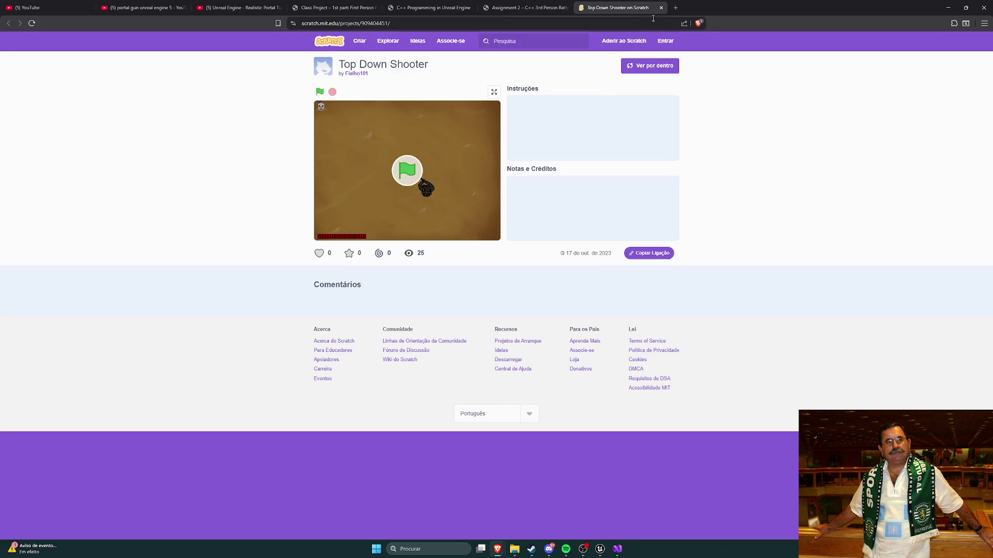
Close the Scratch game tab and move the Discord chat window off to the right
left_click(660, 8)
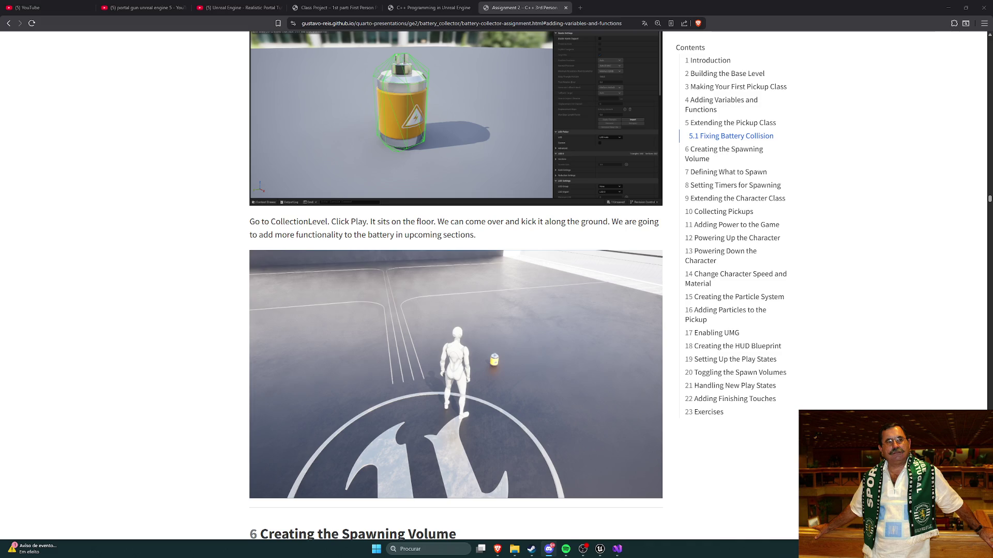
mouse_move(786, 39)
left_mouse_down()
mouse_move(524, 77)
mouse_move(748, 31)
mouse_move(791, 45)
left_mouse_up()
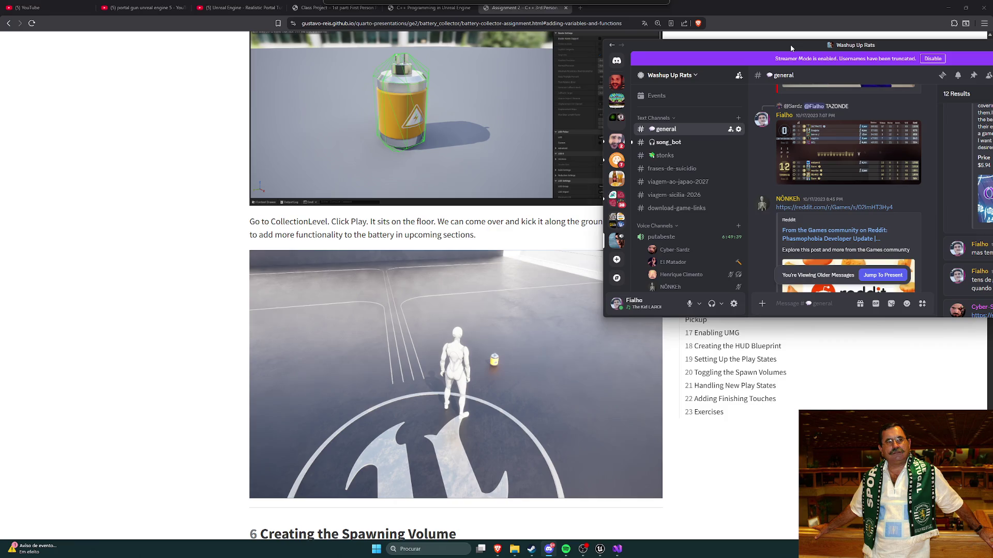
left_click_drag(790, 44, 992, 41)
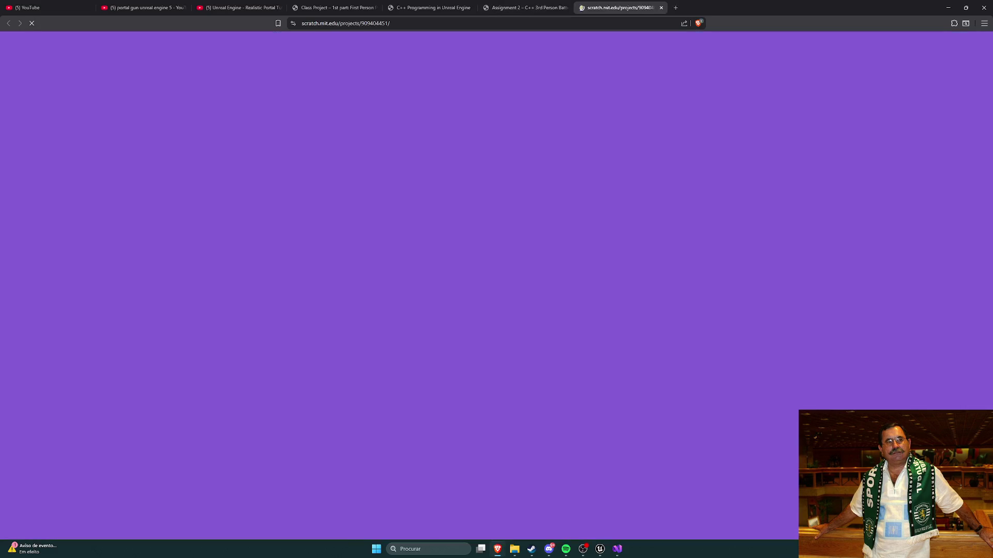
Start the Top Down Shooter, shoot two nearby zombies, and switch the game to fullscreen
key("alt+Tab")
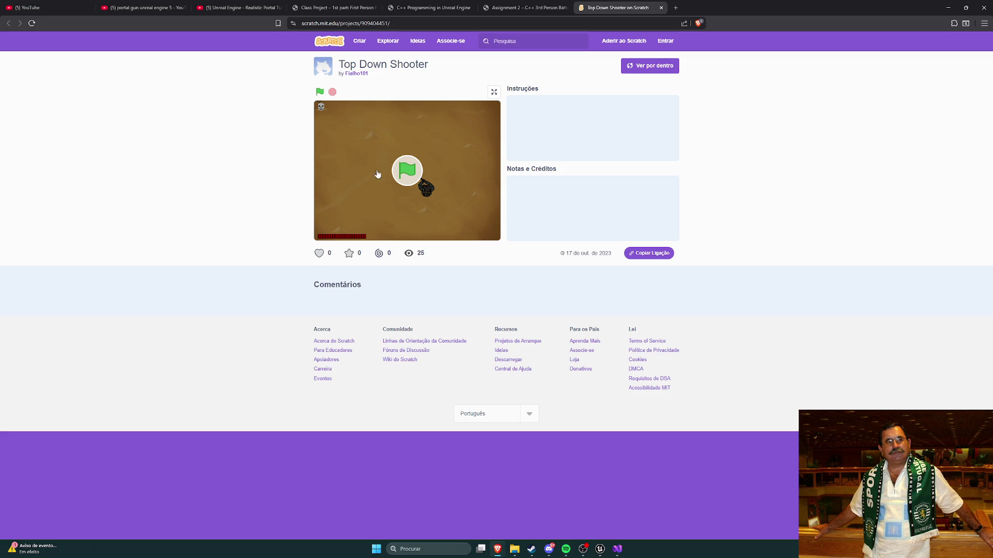
left_click(407, 170)
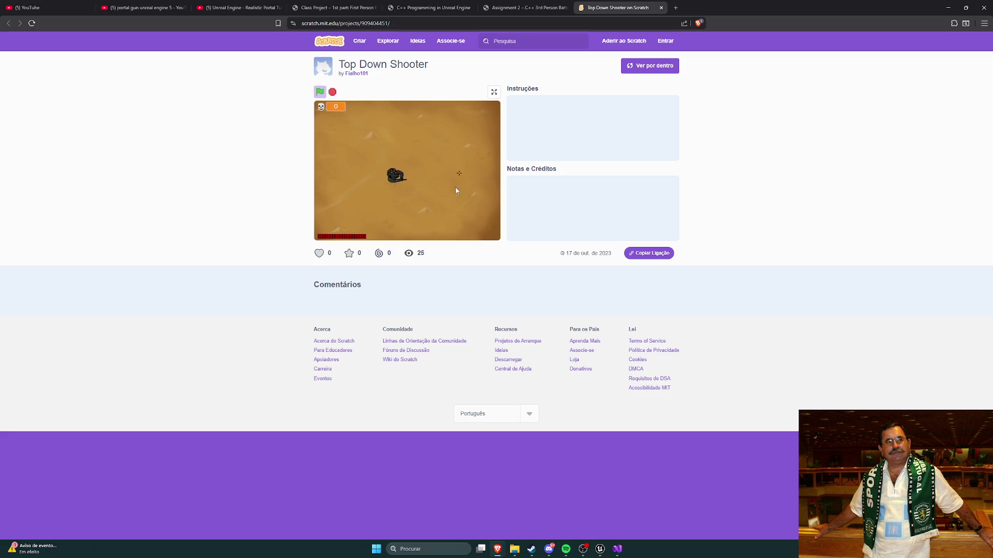
key("a")
key("w")
left_click(393, 187)
key("s")
left_click(362, 206)
key("d")
key("s")
left_click(494, 92)
Dodge around and shoot three more zombies coming from below
key("w")
key("d")
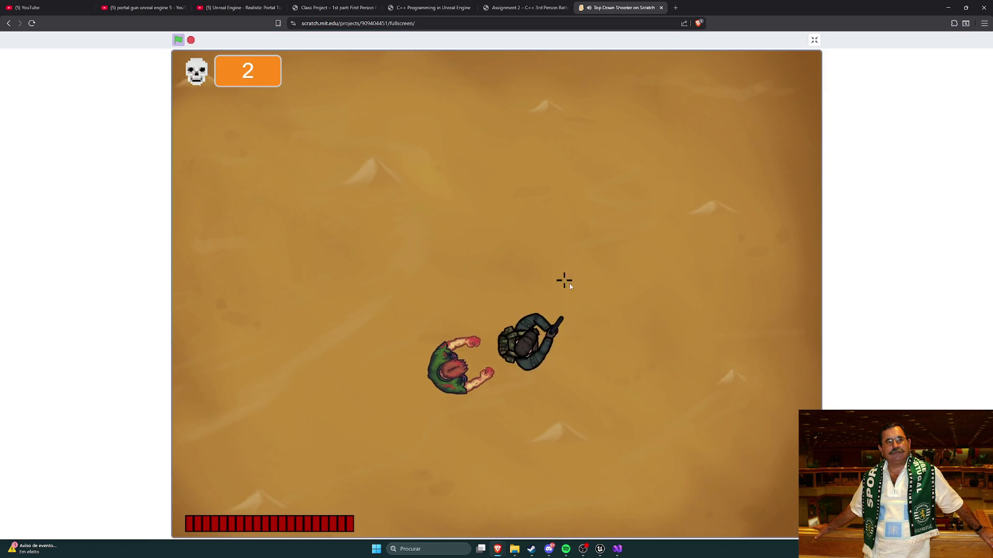
left_click(512, 337)
key("a")
key("w")
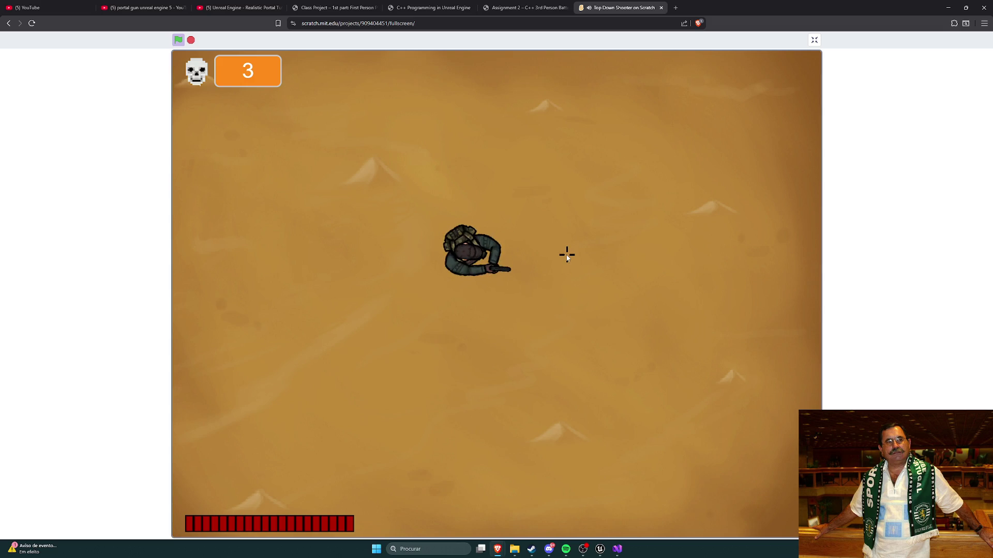
key("d")
key("s")
left_click(607, 399)
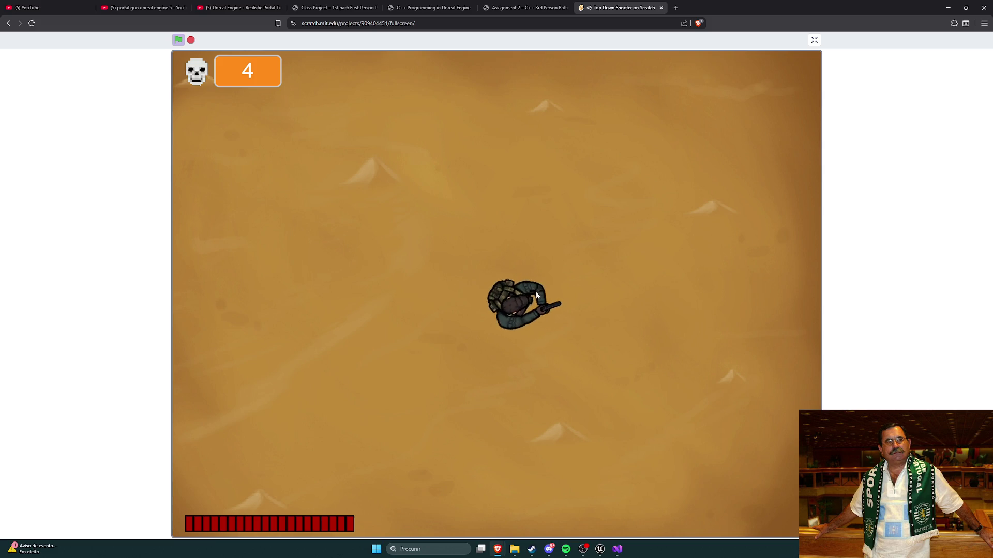
key("d")
key("w")
left_click(434, 325)
Strafe back and forth and shoot the zombie approaching from the right
key("a")
key("w")
key("d")
key("a")
key("d")
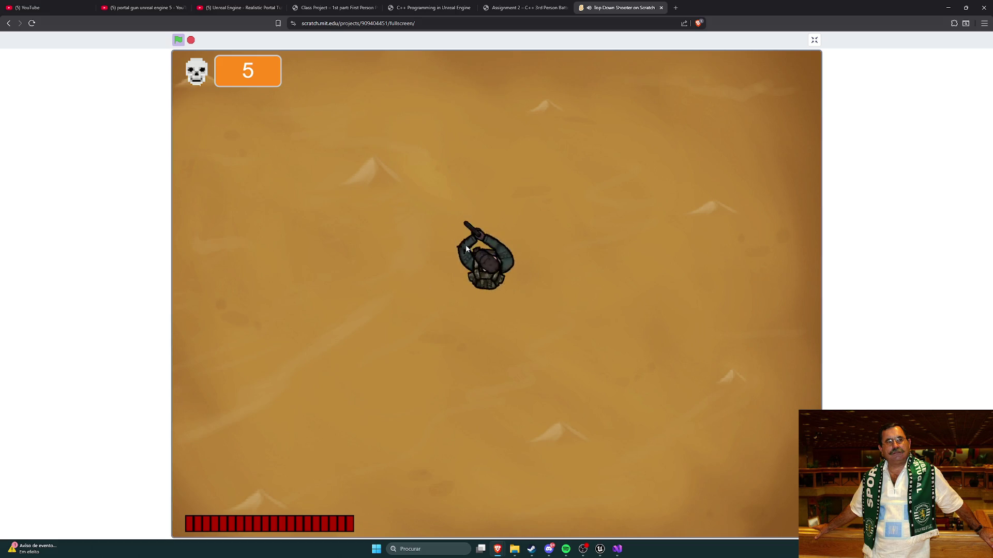
key("a")
left_click(563, 279)
key("w")
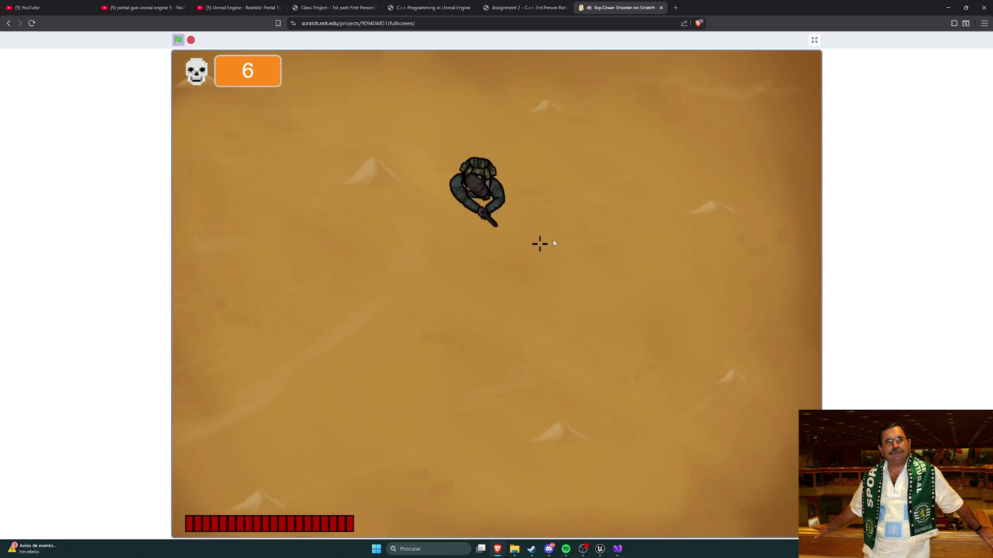
key("w")
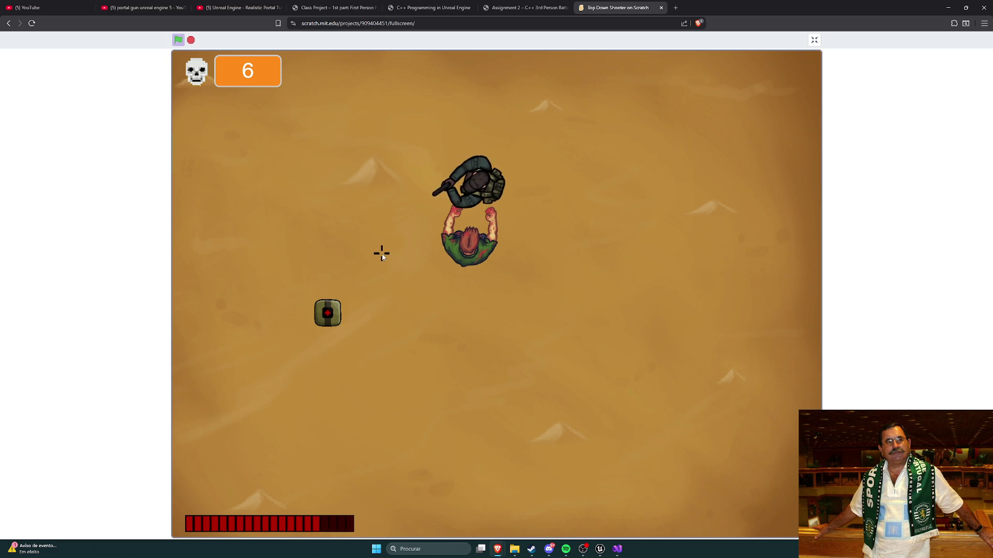
Grab the medkit, leave fullscreen at score 6, close the Scratch project, and return to Unreal
key("s")
key("a")
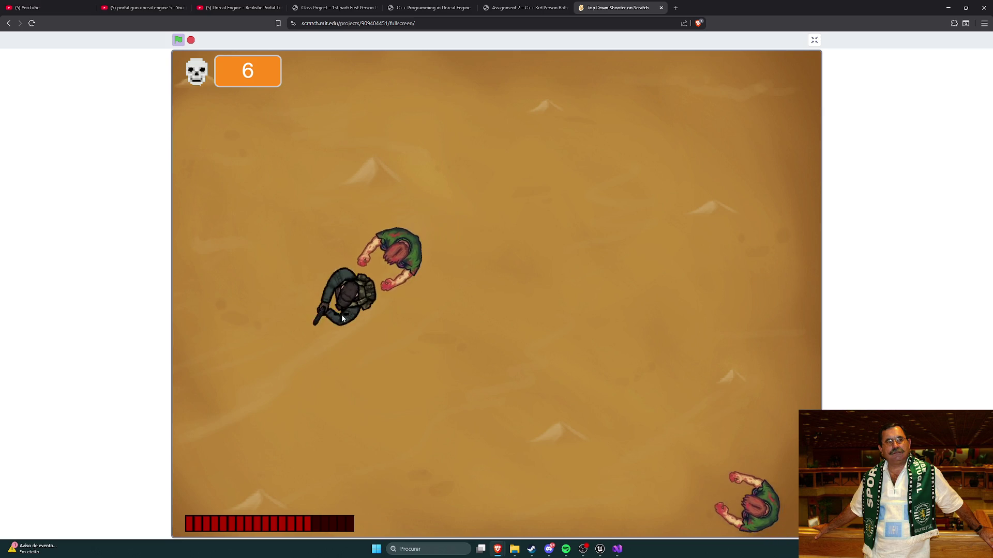
key("d")
key("w")
key("Escape")
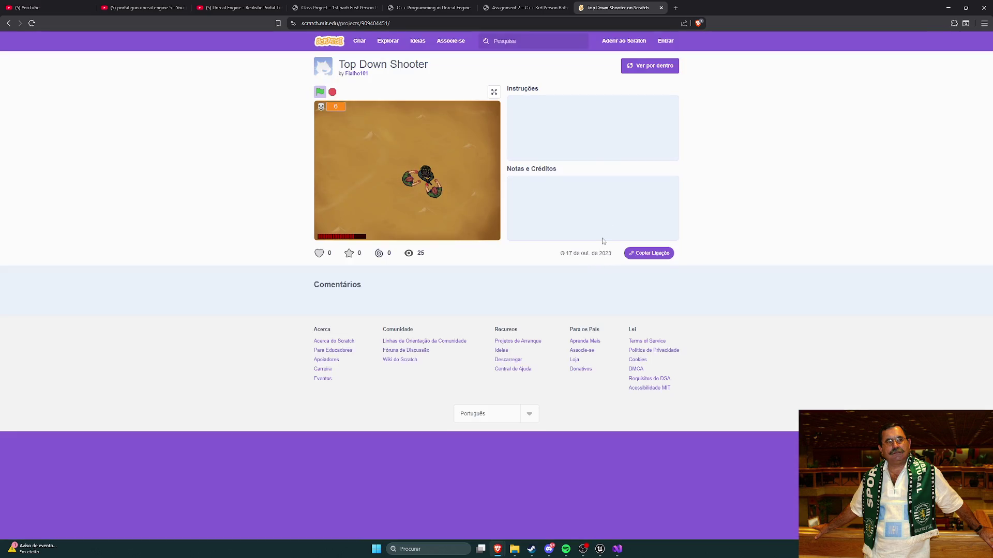
left_click(661, 8)
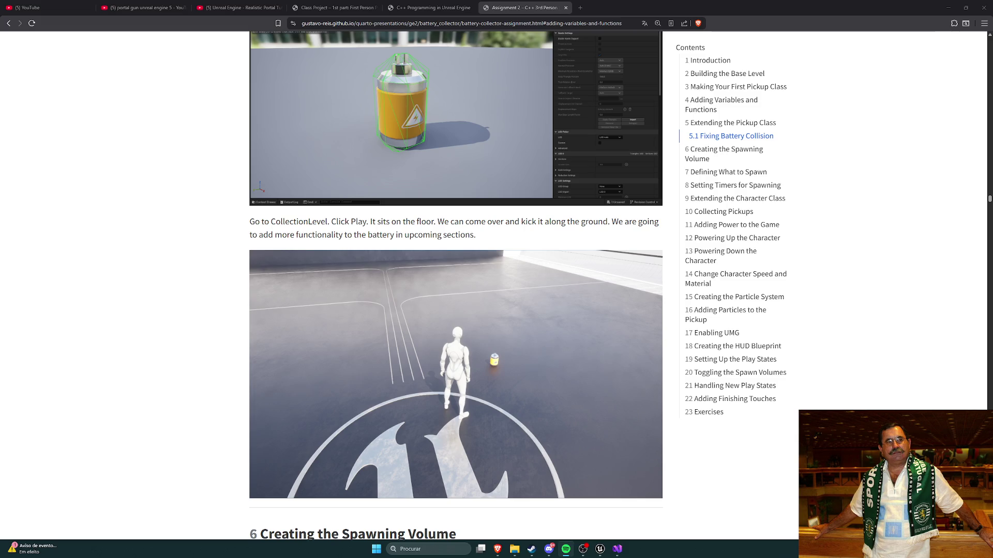
key("alt+Tab")
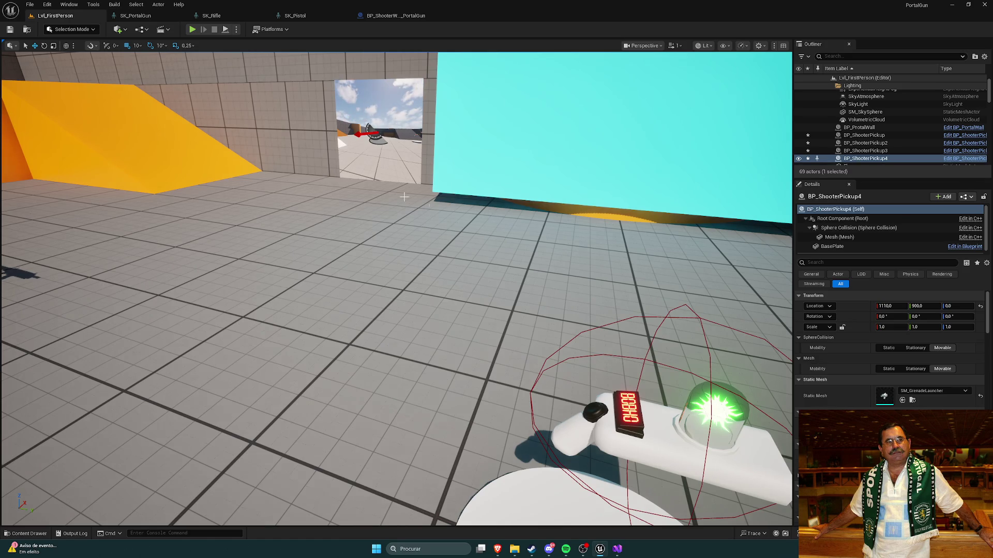
Browse Content > Weapons > GrenadeLauncher, peek at Materials, and open its Meshes folder
key("ctrl+space")
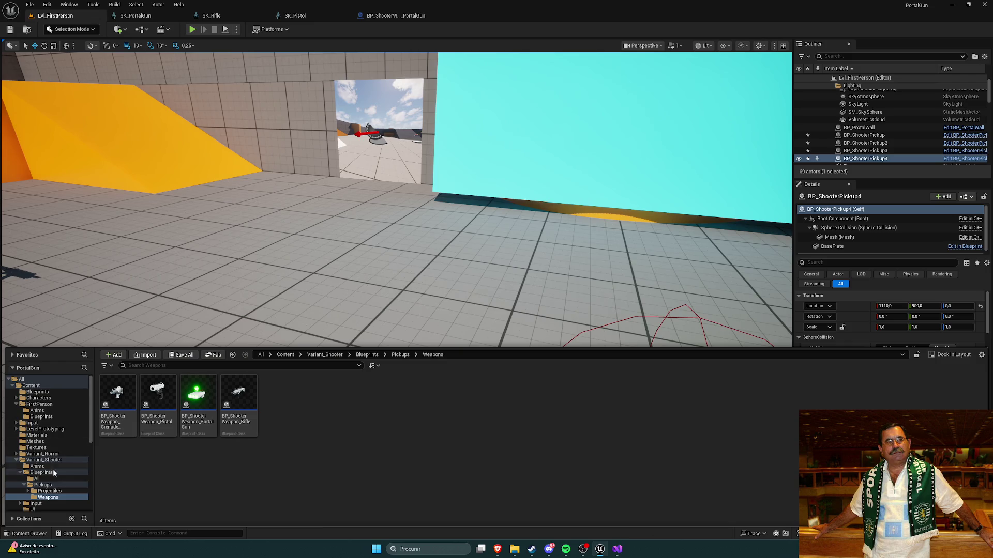
left_click(31, 387)
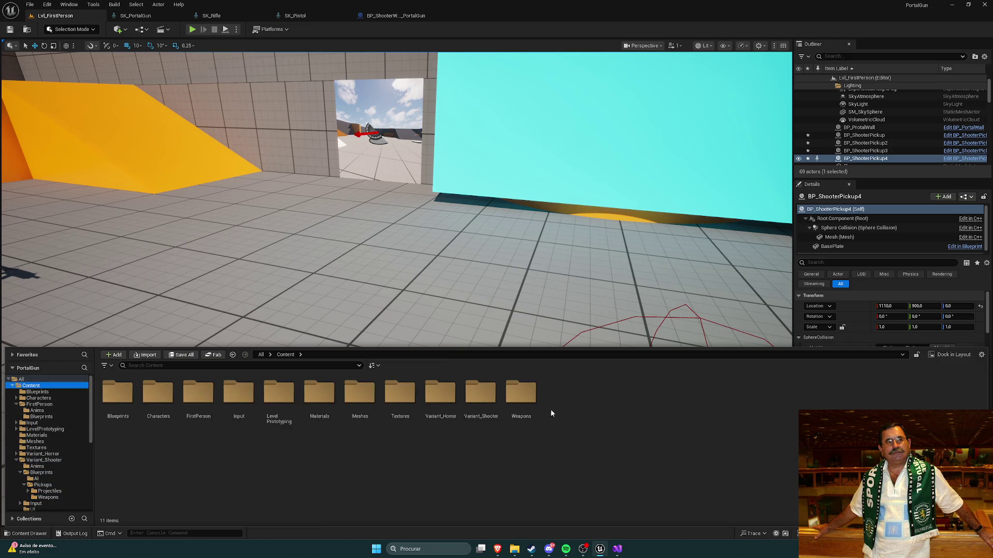
double_click(518, 406)
double_click(119, 400)
double_click(157, 403)
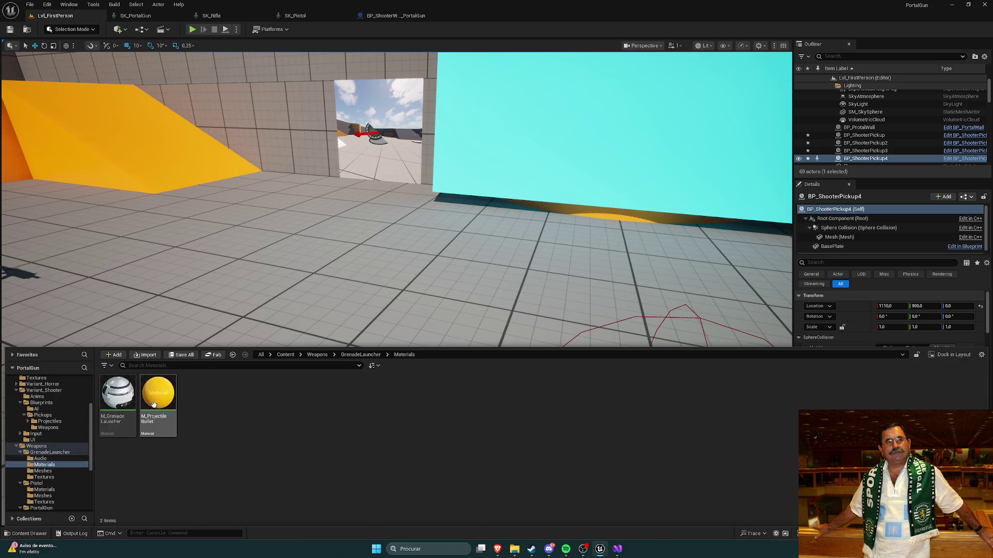
left_click(375, 357)
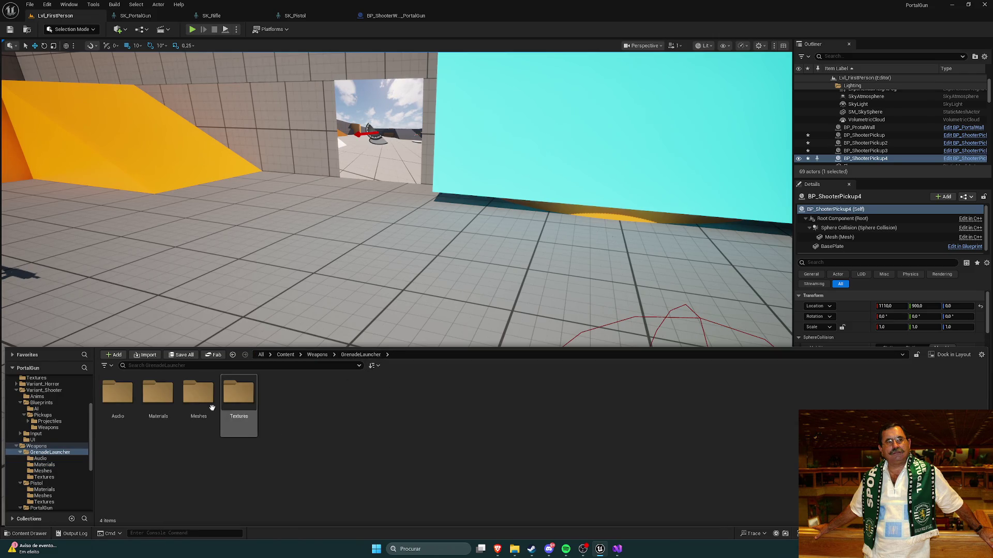
double_click(199, 406)
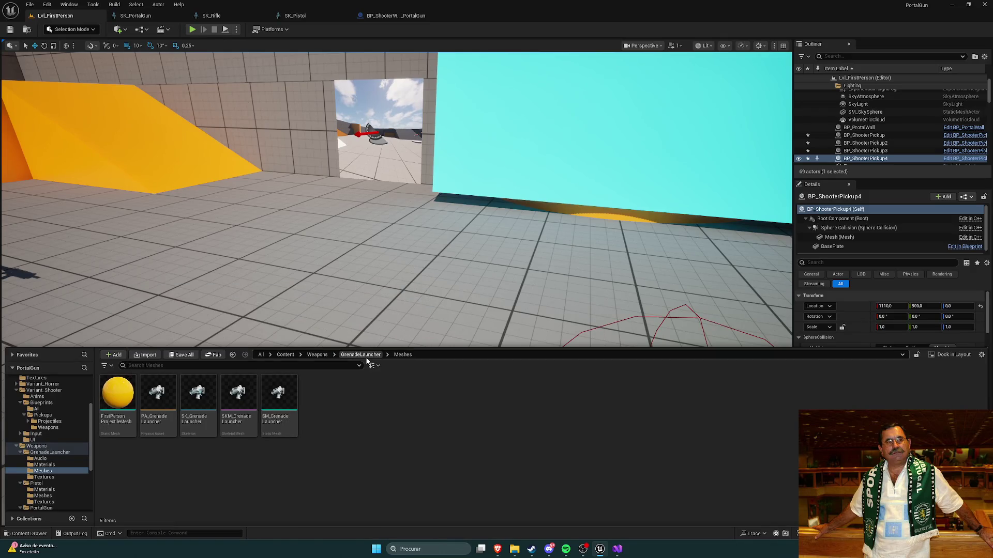
left_click(362, 356)
double_click(197, 398)
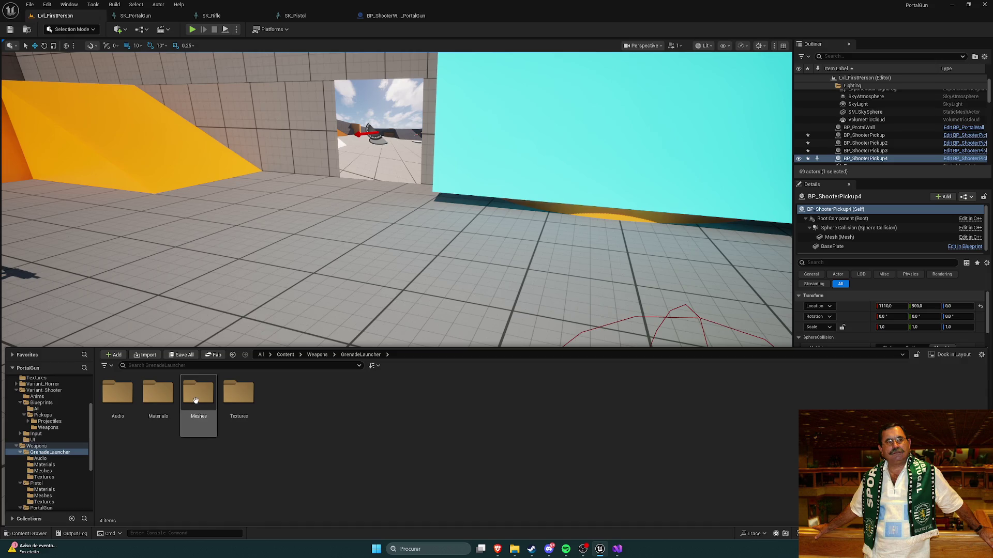
Duplicate FirstPerson_ProjectileMesh and rename the copy FirstPersonPortalProjectileMesh
right_click(128, 415)
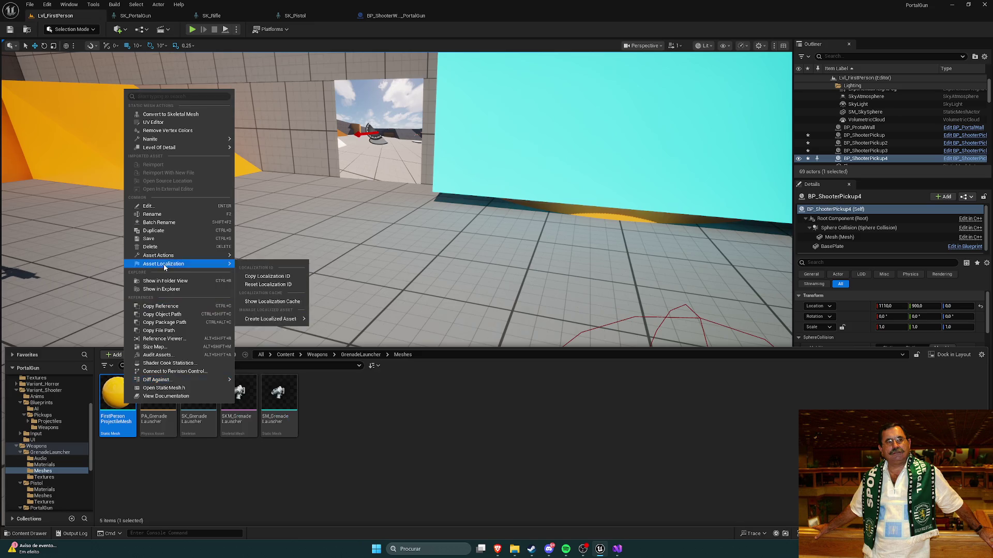
left_click(179, 231)
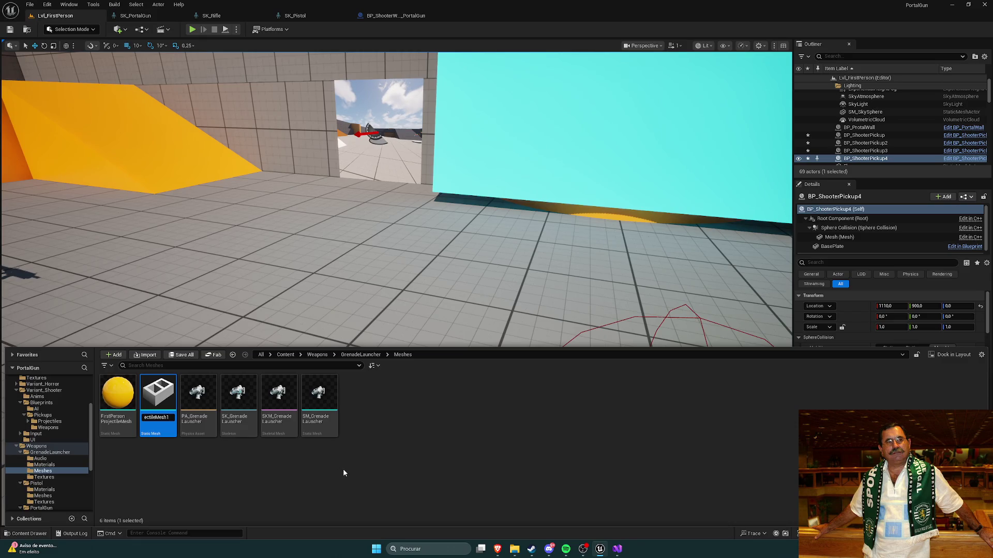
key("BackSpace")
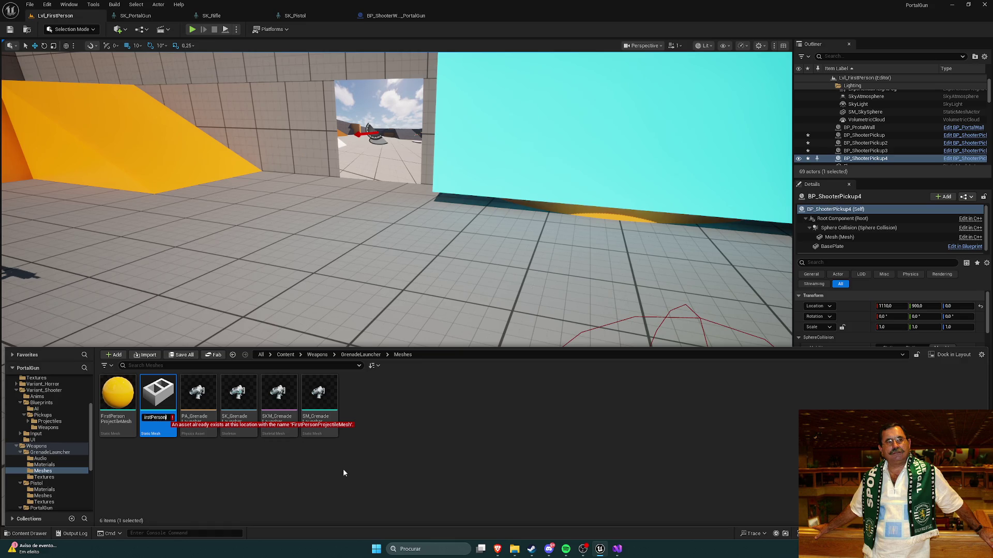
type("Portal")
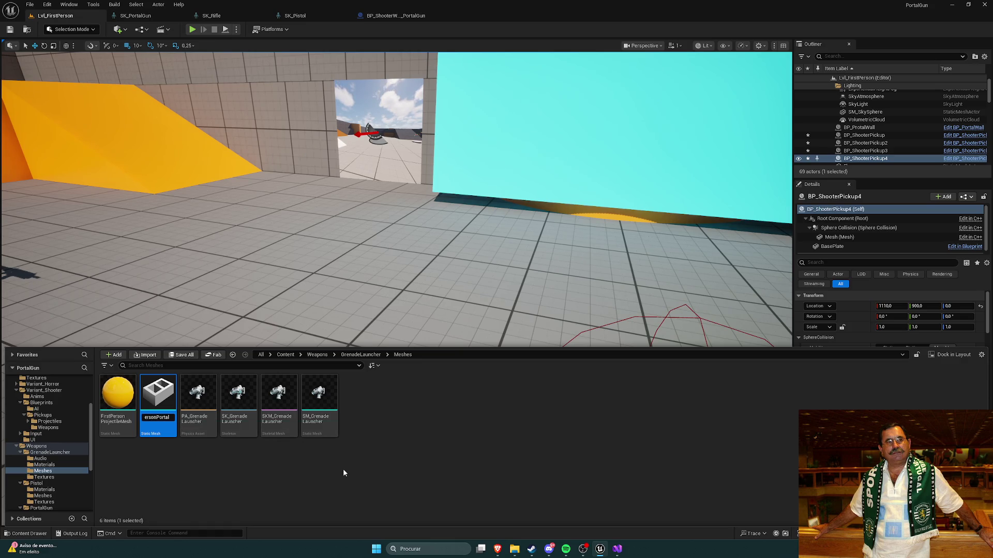
key("Return")
left_click(179, 464)
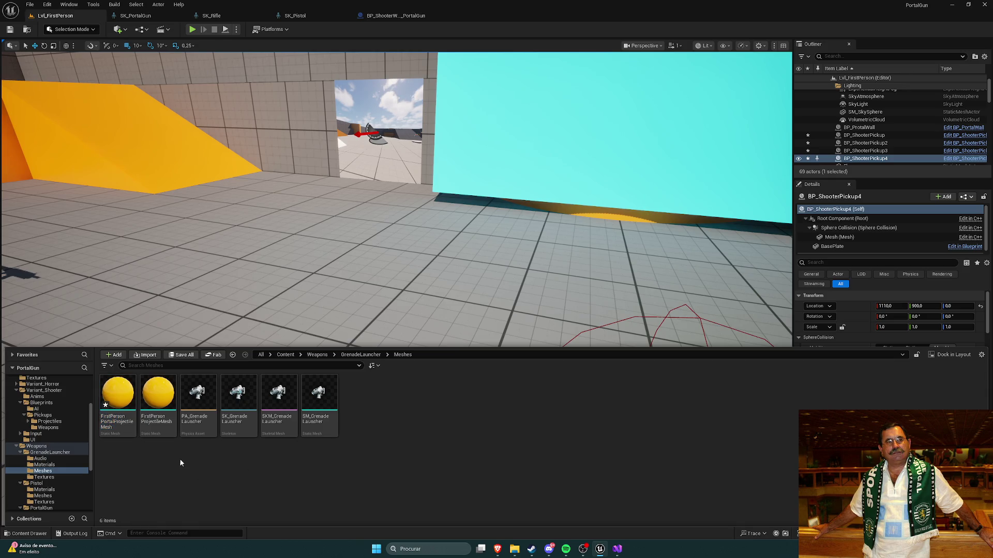
Move FirstPersonPortalProjectileMesh into PortalGun/Meshes and select it there
right_click(118, 399)
left_click(118, 399)
mouse_move(118, 398)
left_mouse_down()
mouse_move(66, 468)
mouse_move(51, 472)
mouse_move(53, 464)
mouse_move(53, 486)
left_mouse_up()
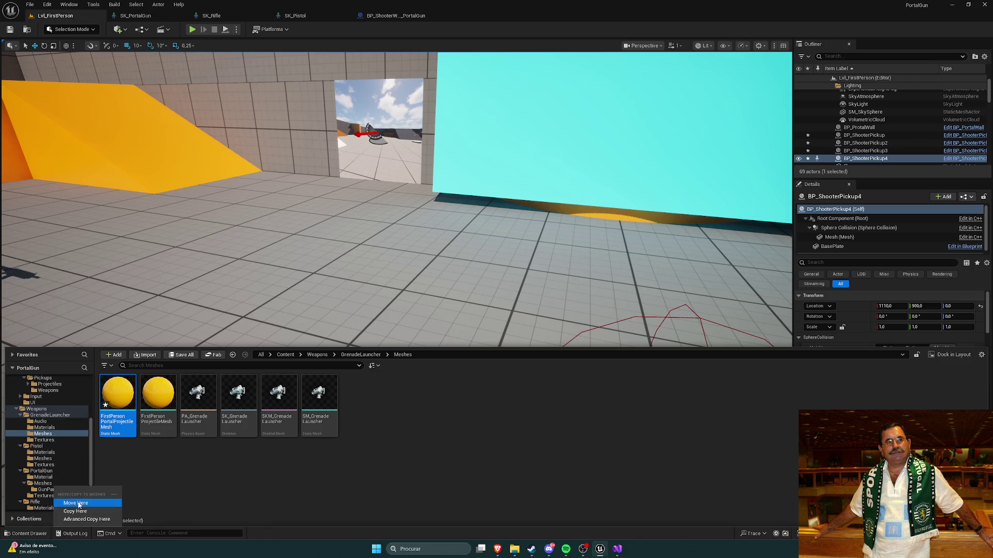
left_click(73, 504)
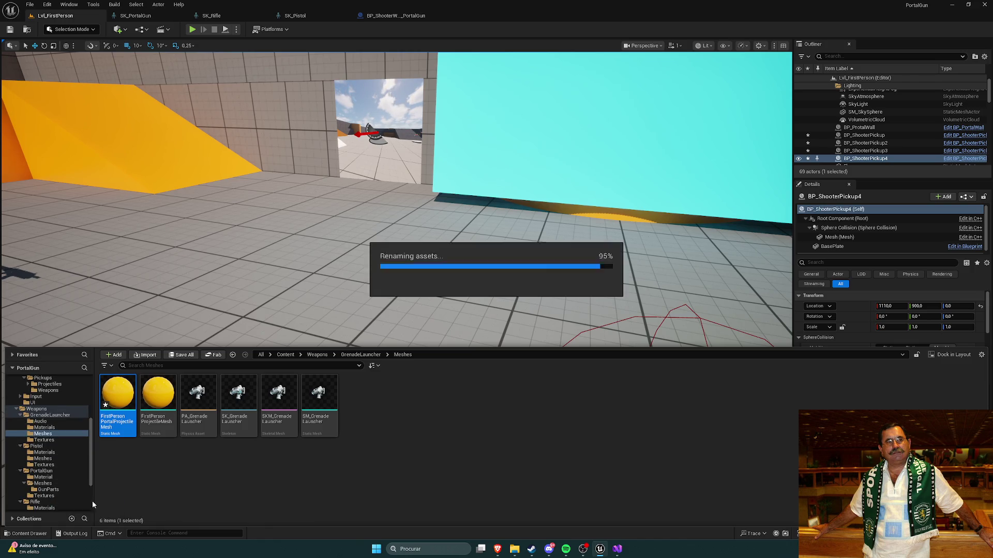
left_click(44, 484)
left_click(158, 409)
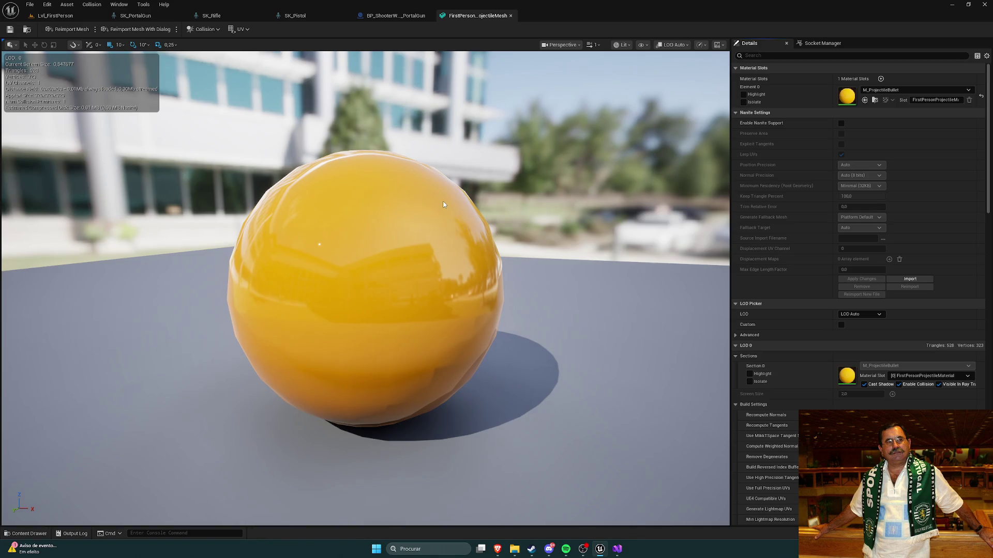
In Weapons/PortalGun/Material, add a material named M_PortalProjectile and open it
key("ctrl+space")
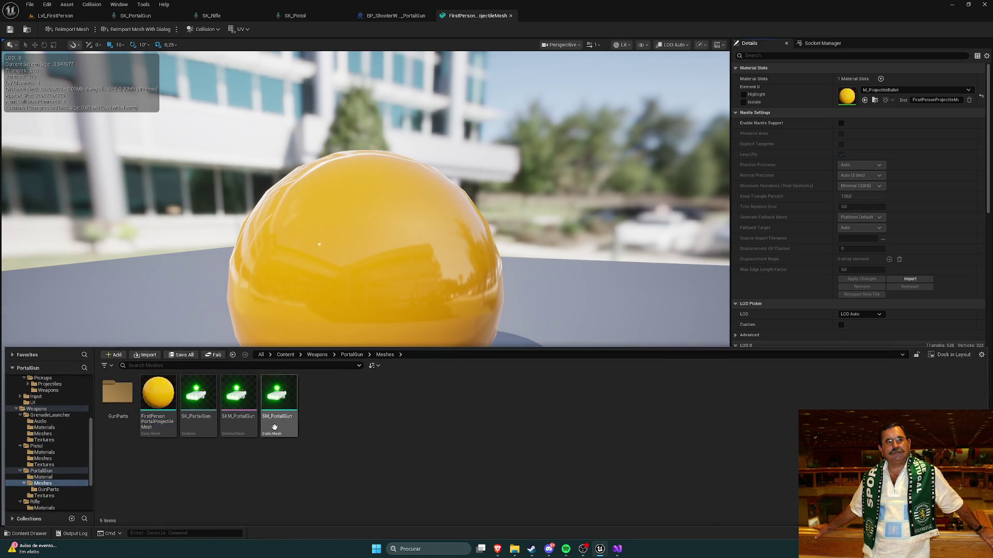
left_click(352, 354)
left_click(124, 402)
double_click(124, 402)
right_click(405, 409)
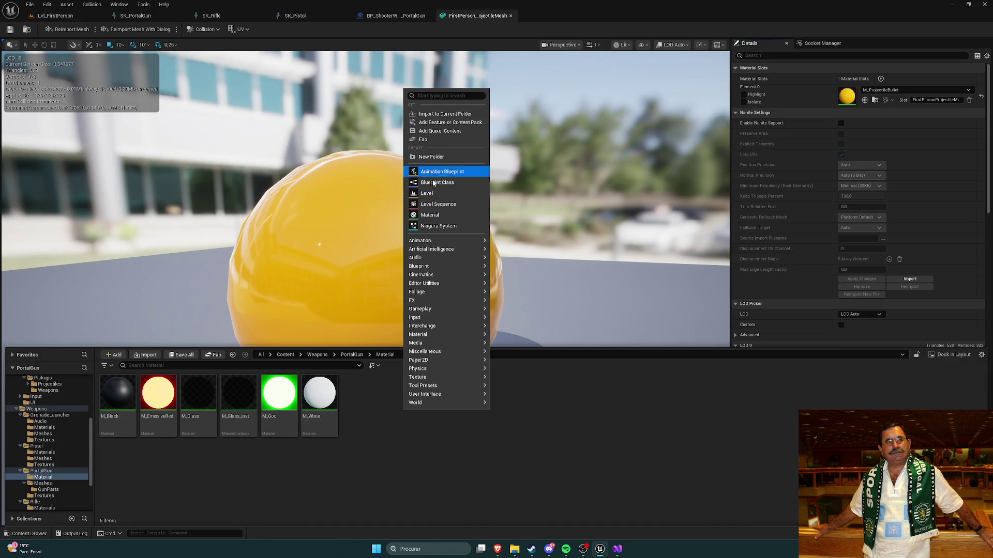
left_click(443, 106)
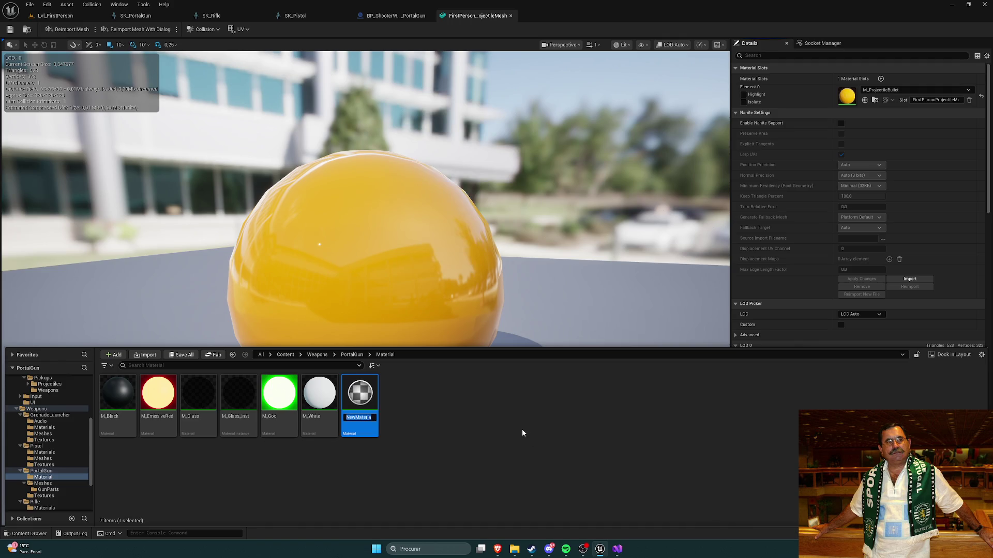
type("M_PortalP")
type("roject")
type("ile")
key("Return")
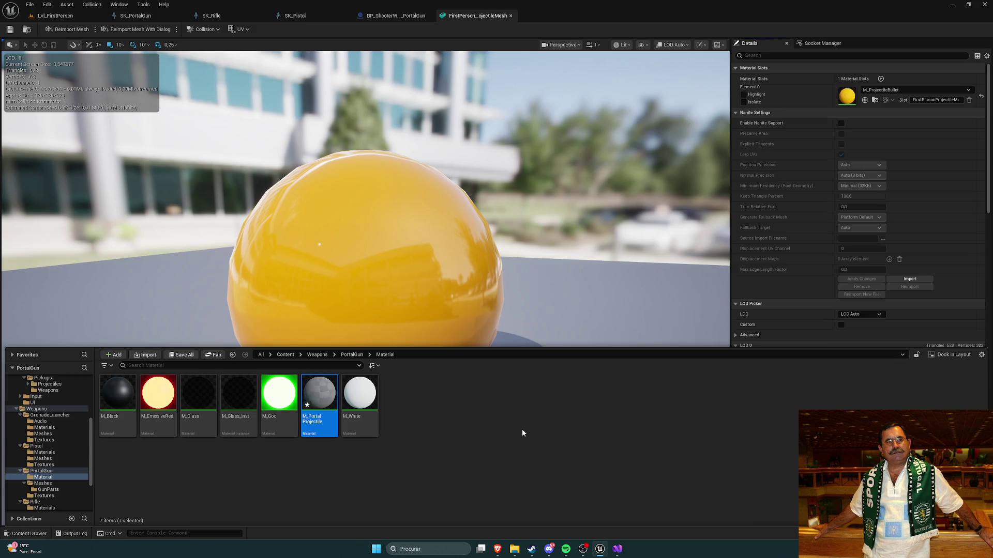
right_click(328, 398)
double_click(329, 398)
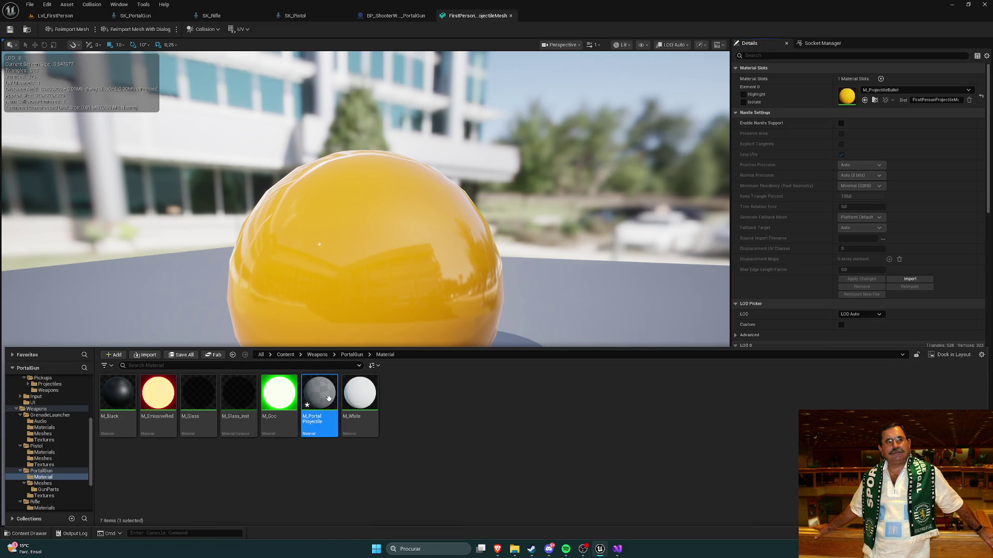
Close the SK_PortalGun, SK_Rifle and SK_Pistol editor tabs and save M_PortalProjectile
left_click(182, 15)
left_click(182, 15)
left_click(182, 15)
left_click(176, 16)
left_click(307, 15)
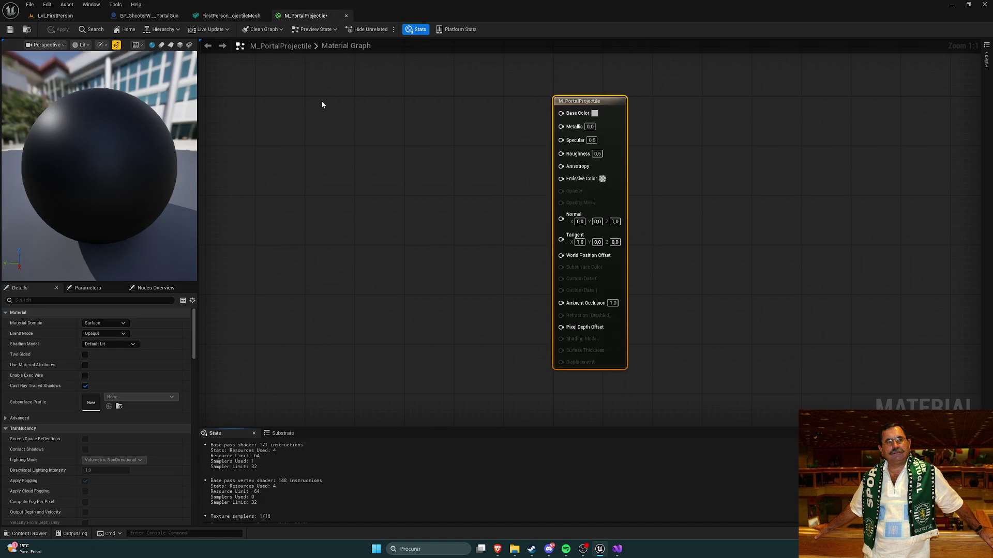
left_click(9, 29)
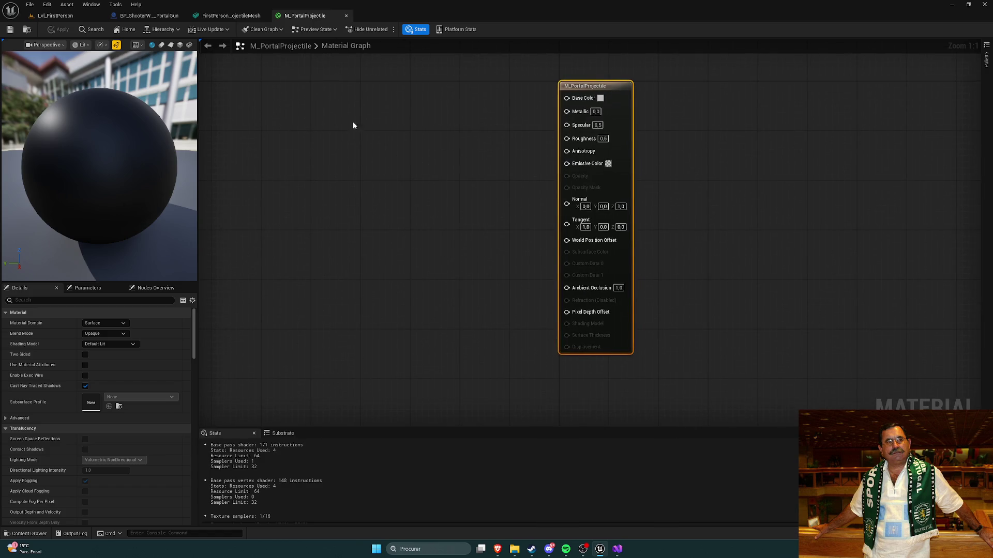
Add a Constant3Vector node left of the material output, then switch to the web browser
left_click(367, 104)
left_click_drag(385, 106, 381, 90)
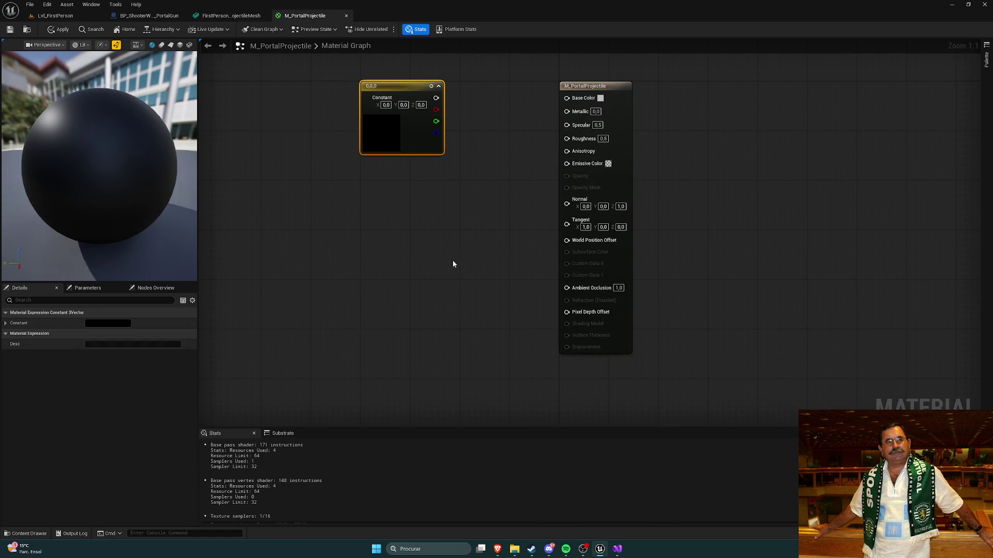
mouse_move(497, 548)
left_click(406, 504)
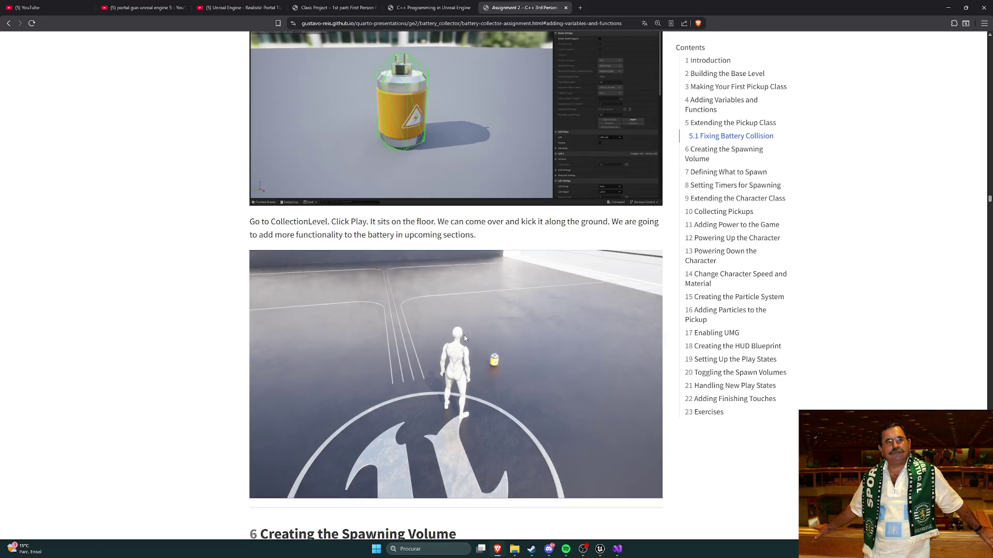
Review the class project's Firing Portals notes, then wire the constant into Base Color
scroll(398, 323, "down", 1)
left_click(430, 7)
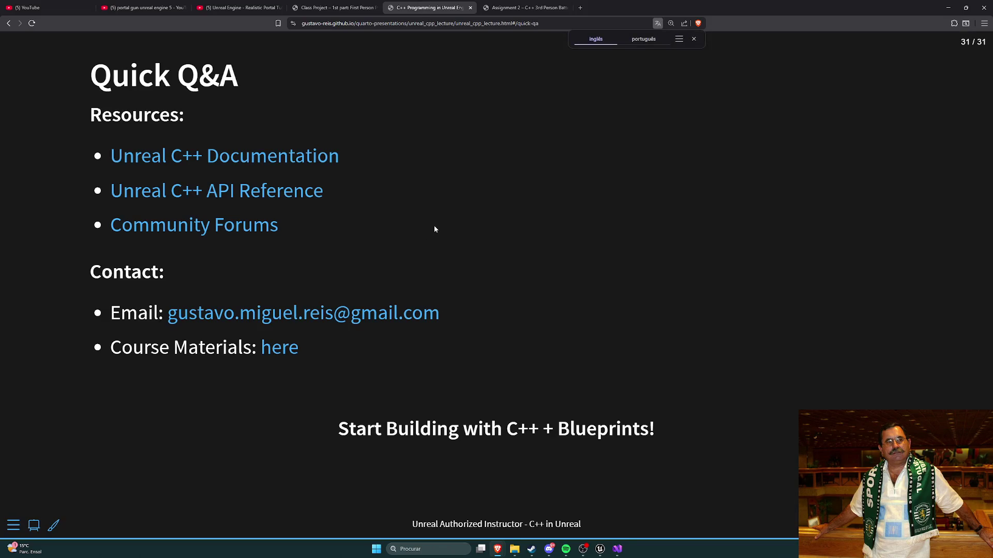
left_click(327, 4)
scroll(439, 186, "up", 1)
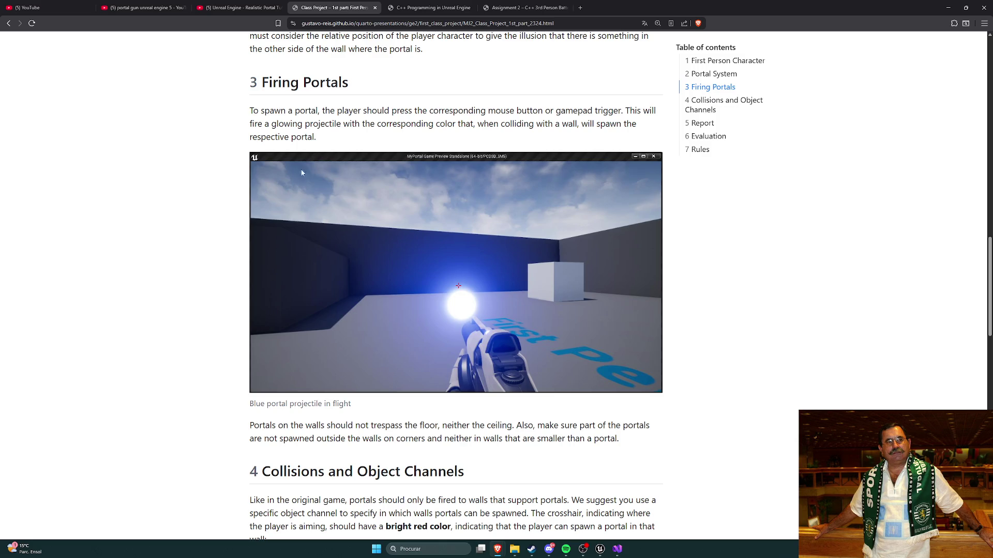
key("alt+Tab")
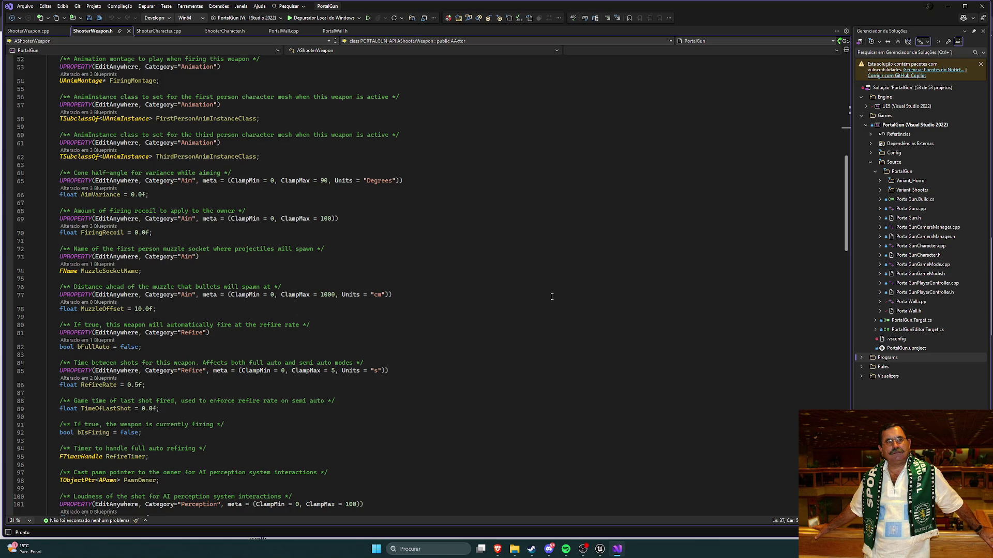
key("alt+Tab")
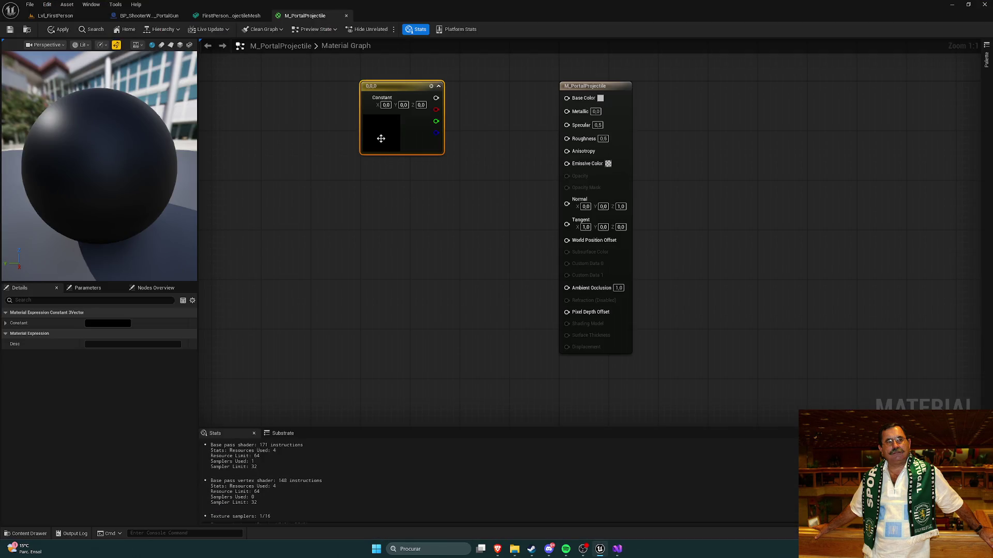
left_click_drag(436, 98, 573, 101)
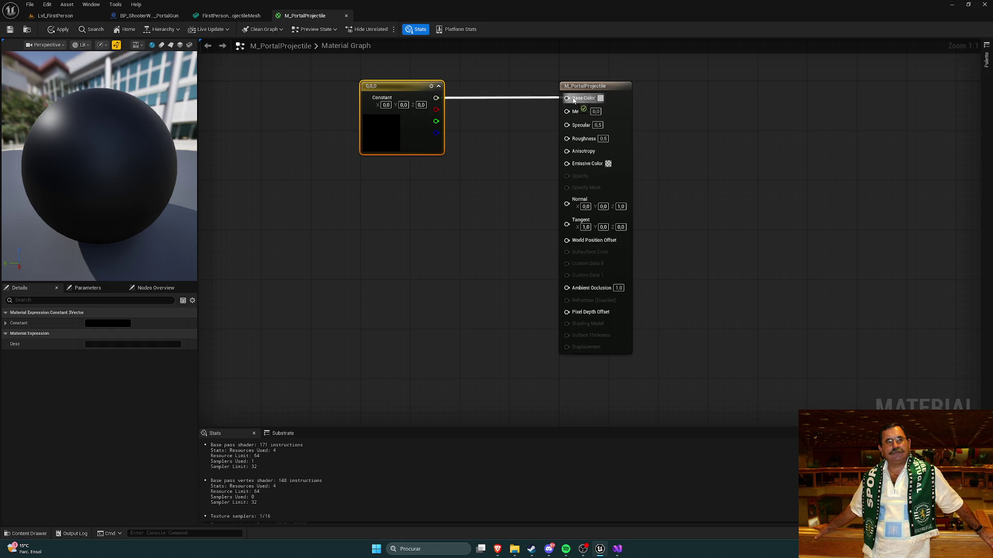
Feed the constant into Emissive Color too, set it to 0,0,500 blue, and apply
mouse_move(436, 98)
left_mouse_down()
mouse_move(579, 170)
mouse_move(568, 162)
left_mouse_up()
left_click(412, 202)
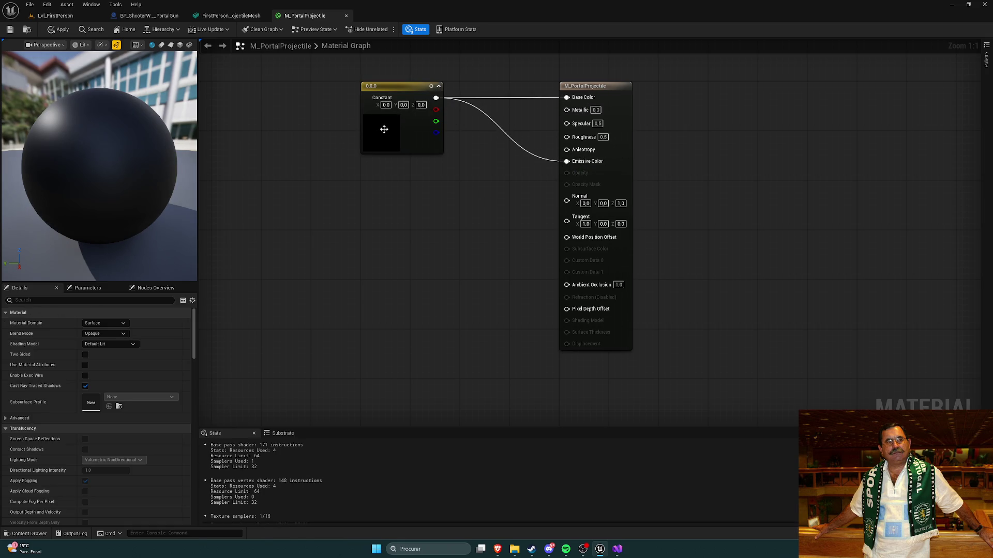
double_click(384, 129)
left_click(428, 256)
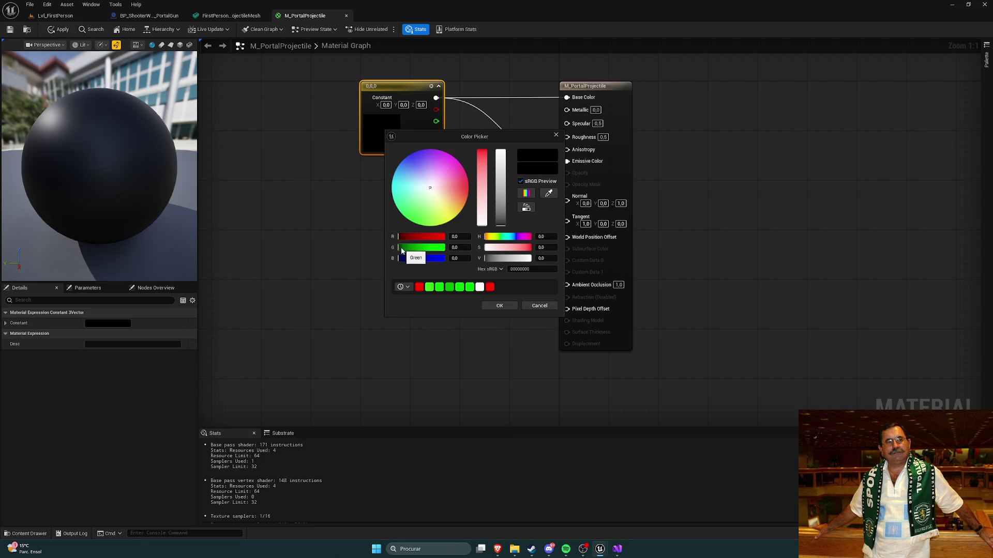
type("1")
key("Return")
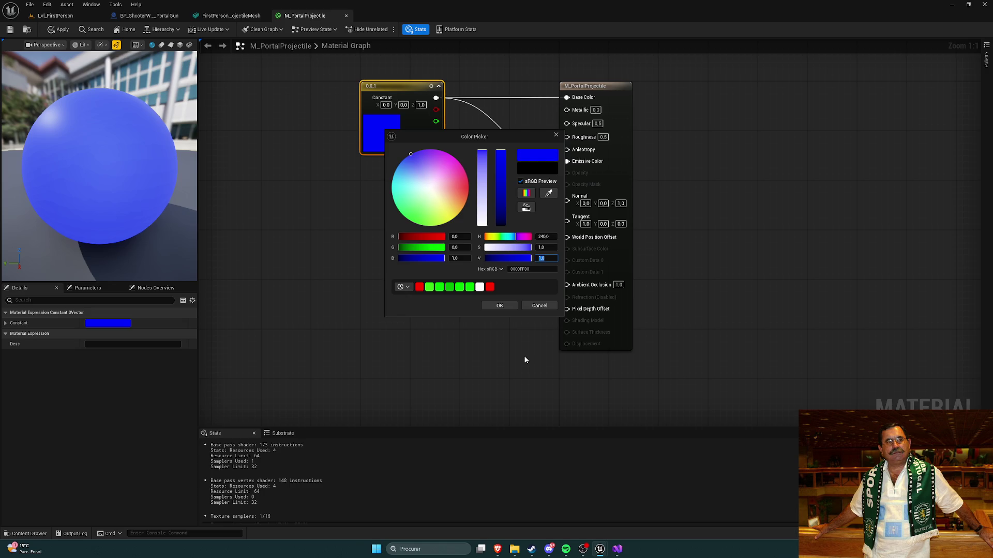
type("500")
key("Return")
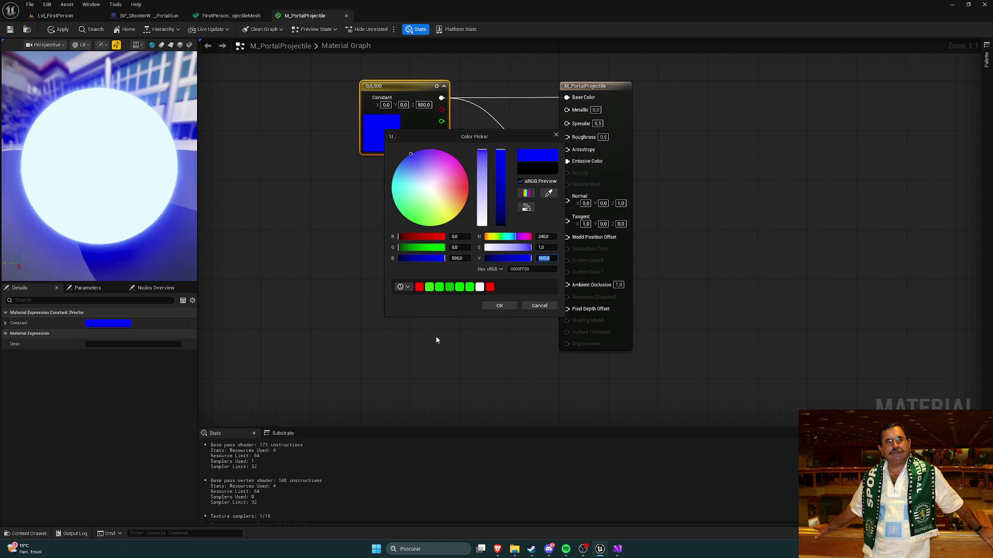
left_click(501, 306)
left_click(58, 31)
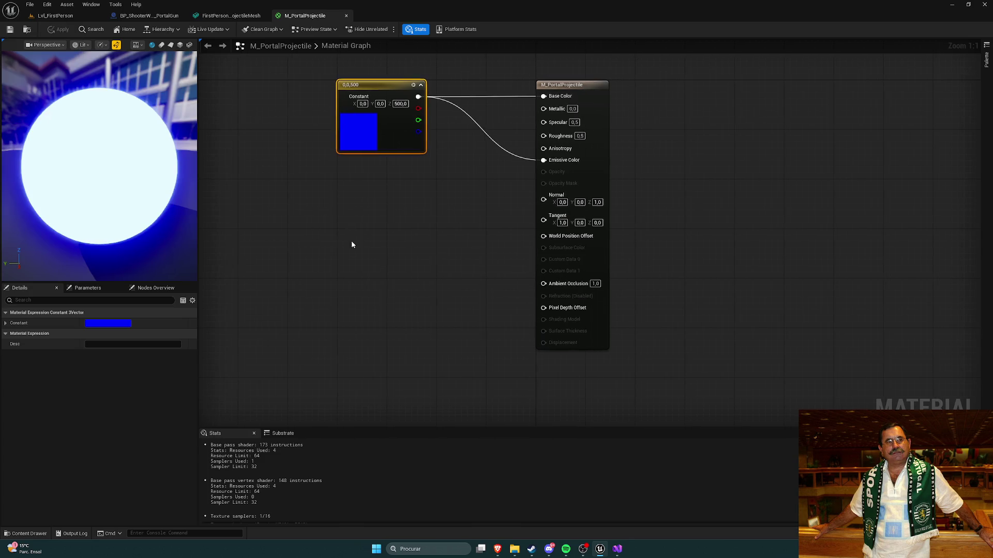
key("ctrl+space")
Assign M_PortalProjectile to FirstPersonPortalProjectileMesh, save it, and return to BP_ShooterWeapon_PortalGun
left_click(352, 356)
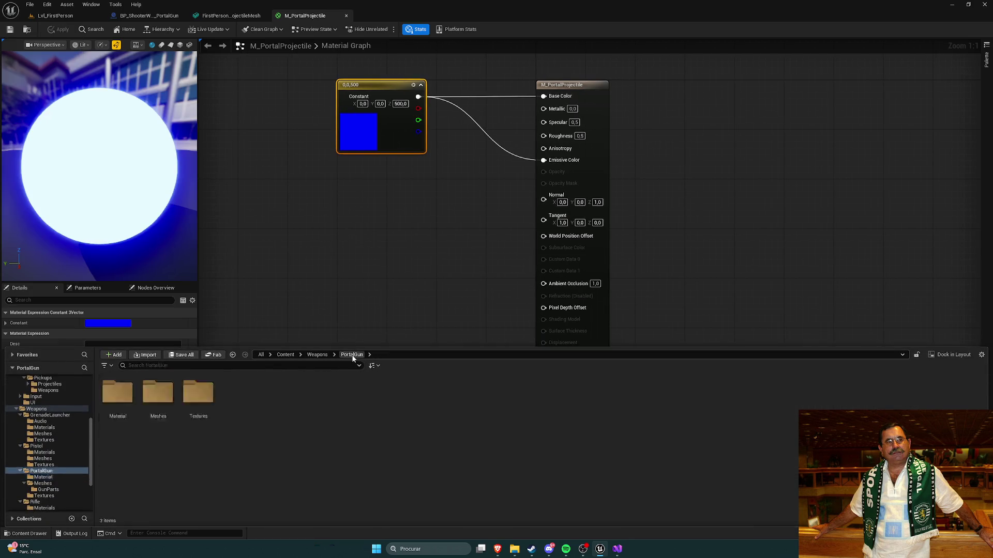
double_click(158, 398)
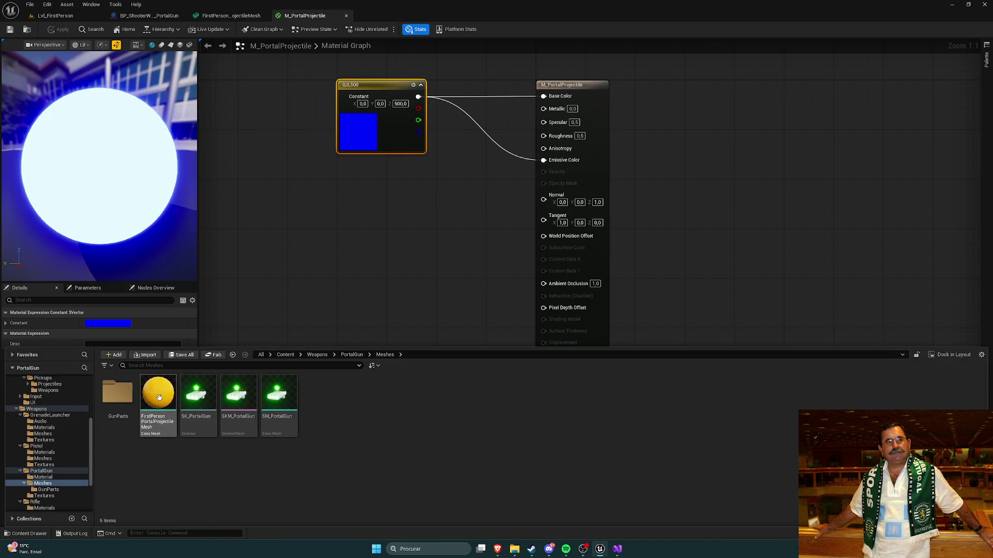
double_click(159, 397)
left_click(911, 90)
type("project")
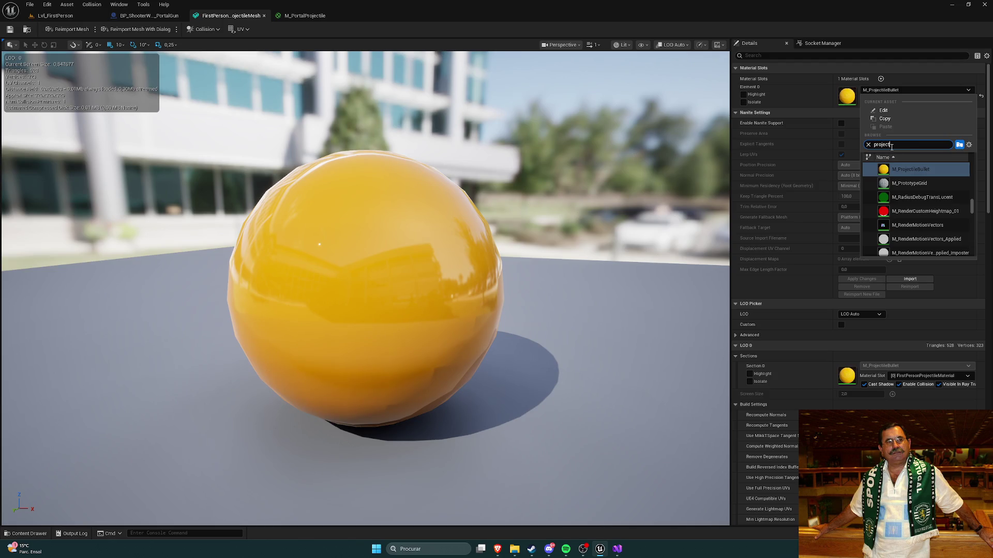
type("i")
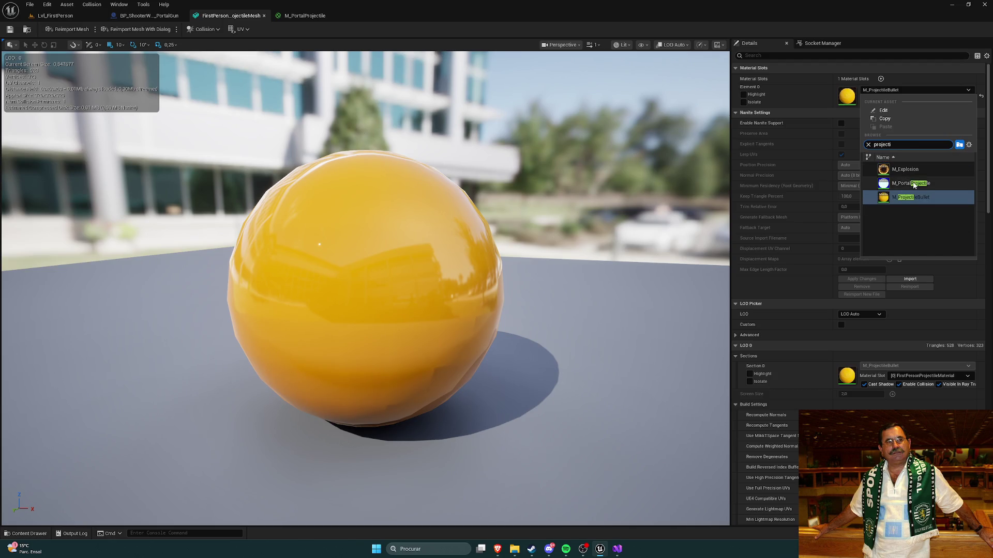
left_click(910, 183)
left_click(13, 34)
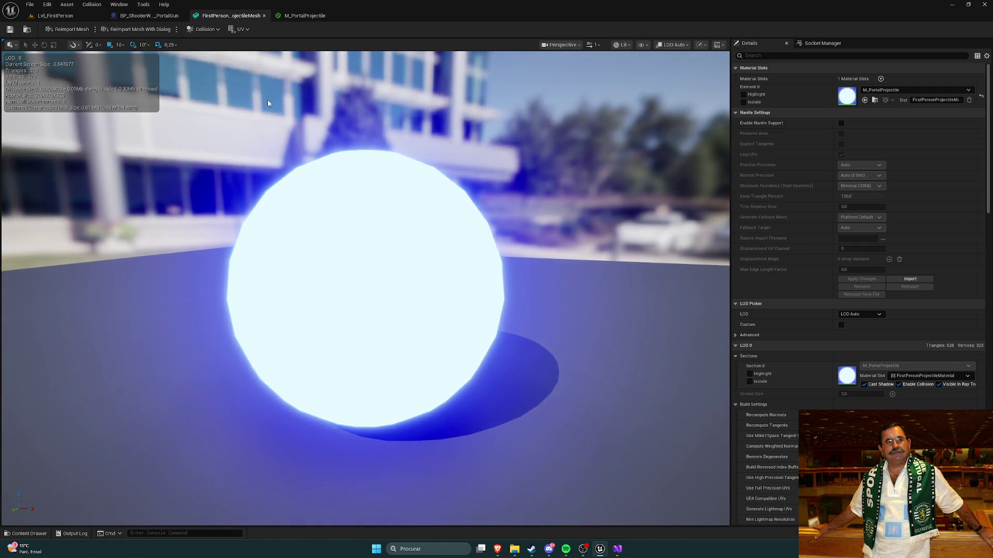
left_click(140, 16)
left_click_drag(414, 221, 415, 235)
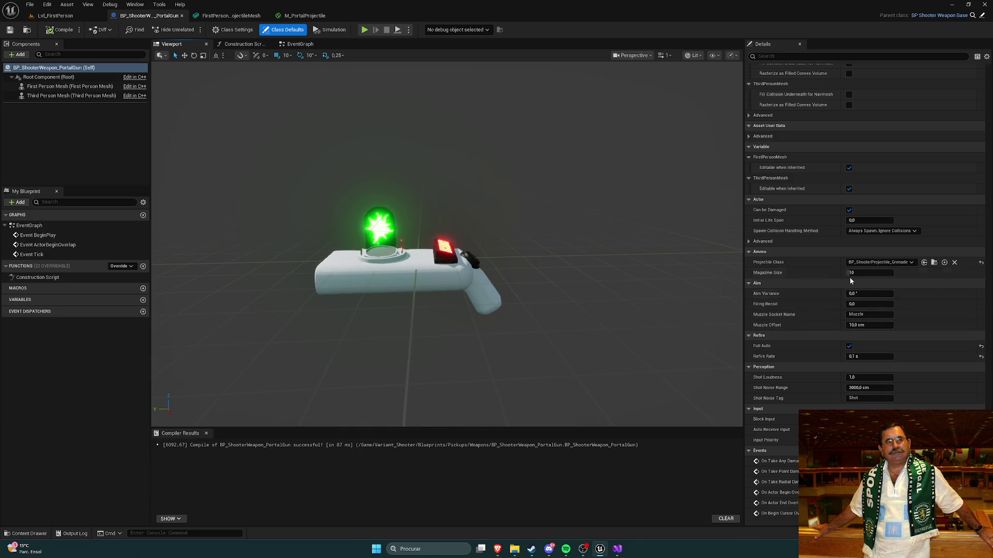
Check the portal gun's projectile class, then browse Variant_Shooter > Blueprints > Pickups > Weapons
left_click(908, 264)
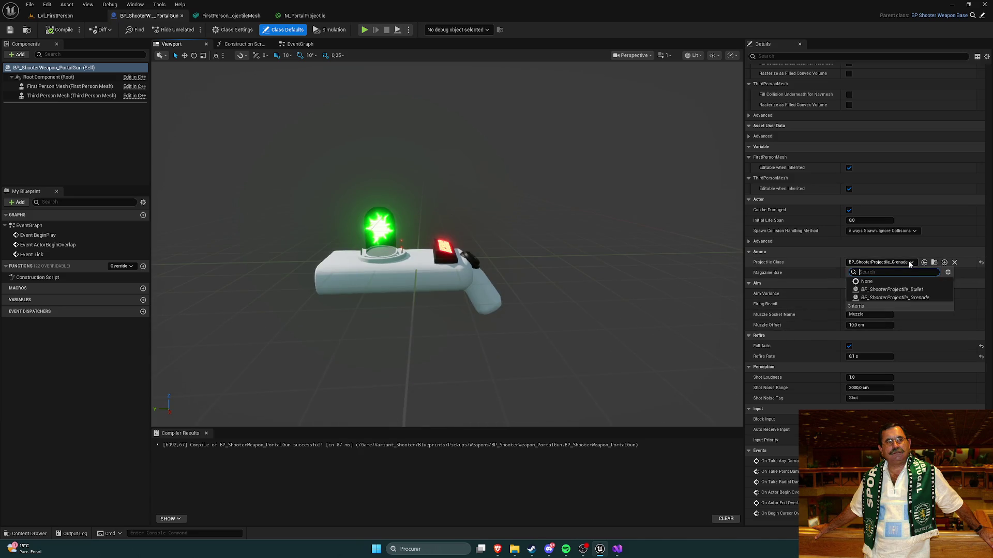
left_click(911, 265)
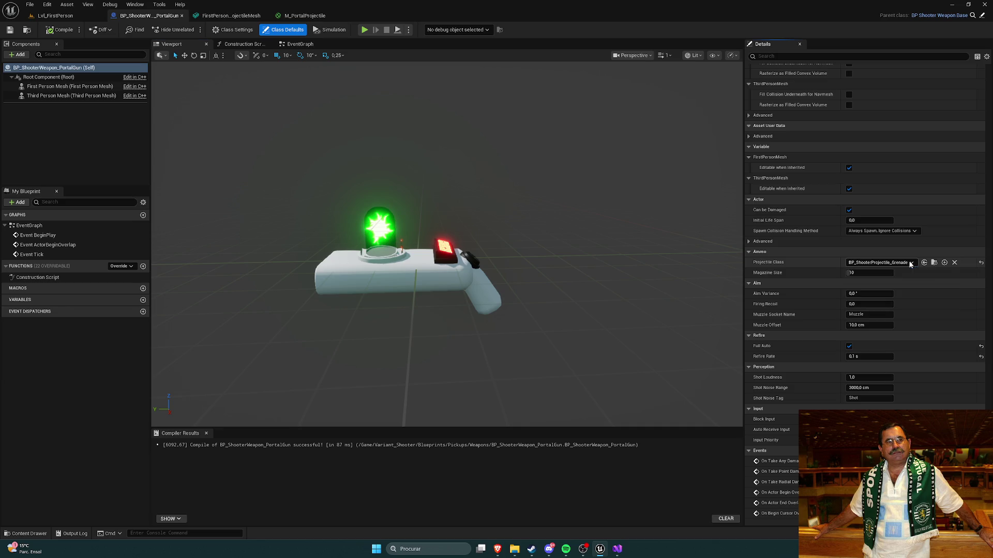
key("ctrl+space")
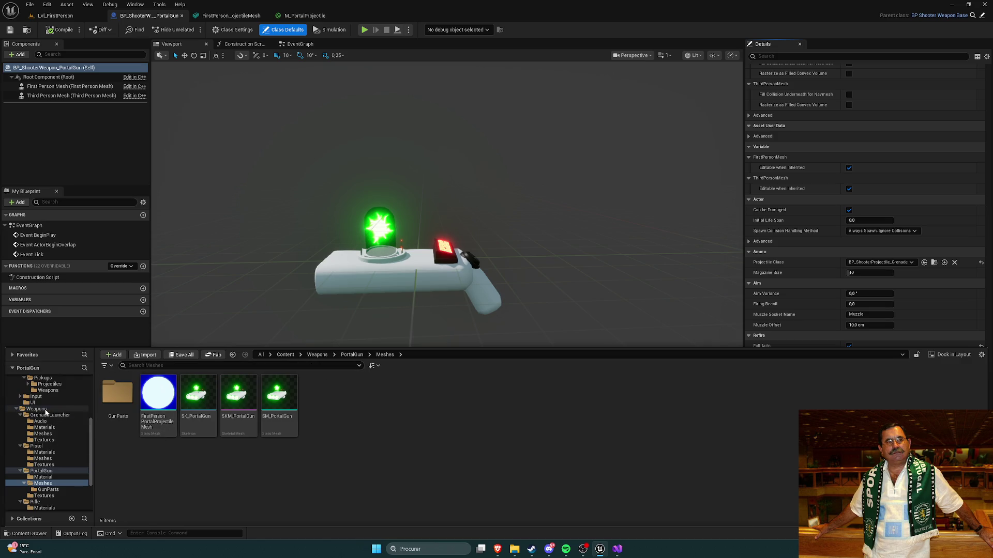
scroll(49, 425, "up", 5)
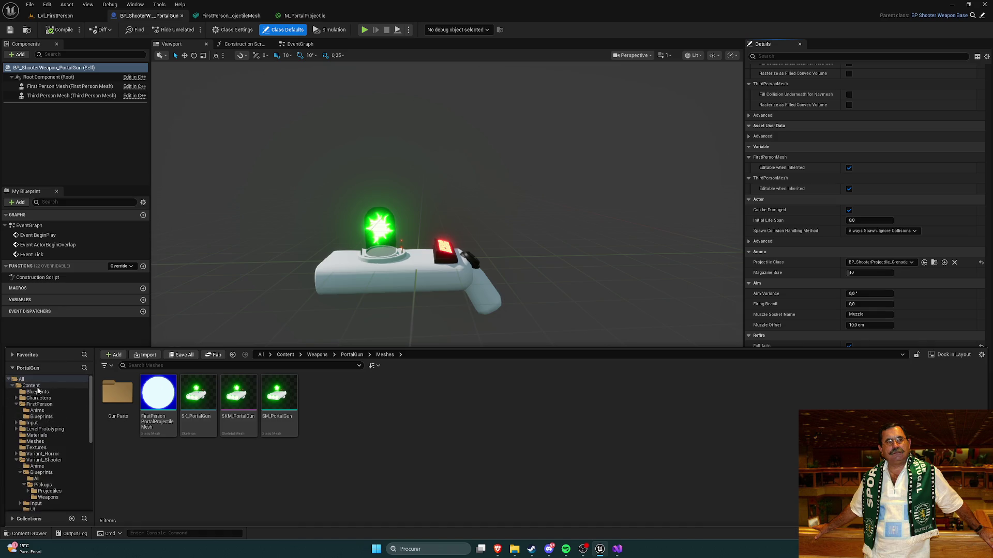
left_click(38, 388)
double_click(484, 400)
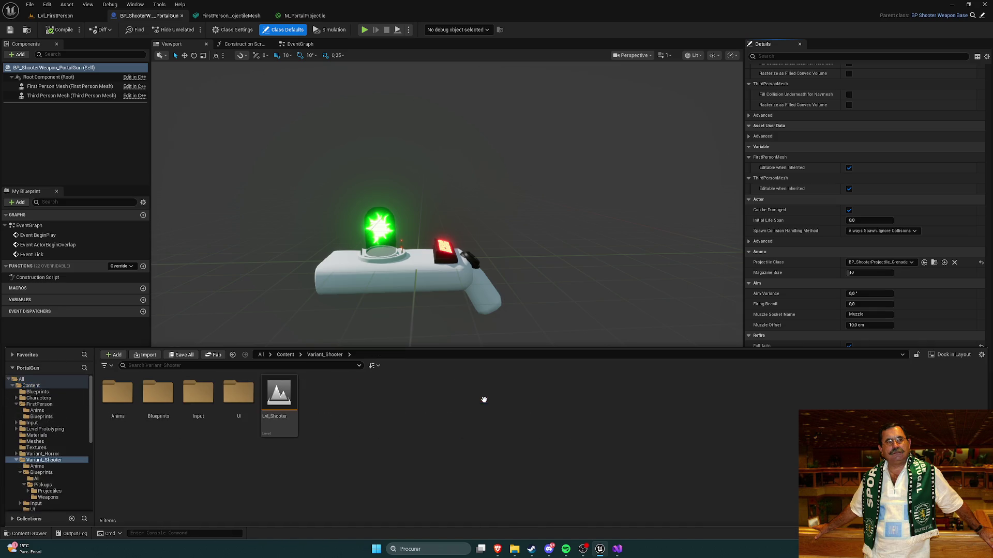
double_click(156, 403)
left_click(155, 403)
double_click(152, 399)
left_click(155, 401)
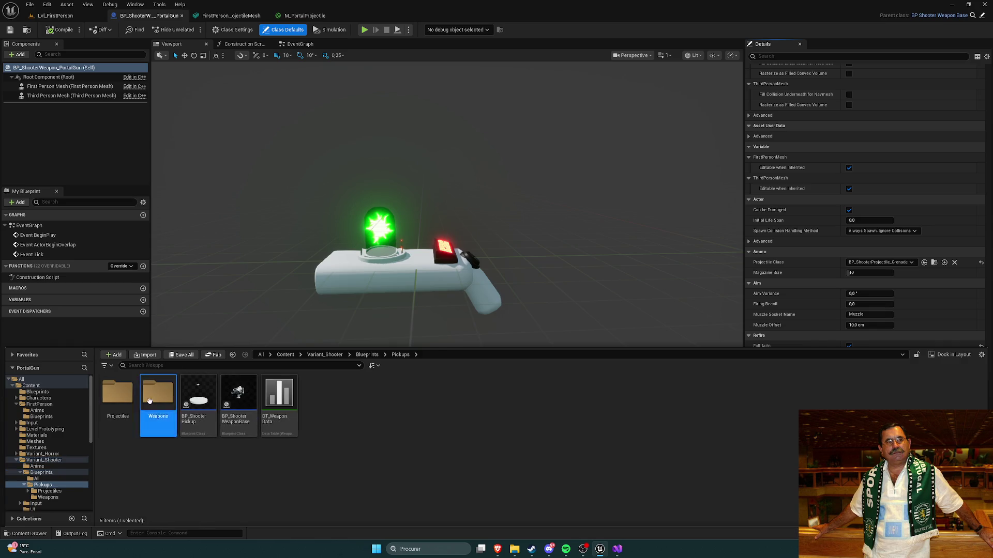
double_click(155, 400)
mouse_move(245, 406)
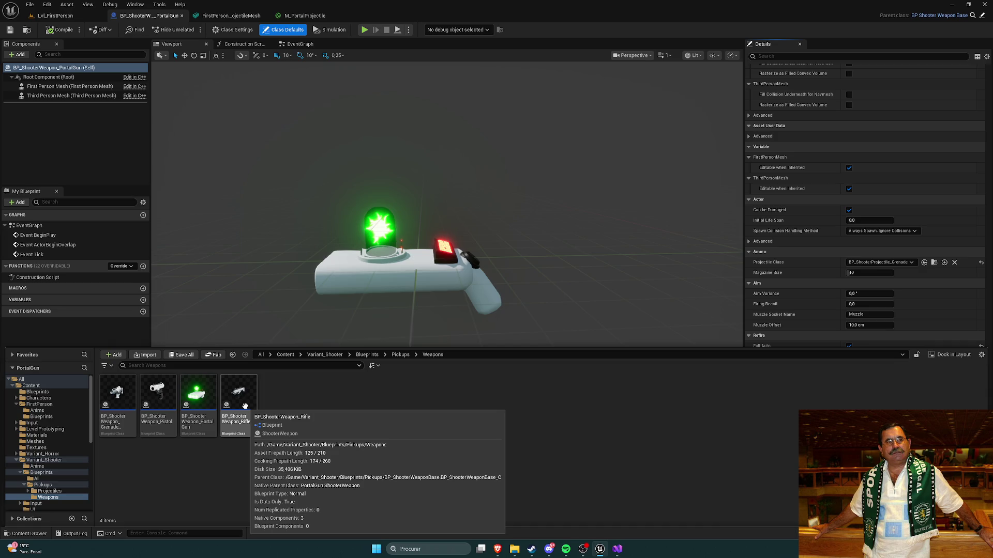
Go to Pickups/Projectiles and look through its Materials and Meshes subfolders
left_click(400, 355)
left_click(118, 393)
double_click(117, 393)
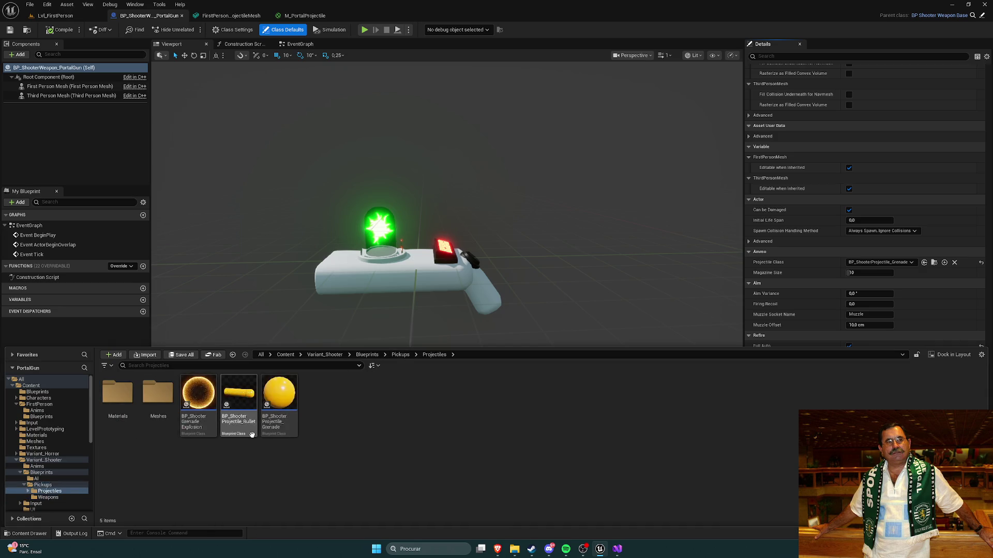
double_click(117, 393)
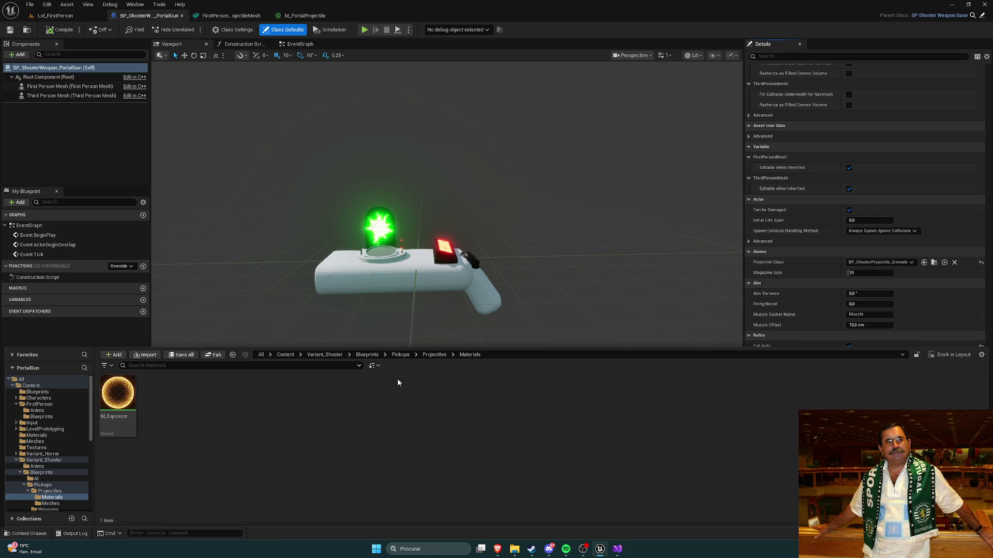
left_click(433, 355)
double_click(158, 408)
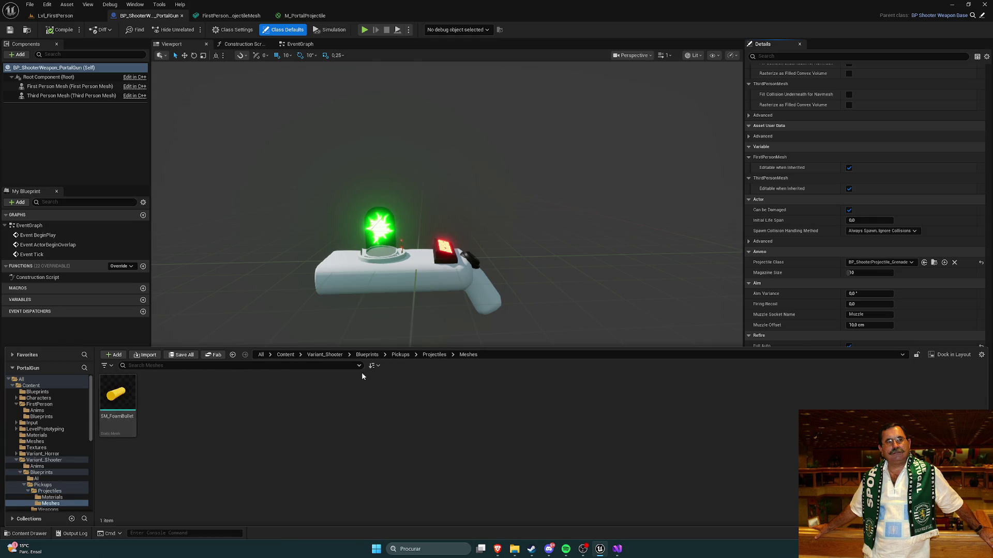
left_click(434, 354)
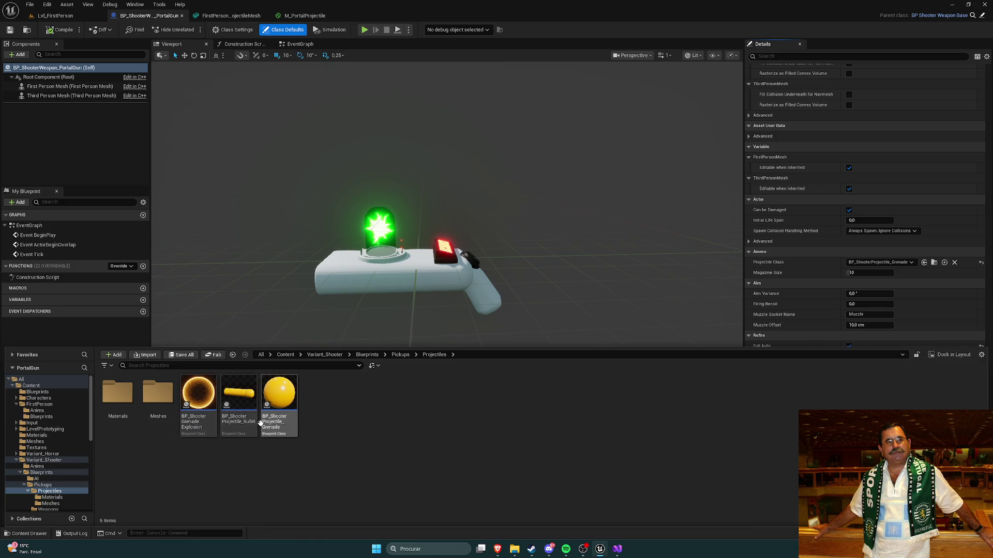
Duplicate BP_ShooterProjectile_Grenade as BP_ShooterProjectile_Portal and open it
right_click(280, 395)
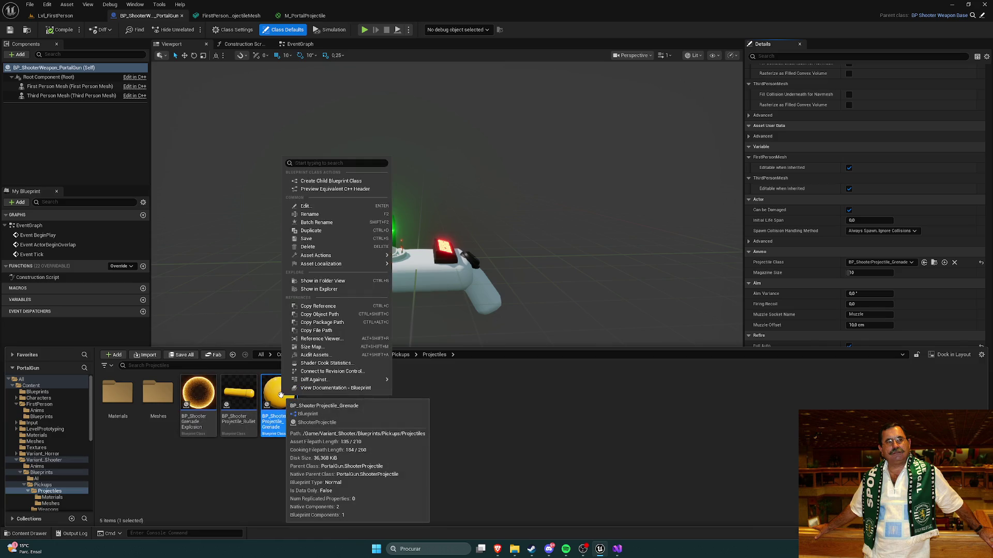
left_click(311, 230)
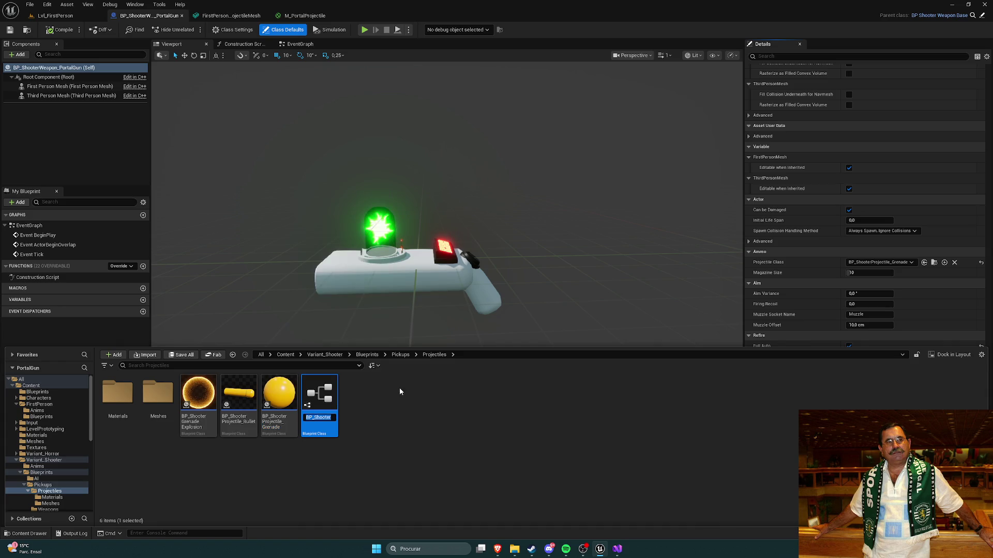
key("End")
key("BackSpace")
key("BackSpace")
key("BackSpace")
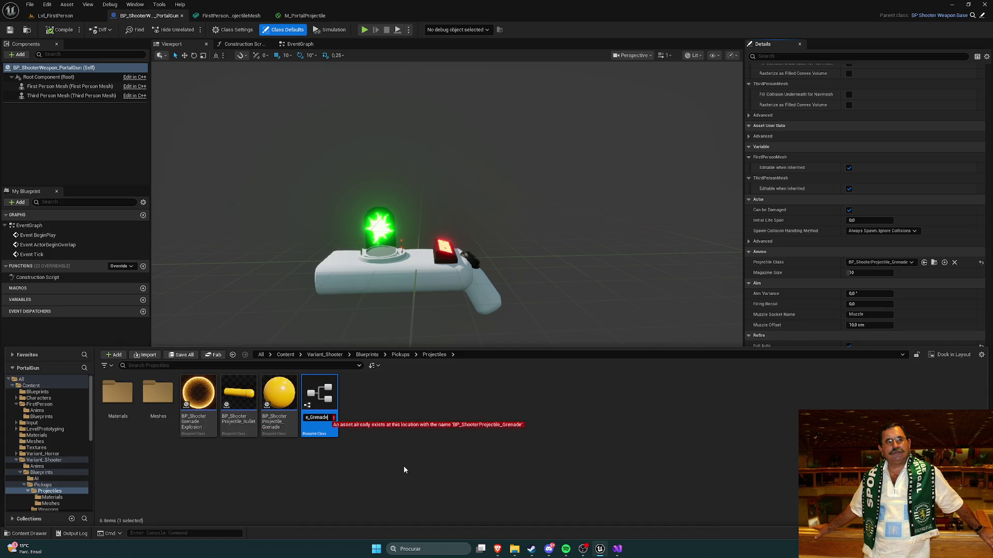
type("Portal")
key("Return")
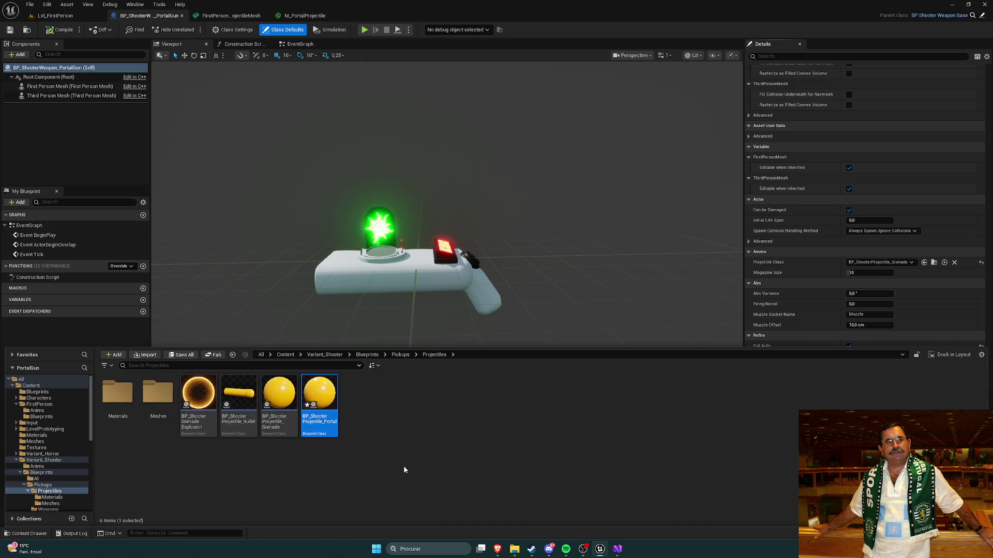
double_click(319, 399)
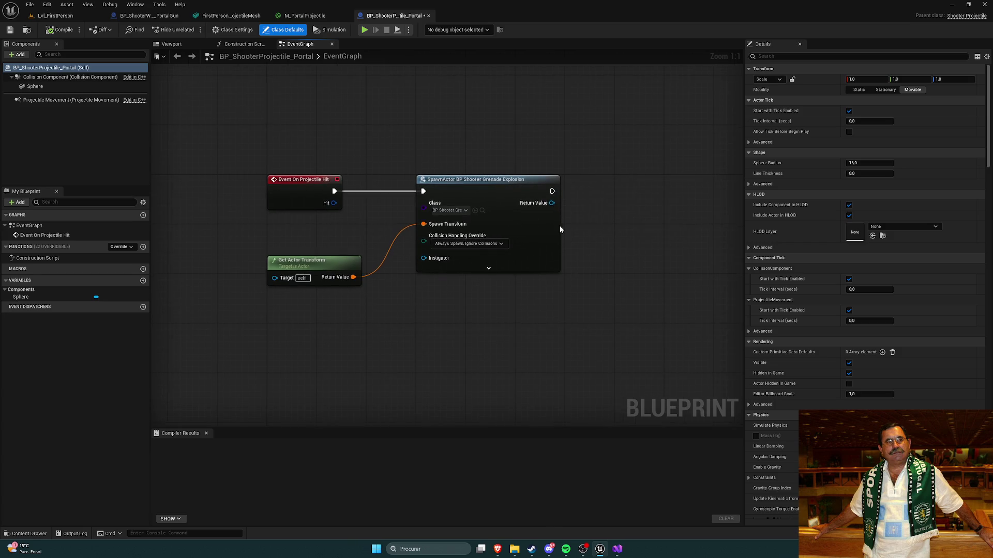
Give the Sphere component the FirstPersonPortalProjectileMesh static mesh and the M_PortalProjectile material
left_click(44, 77)
left_click(46, 88)
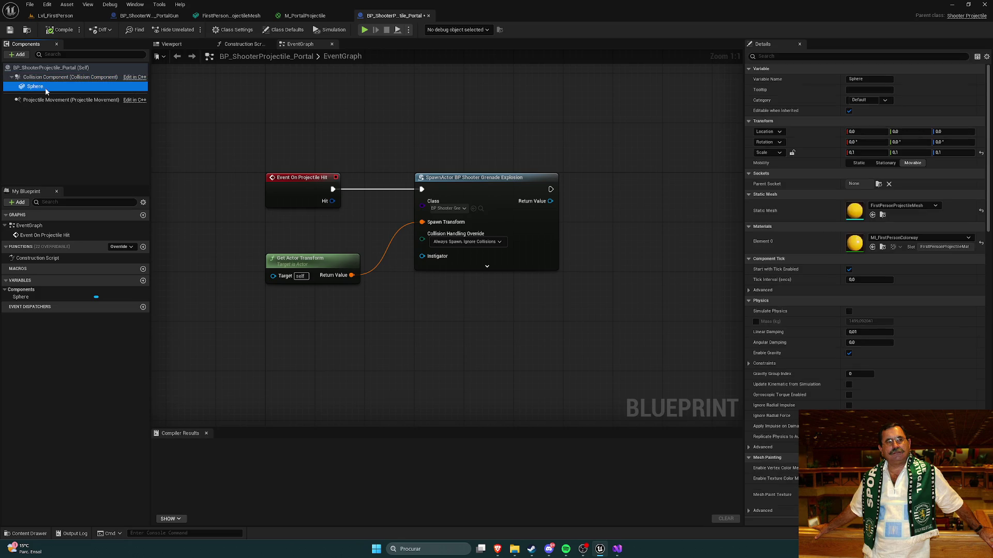
left_click(899, 207)
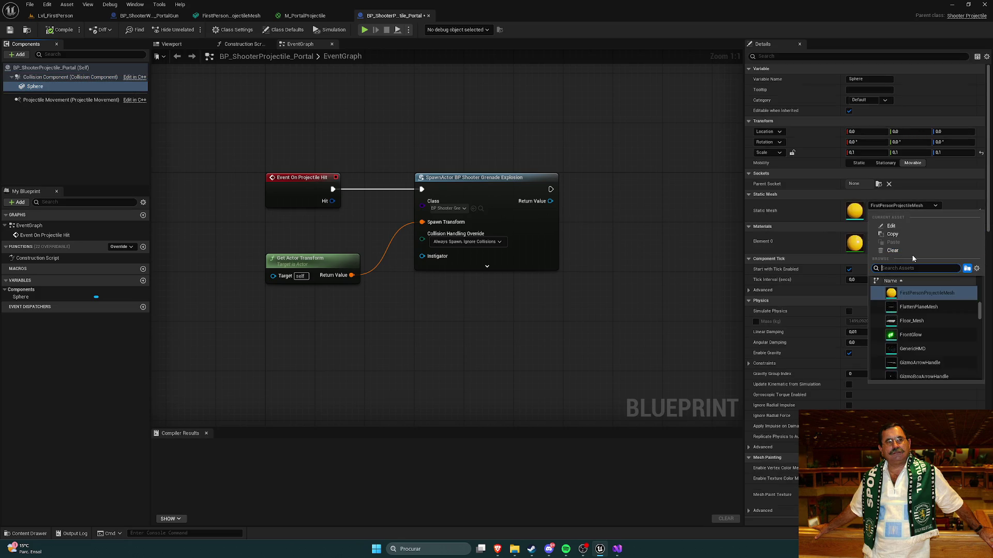
type("portal")
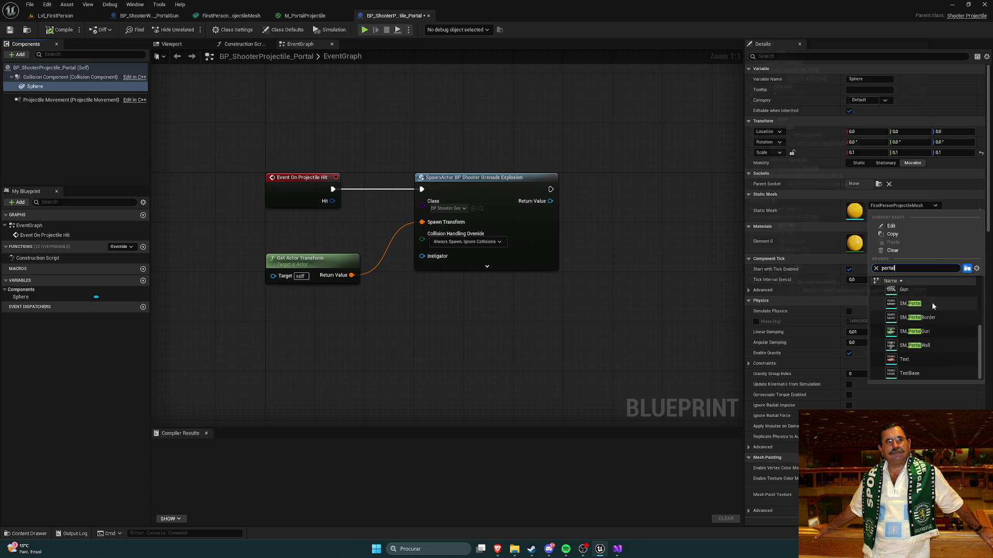
left_click(931, 309)
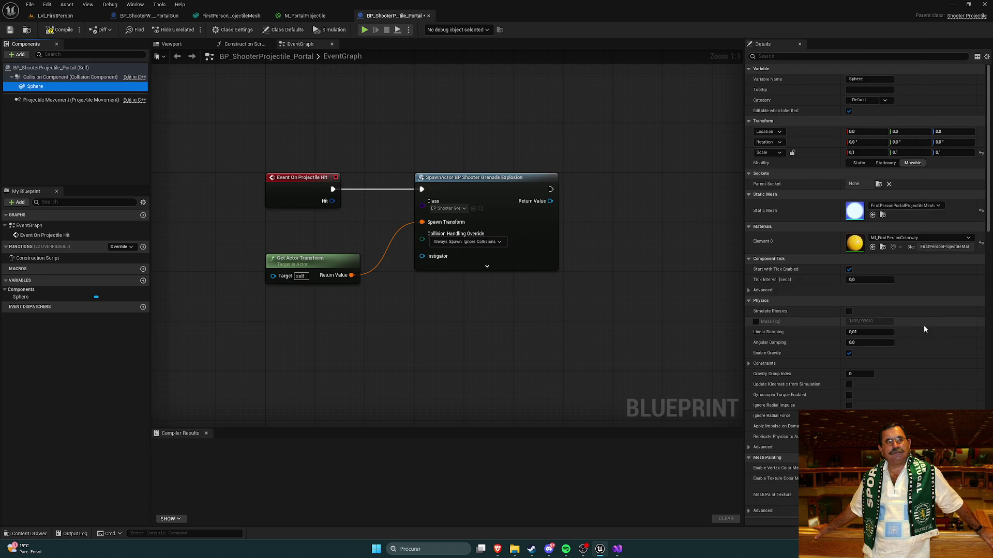
left_click(895, 237)
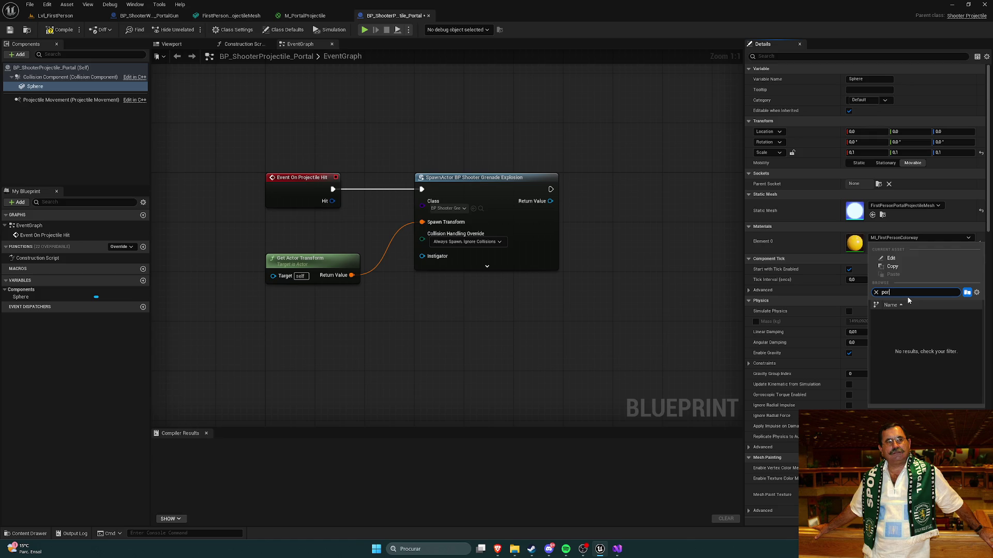
type("ta")
scroll(926, 343, "down", 2)
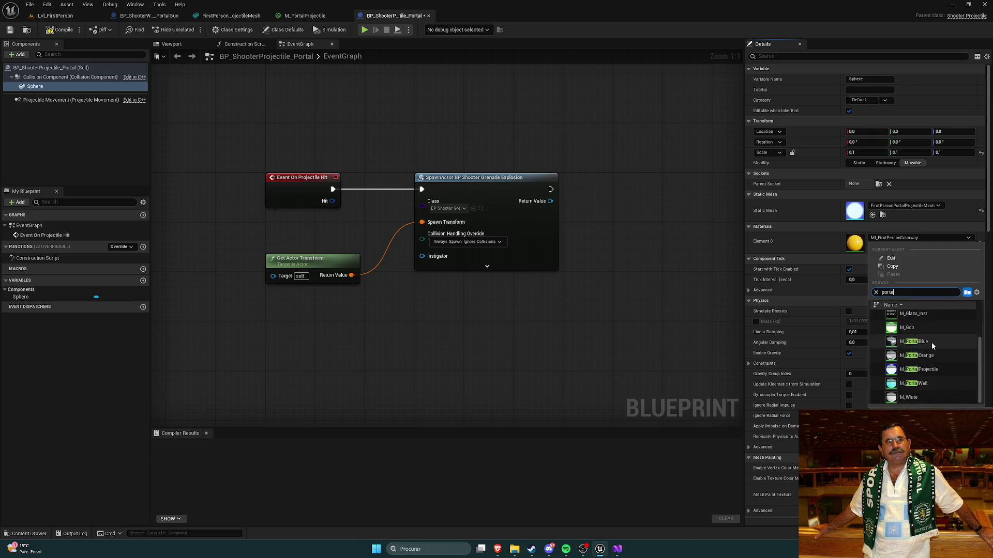
left_click(920, 368)
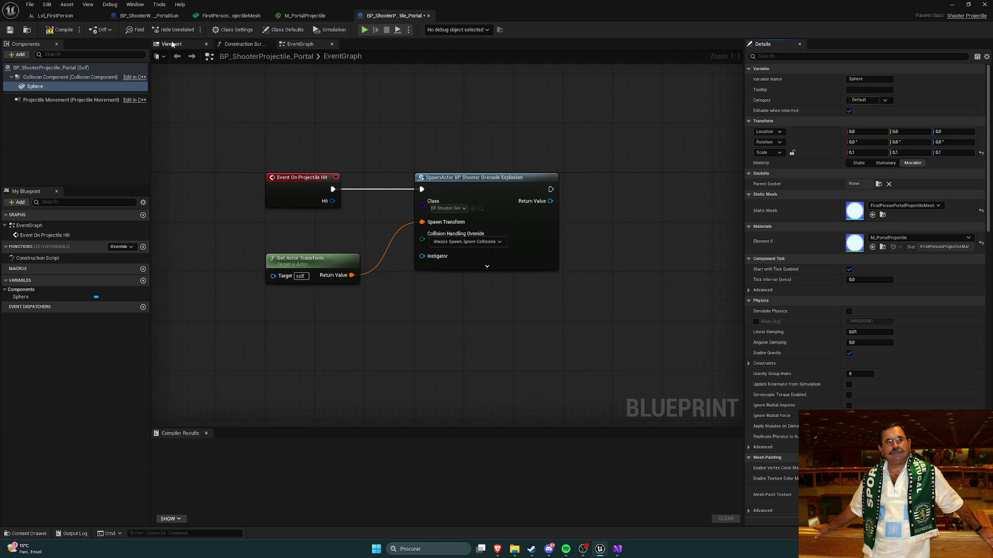
Preview the projectile in 3D, review its speed and bounce settings, and compile the Blueprint
left_click(172, 45)
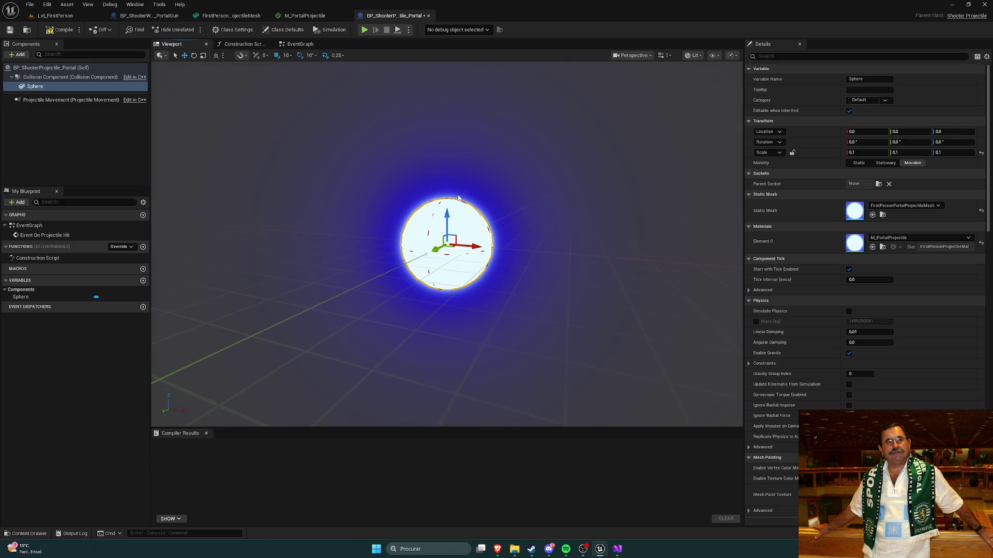
left_click(52, 100)
left_click(54, 84)
left_click(61, 100)
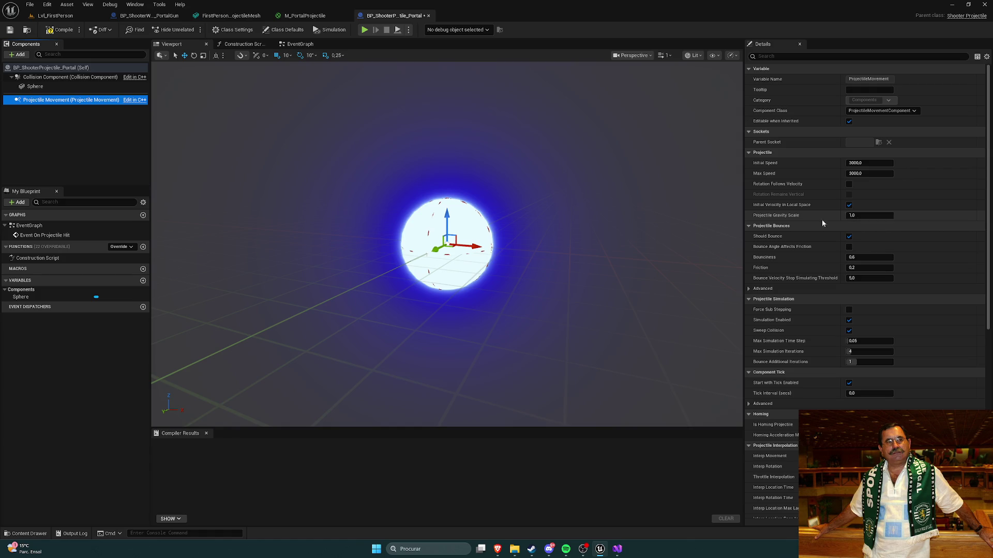
left_click(60, 29)
After a quick play-test, make the portal gun fire BP_ShooterProjectile_Portal and save it
left_click(54, 16)
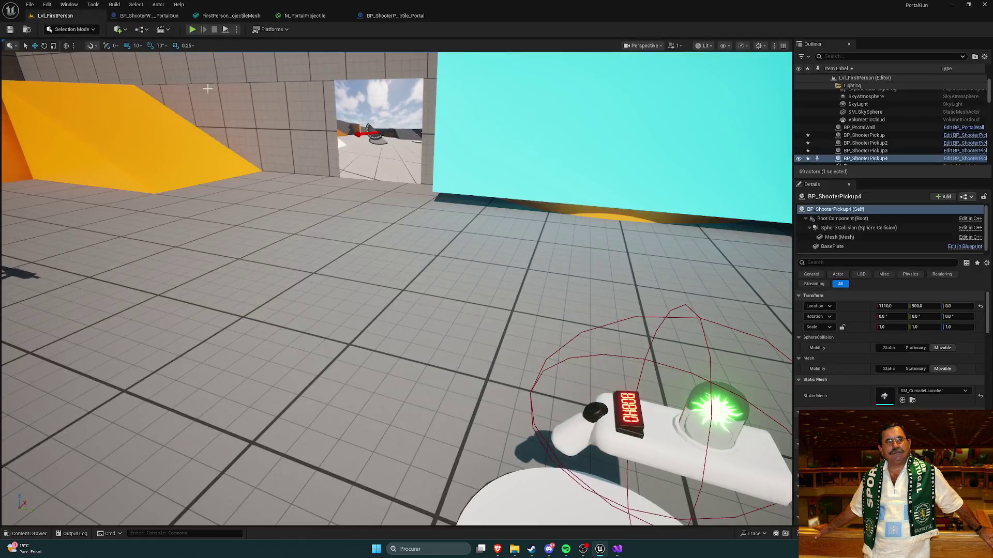
key("alt+p")
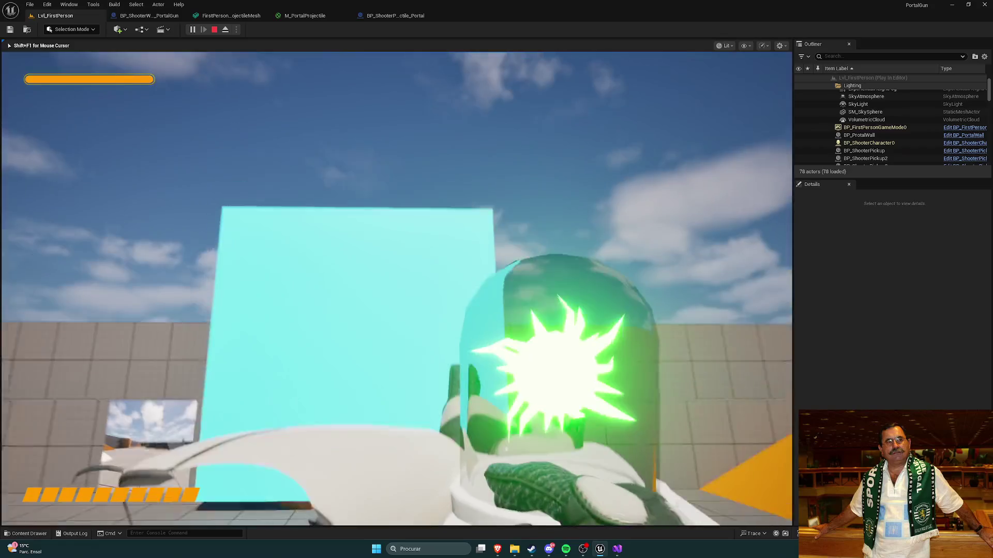
key("Escape")
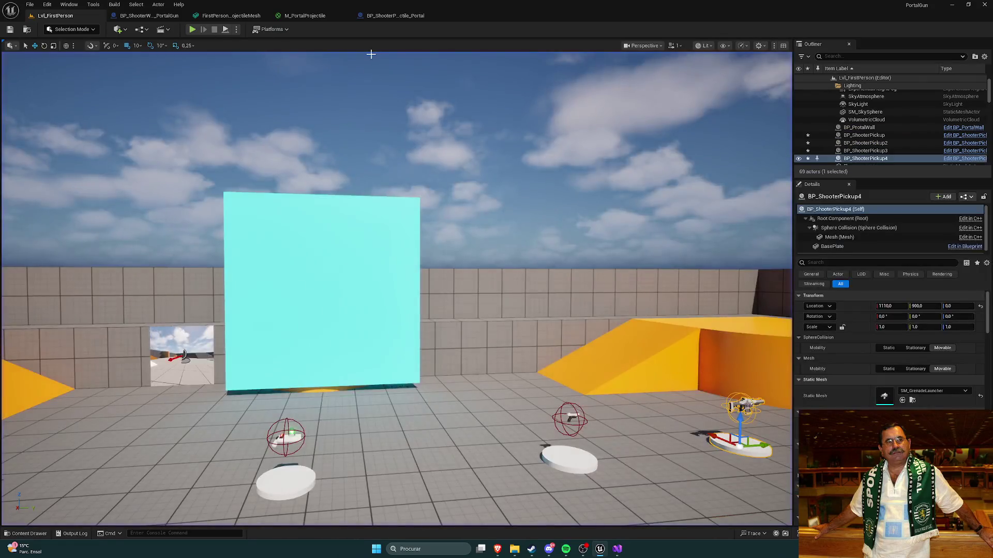
left_click(409, 18)
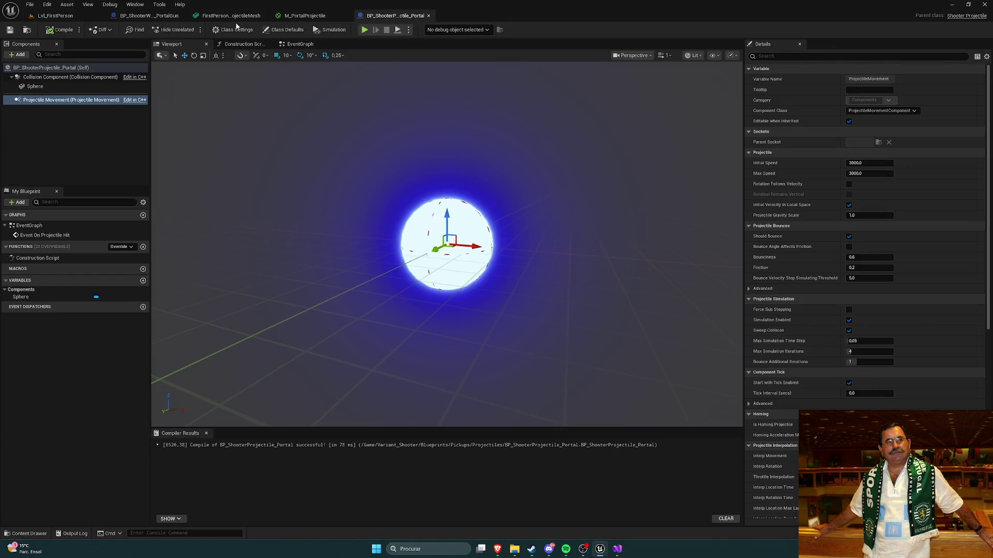
left_click(147, 15)
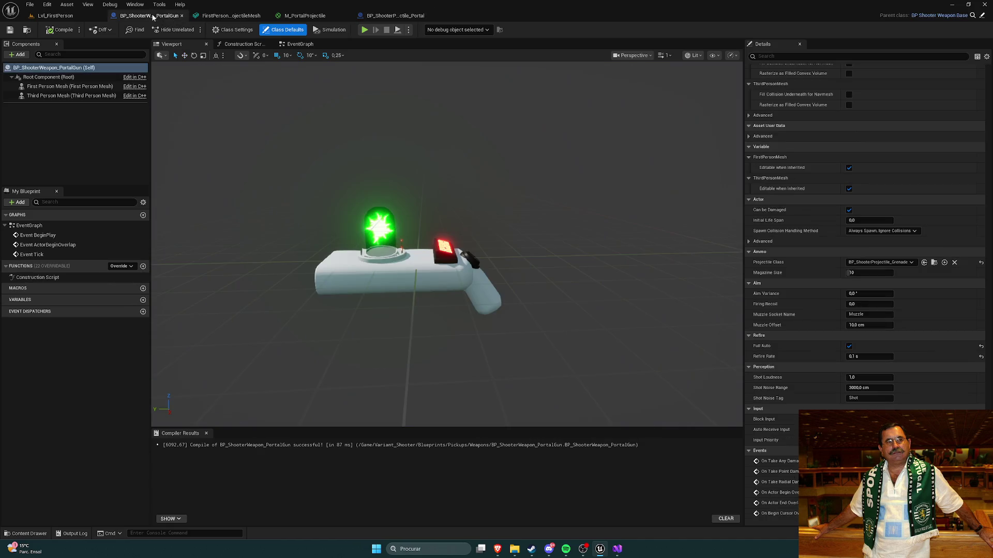
left_click(889, 262)
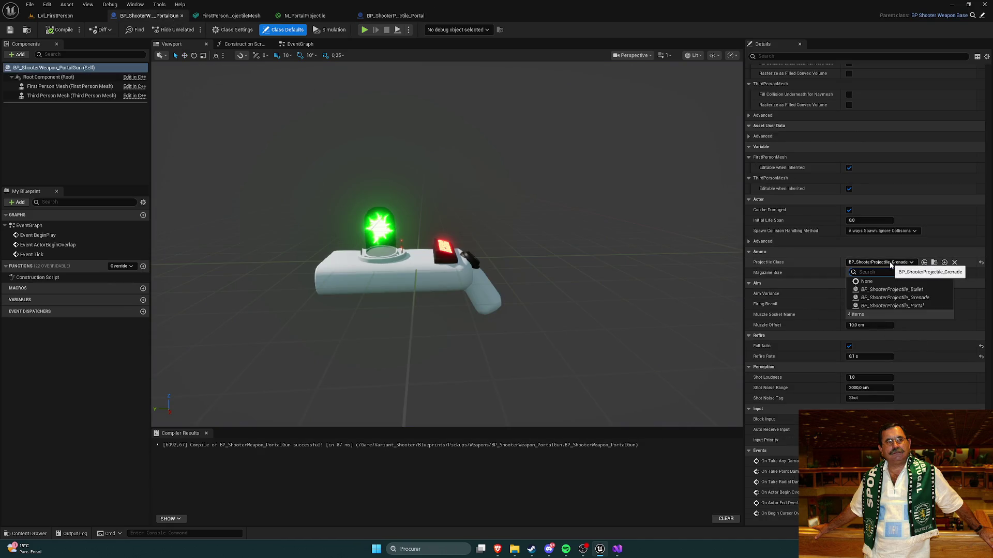
left_click(892, 305)
left_click(9, 30)
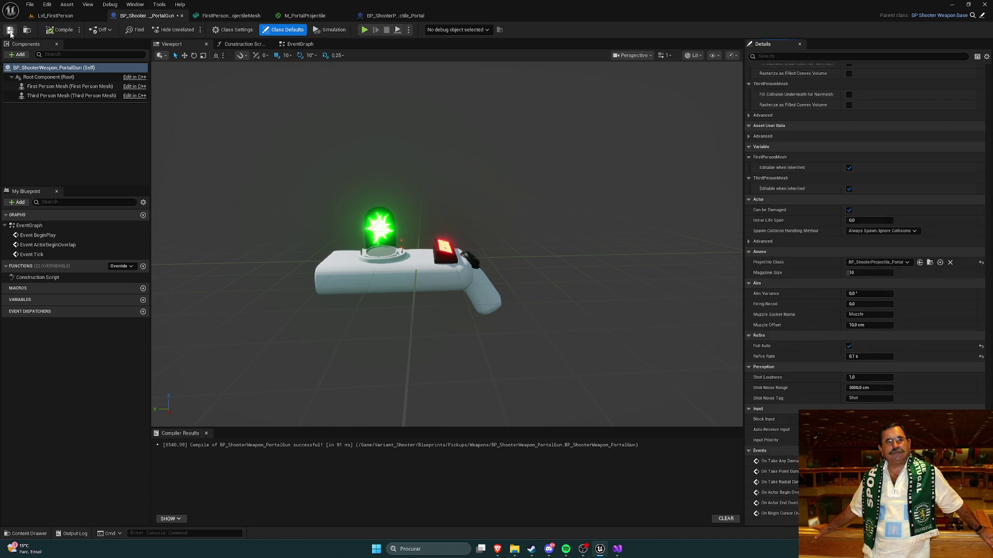
Play the level and fire five glowing projectiles at the cyan wall
left_click(55, 16)
key("alt+p")
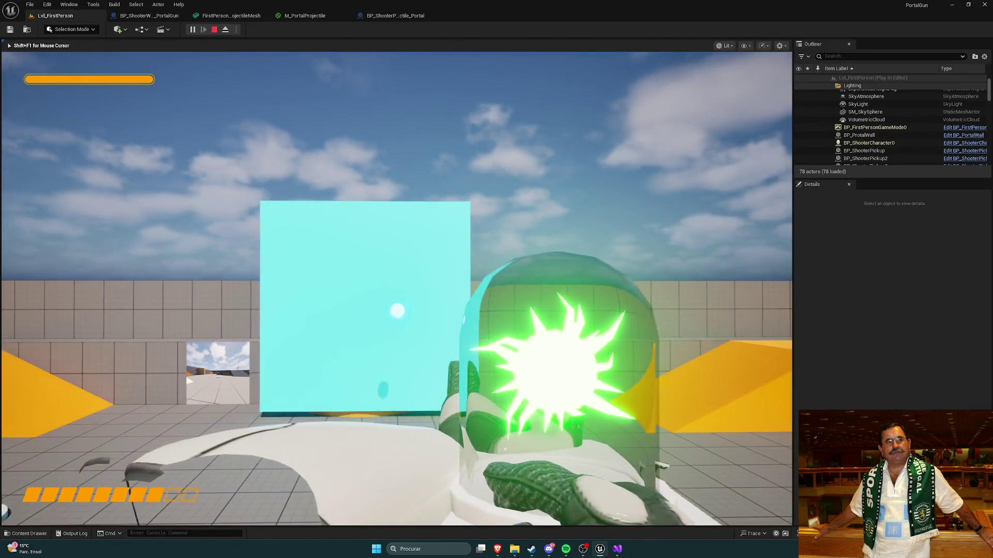
left_click(397, 288)
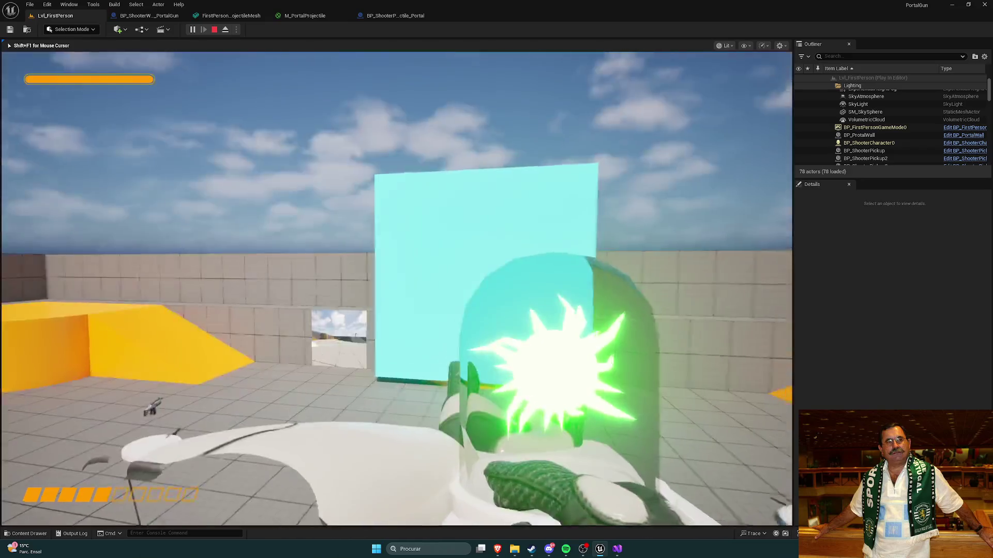
left_click(396, 289)
left_click(397, 288)
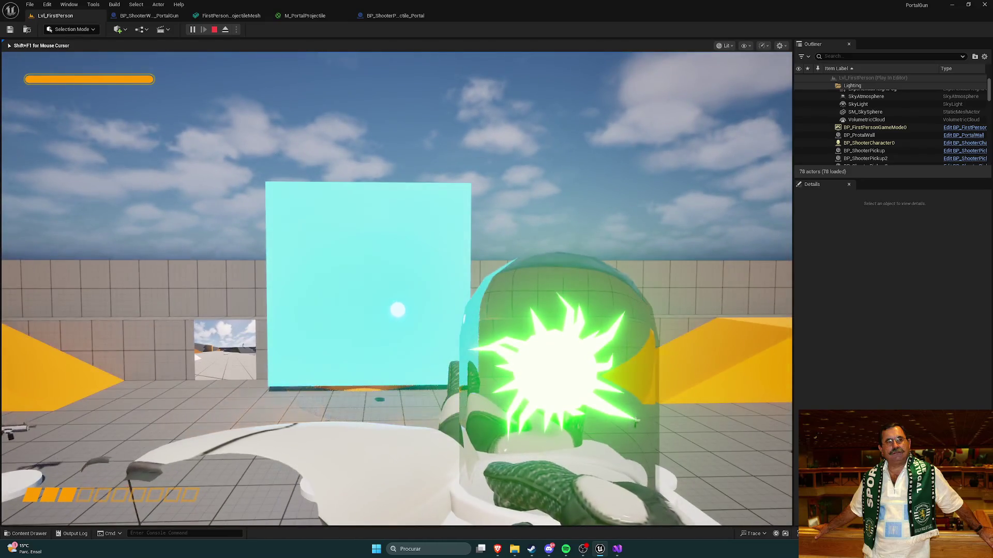
left_click(396, 289)
left_click(396, 288)
key("Escape")
left_click(312, 19)
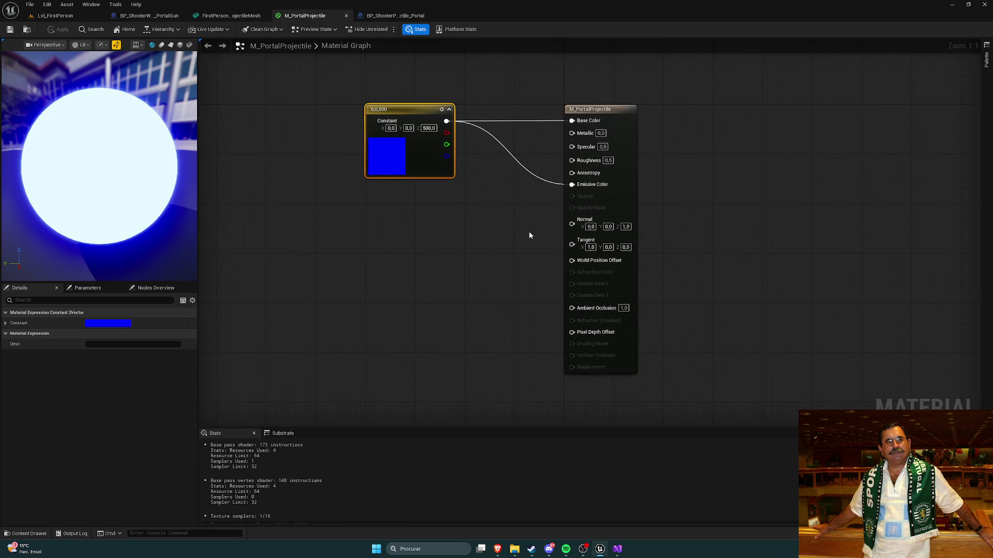
Apply M_PortalProjectile with Specular 1.0 and Roughness 0.0, then start the level
left_click(455, 218)
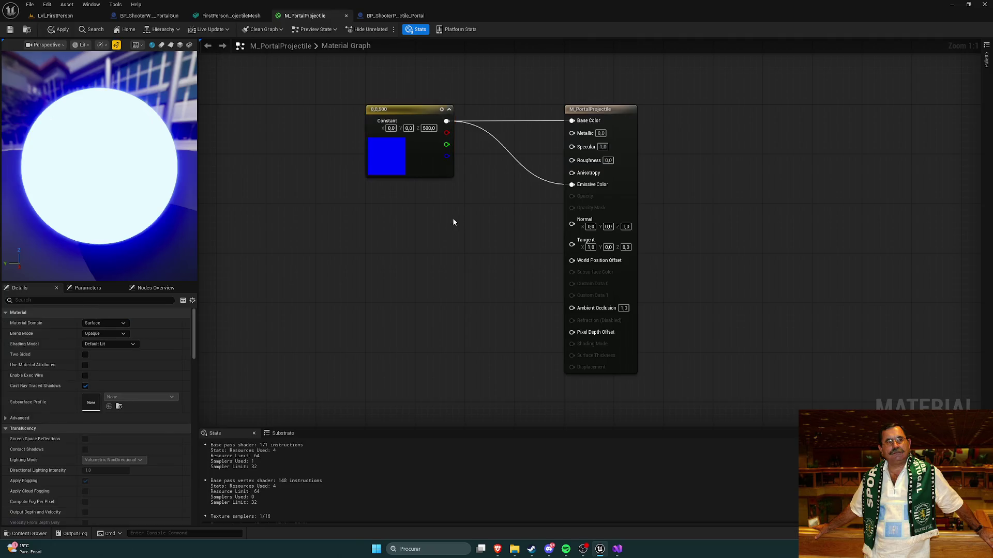
left_click(55, 31)
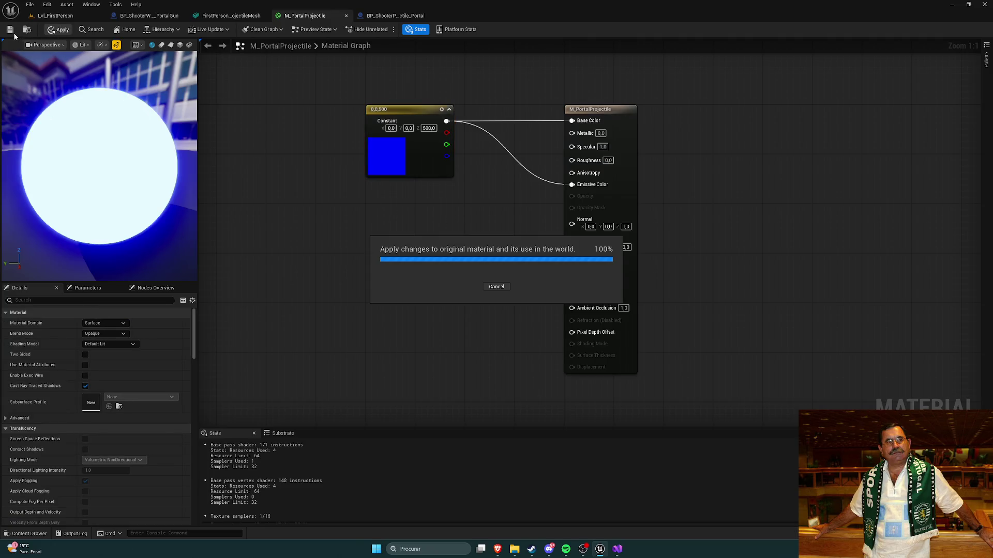
left_click(56, 15)
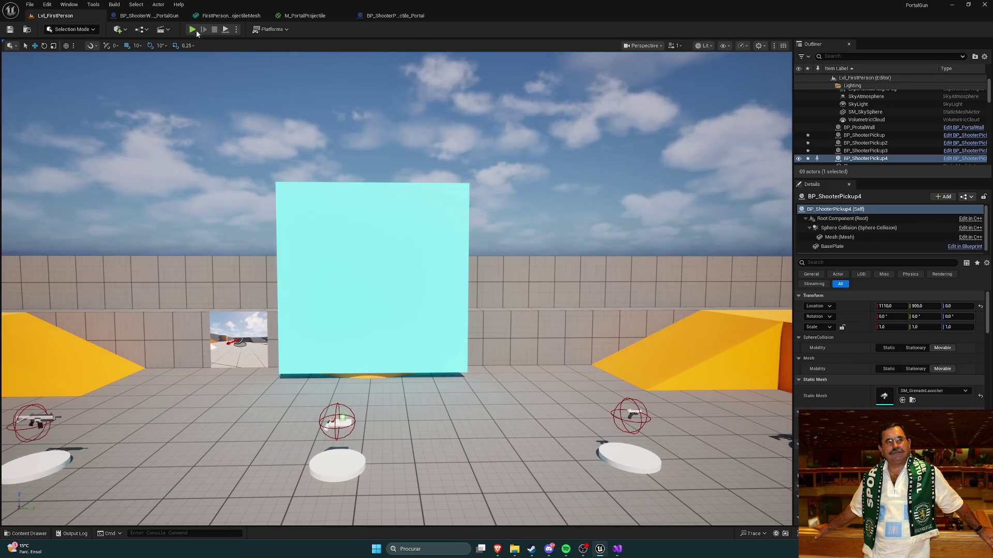
left_click(192, 29)
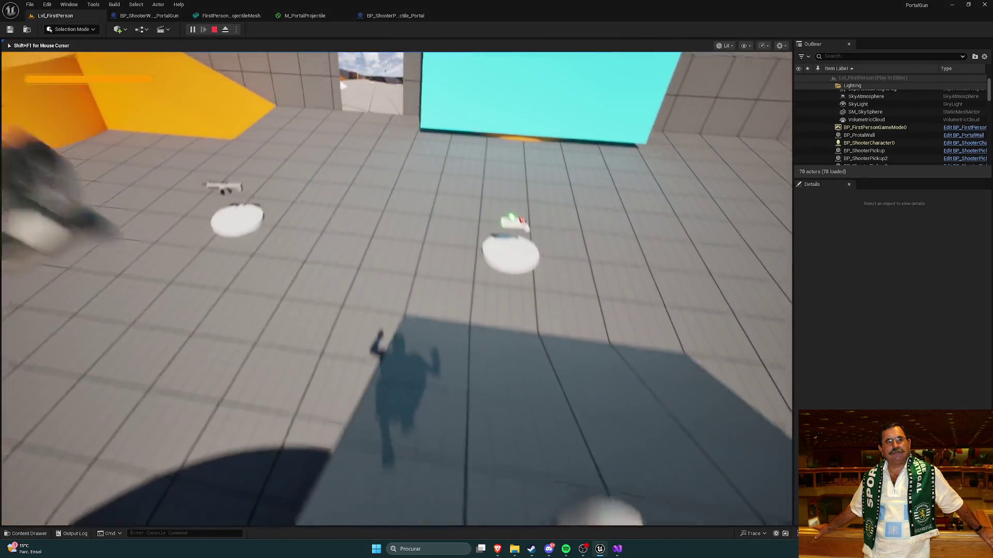
Grab the portal gun and fire four projectiles toward the ramps, then stop playing
key("w")
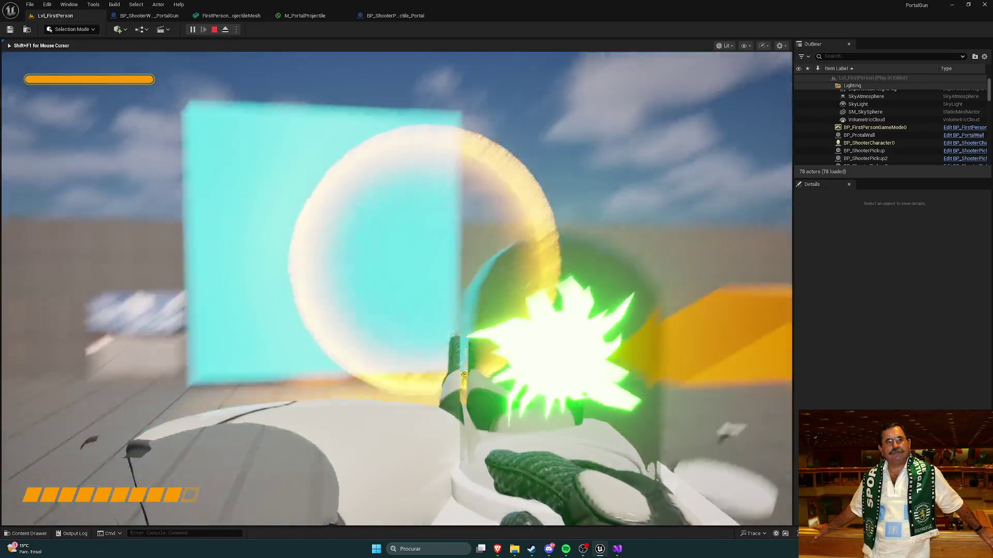
left_click(396, 288)
left_click(397, 288)
left_click(397, 289)
left_click(396, 289)
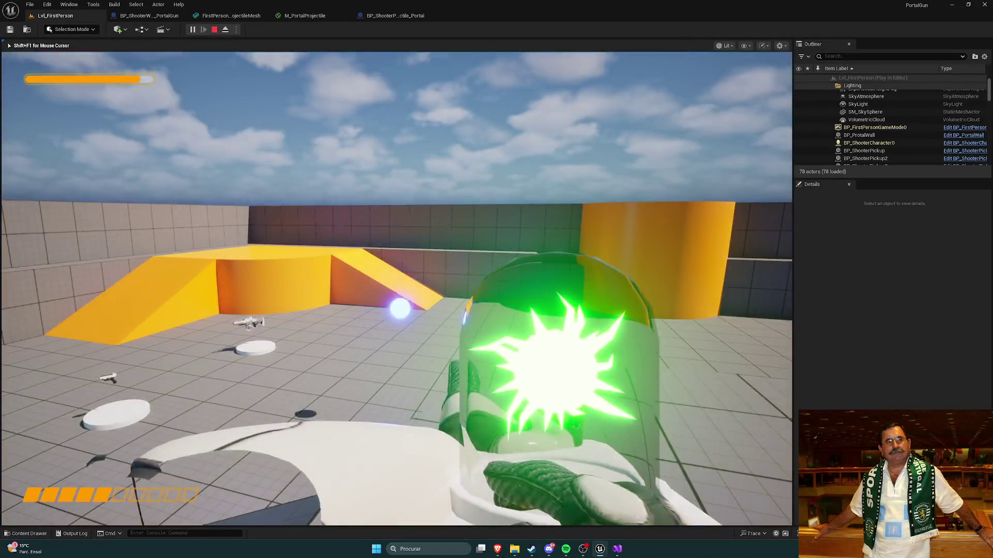
key("Escape")
left_click(396, 16)
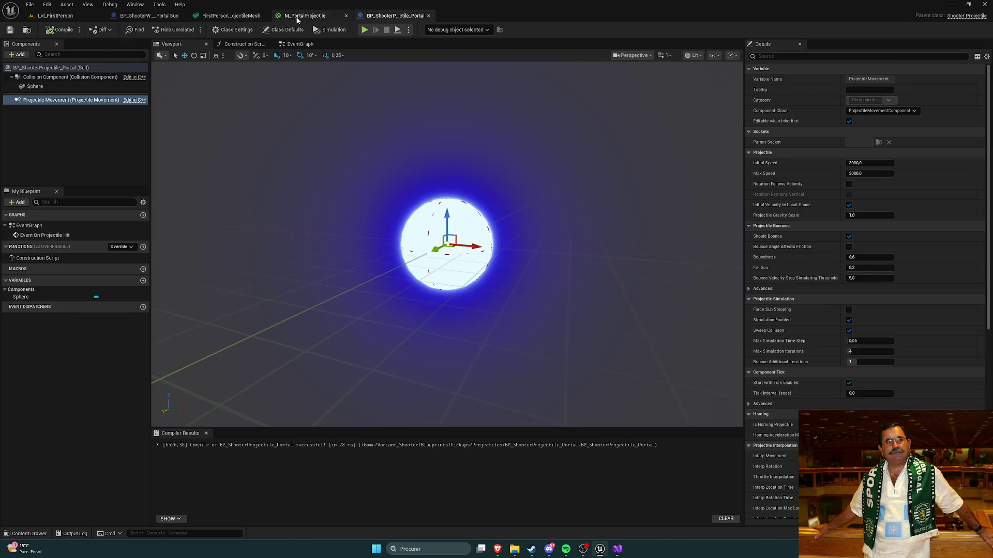
Check the reference page for the projectile's look before editing the material
left_click(298, 16)
mouse_move(498, 550)
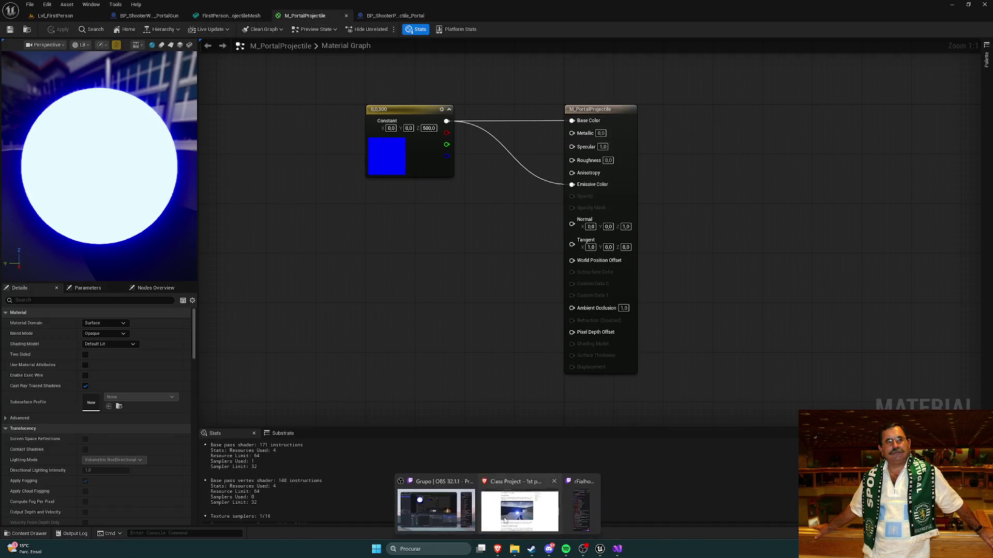
left_click(527, 512)
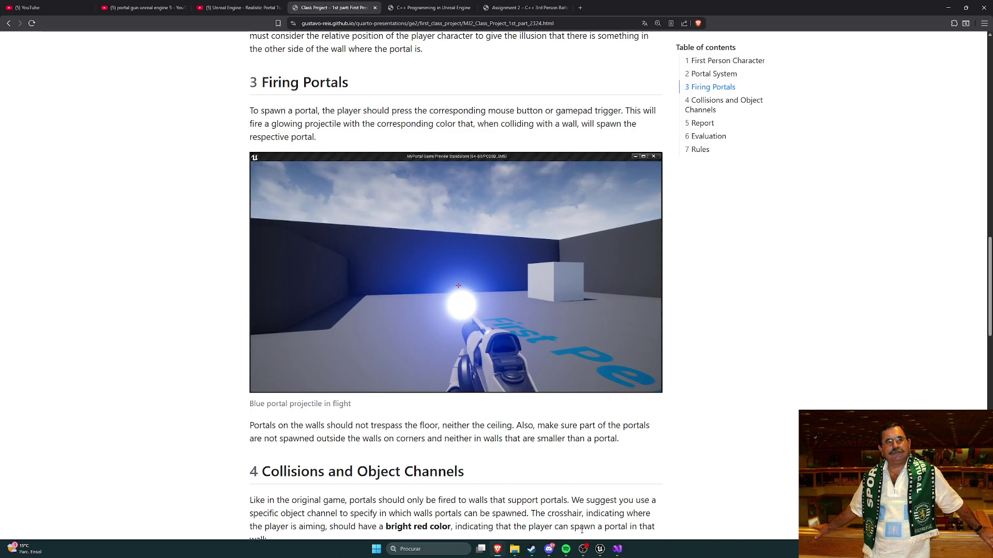
left_click(617, 550)
left_click(598, 549)
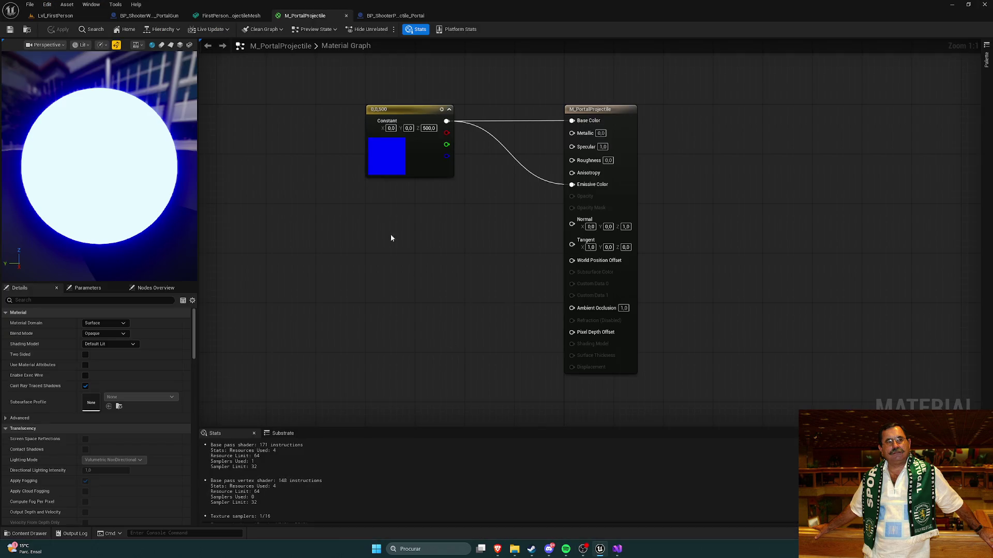
Set the blue constant to 0,0,200 after trying 100 and 50, apply, and play-test
double_click(377, 161)
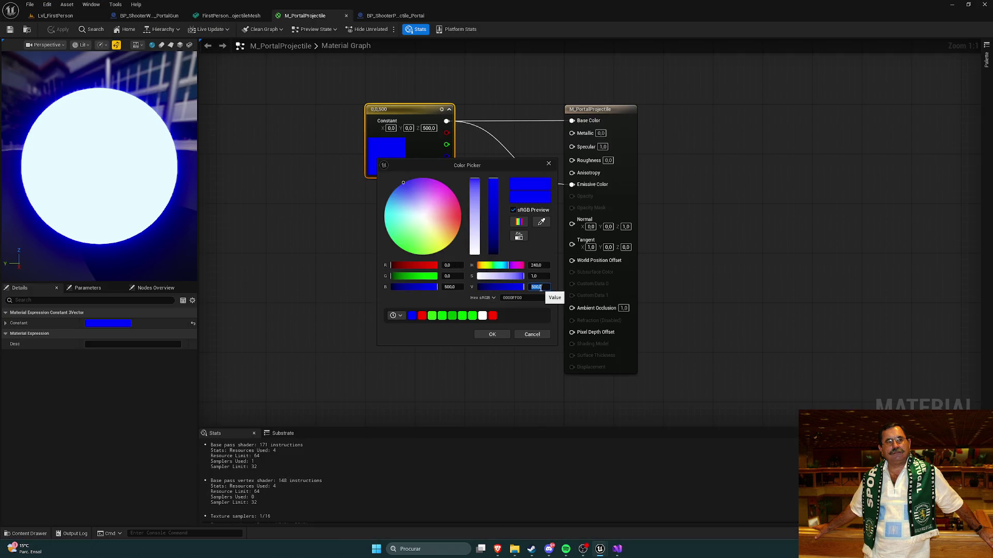
key("Return")
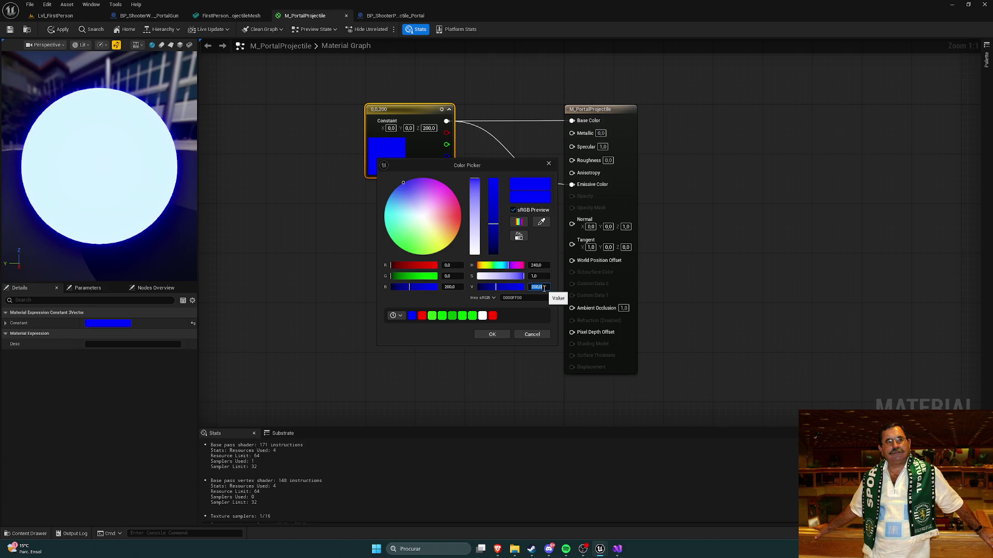
type("00")
key("Return")
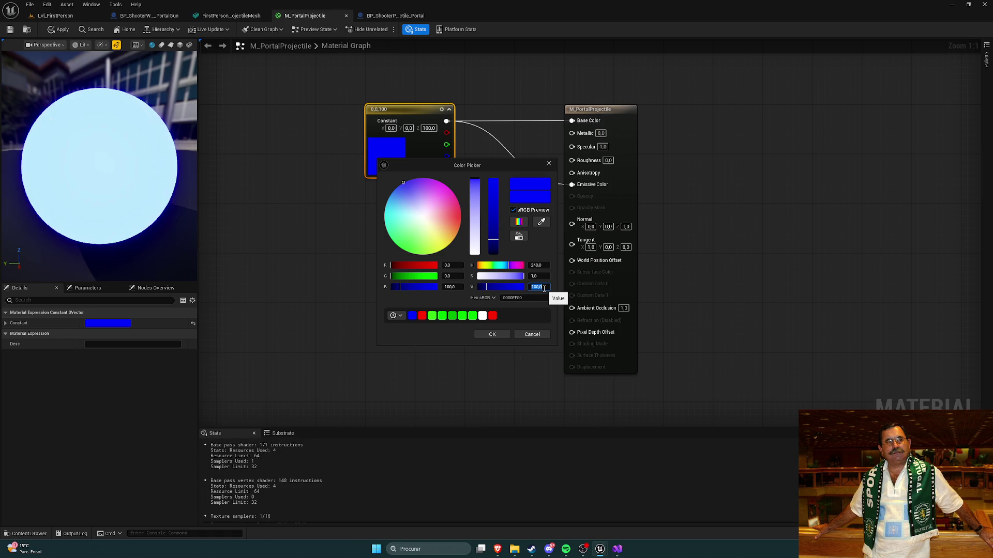
type("50")
key("Return")
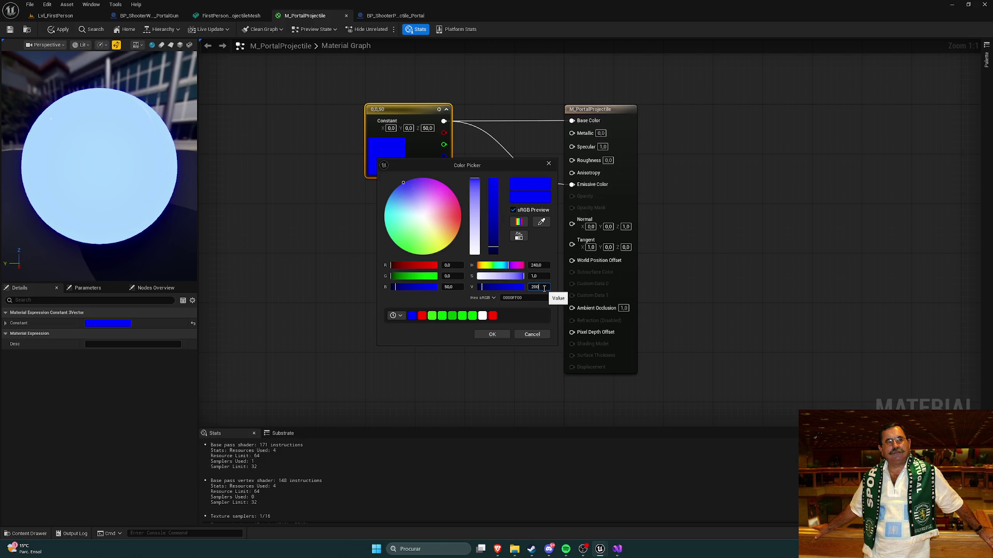
key("Return")
left_click(489, 335)
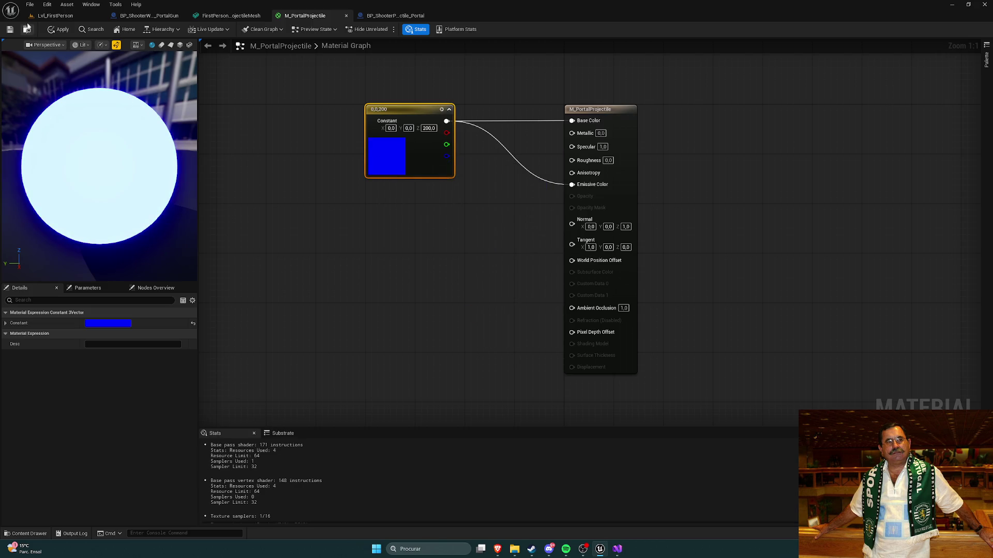
left_click(53, 31)
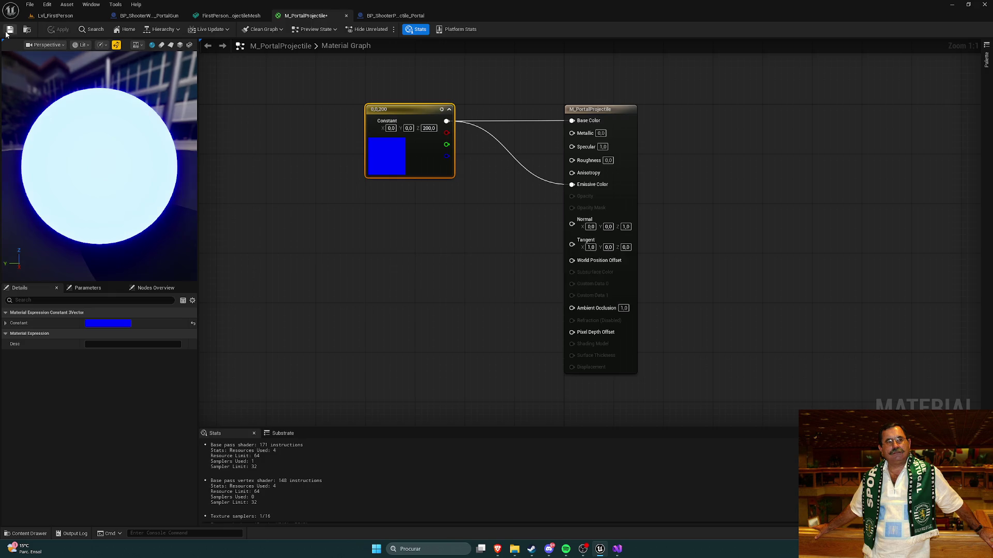
left_click(54, 16)
key("alt+p")
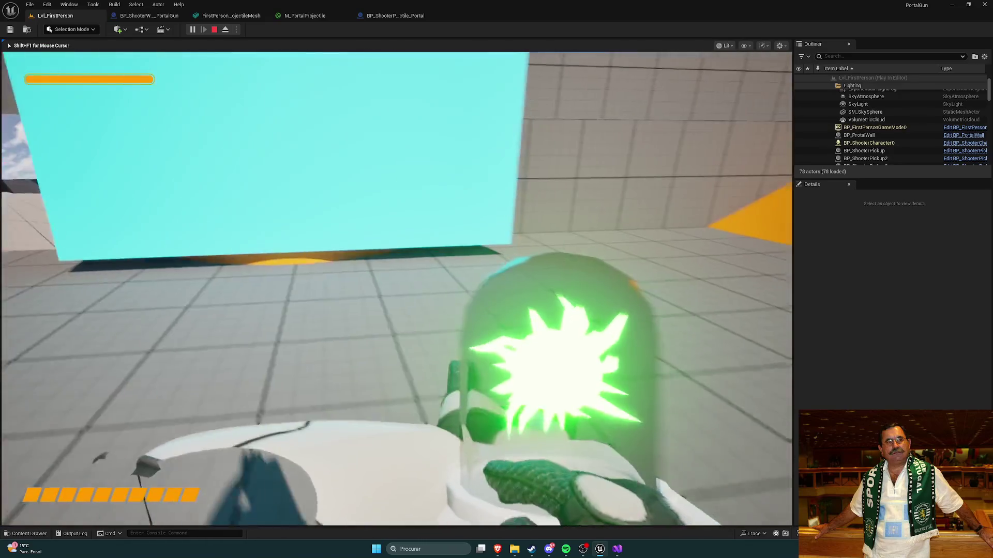
Fire six dimmer blue projectiles at the cyan wall and orange cylinder, then stop playing
left_click(396, 289)
left_click(396, 288)
left_click(396, 289)
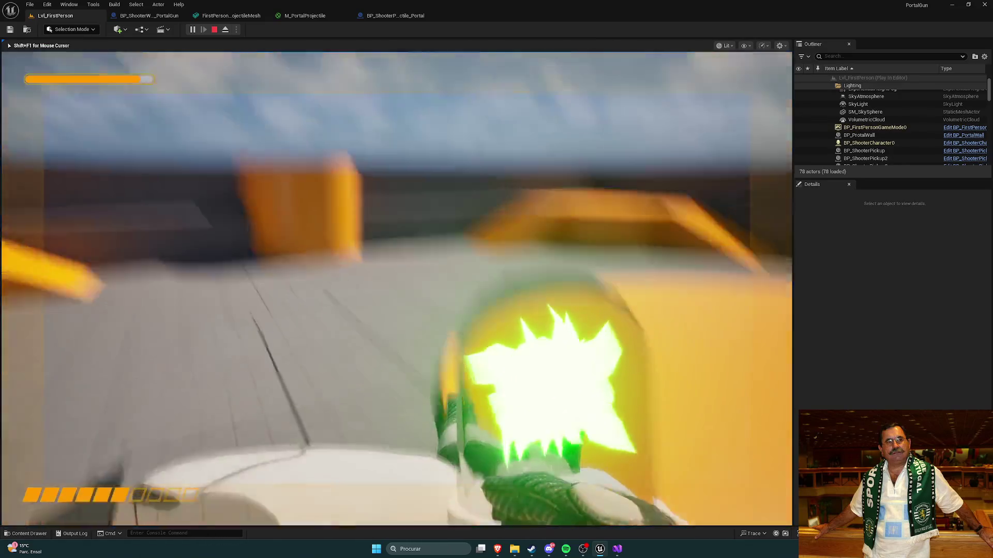
left_click(396, 289)
left_click(396, 289)
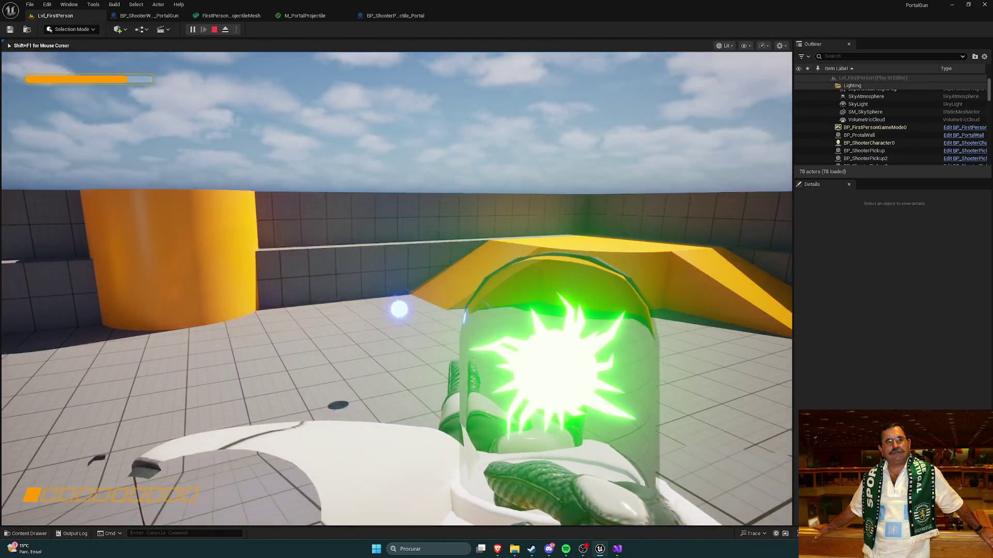
left_click(396, 288)
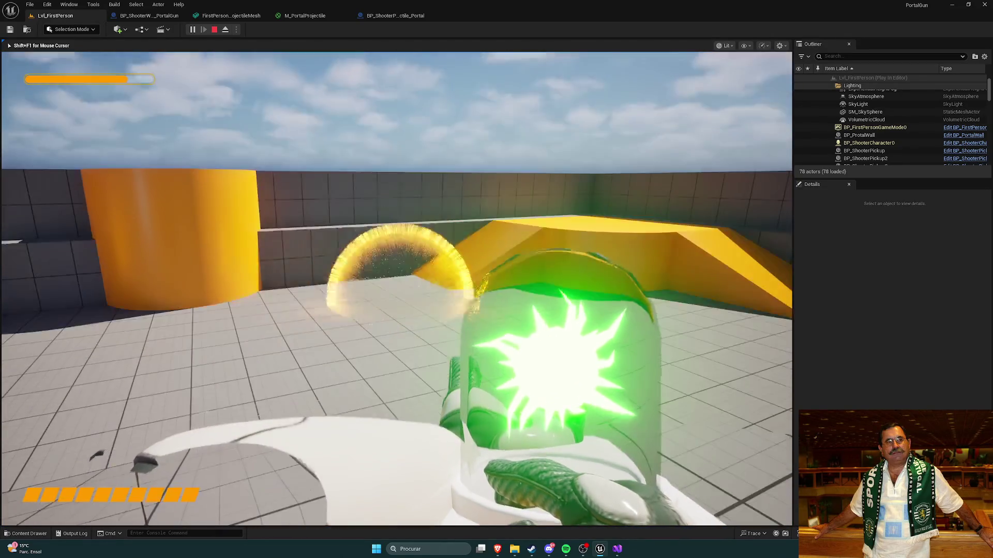
key("Escape")
left_click(385, 17)
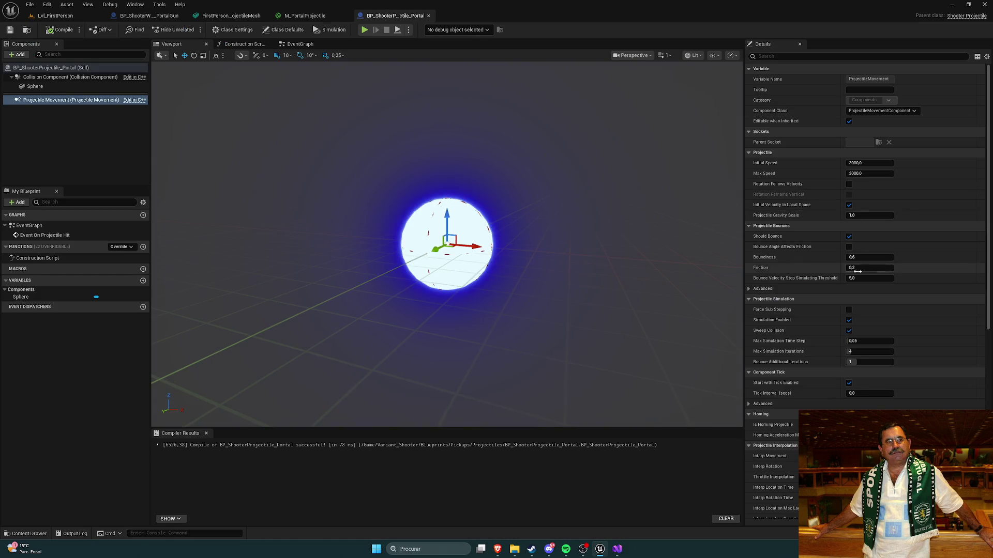
Set Projectile Gravity Scale to 0, compile the Blueprint, and start a play-test
left_click(862, 216)
type("0")
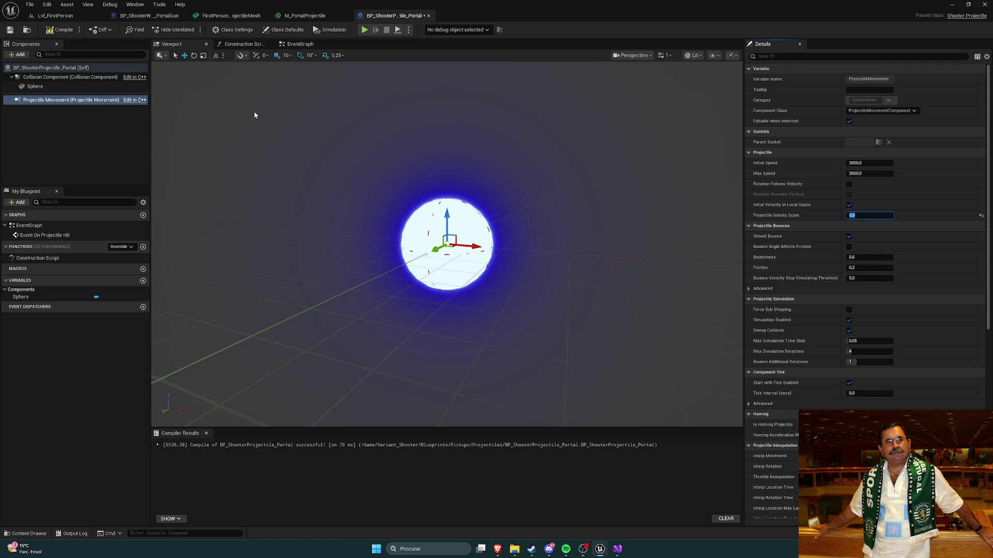
left_click(61, 31)
key("alt+p")
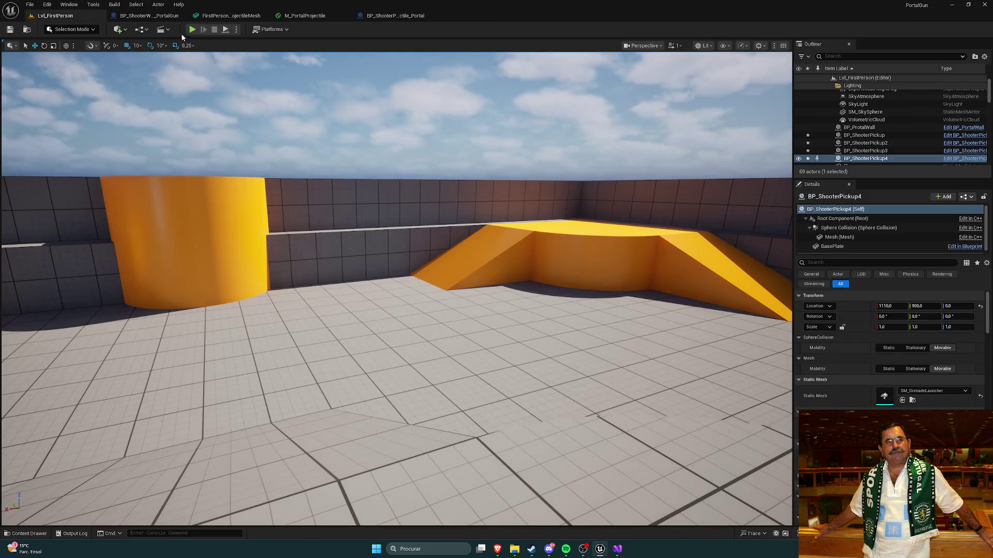
Pick up the portal gun and fire seven zero-gravity projectiles across the arena
key("w")
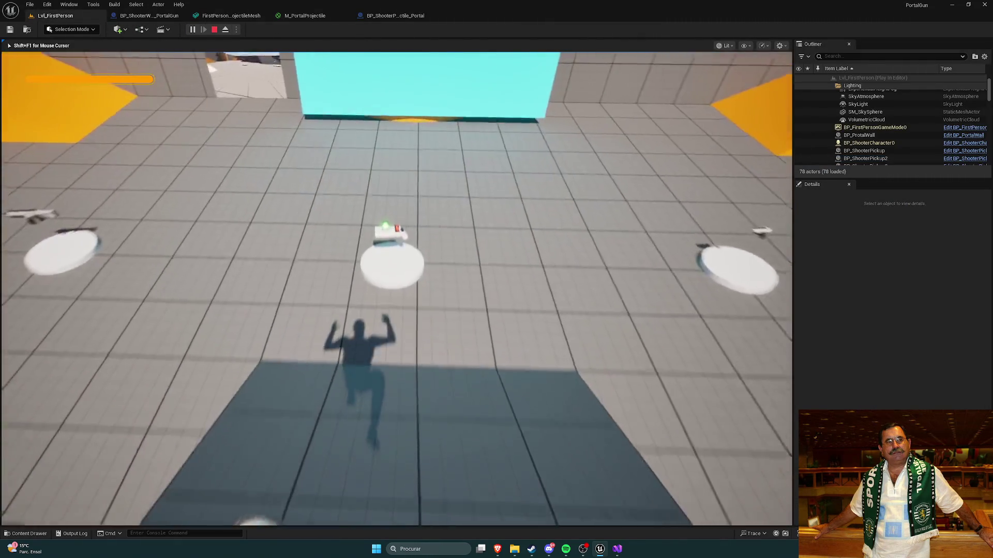
key("w")
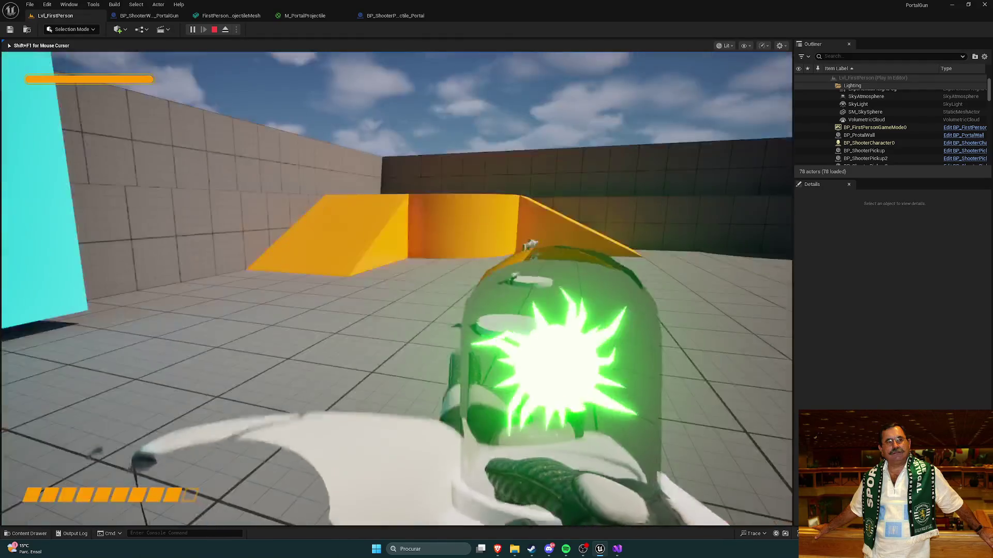
left_click(397, 289)
left_click(397, 289)
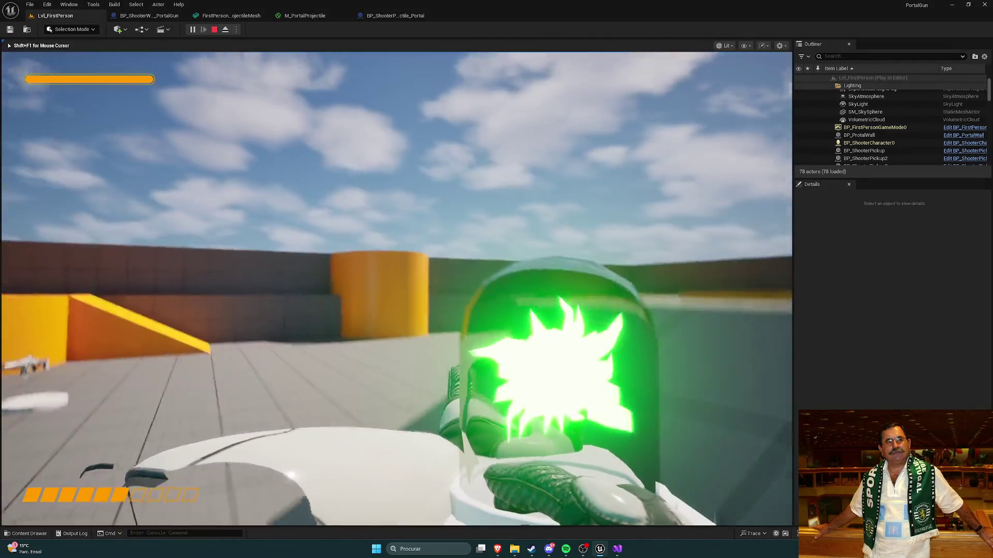
left_click(397, 289)
left_click(397, 289)
left_click(397, 289)
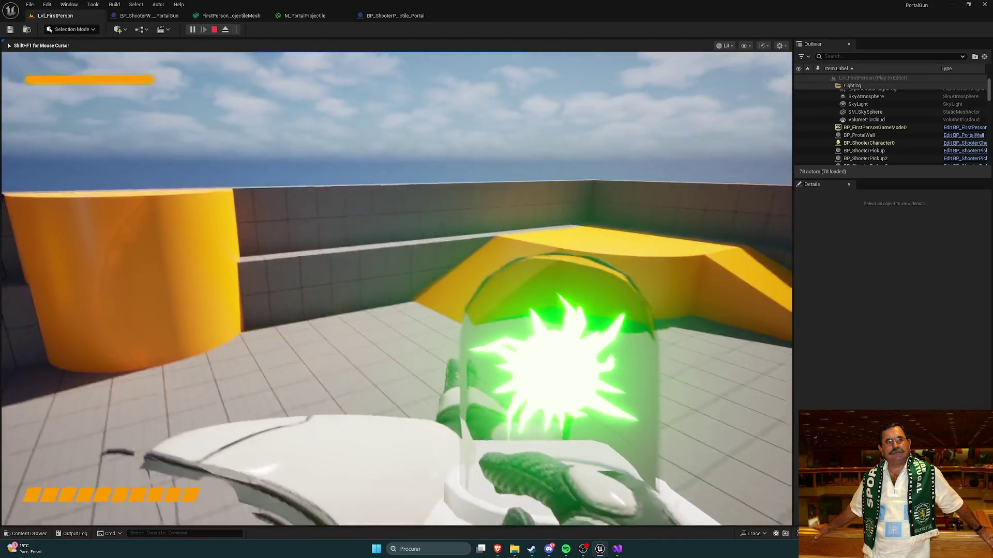
left_click(396, 289)
left_click(397, 289)
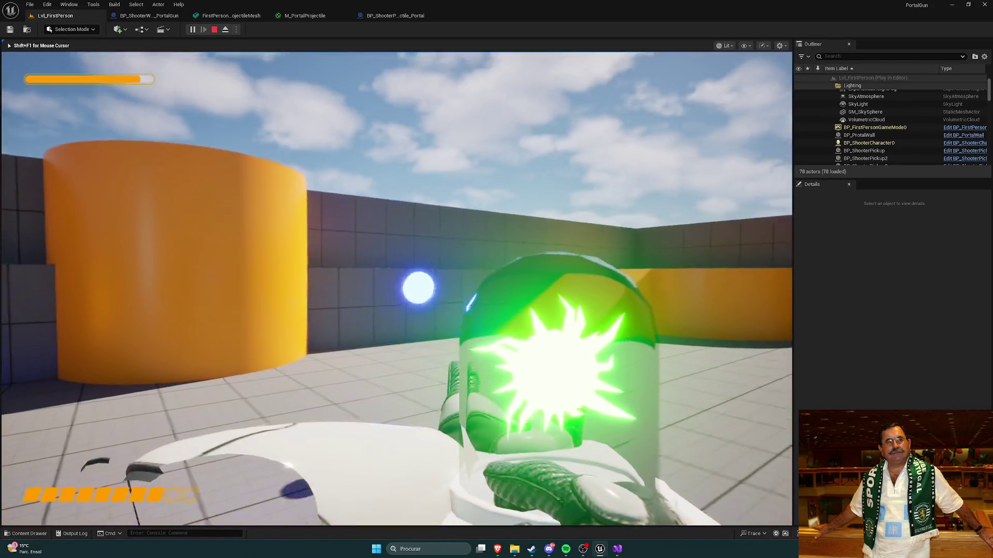
Walk through the portals and fire more projectiles at the orange and grey walls
key("w")
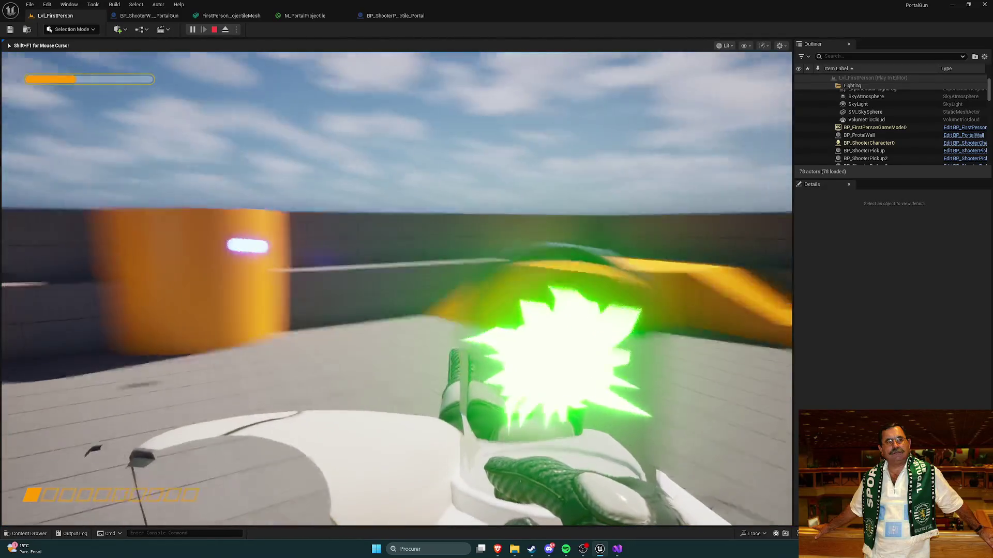
left_click(396, 289)
key("w")
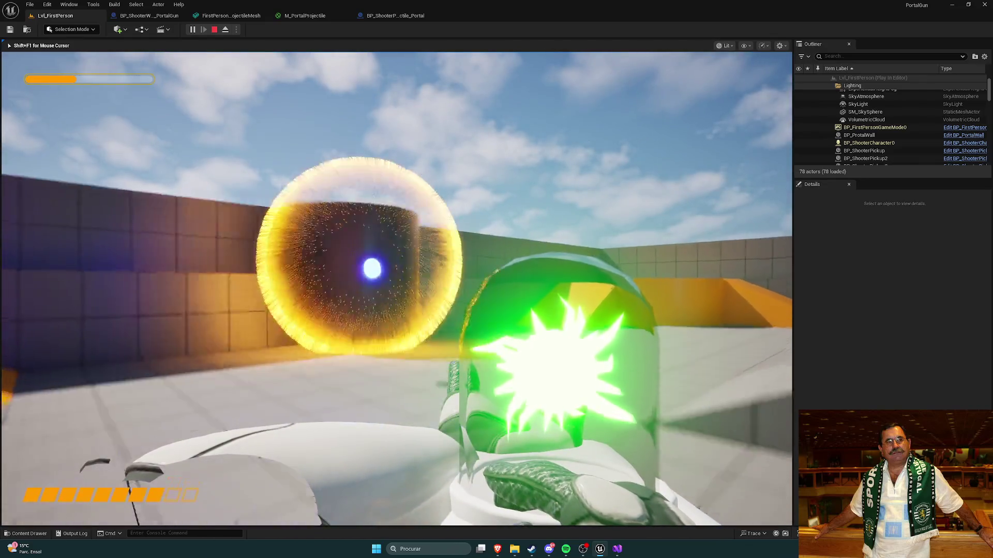
key("w")
left_click(397, 288)
left_click(397, 288)
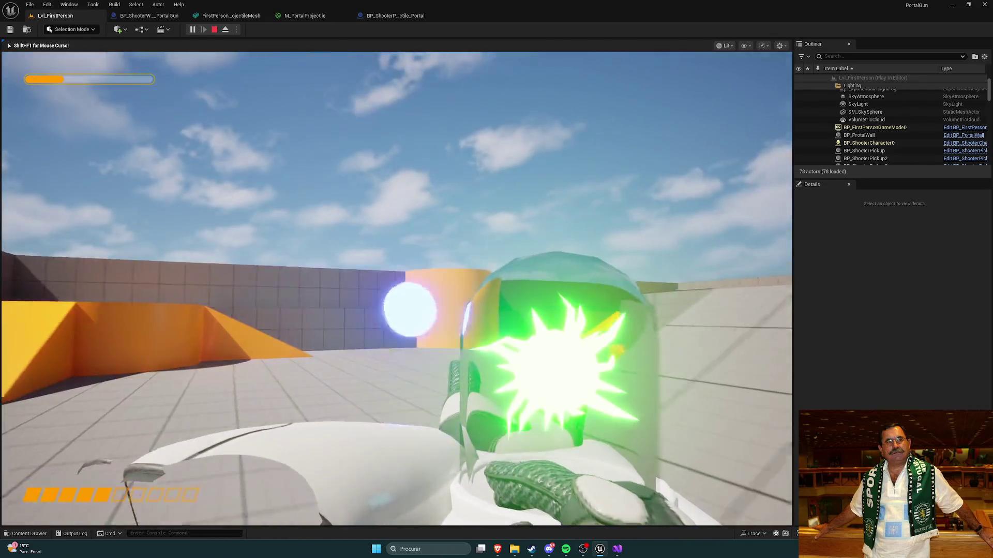
left_click(397, 289)
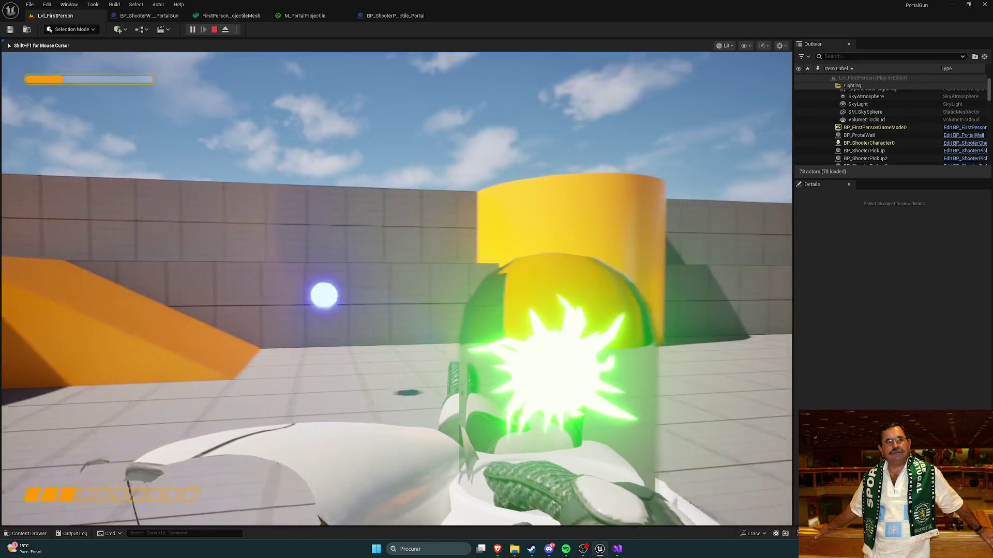
key("w")
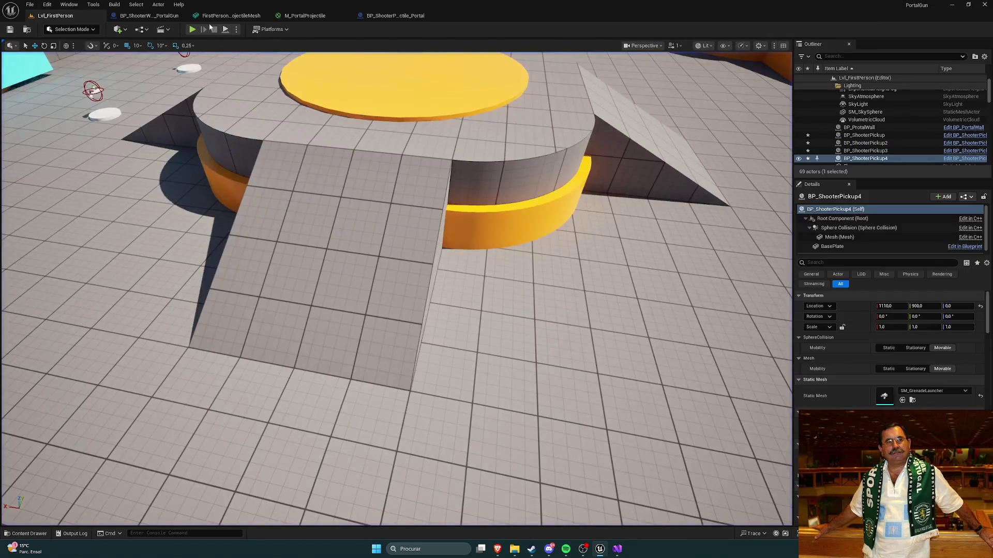
Pick up the portal gun and fire several projectiles at the cyan block
key("w")
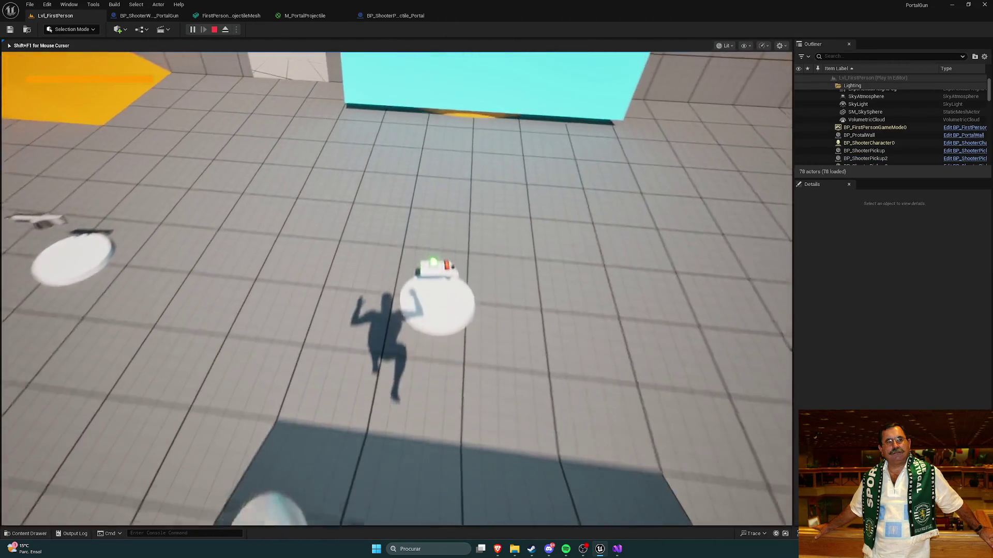
key("w")
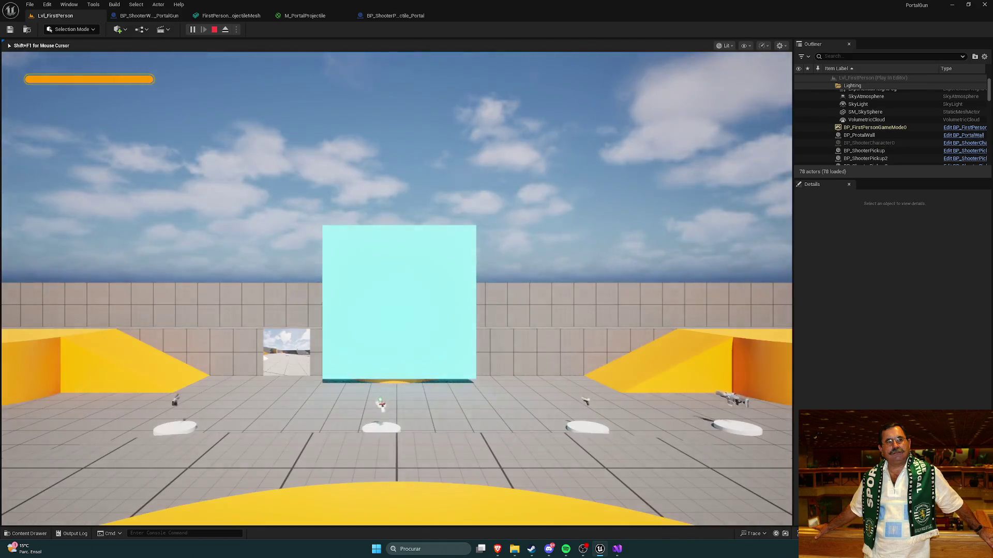
key("w")
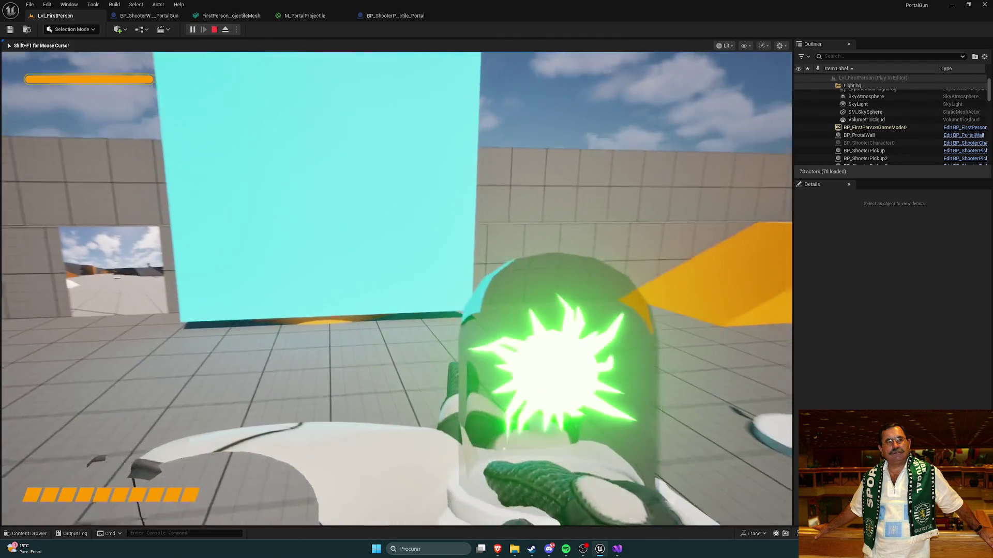
key("s")
left_click(397, 288)
left_click(396, 288)
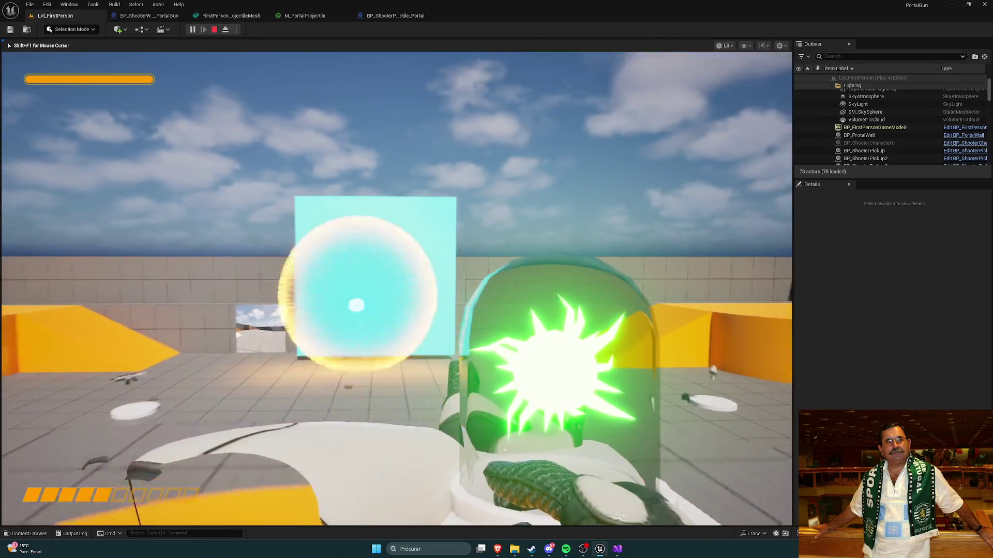
left_click(397, 289)
left_click(396, 288)
left_click(397, 289)
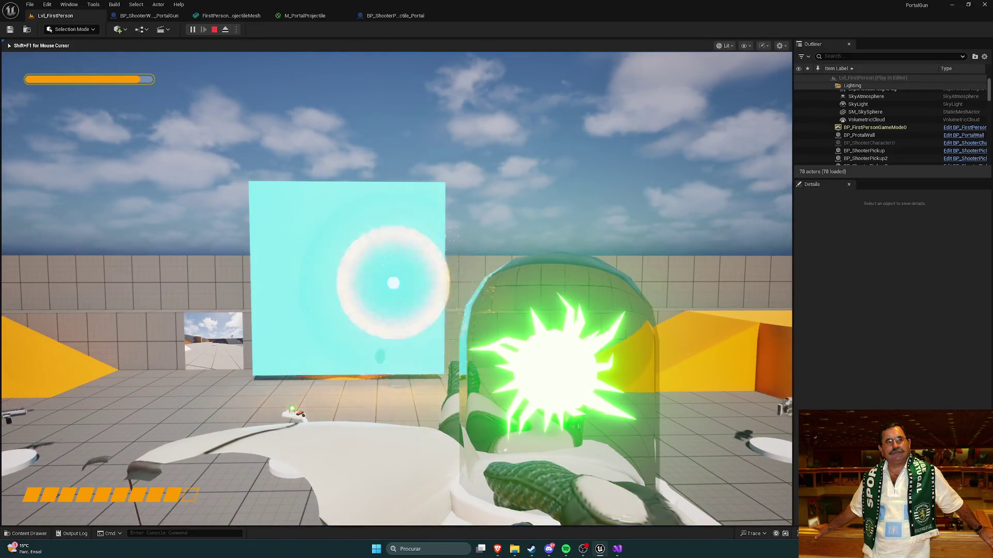
key("w")
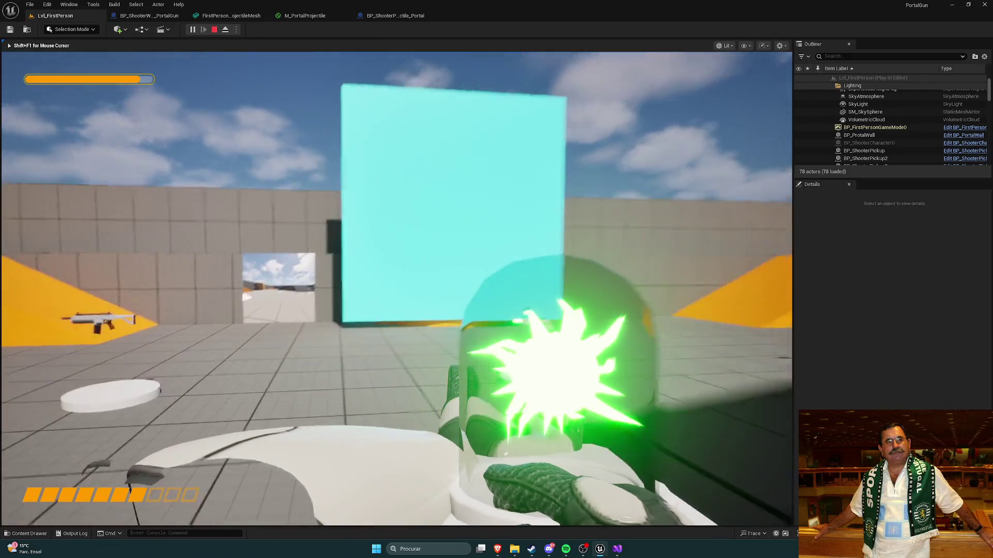
left_click(396, 288)
left_click(397, 289)
key("s")
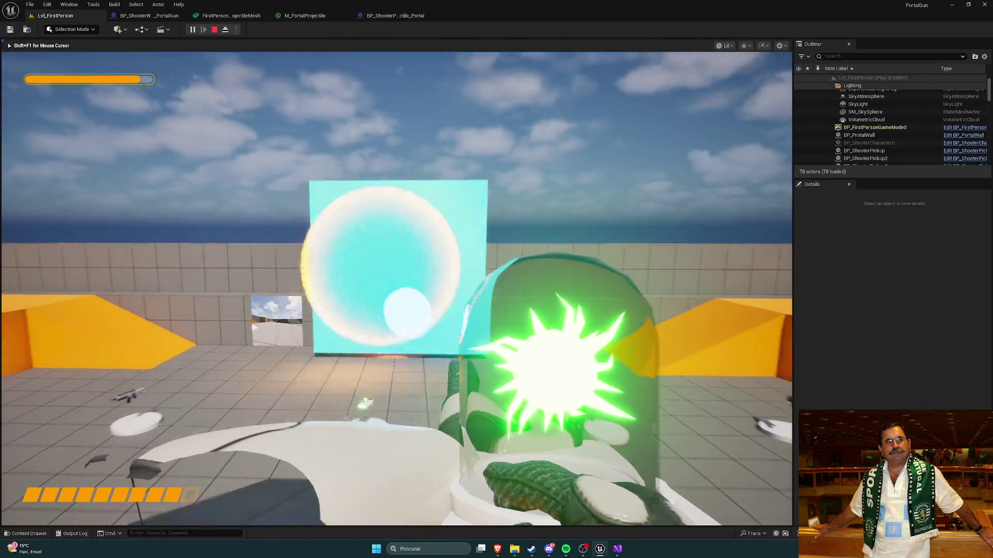
Fire a burst of projectiles, walk through the portal onto the yellow block, and stop playing
left_click(397, 289)
left_click(397, 288)
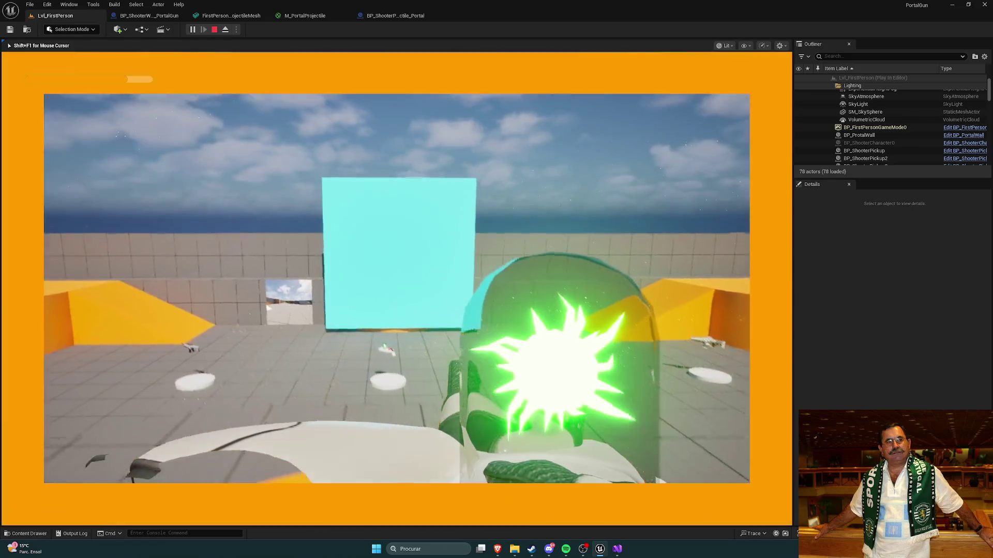
left_click(396, 289)
left_click(396, 289)
key("w")
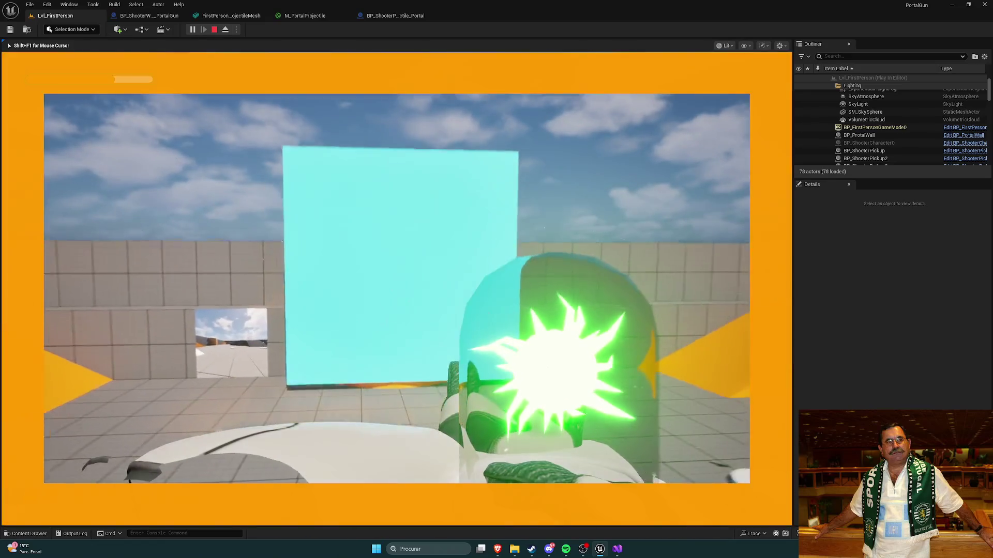
key("w")
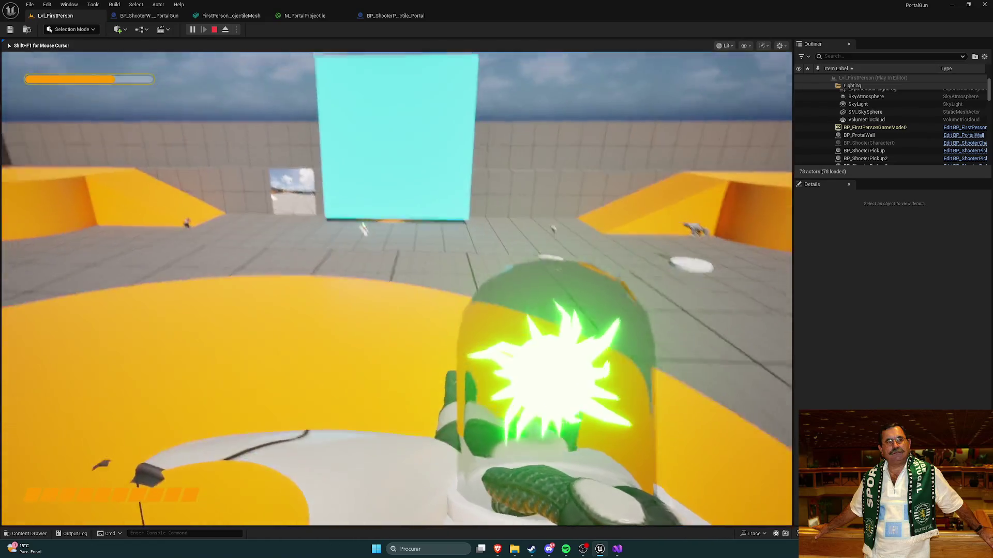
key("Escape")
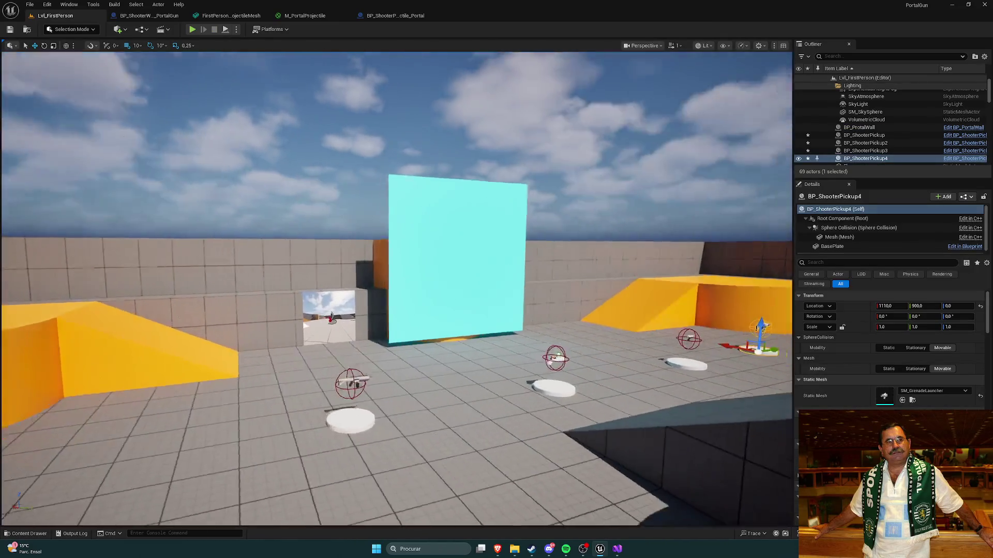
mouse_move(585, 252)
left_mouse_down()
mouse_move(465, 248)
mouse_move(585, 251)
left_mouse_up()
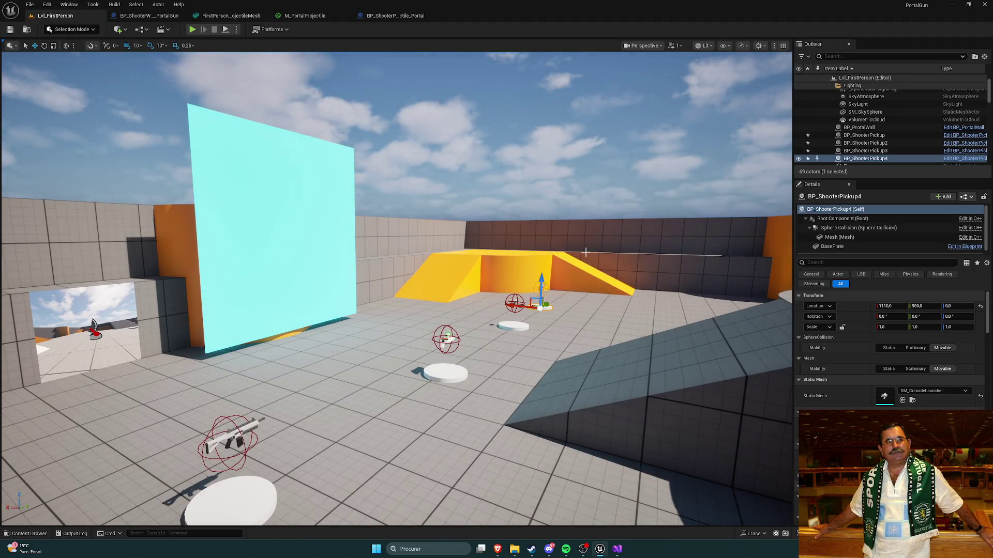
left_click(390, 16)
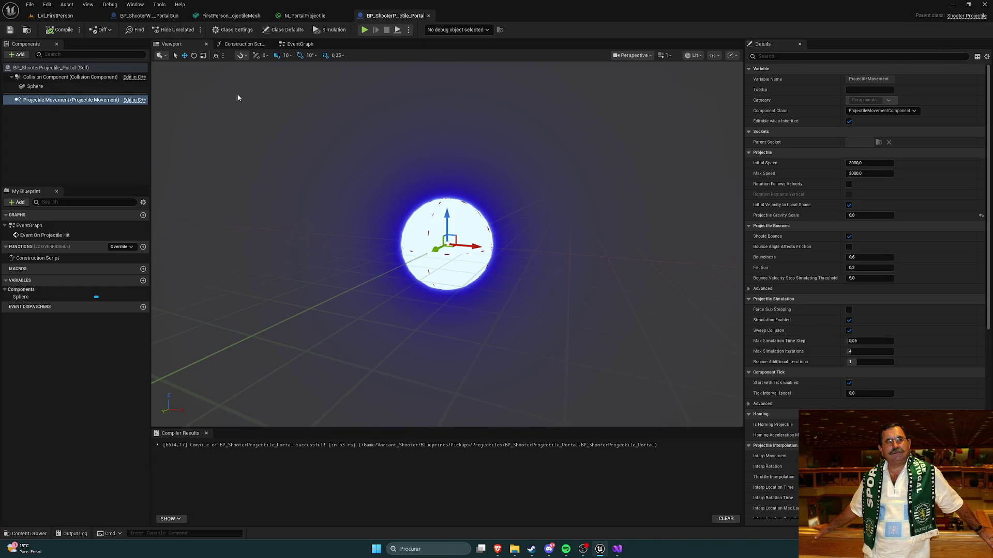
Select the projectile's Sphere, then browse the Content Browser to Weapons > PortalGun > Meshes
left_click(83, 127)
left_click(72, 100)
left_click(62, 86)
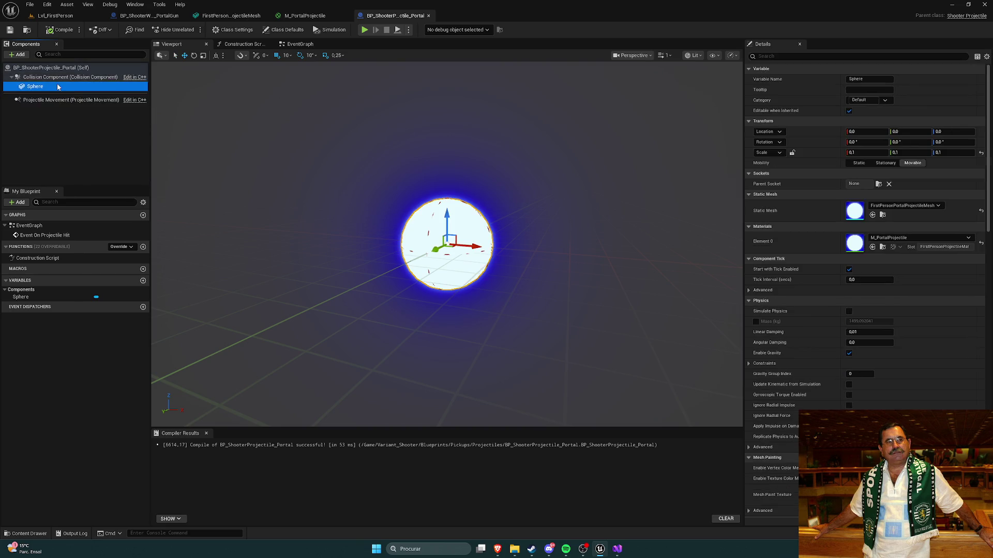
key("ctrl+space")
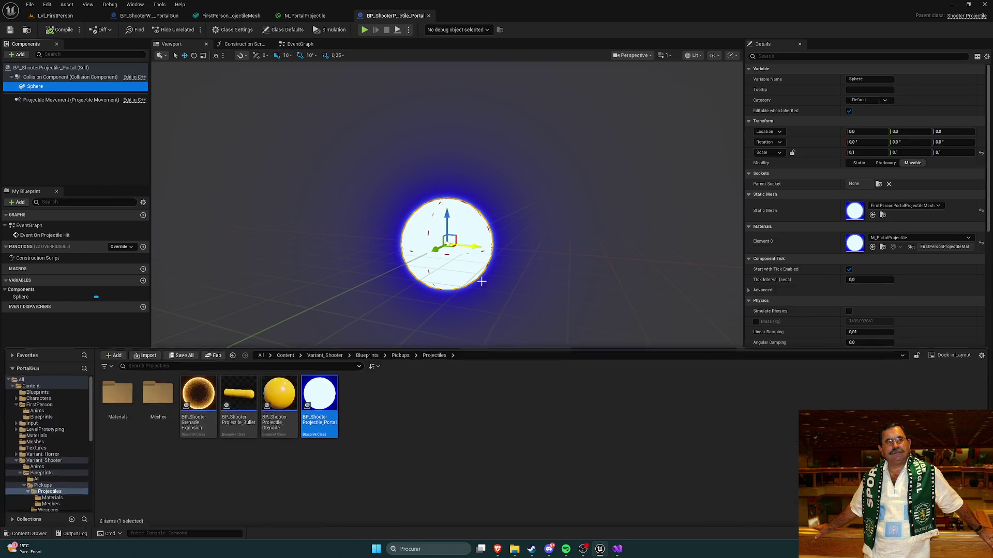
left_click(423, 444)
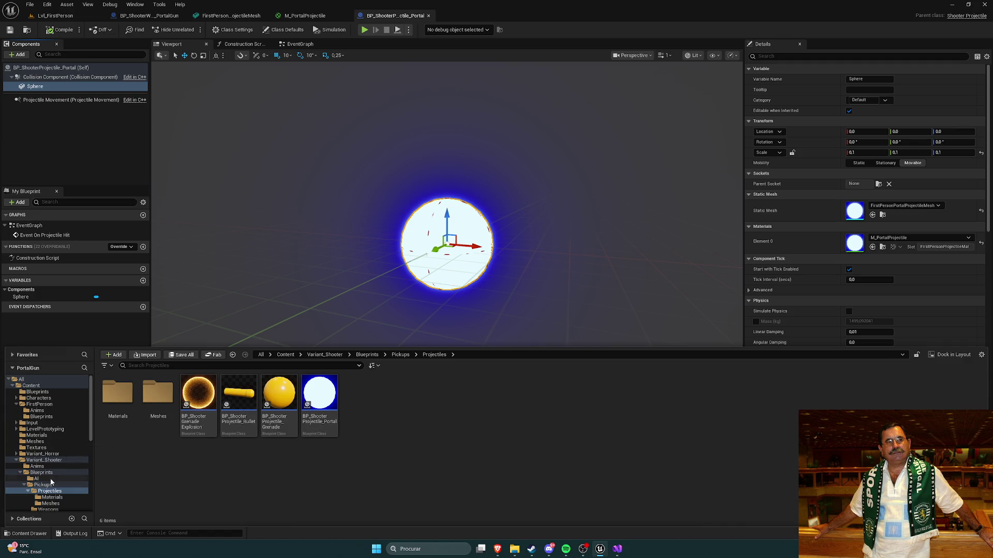
left_click(39, 405)
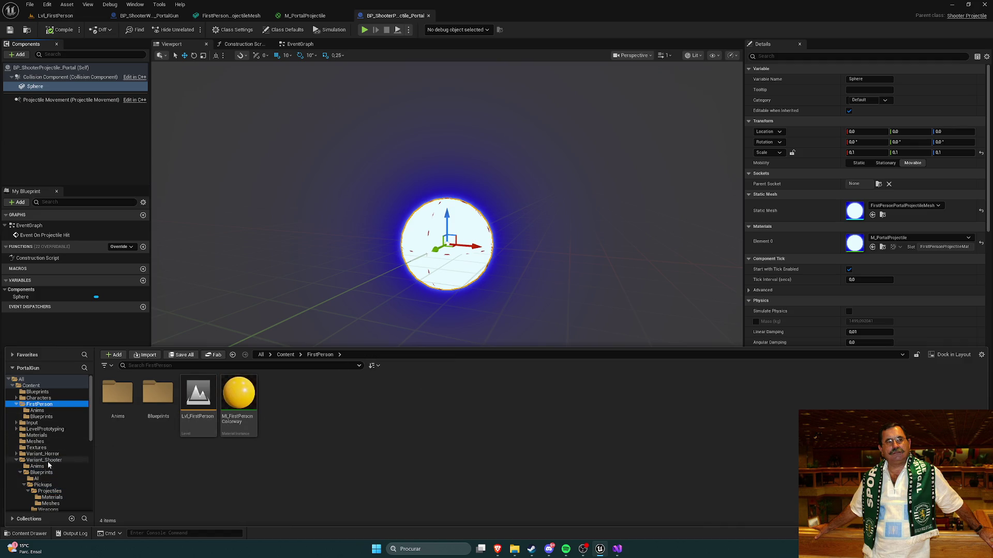
left_click(31, 386)
double_click(523, 398)
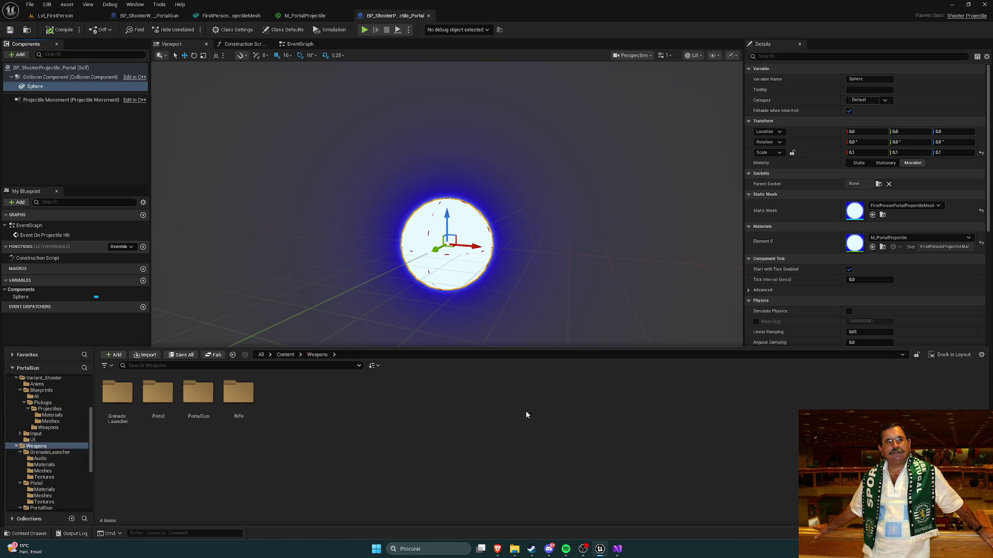
double_click(190, 403)
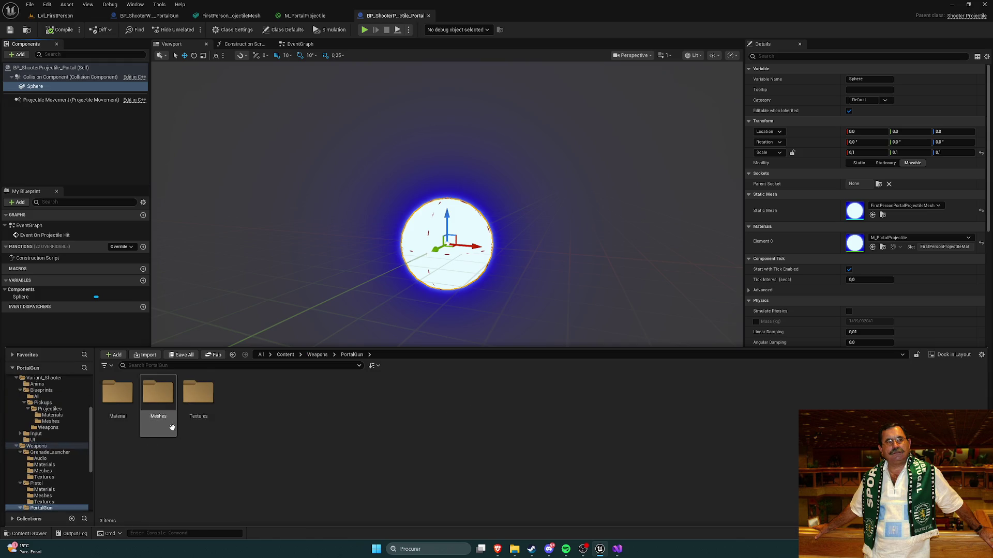
double_click(157, 395)
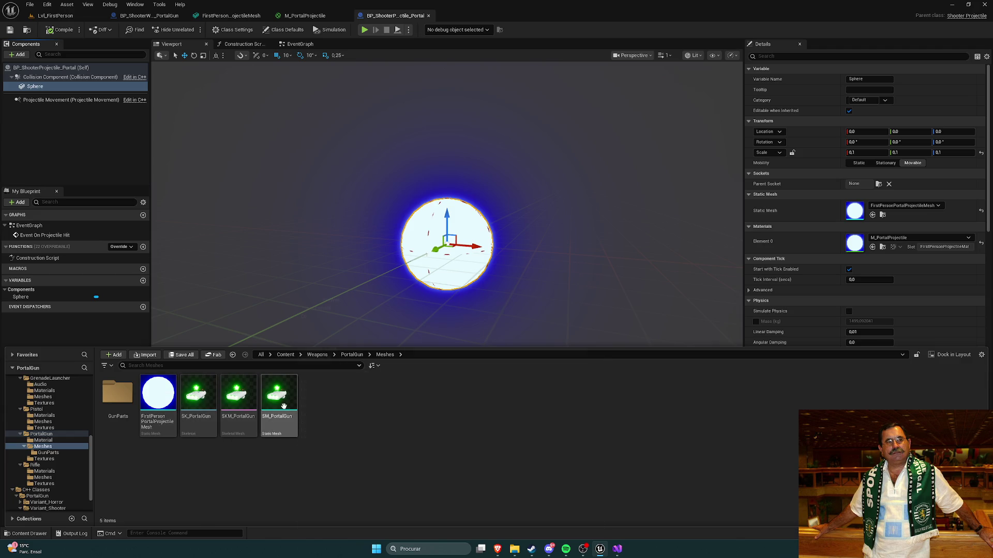
Compare with the Rifle Meshes folder, then return to the PortalGun Meshes folder
right_click(279, 434)
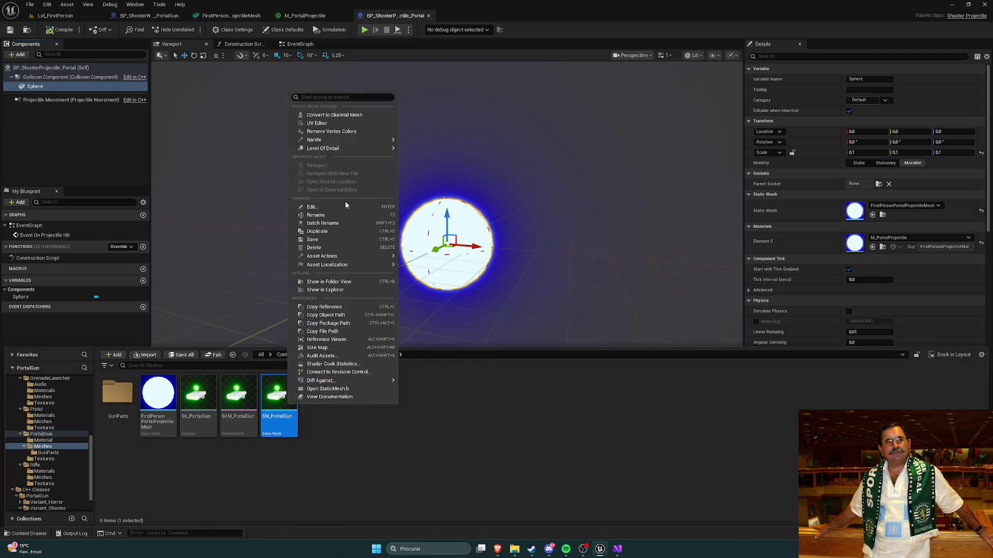
mouse_move(385, 140)
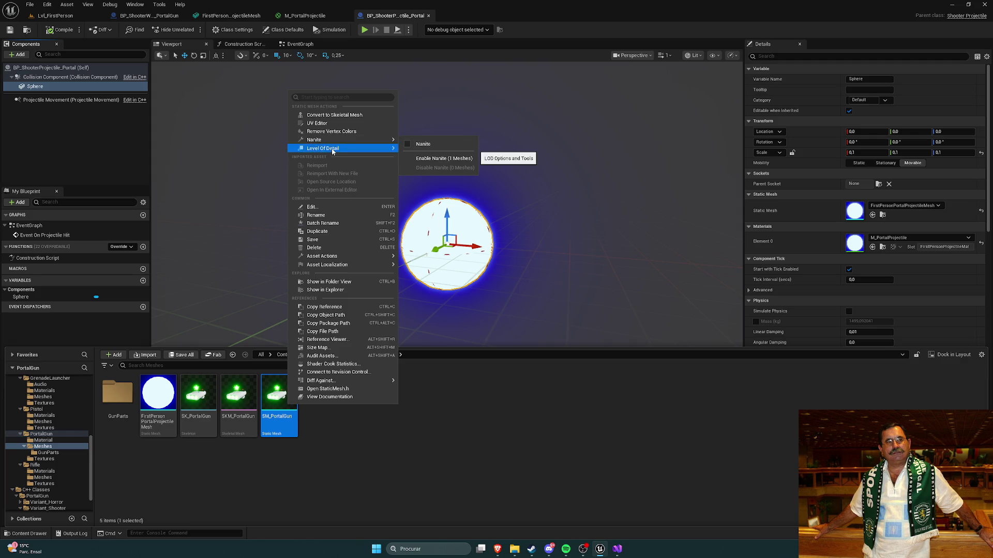
left_click(476, 460)
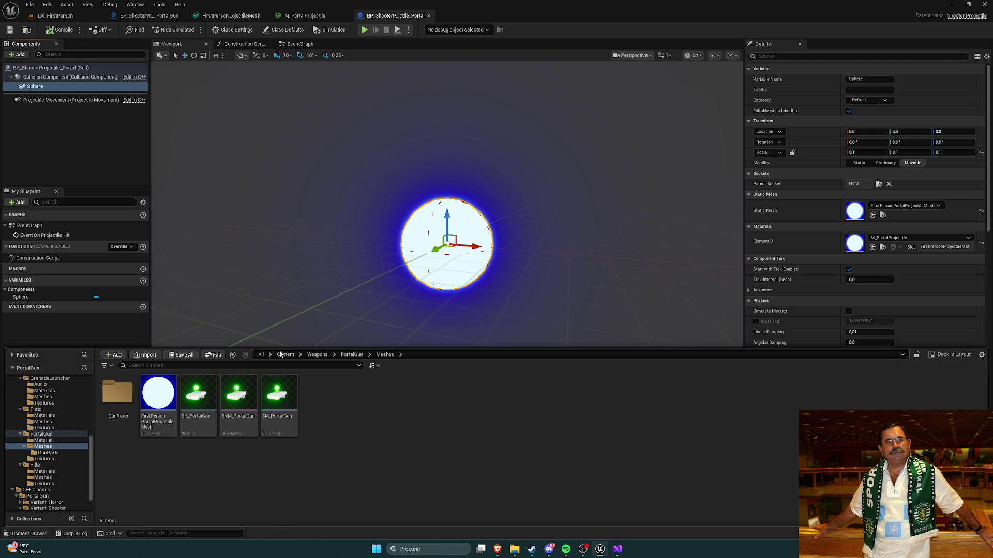
left_click(352, 355)
left_click(317, 355)
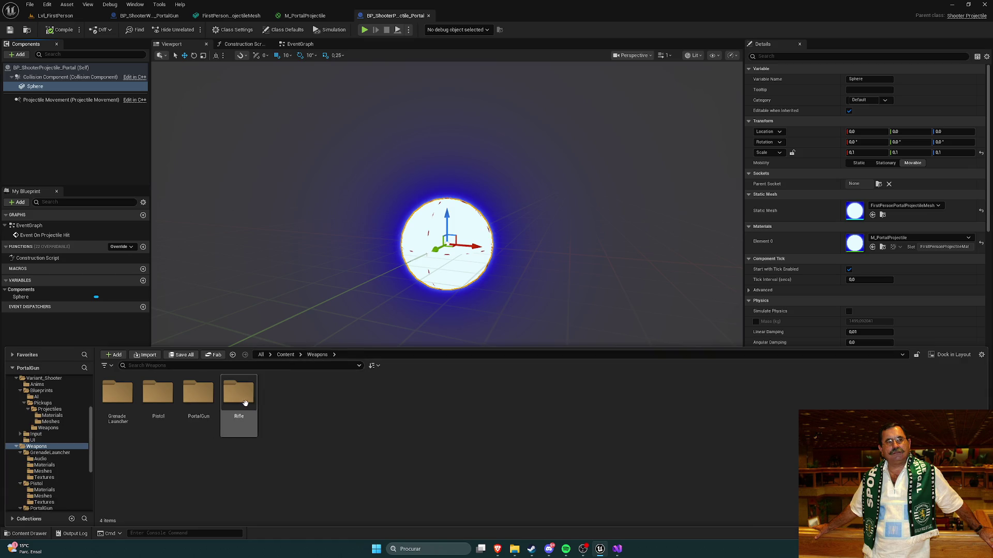
double_click(245, 402)
double_click(158, 396)
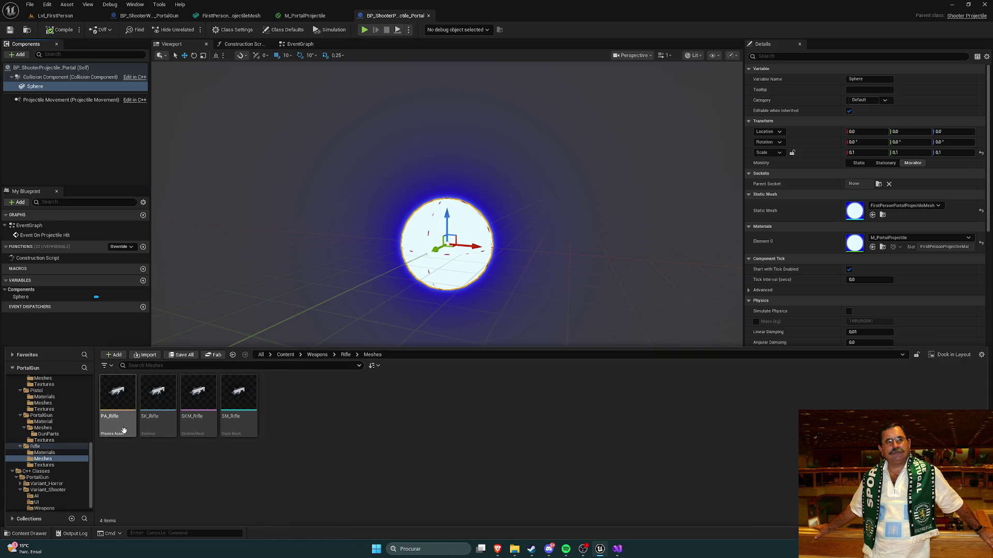
left_click(317, 355)
double_click(198, 396)
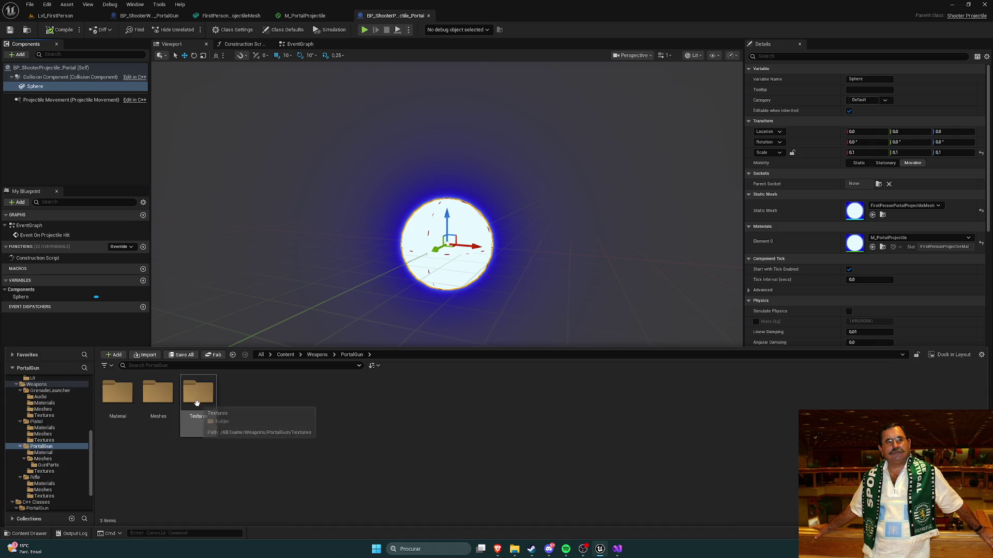
double_click(157, 396)
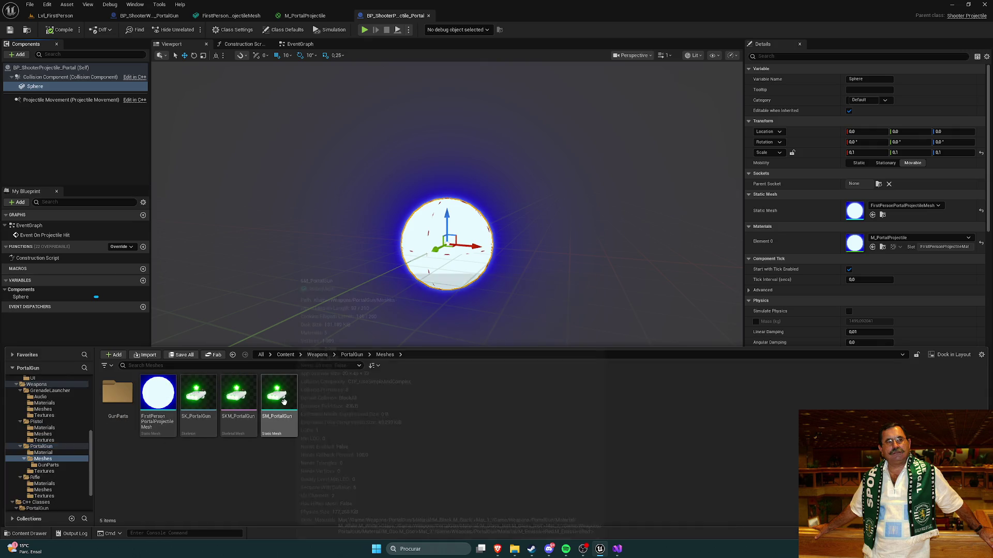
Search the actions of SM_PortalGun, SK_PortalGun and SKM_PortalGun for the Physics Asset option
right_click(283, 402)
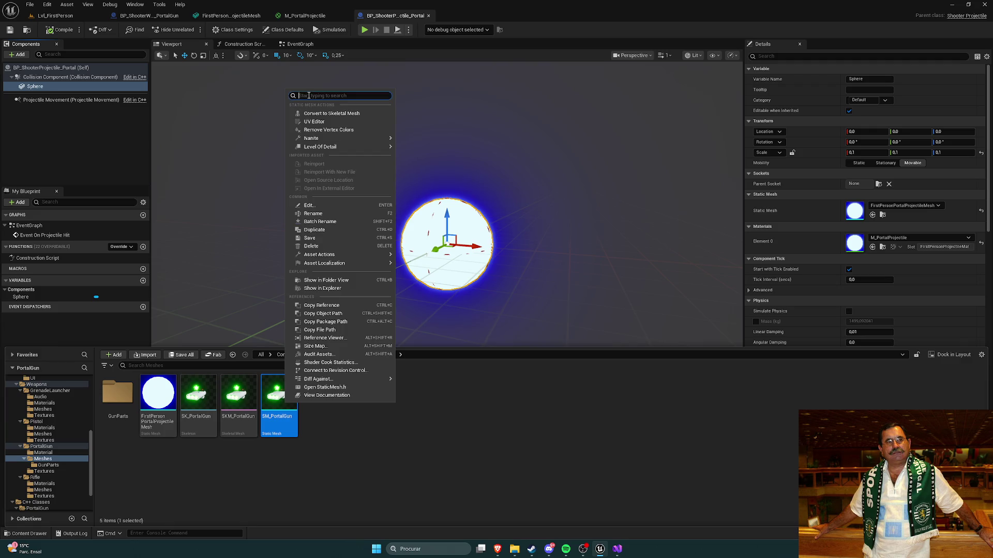
type("phys")
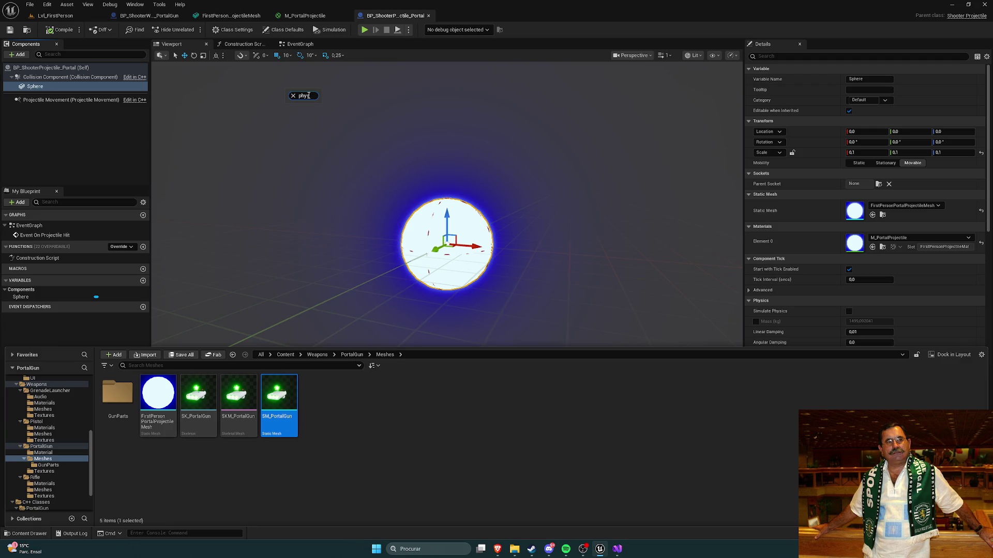
left_click(294, 96)
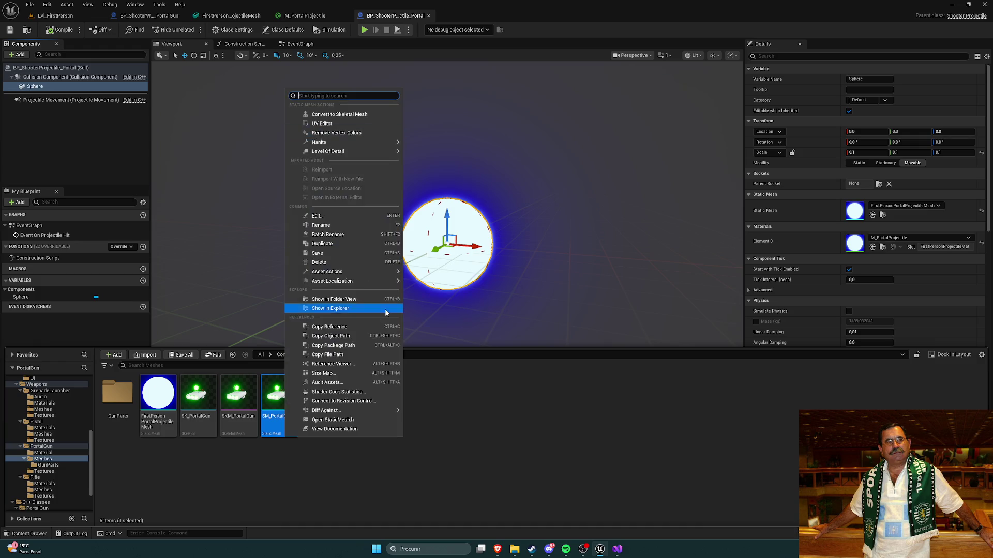
left_click(520, 411)
right_click(204, 400)
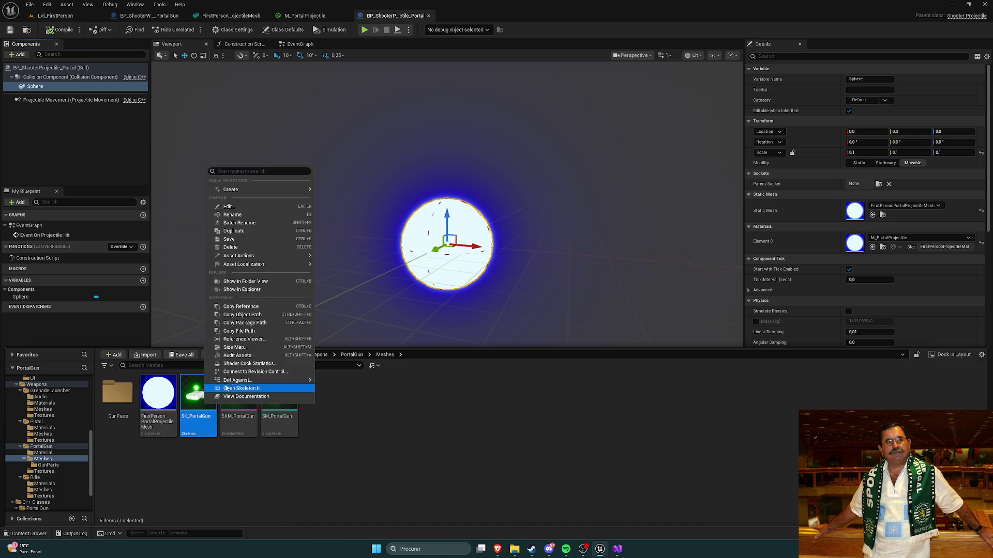
mouse_move(240, 194)
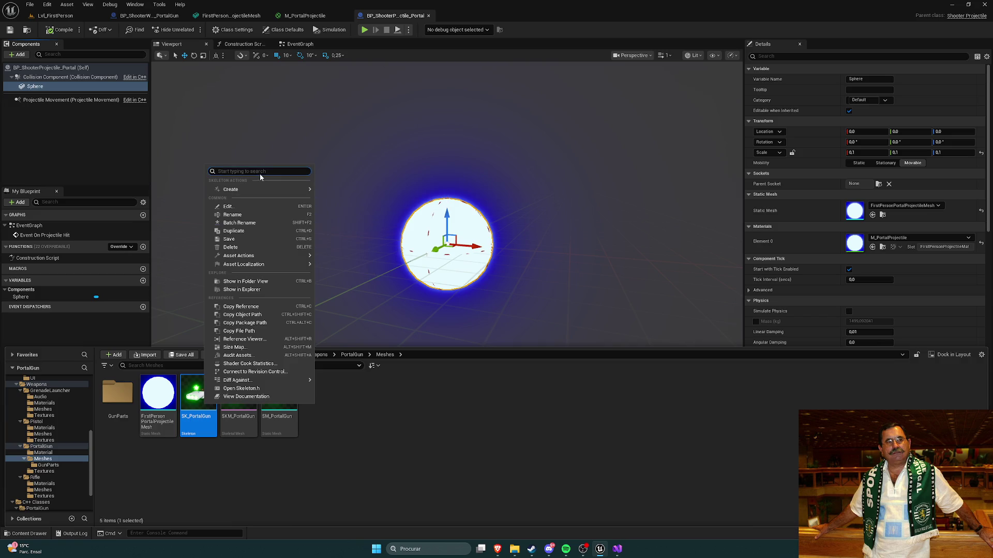
type("phys")
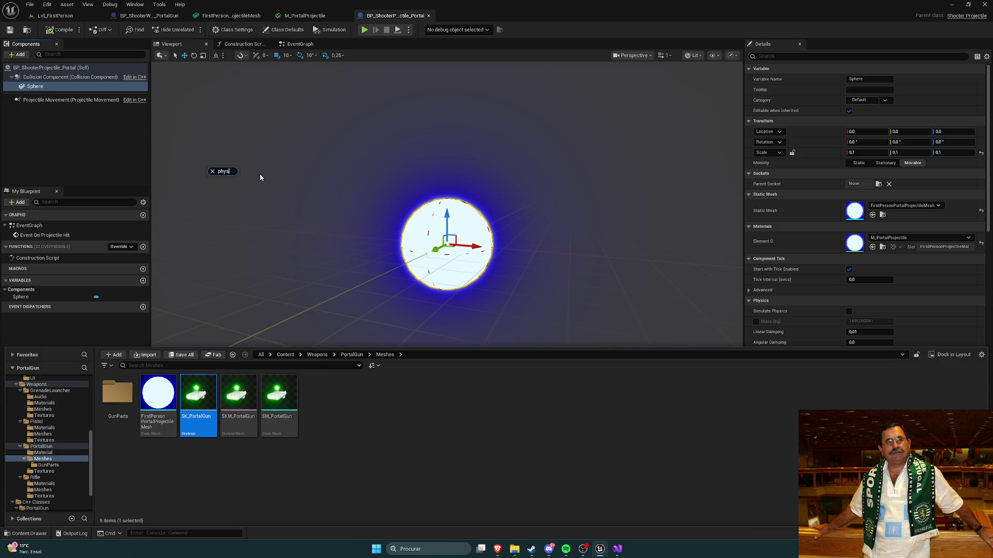
key("BackSpace")
key("BackSpace")
key("BackSpace")
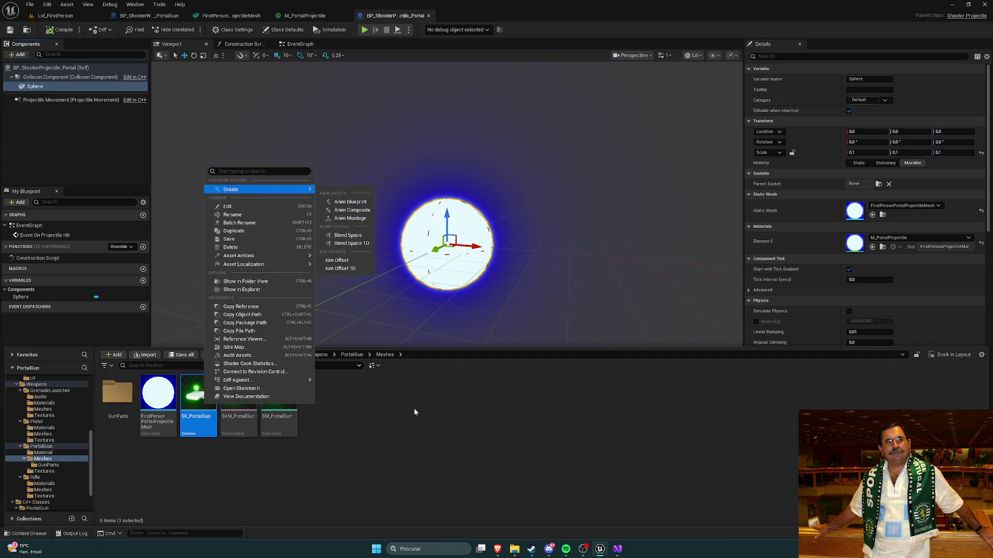
left_click(406, 430)
right_click(239, 398)
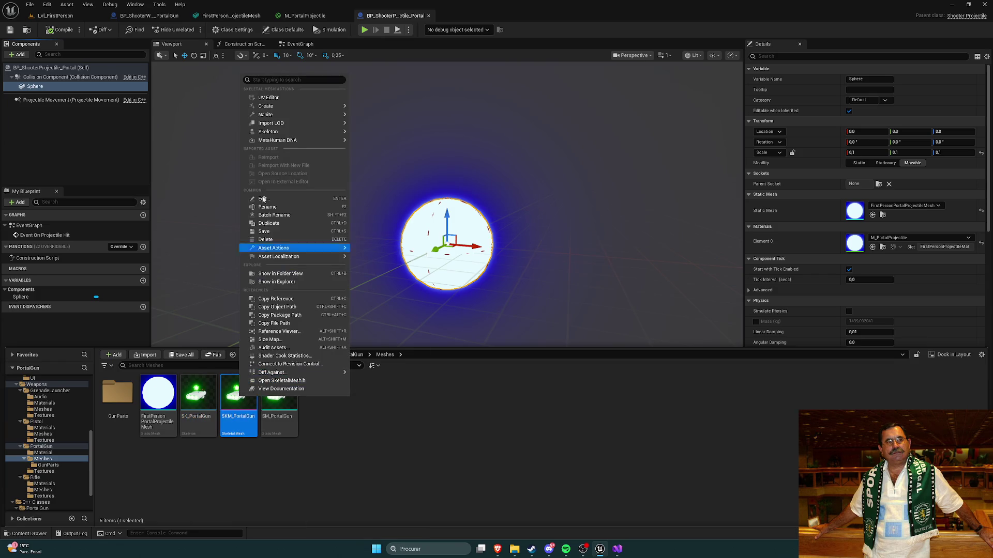
mouse_move(288, 111)
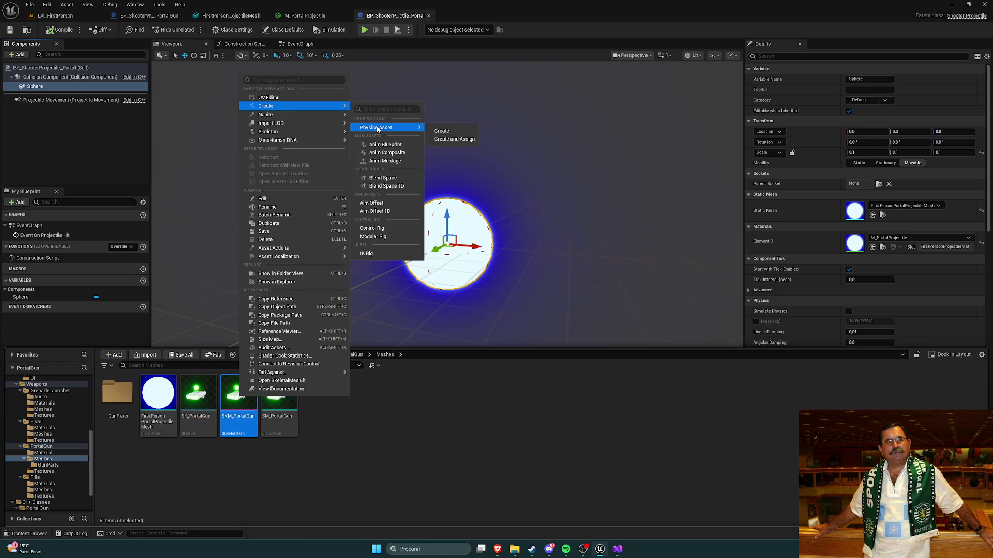
Create SKM_PortalGun_Physics with a single capsule body, inspect it, then return to Lvl_FirstPerson
left_click(445, 139)
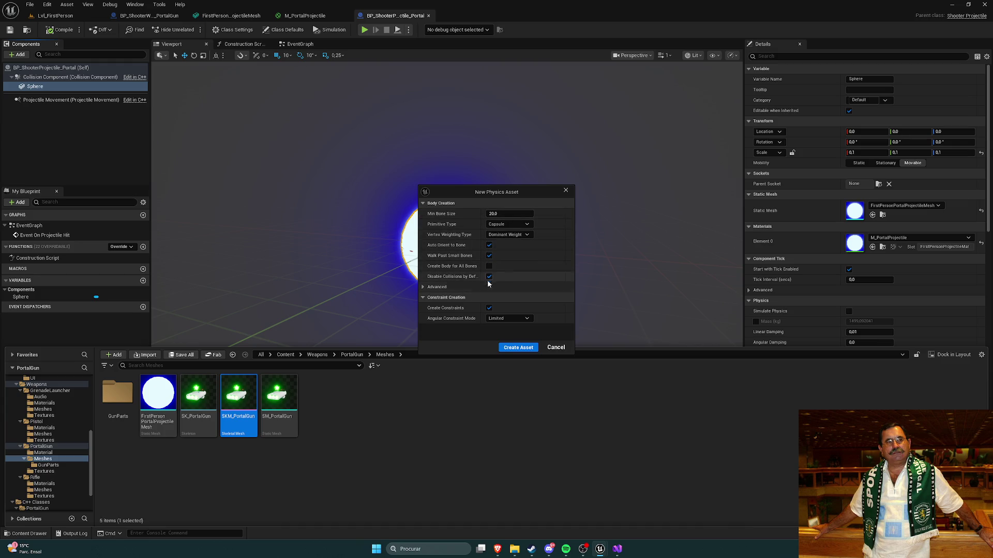
left_click(517, 347)
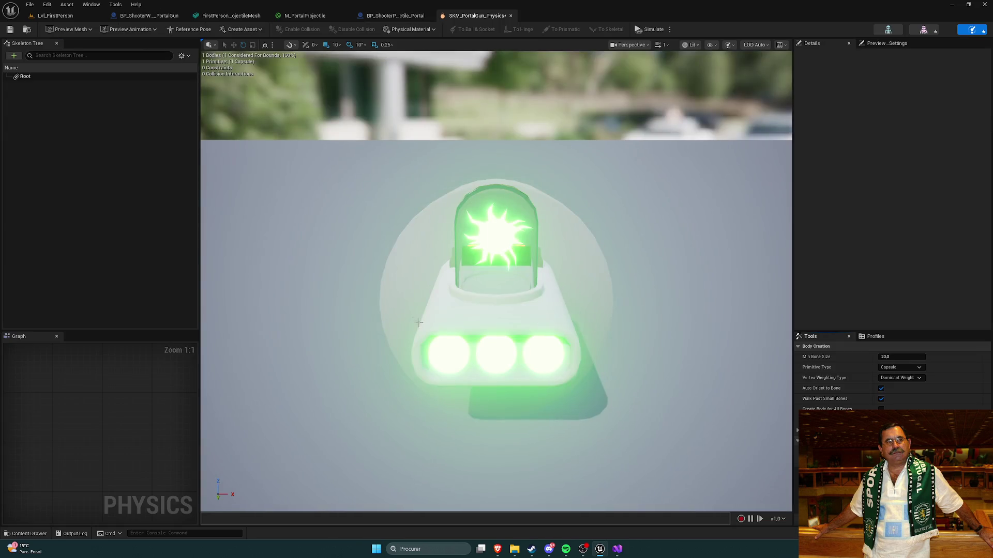
left_click_drag(468, 391, 383, 384)
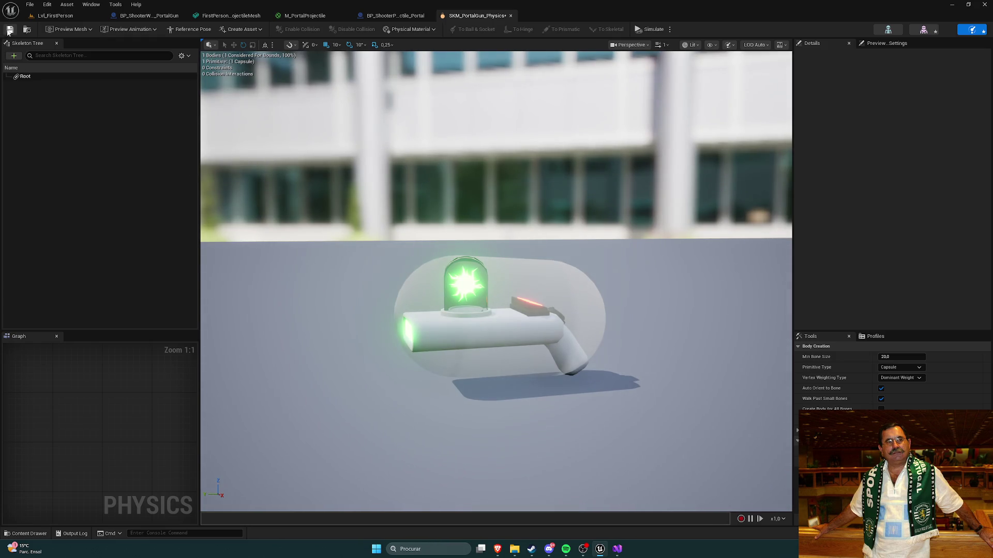
left_click(55, 15)
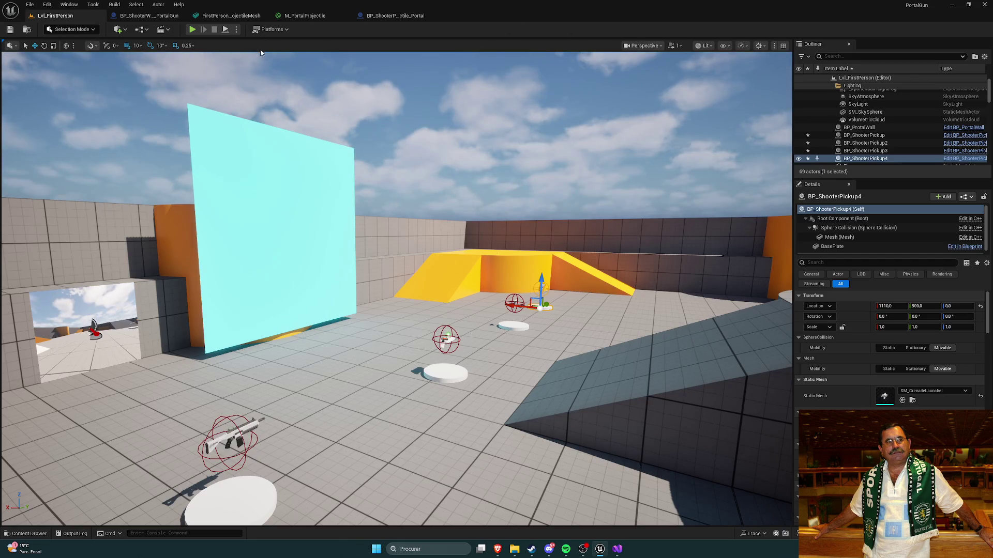
Play-test the level, grab the portal gun, view the mirror, then stop and select the Mirror actor
left_click(192, 30)
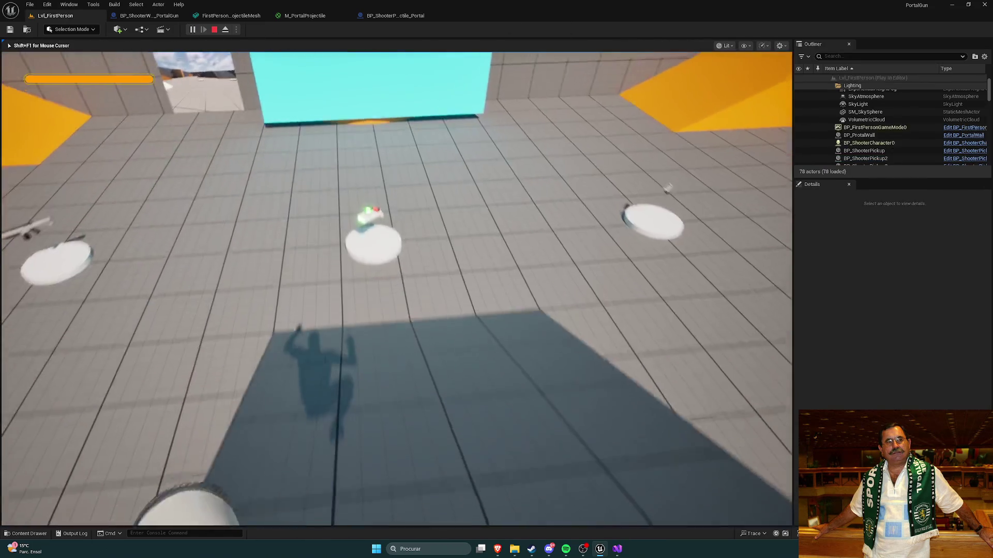
key("w")
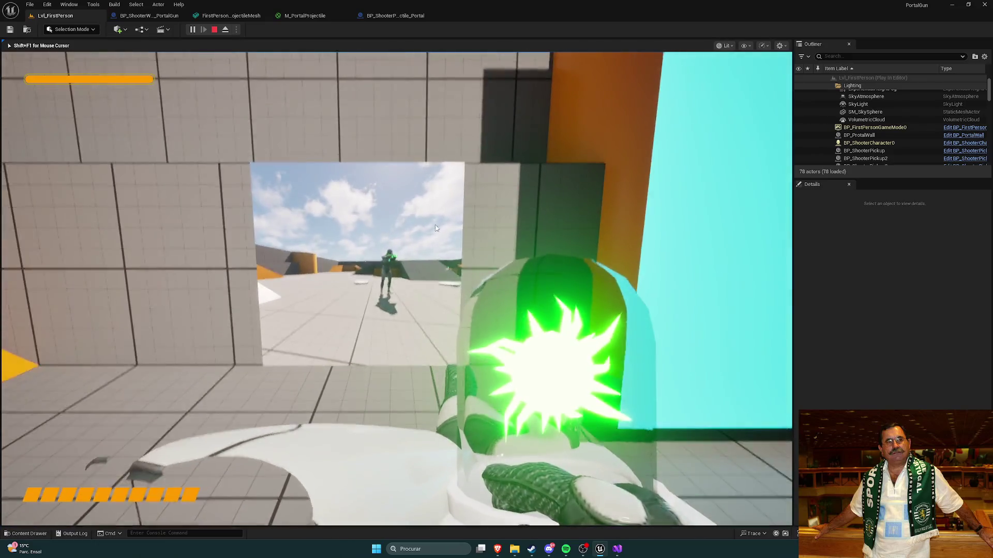
key("Escape")
left_click(437, 252)
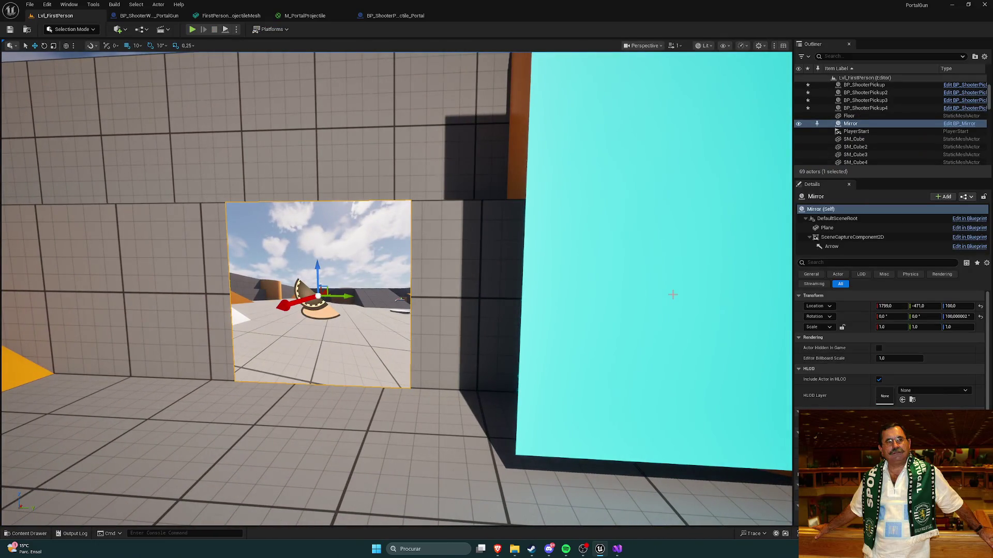
Frame the Mirror and open BP_Mirror from the Content/Blueprints folder
scroll(876, 366, "down", 10)
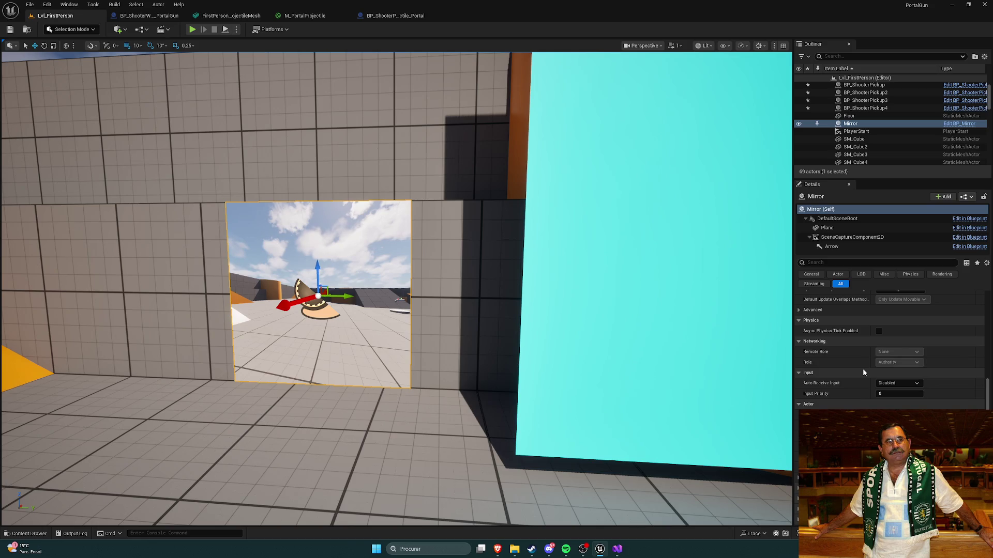
scroll(863, 373, "up", 5)
key("f")
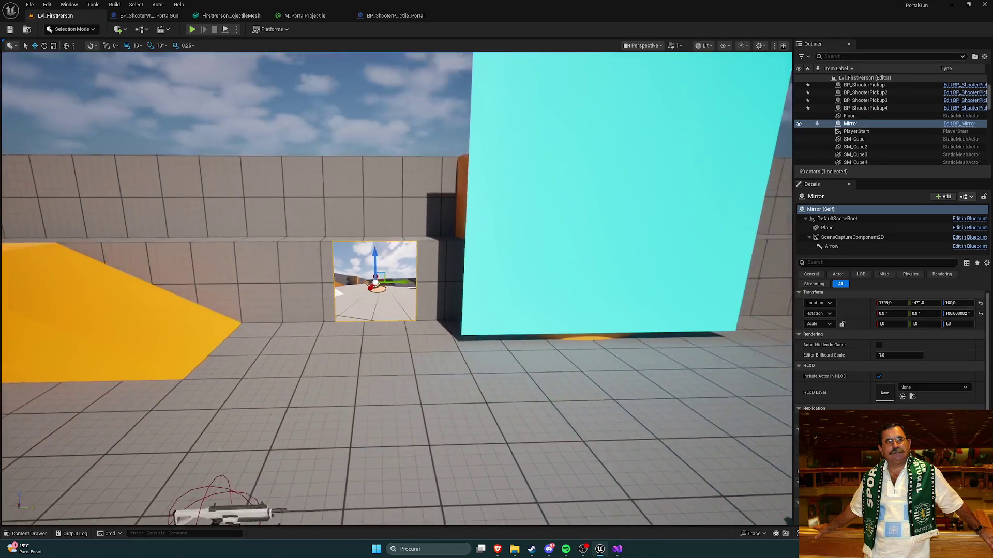
key("ctrl+space")
left_click(62, 391)
scroll(63, 401, "up", 4)
scroll(65, 398, "up", 3)
left_click(37, 392)
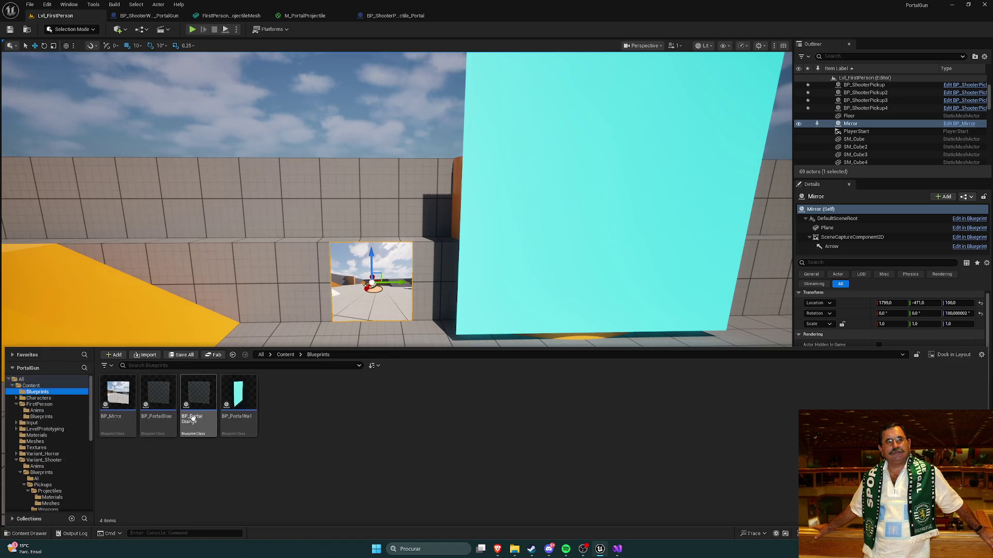
double_click(118, 394)
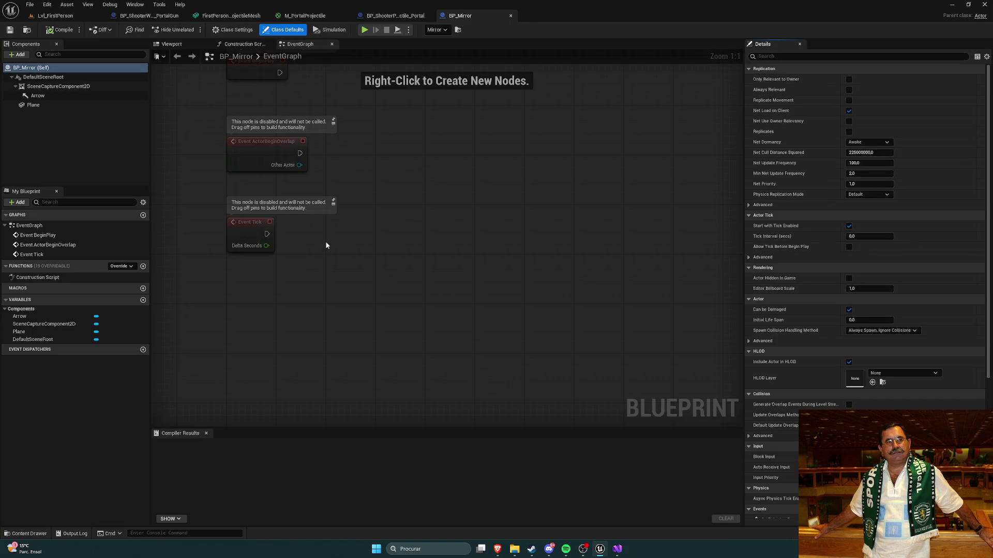
Lower the SceneCaptureComponent2D field of view from 90 to 45 and compile BP_Mirror
left_click(58, 87)
left_click(38, 96)
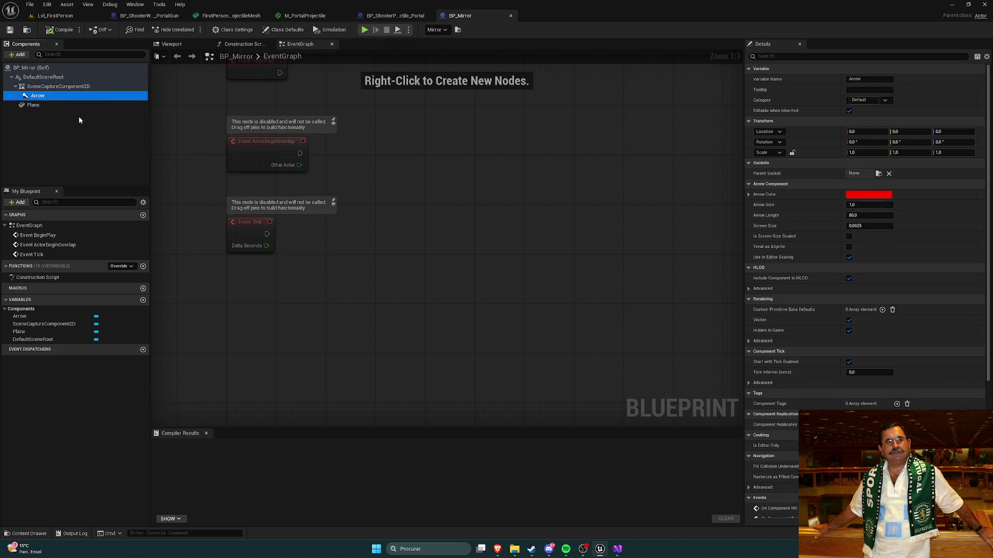
left_click(58, 87)
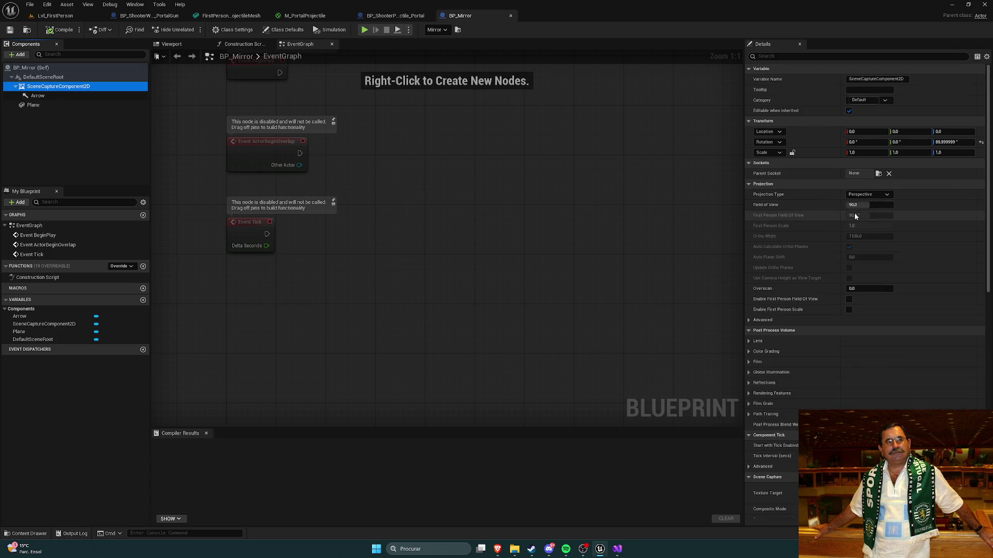
left_click(863, 205)
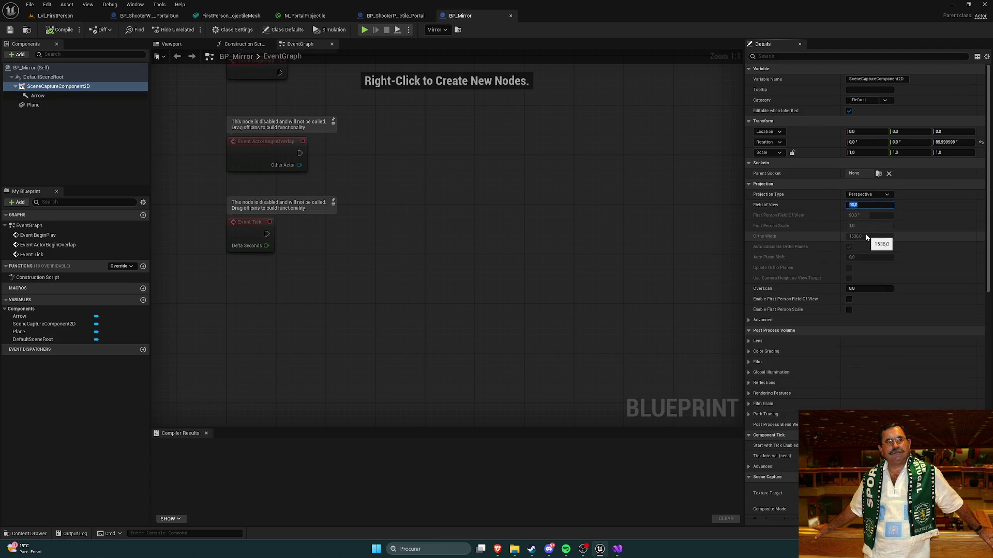
type("85")
left_click(60, 29)
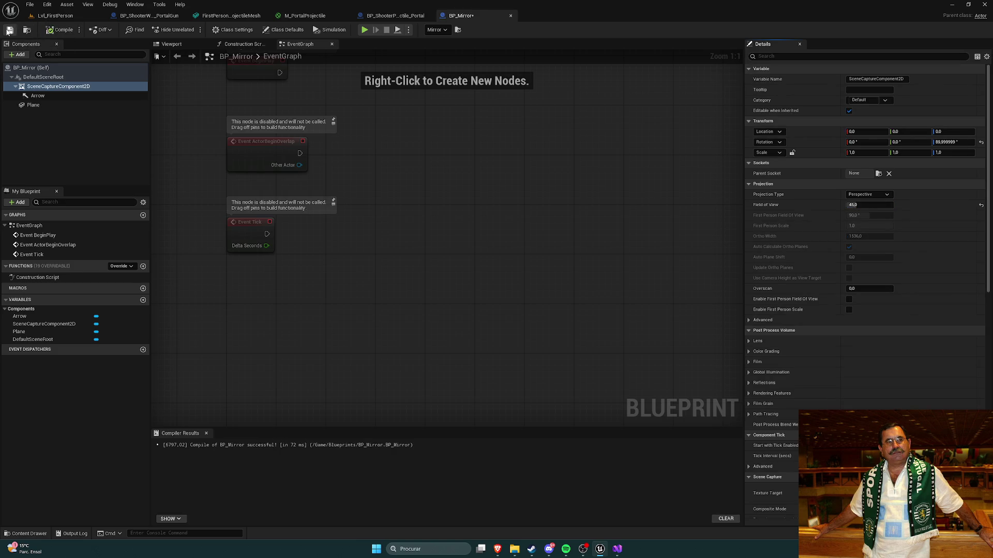
Play-test Lvl_FirstPerson, grab the gun, and walk toward and away from the narrower mirror reflection
left_click(52, 15)
left_click(192, 30)
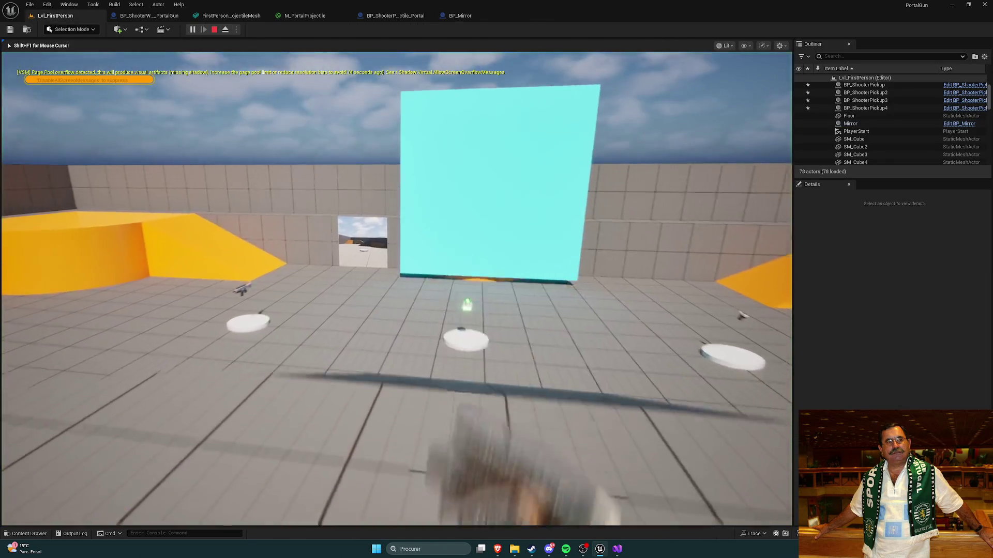
key("w")
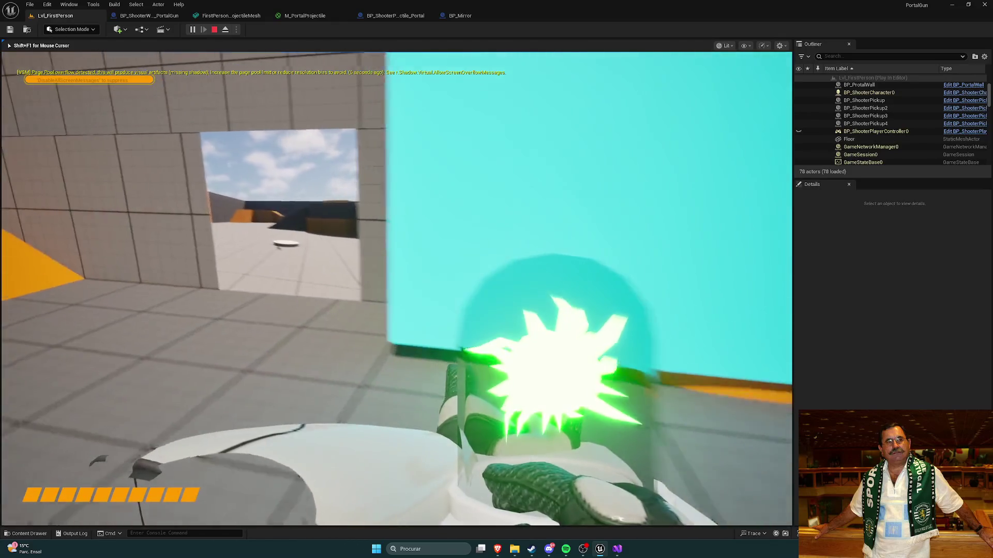
key("w")
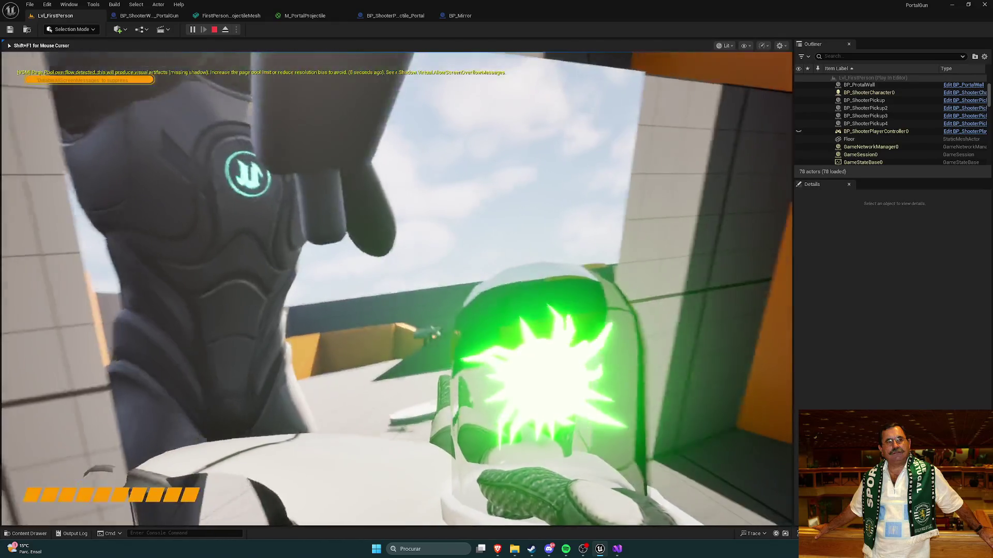
key("s")
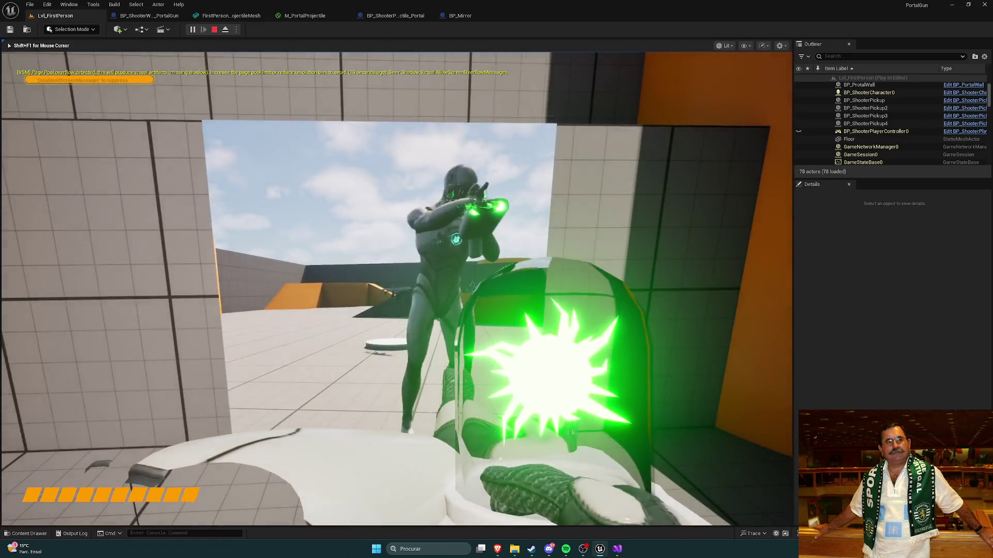
key("Escape")
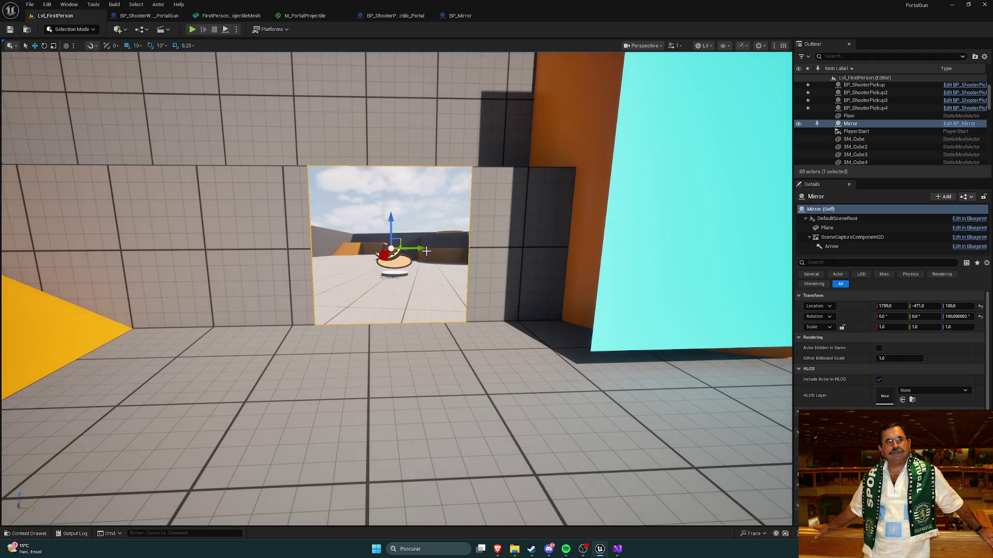
In scale mode, drag the mirror wider to 2.25 and raise it to height 160
key("e")
key("r")
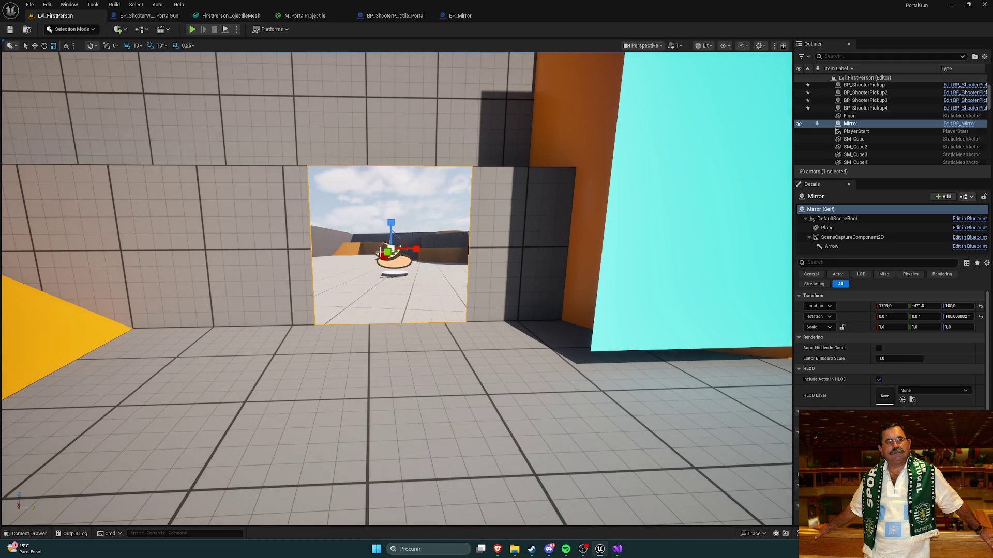
left_click_drag(383, 254, 368, 268)
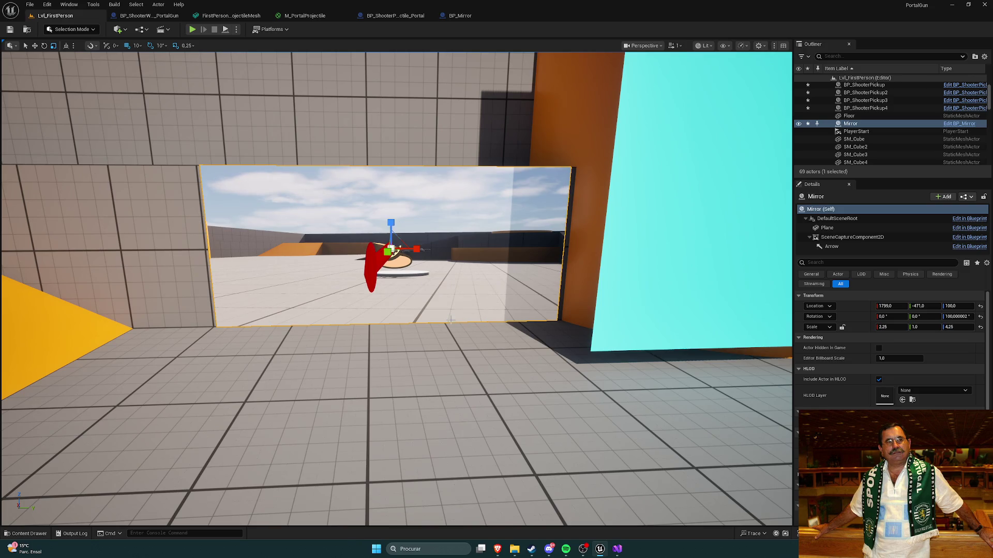
key("ctrl+z")
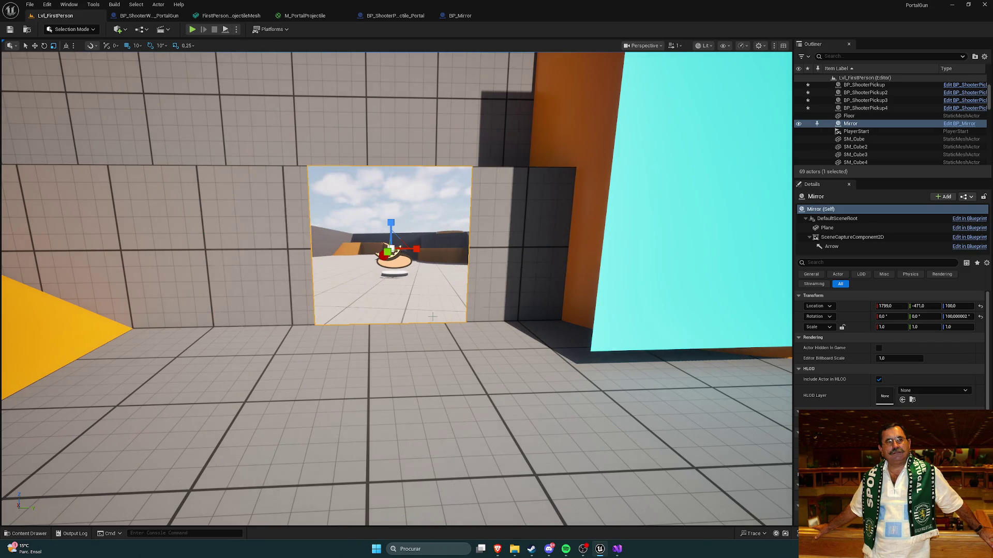
left_click_drag(392, 225, 392, 176)
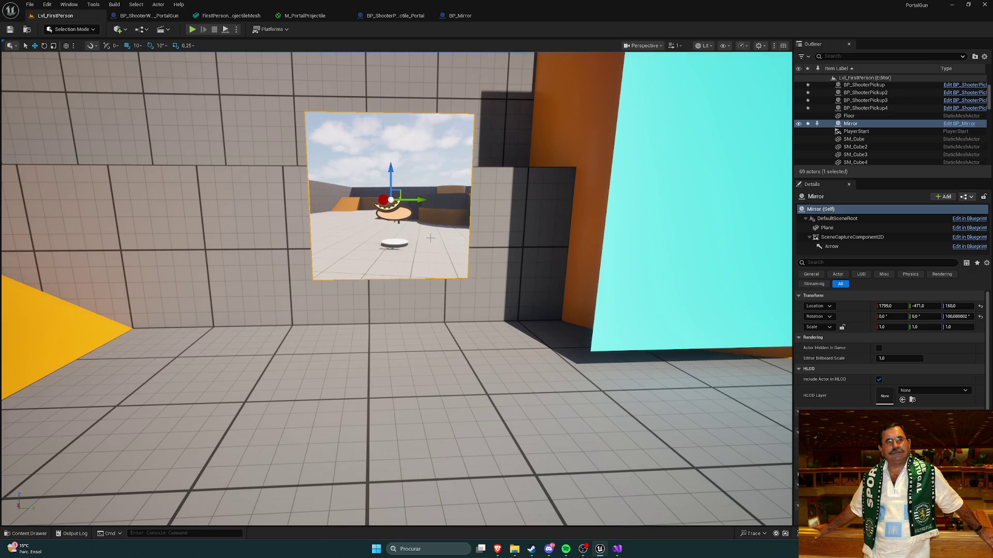
key("ctrl+y")
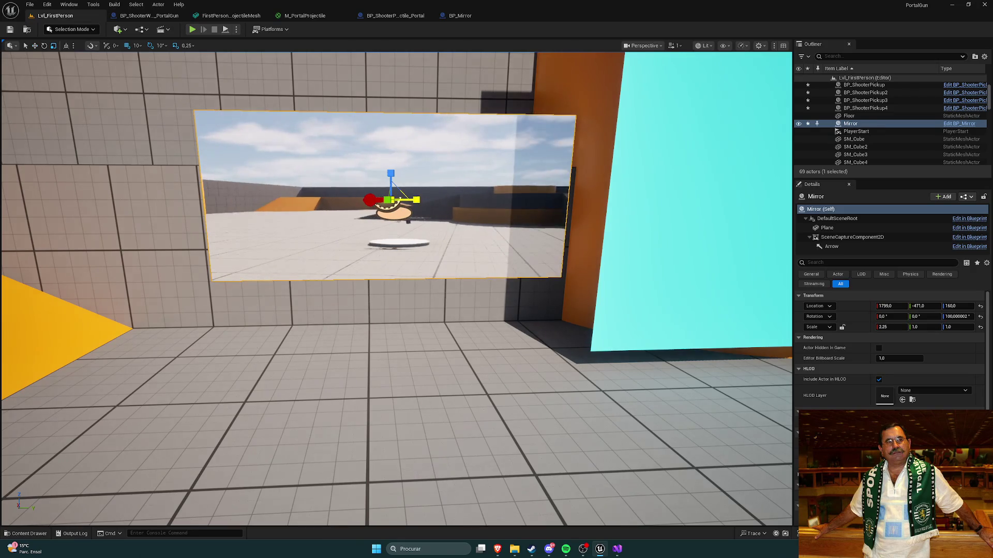
left_click_drag(890, 327, 840, 327)
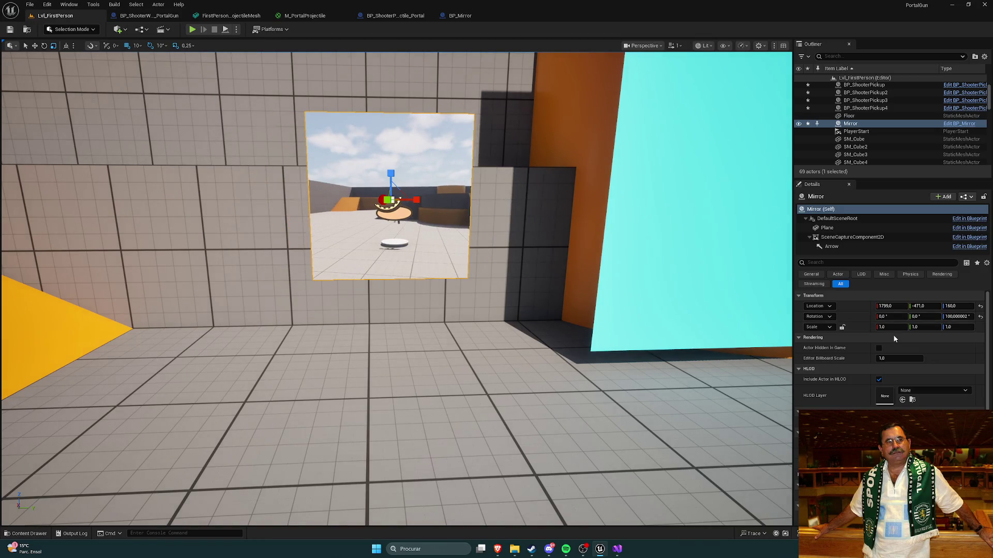
Set the Mirror's scale to 3, 3, 1, shift it sideways, and start a play test
type("3")
key("Return")
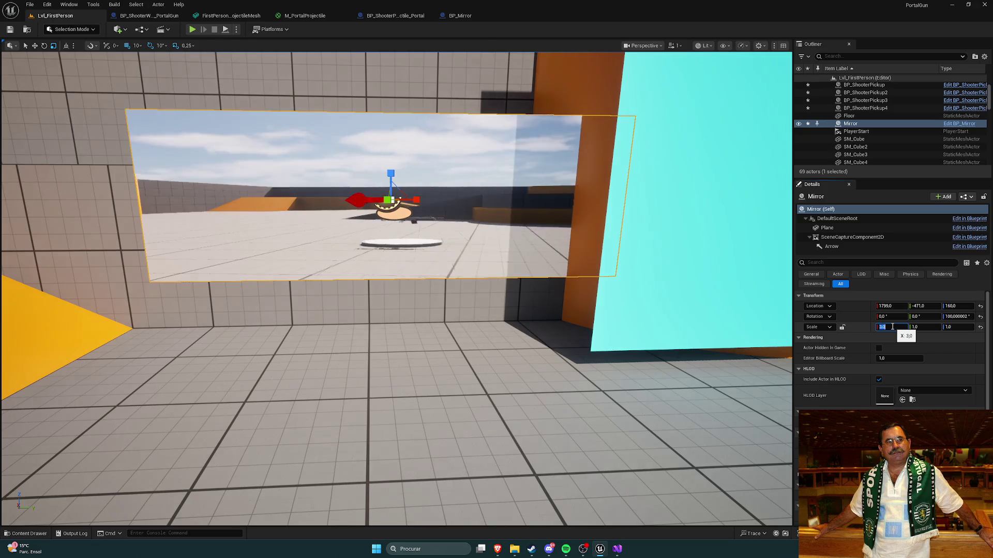
key("Return")
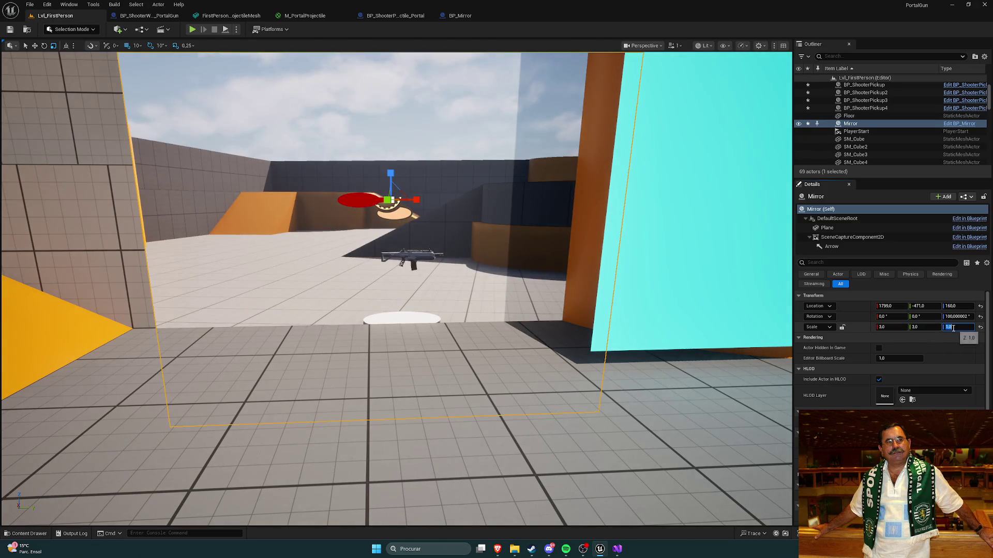
type("3")
key("Return")
type("1")
key("Return")
scroll(514, 240, "up", 3)
mouse_move(468, 253)
left_mouse_down()
mouse_move(446, 250)
mouse_move(443, 124)
mouse_move(445, 135)
left_mouse_up()
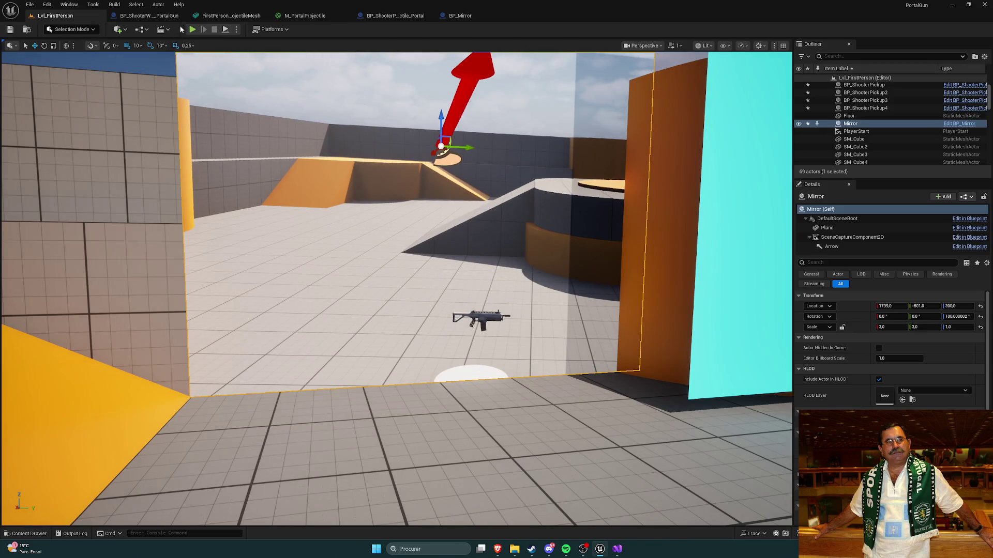
key("alt+p")
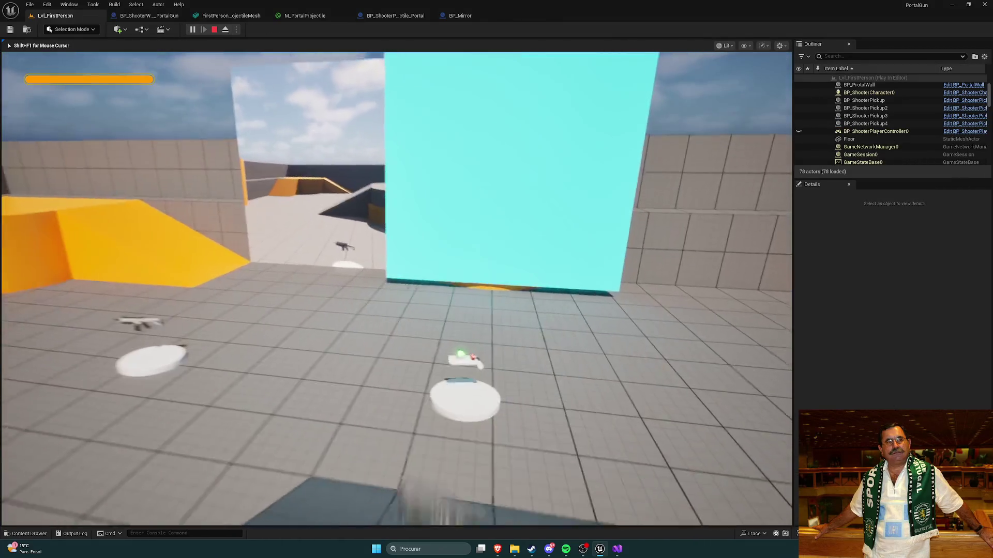
End the play test and restore the mirror to height 160, Y -471 and scale 1
key("w")
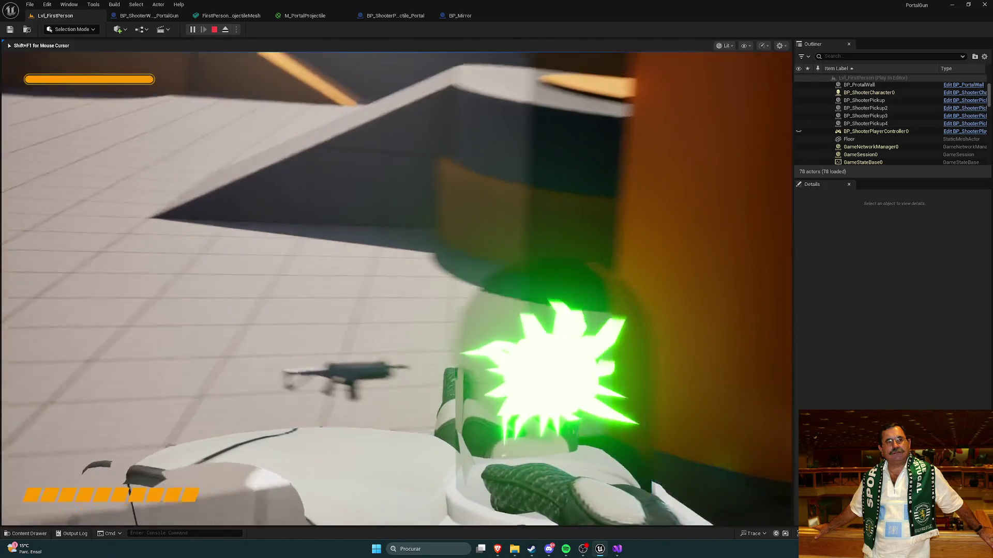
key("Escape")
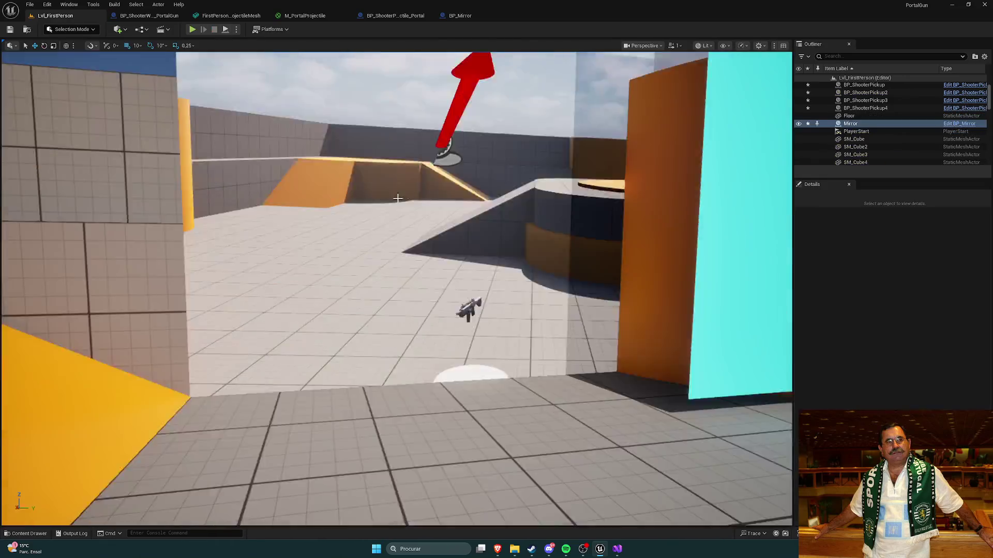
scroll(287, 132, "up", 3)
key("End")
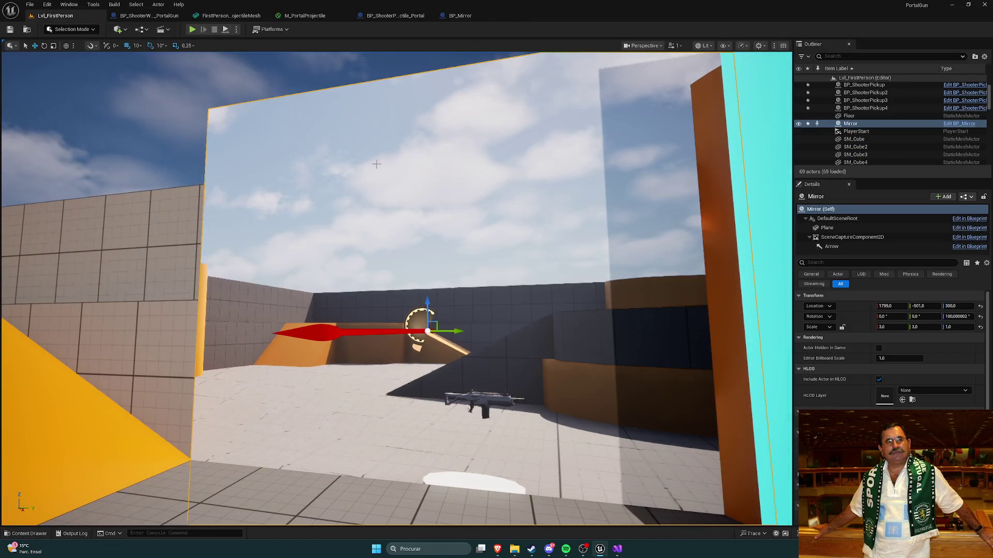
left_click_drag(378, 169, 379, 175)
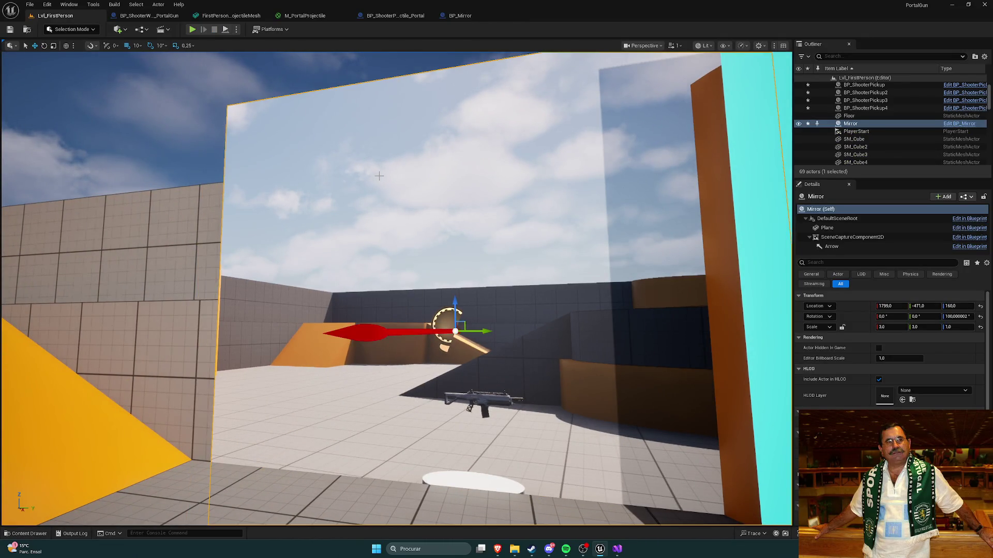
key("ctrl+z")
key("ctrl+z")
left_click_drag(685, 312, 678, 304)
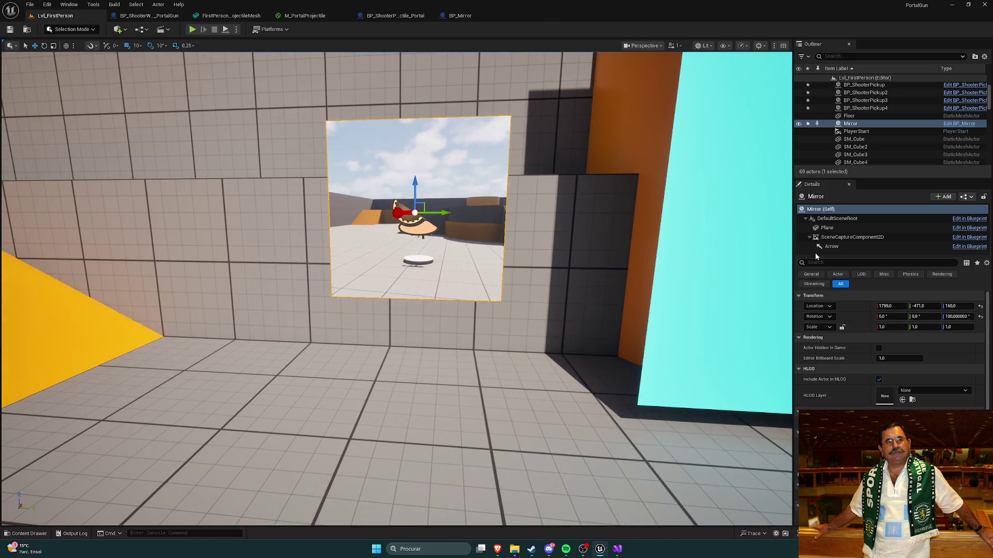
Scale the mirror's Plane component to 5 × 5, move it up and left, and play-test
left_click(827, 227)
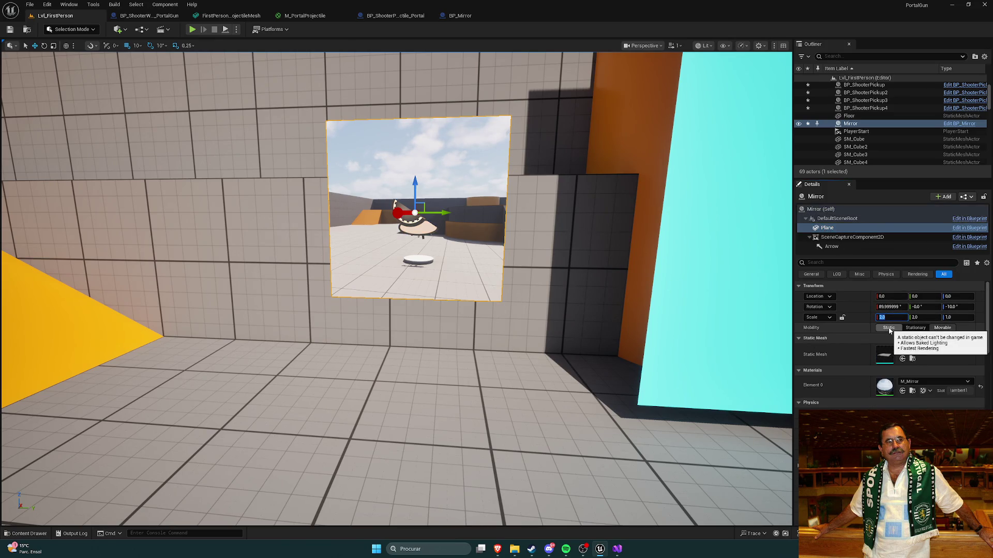
type("3")
key("Return")
left_click(916, 318)
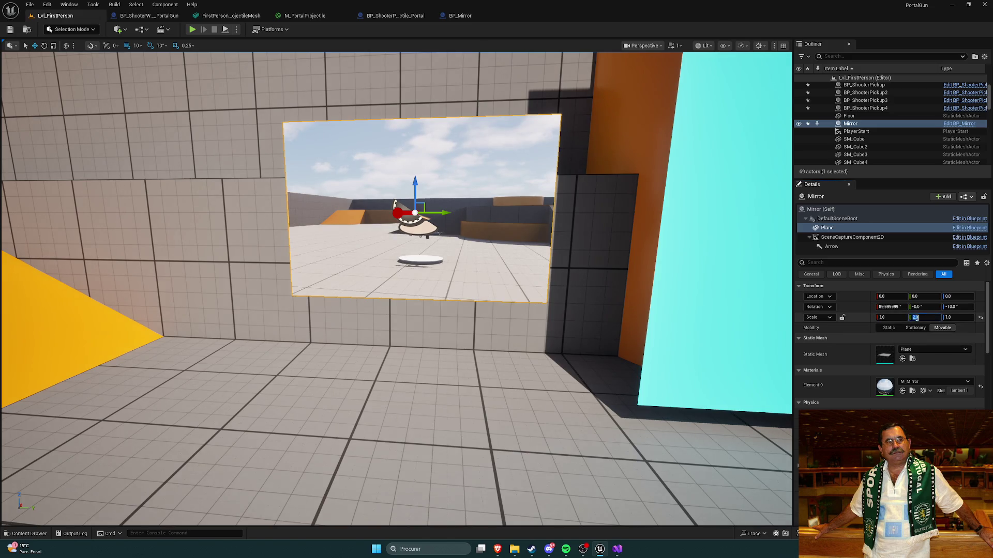
type("5")
key("Return")
left_click(888, 317)
type("5")
key("Return")
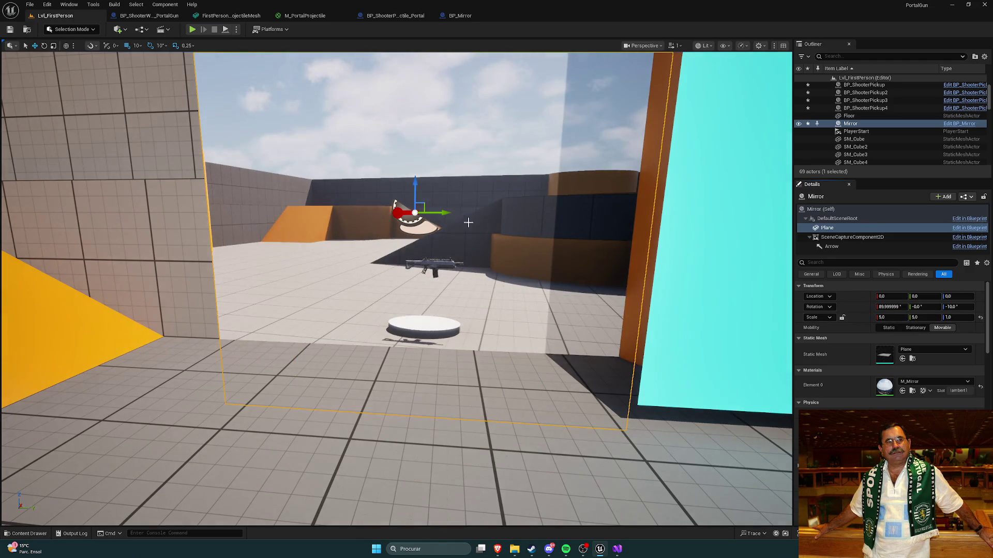
mouse_move(443, 214)
left_mouse_down()
mouse_move(399, 212)
mouse_move(375, 163)
mouse_move(374, 105)
left_mouse_up()
left_click(192, 29)
Walk up to the mirror in play, then stop and revert the Plane's scale to 2
key("w")
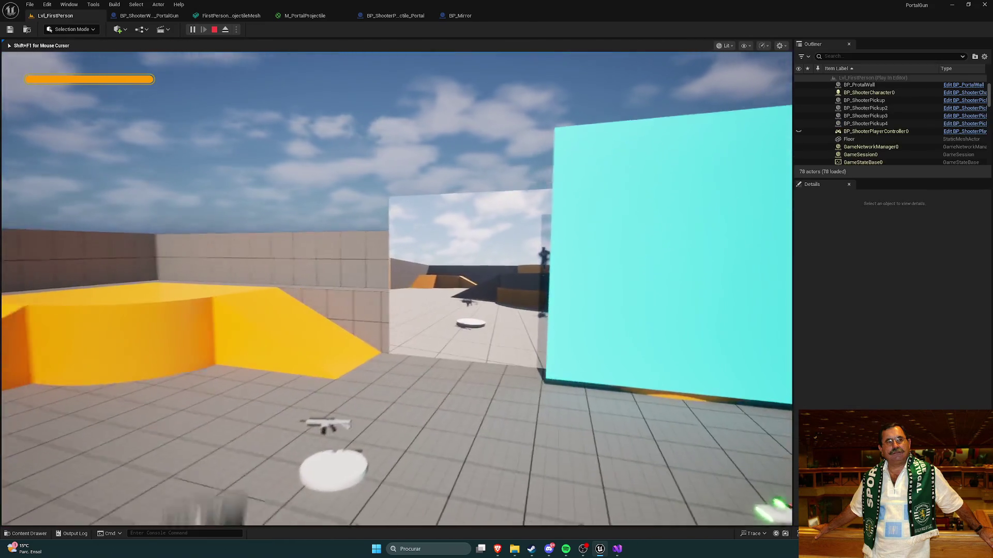
key("w")
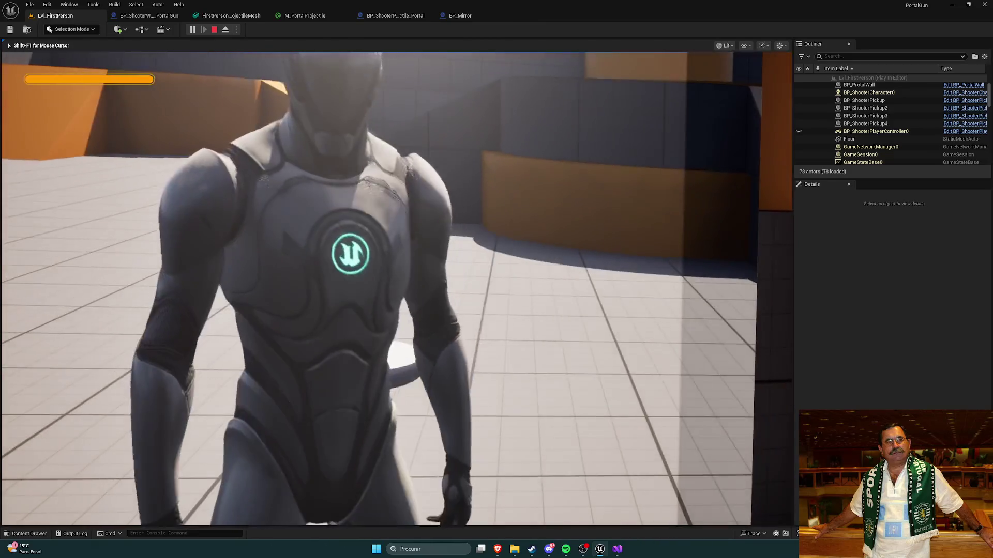
key("w")
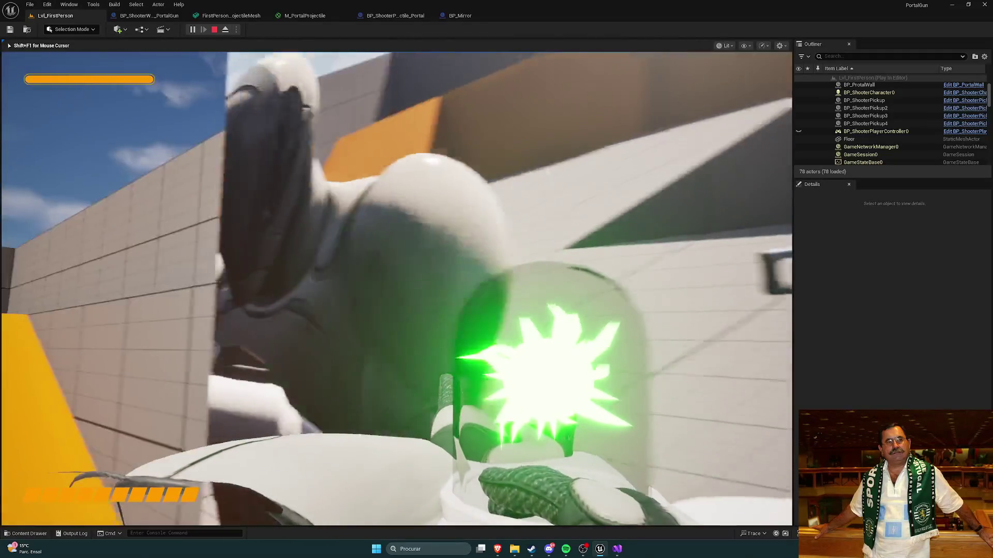
key("Escape")
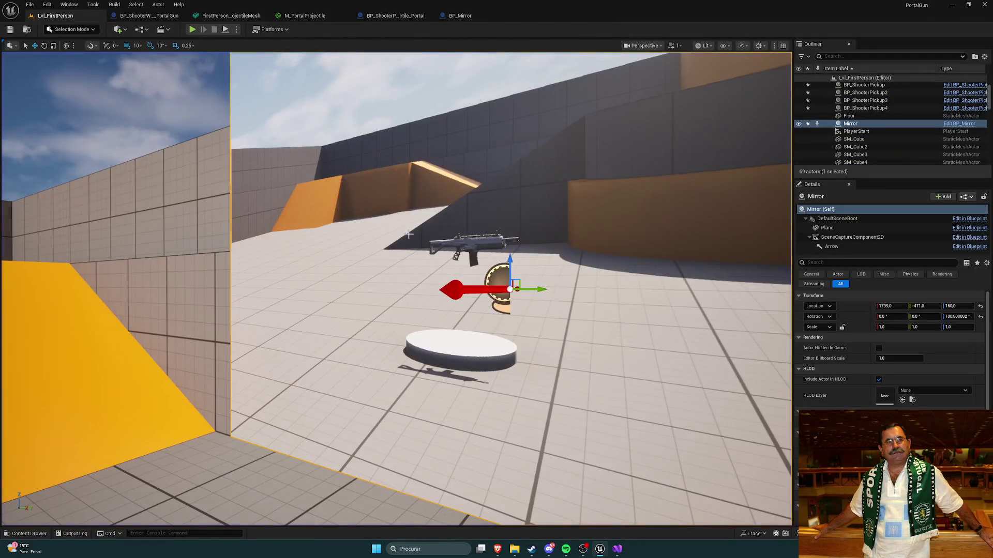
left_click_drag(377, 207, 413, 248)
left_click(415, 249)
key("ctrl+z")
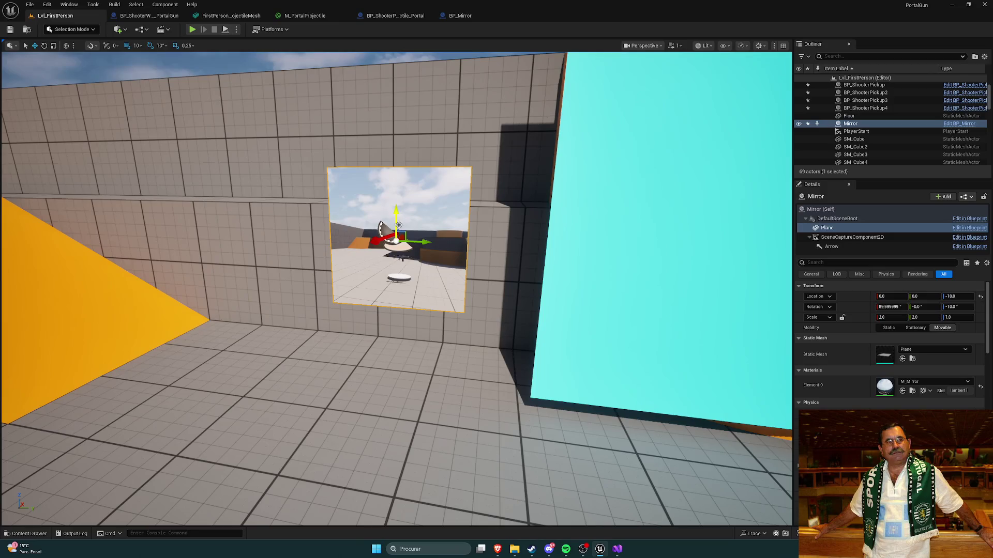
Play-test again, grab the gun and fire a glowing projectile at the mirror
key("alt+p")
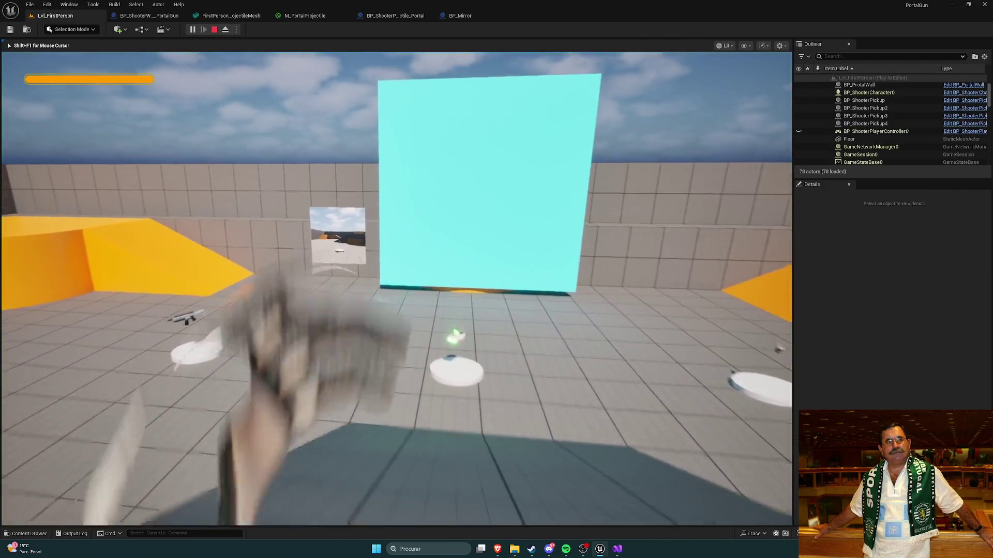
key("w")
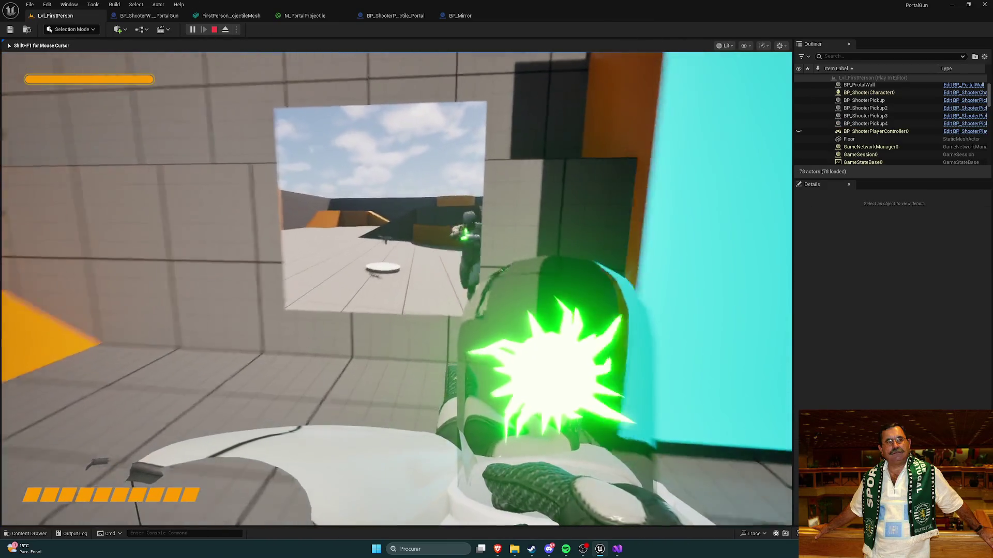
key("w")
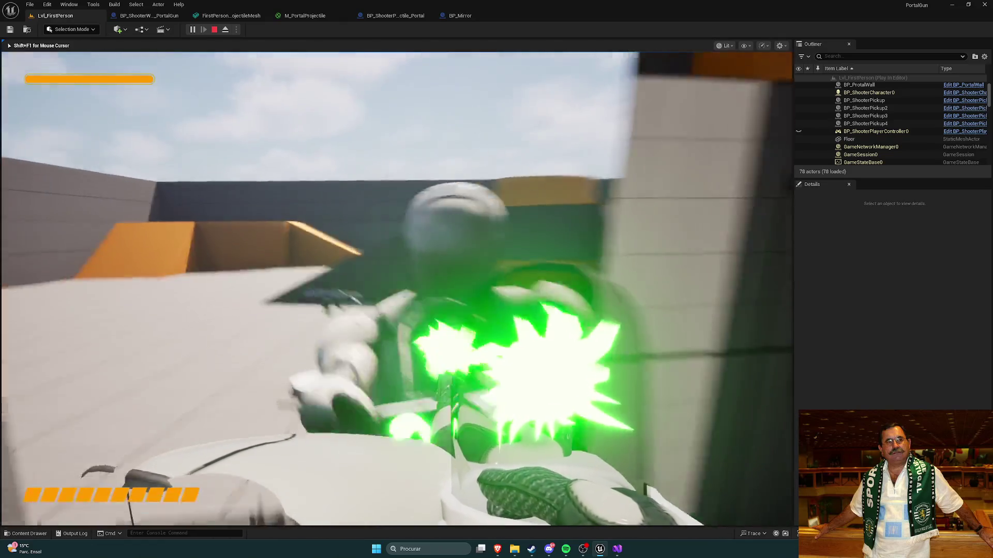
key("s")
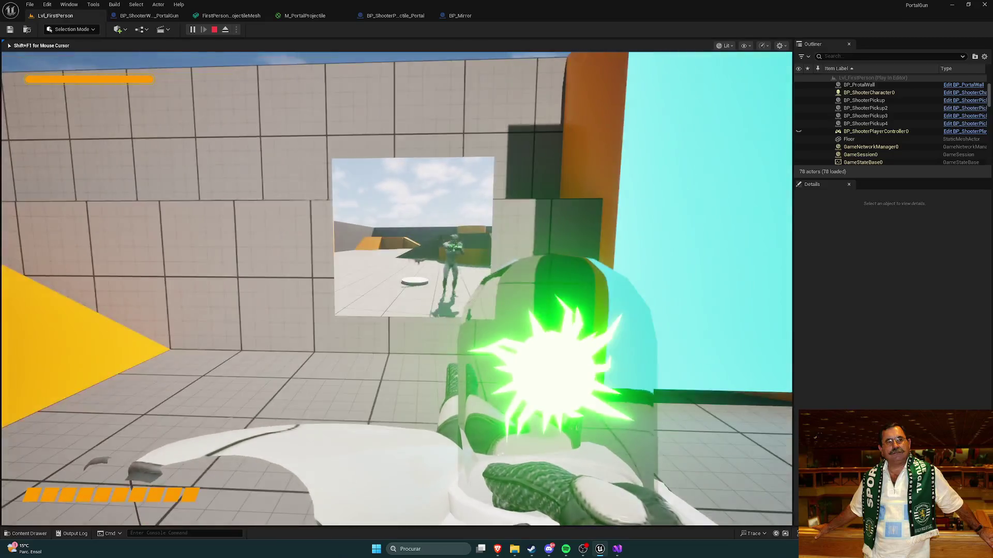
left_click(396, 289)
key("Escape")
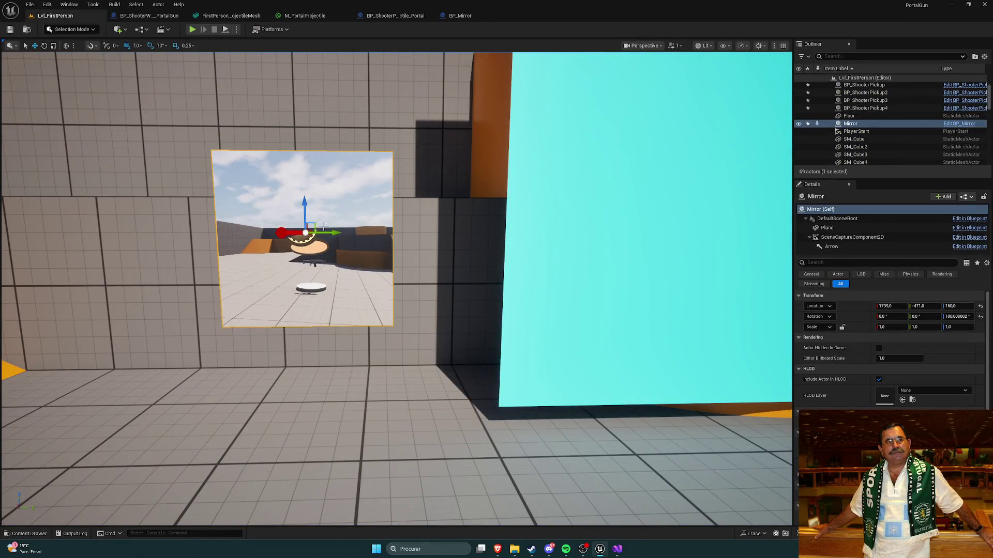
Move the Mirror to 1790, -481, 170, save the level, and open the BP_Mirror event graph
left_click_drag(303, 212, 304, 223)
mouse_move(337, 252)
left_mouse_down()
mouse_move(297, 245)
mouse_move(296, 252)
mouse_move(299, 192)
mouse_move(300, 200)
left_mouse_up()
scroll(402, 217, "down", 5)
key("ctrl+s")
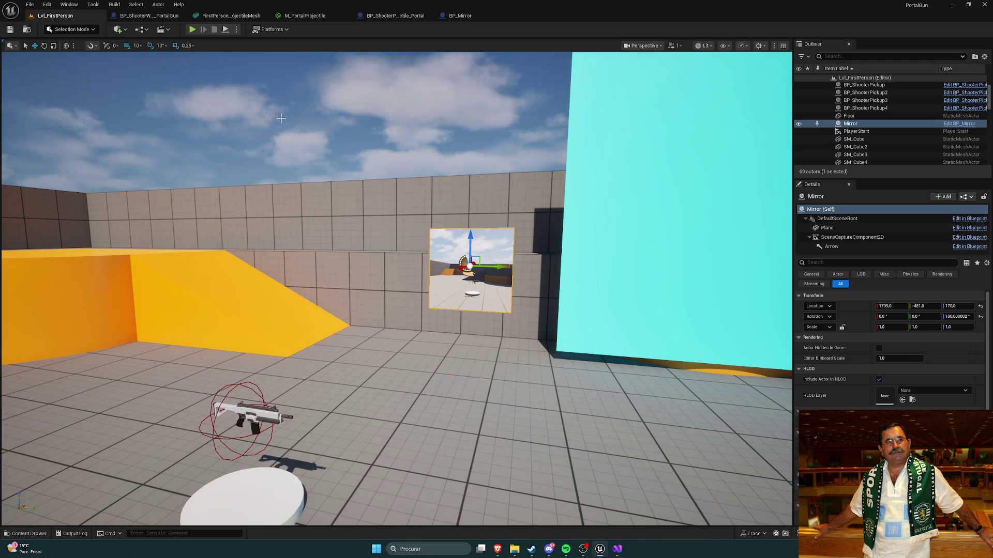
key("Right")
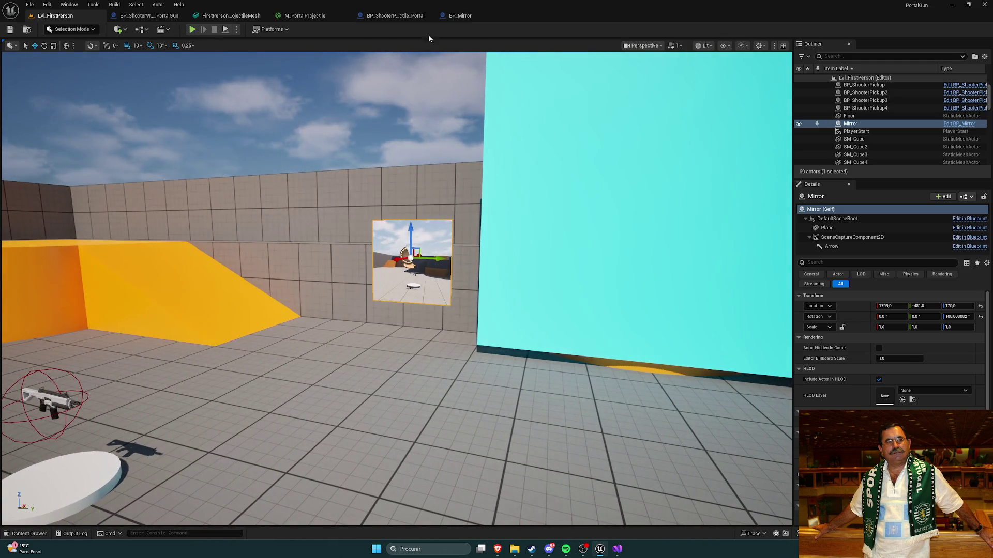
left_click(460, 15)
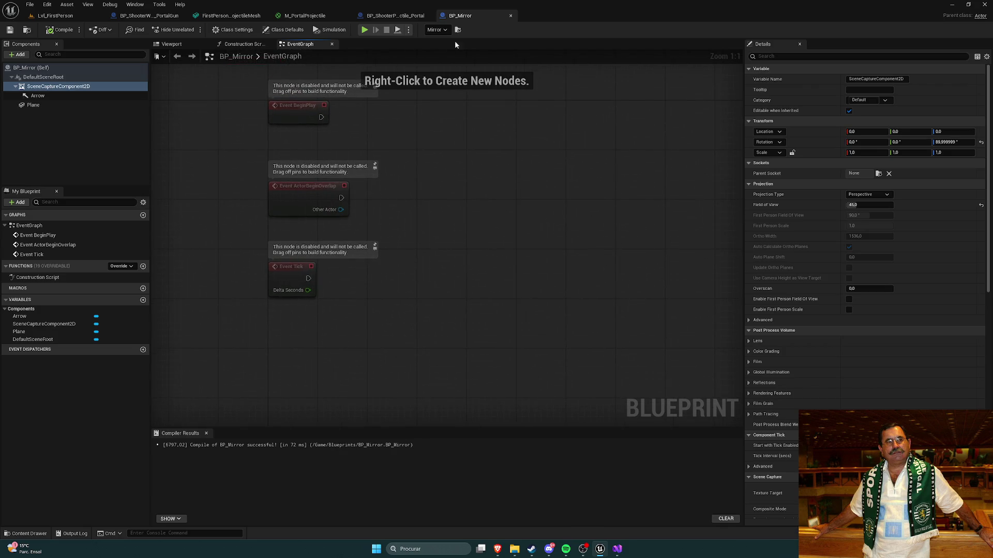
In Visual Studio, review ShooterWeapon.h and toggle to ShooterWeapon.cpp with Ctrl+K, Ctrl+O
left_click(617, 549)
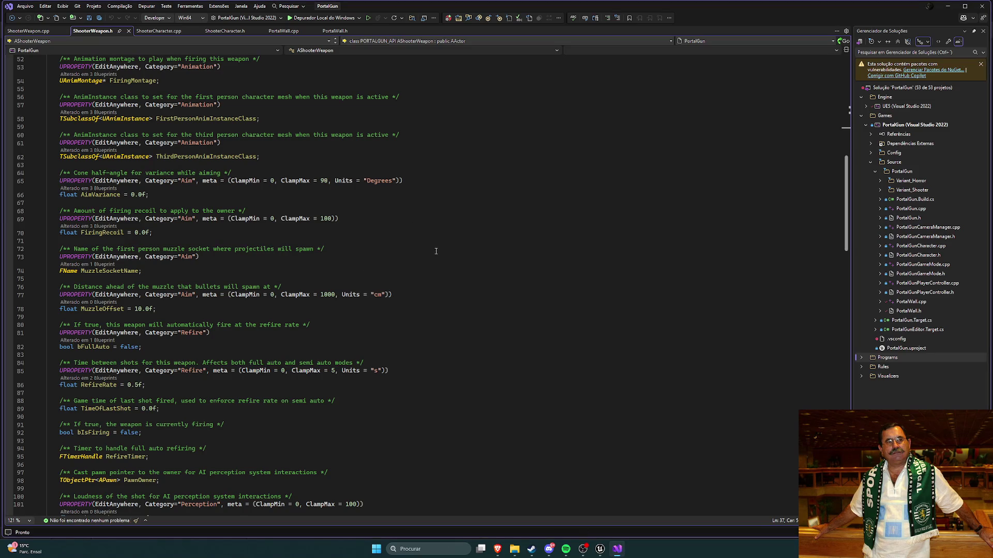
scroll(434, 249, "up", 17)
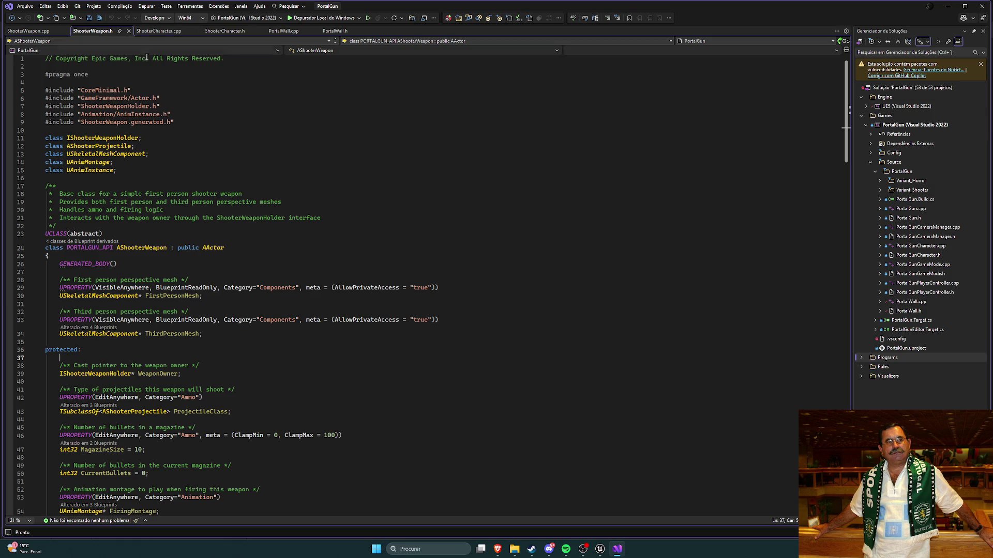
scroll(231, 187, "down", 8)
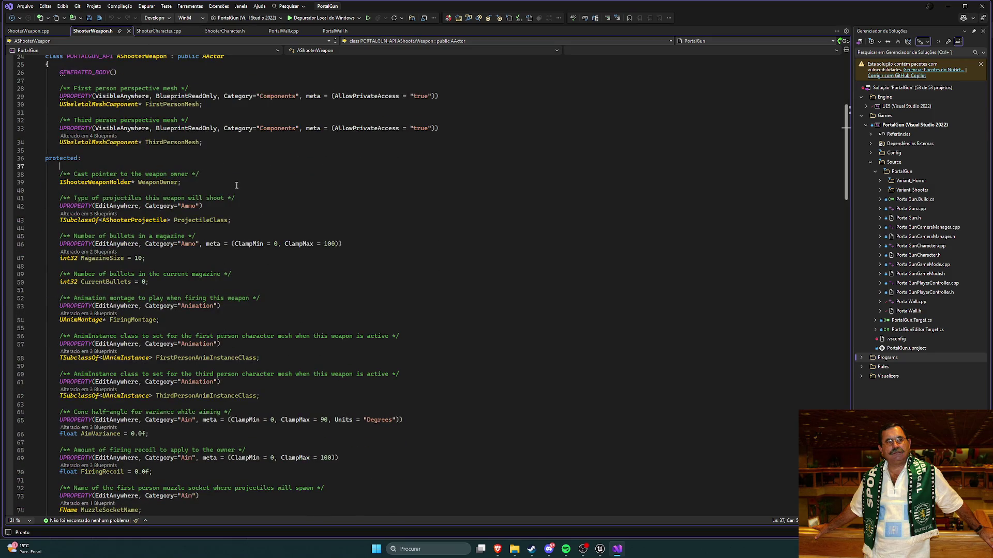
key("ctrl+k")
key("ctrl+o")
scroll(289, 227, "up", 5)
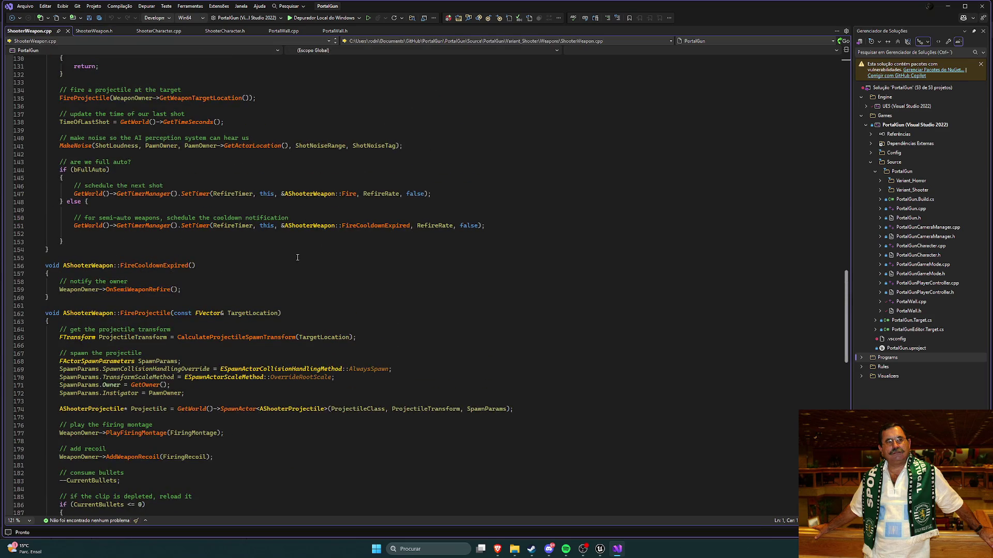
scroll(297, 257, "up", 6)
scroll(285, 268, "up", 4)
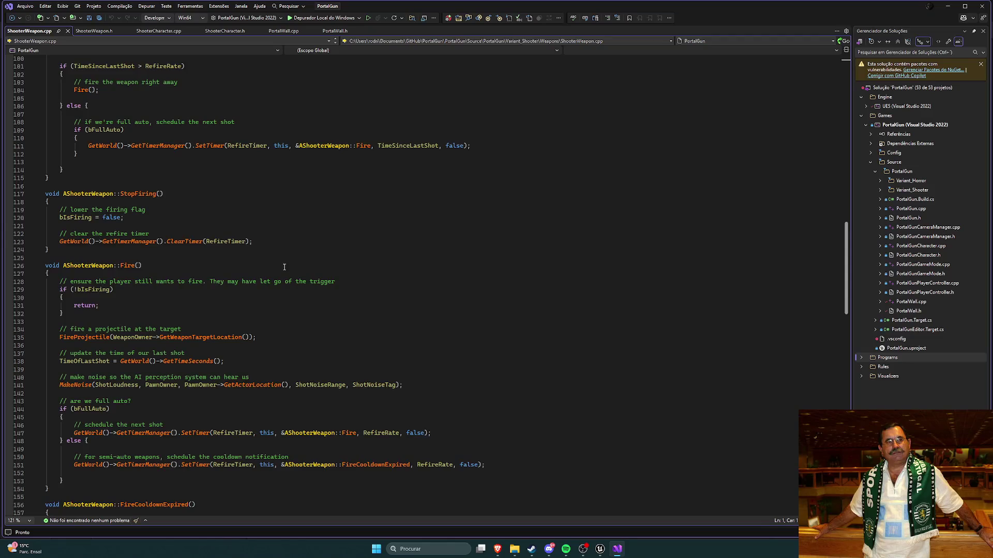
scroll(284, 267, "down", 2)
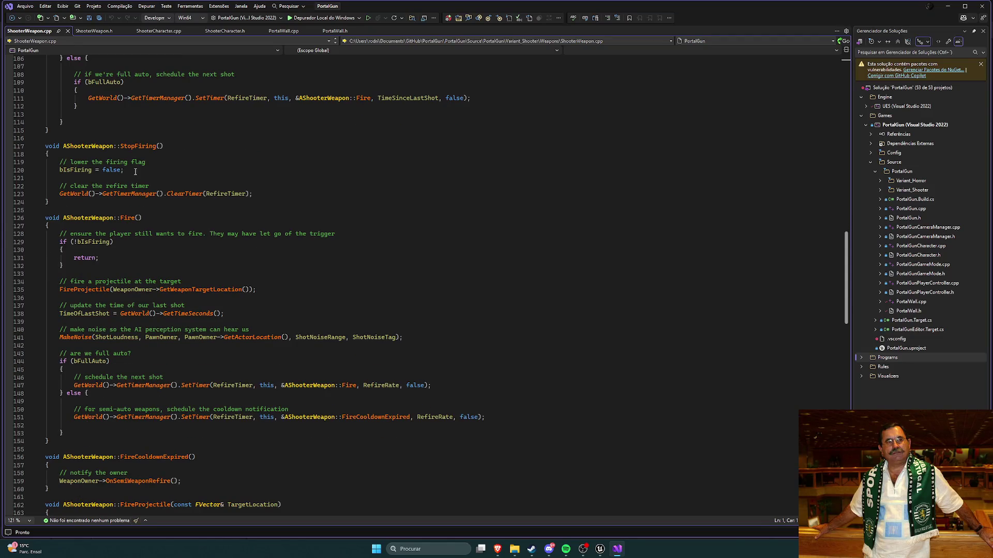
Select the StartFiring declaration in ShooterWeapon.h and compare it with ShooterWeapon.cpp
left_click(87, 32)
scroll(263, 203, "down", 12)
scroll(263, 203, "down", 17)
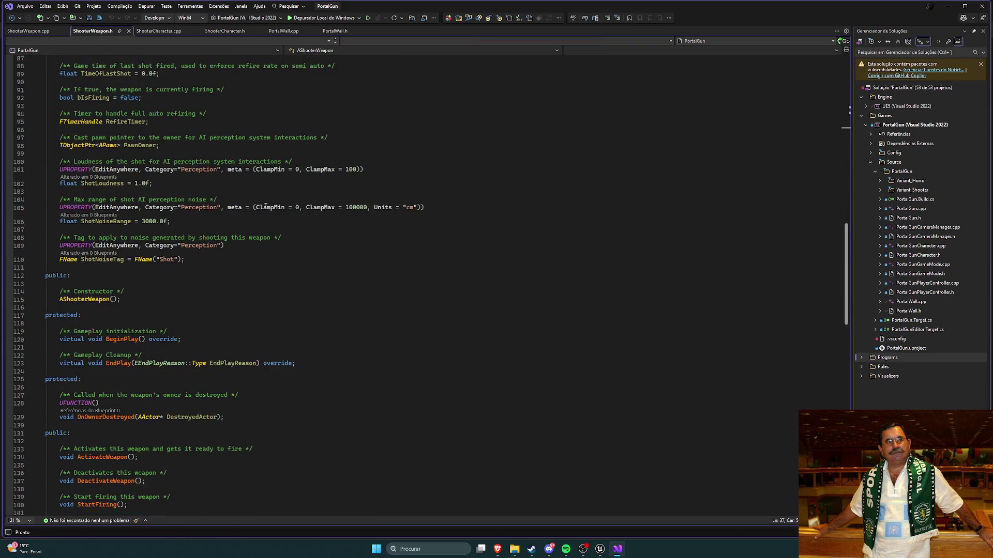
scroll(266, 208, "down", 1)
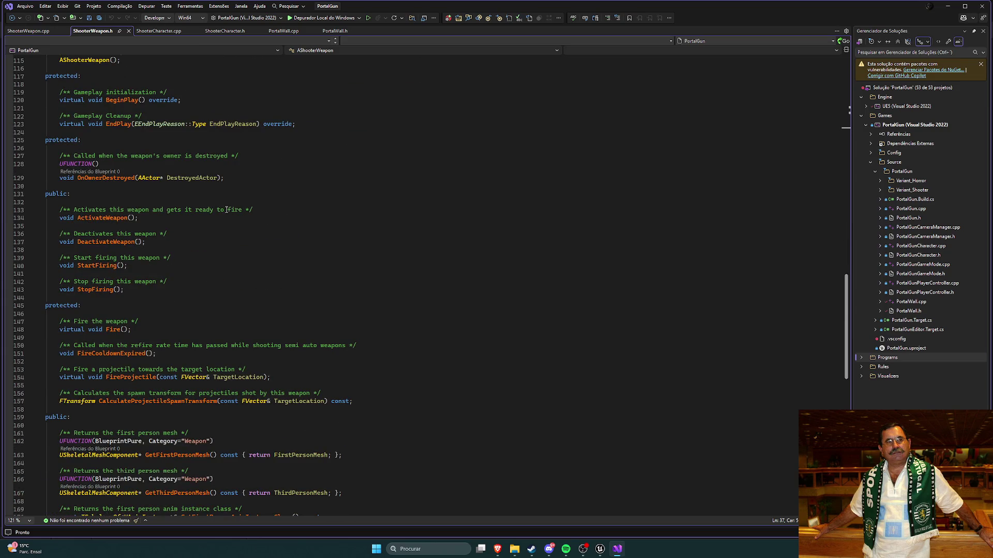
double_click(108, 266)
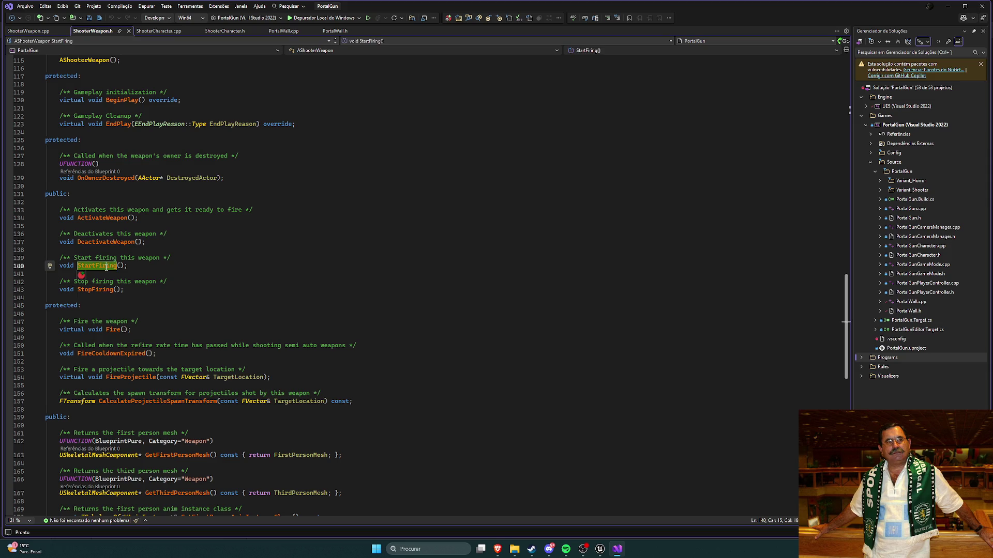
scroll(106, 271, "up", 1)
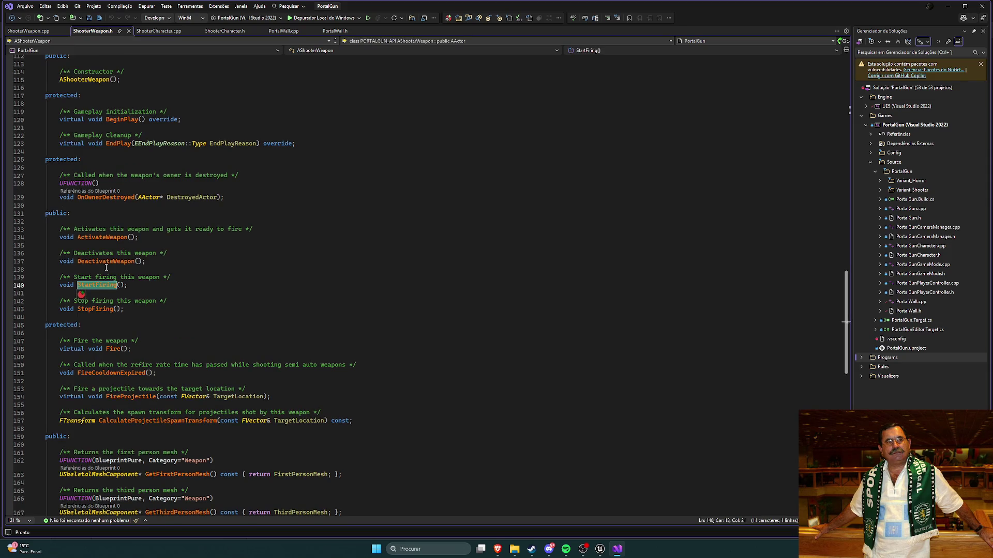
left_click(30, 31)
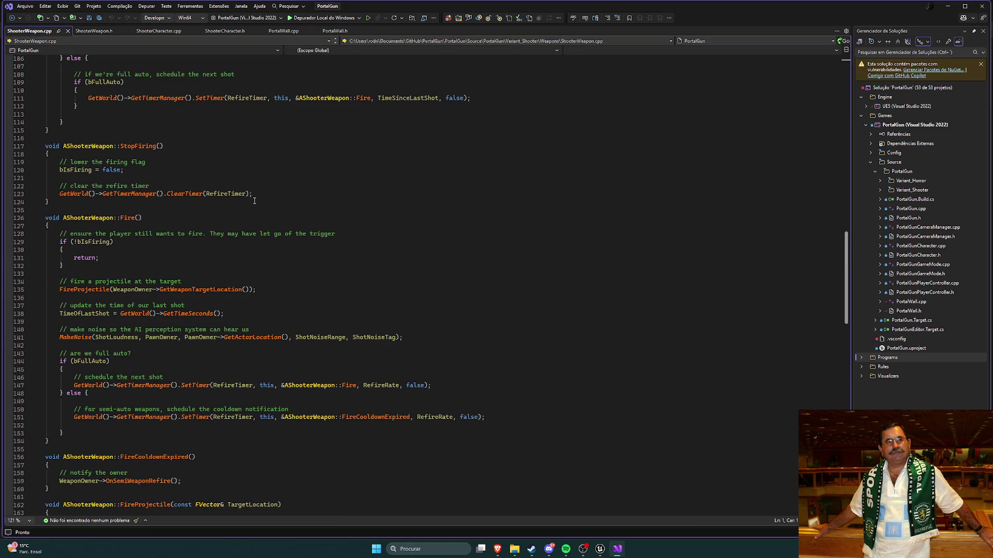
scroll(255, 200, "up", 9)
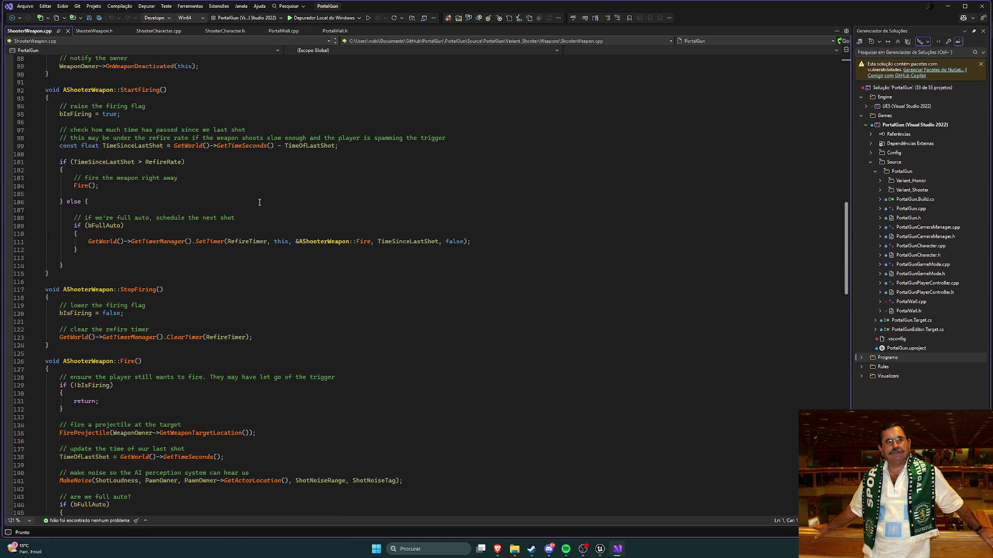
scroll(153, 179, "down", 1)
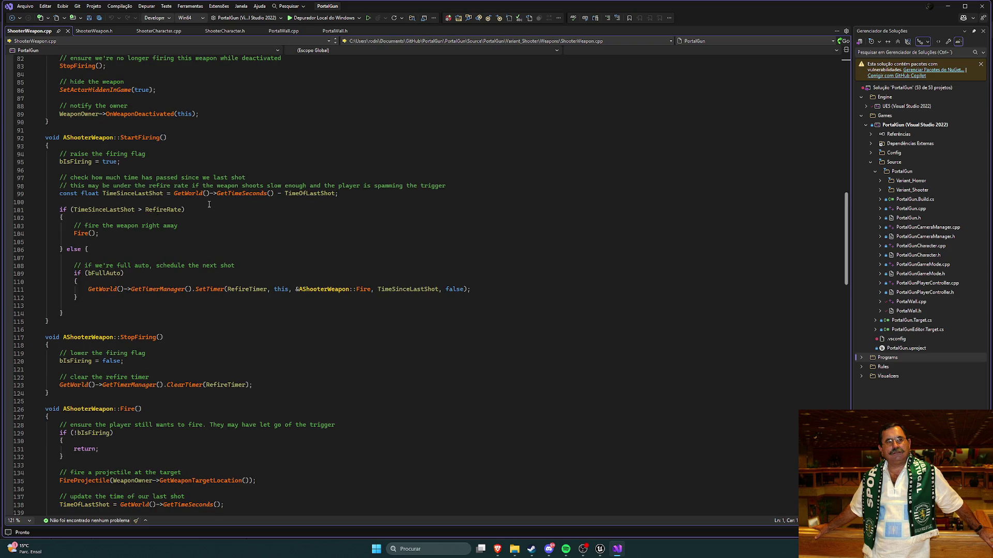
scroll(217, 204, "down", 4)
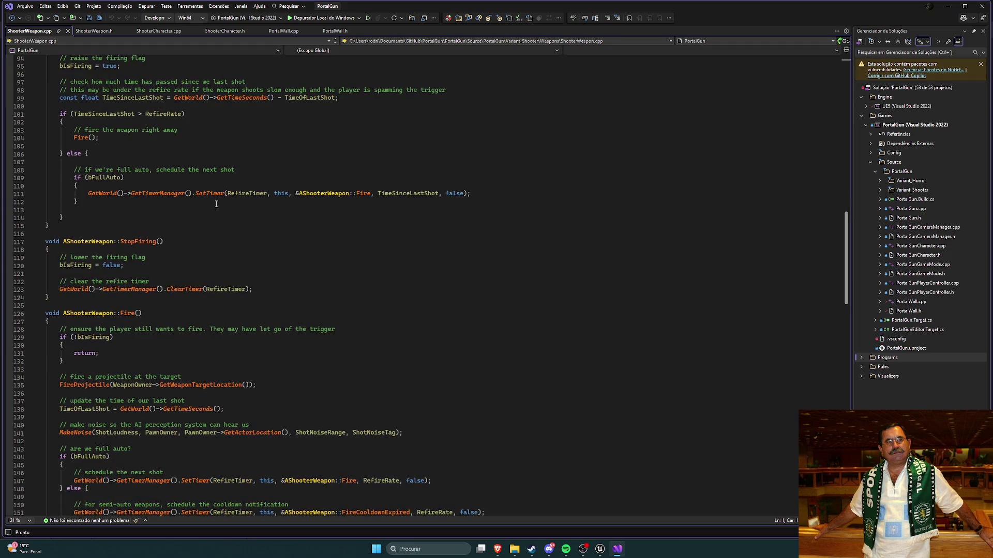
scroll(224, 203, "up", 1)
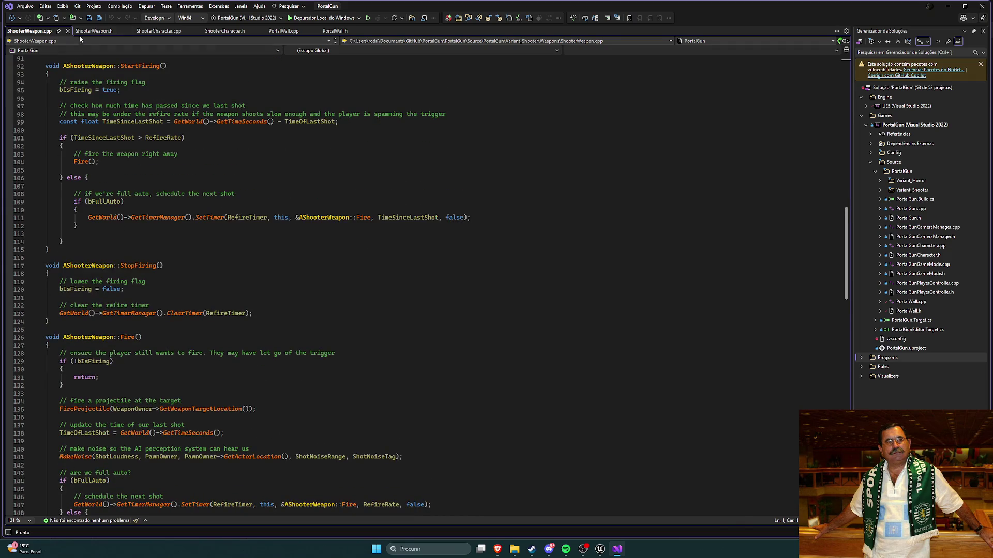
Jump from the StartFiring declaration to its implementation in ShooterWeapon.cpp
left_click(137, 66, "ctrl")
scroll(238, 228, "down", 2)
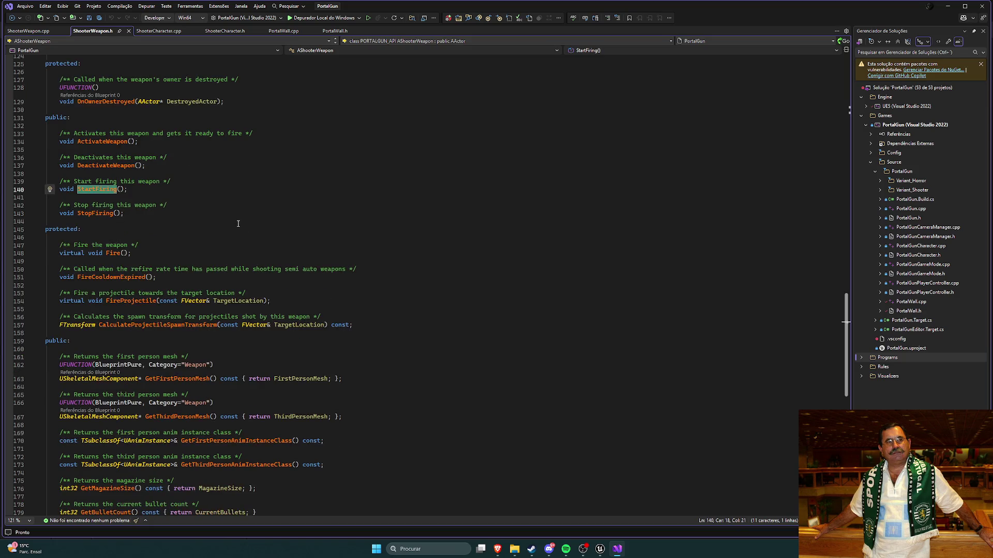
scroll(234, 220, "up", 1)
left_click(195, 191)
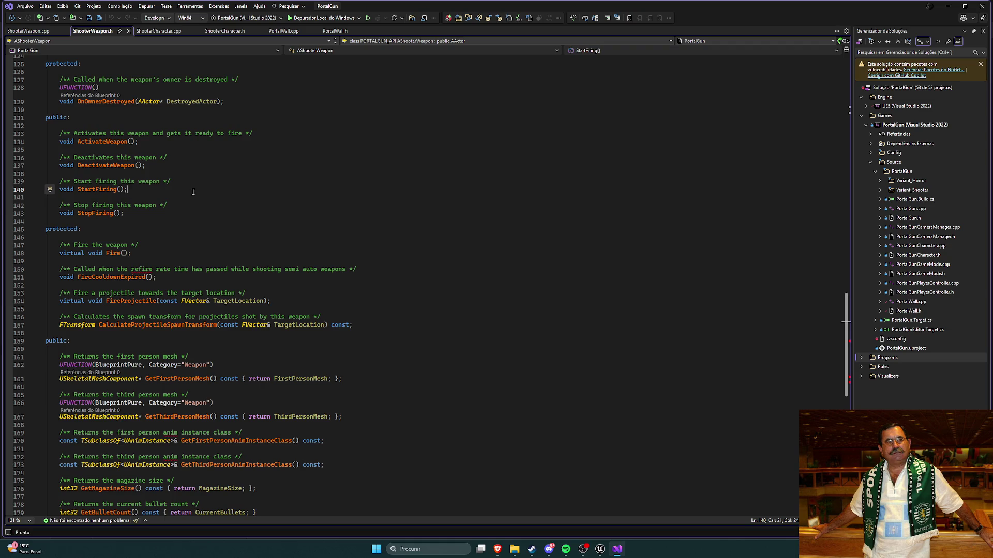
key("ctrl+k")
key("ctrl+o")
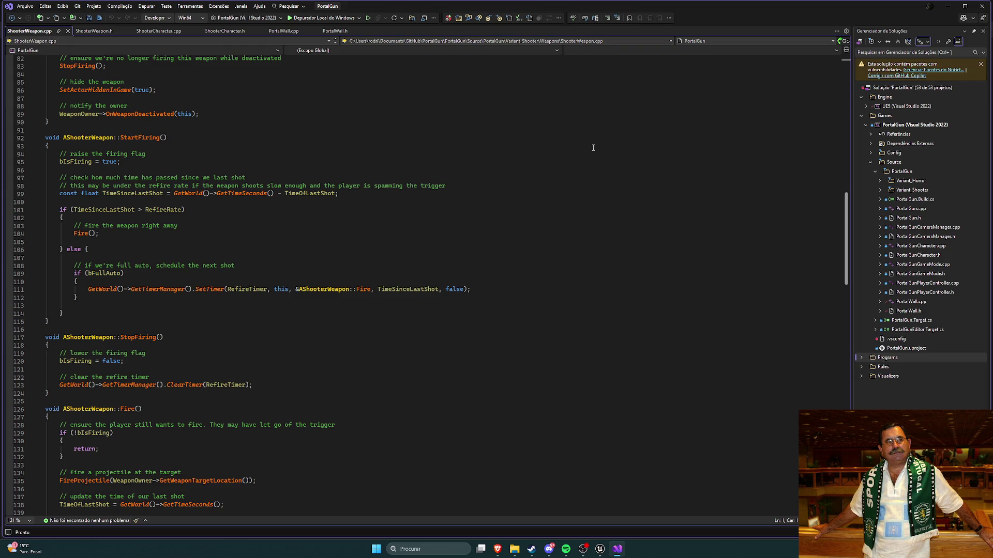
Back in Unreal, close the portal gun, projectile, M_PortalProjectile and BP_Mirror editor tabs
key("alt+Tab")
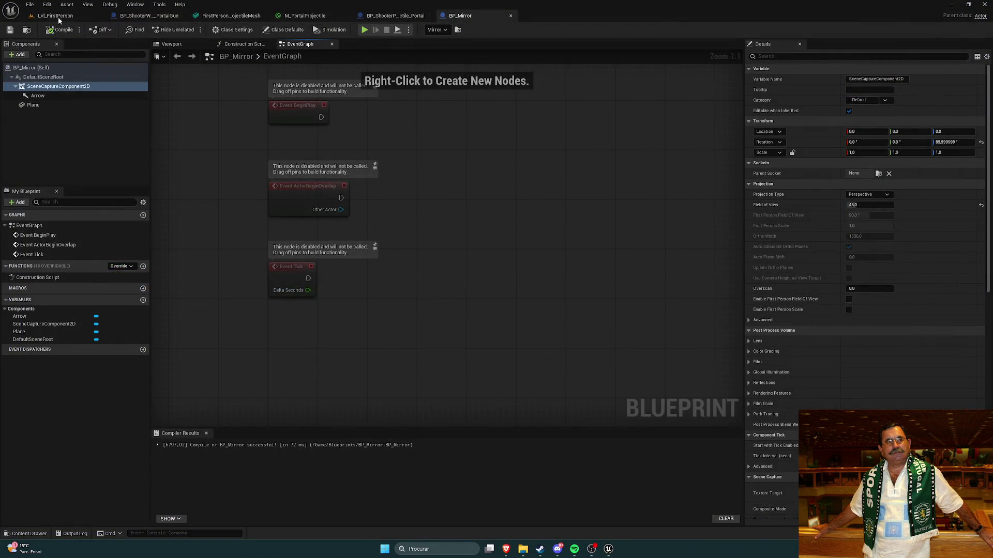
left_click(56, 15)
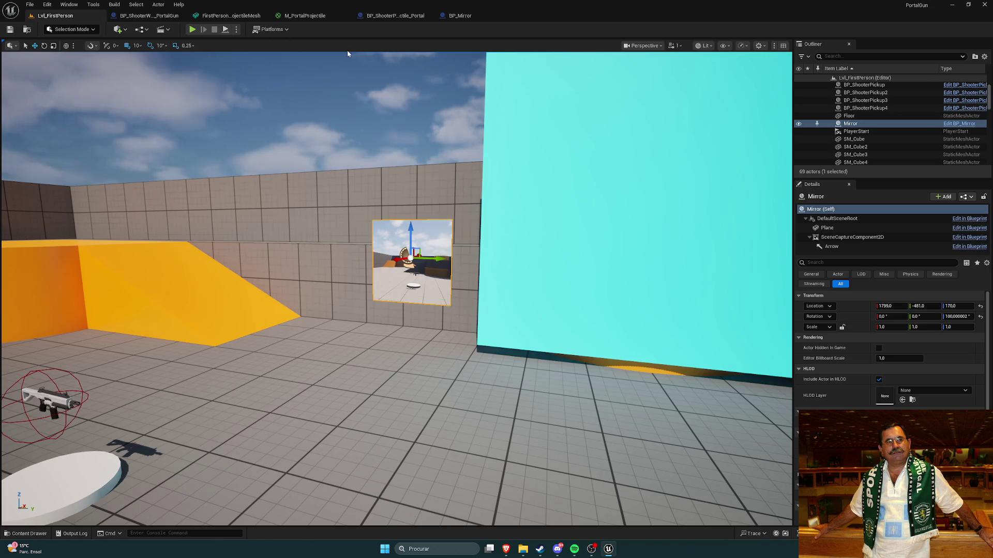
left_click(181, 16)
left_click(182, 15)
left_click(181, 16)
left_click(181, 15)
left_click(181, 16)
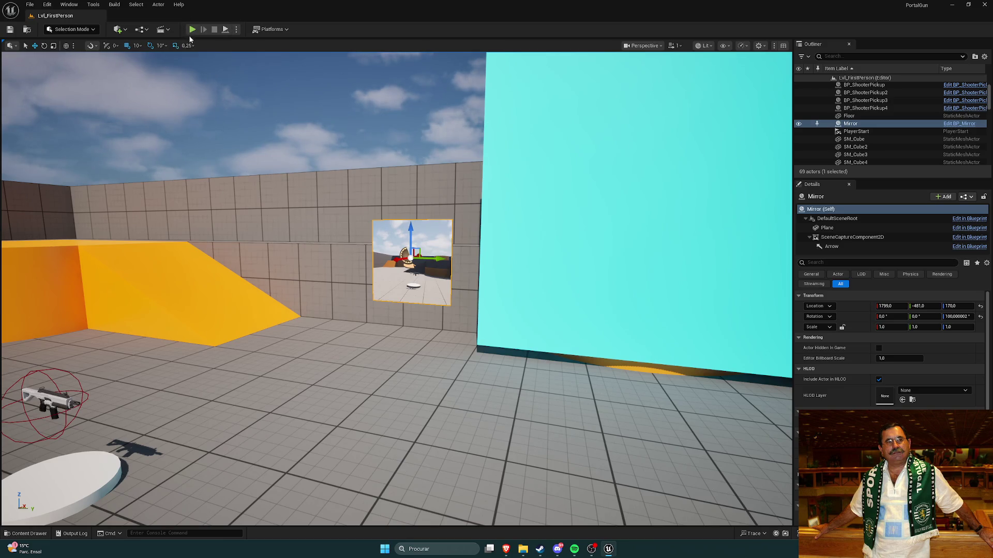
Play-test the level and fire four glowing projectiles at the cyan panel
left_click(192, 30)
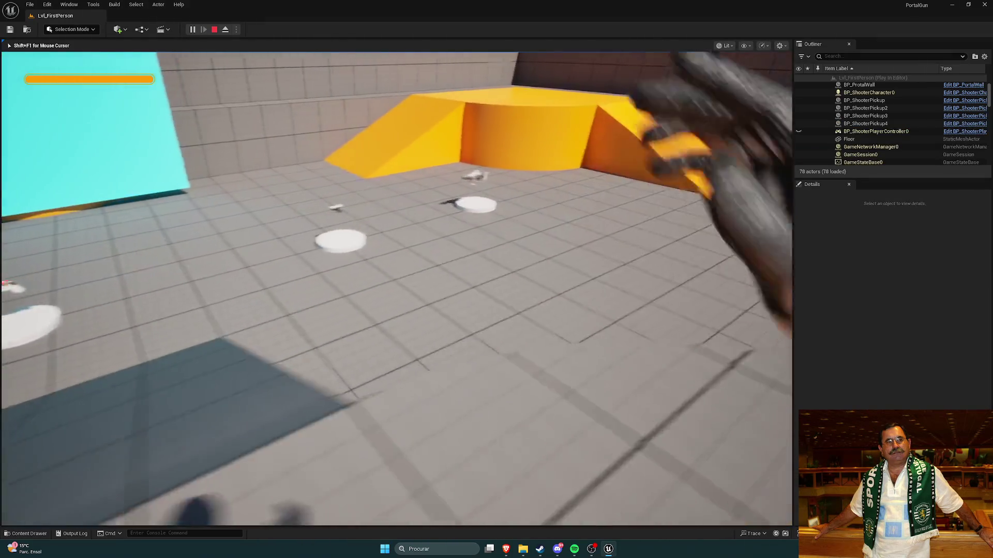
left_click(397, 288)
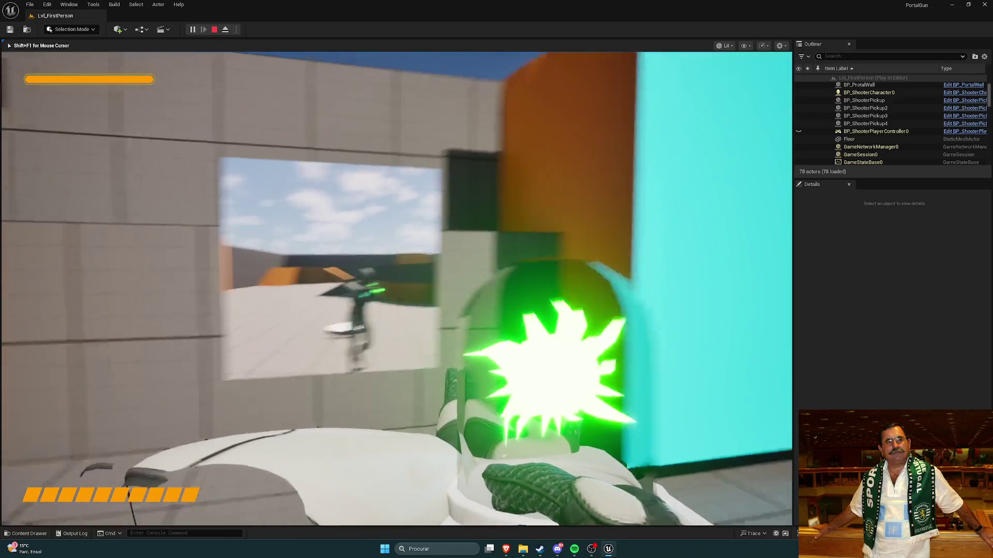
left_click(396, 289)
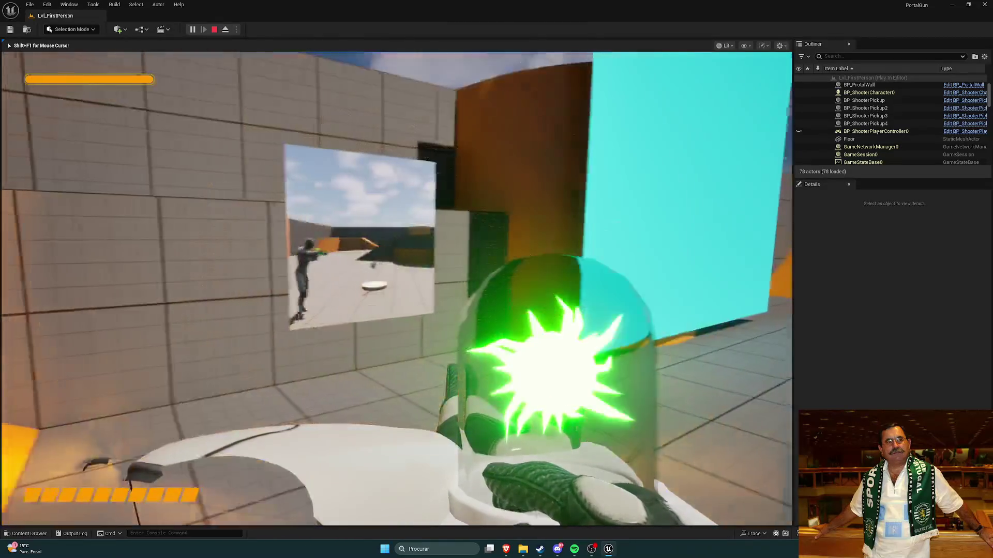
left_click(396, 289)
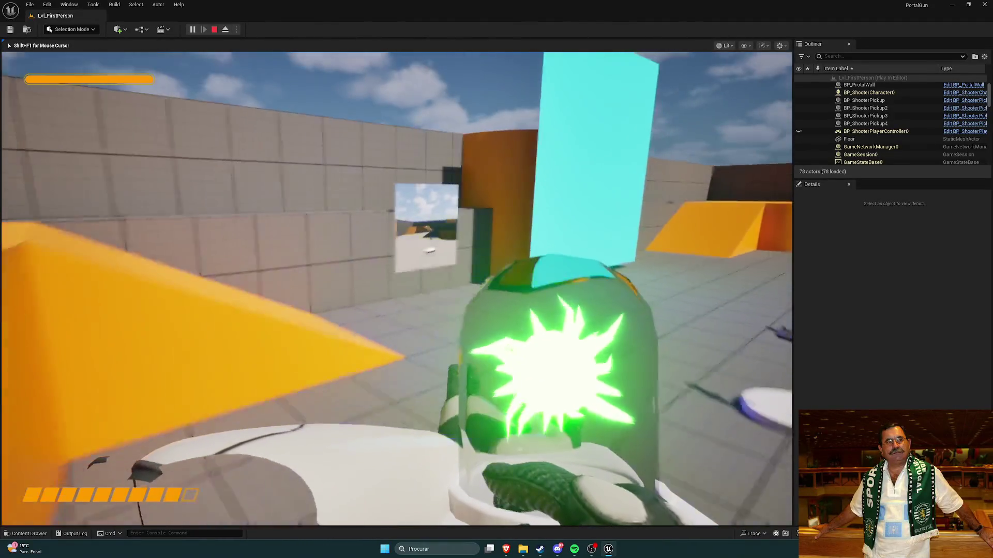
left_click(397, 288)
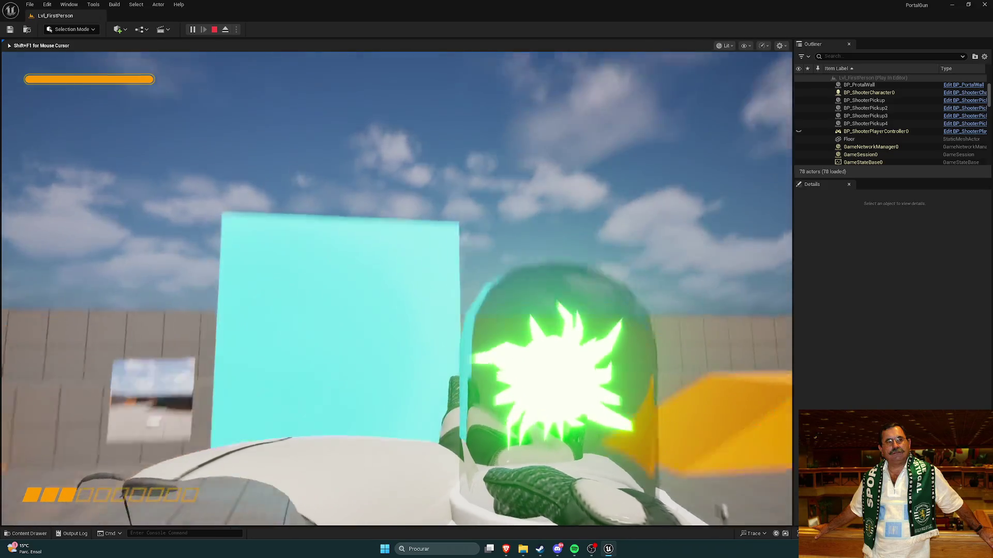
Fire two more portal shots at the cyan wall, then stop the play session
left_click(396, 288)
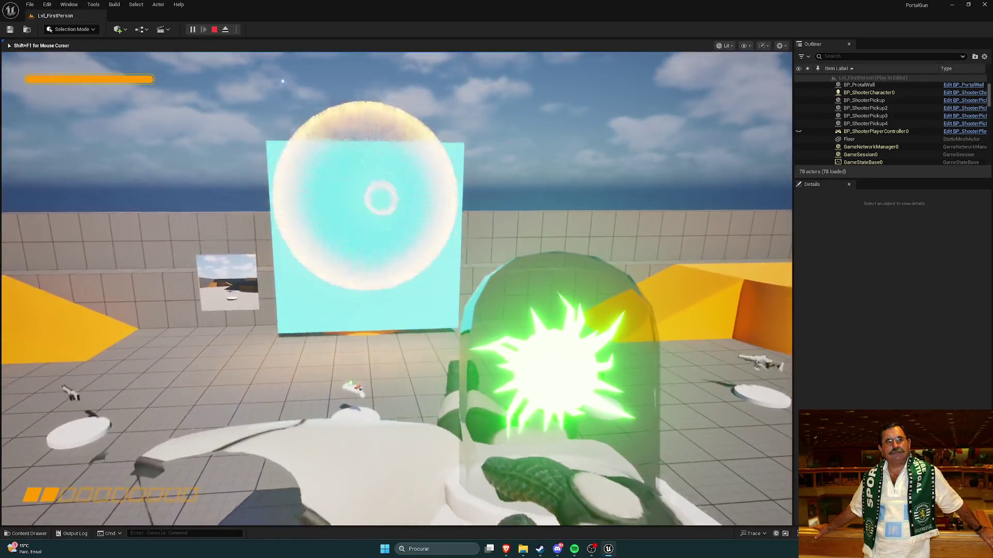
left_click(397, 289)
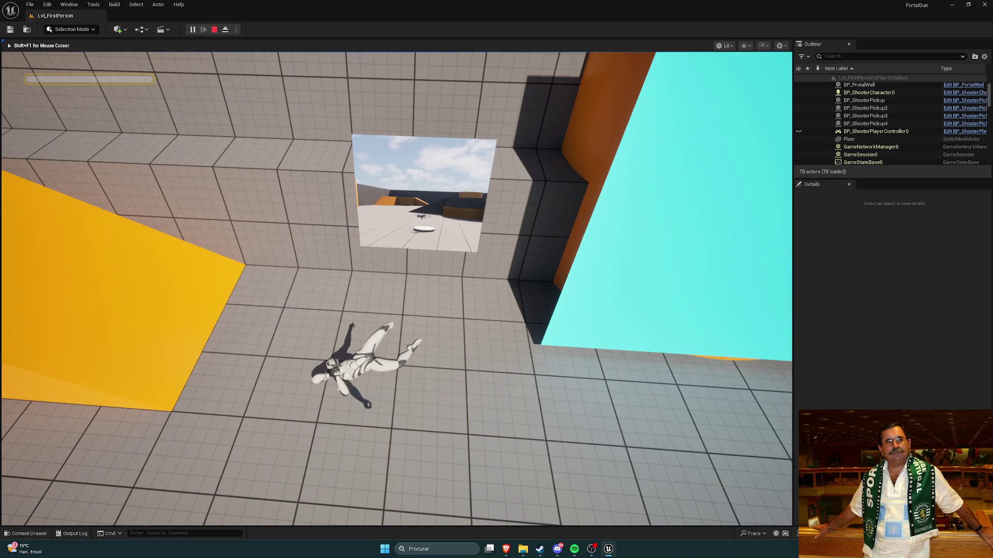
key("Escape")
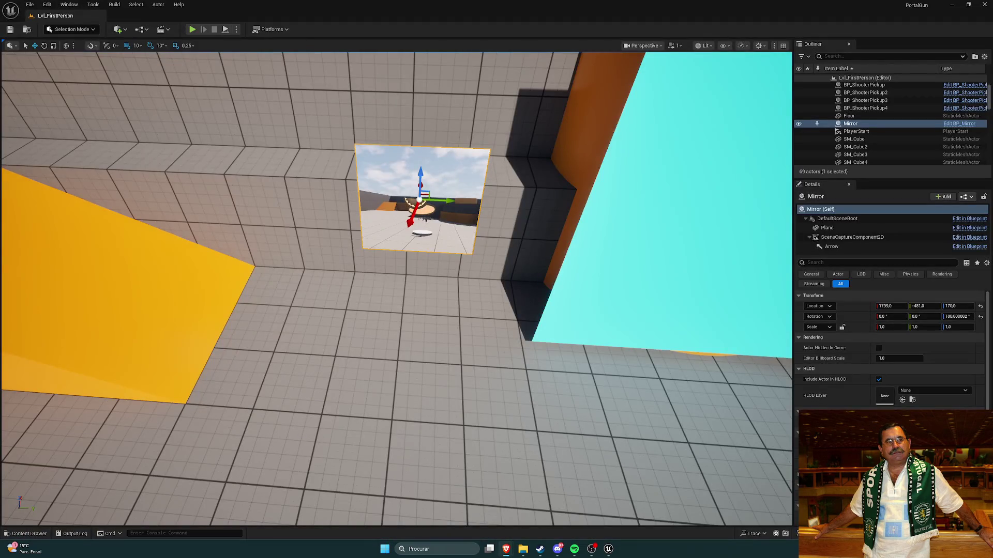
Cancel the Save Current Level As dialog, then exit Unreal Editor without saving the level elsewhere
left_click(30, 5)
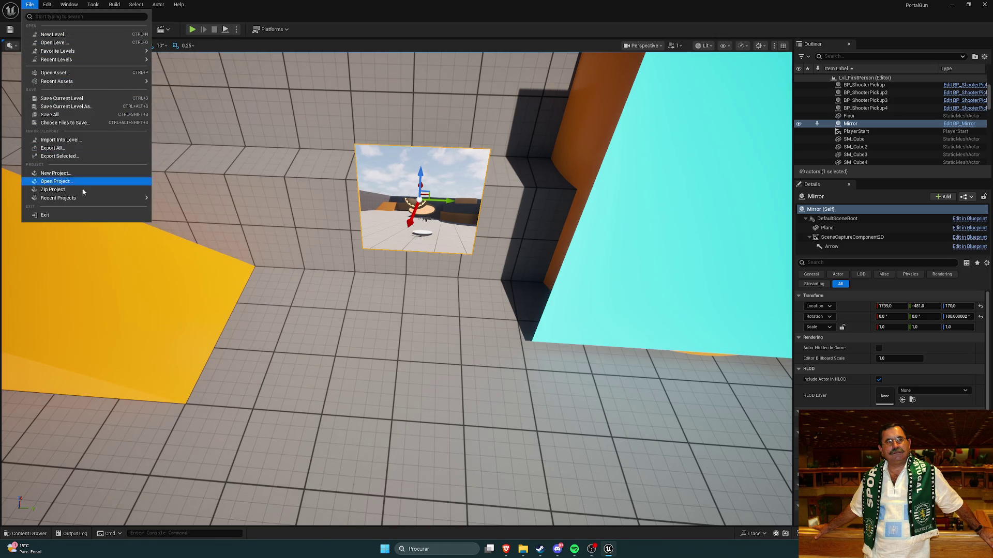
left_click(73, 106)
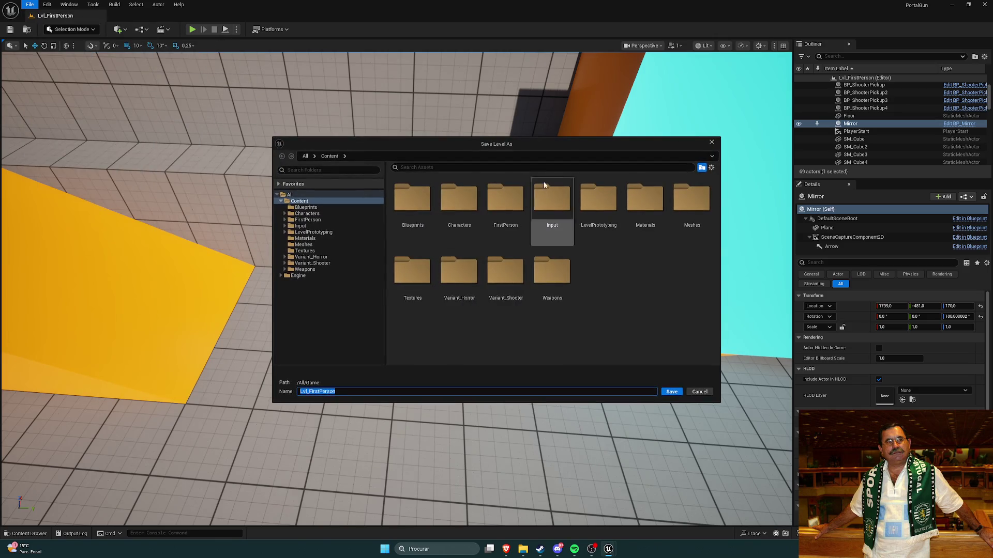
left_click(712, 142)
left_click(29, 5)
left_click(76, 116)
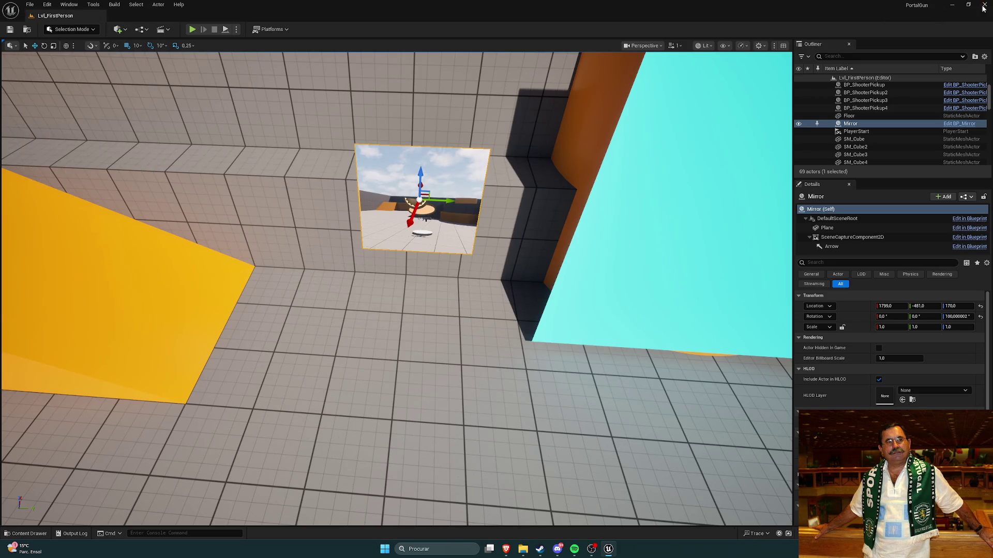
left_click(984, 6)
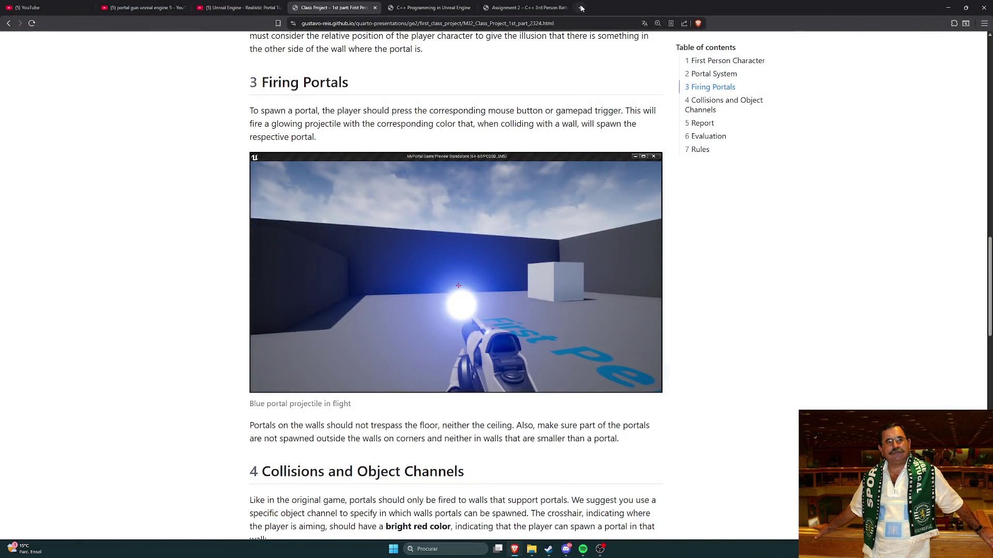
Load twitch.tv in a new Brave tab and unmute the featured stream
left_click(581, 7)
type("twitch.tv")
key("Return")
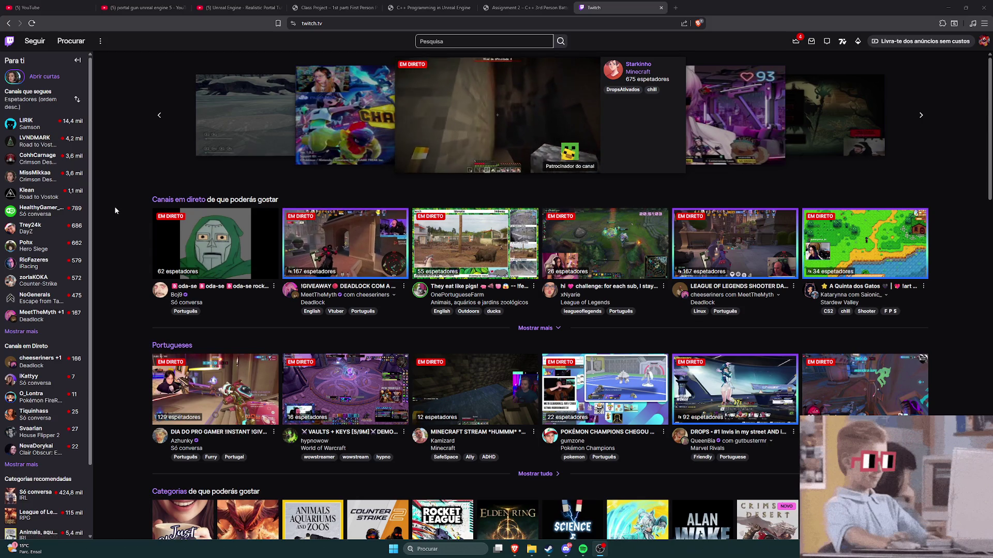
left_click(417, 164)
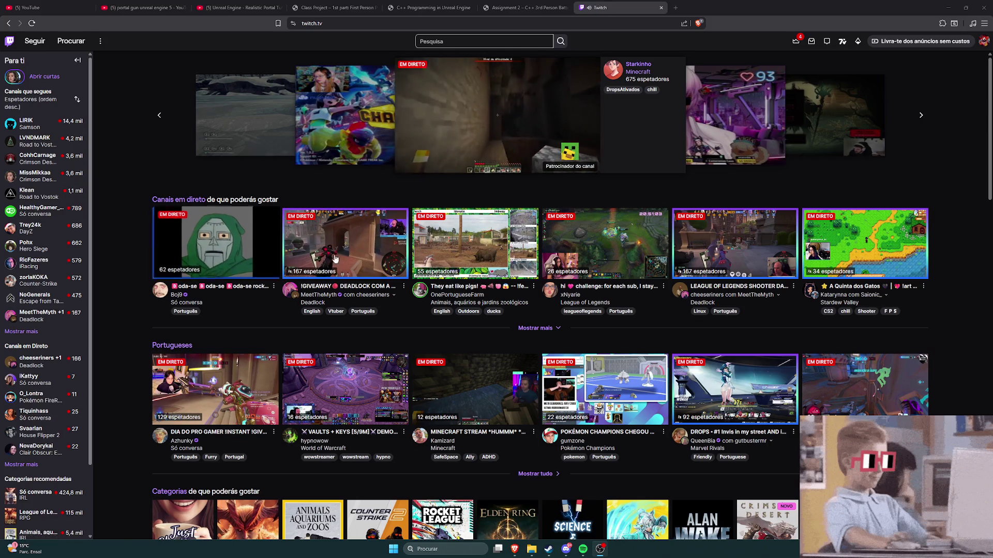
Expand the followed channels and watch a Deadlock stream, then the wrestling review stream
left_click(21, 332)
left_click(78, 312)
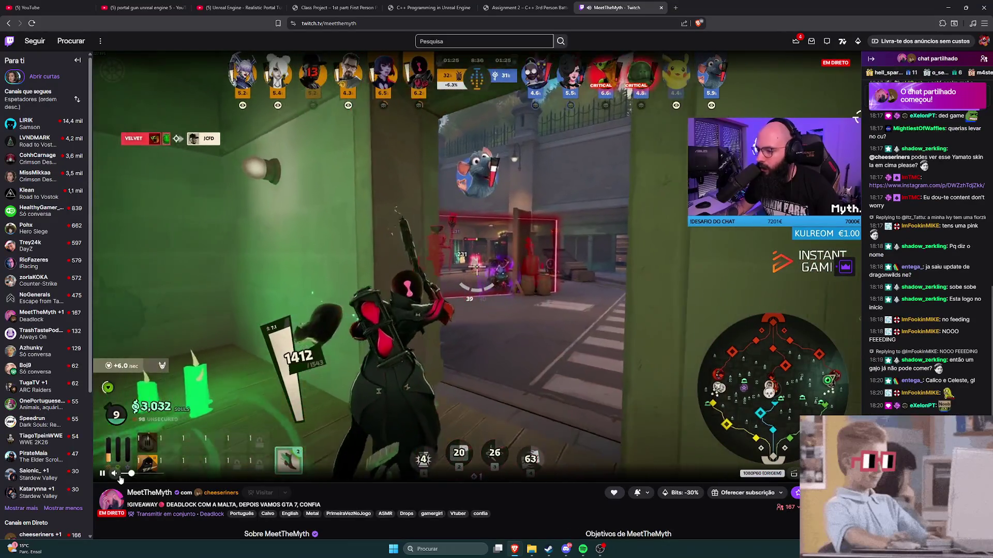
scroll(20, 346, "down", 1)
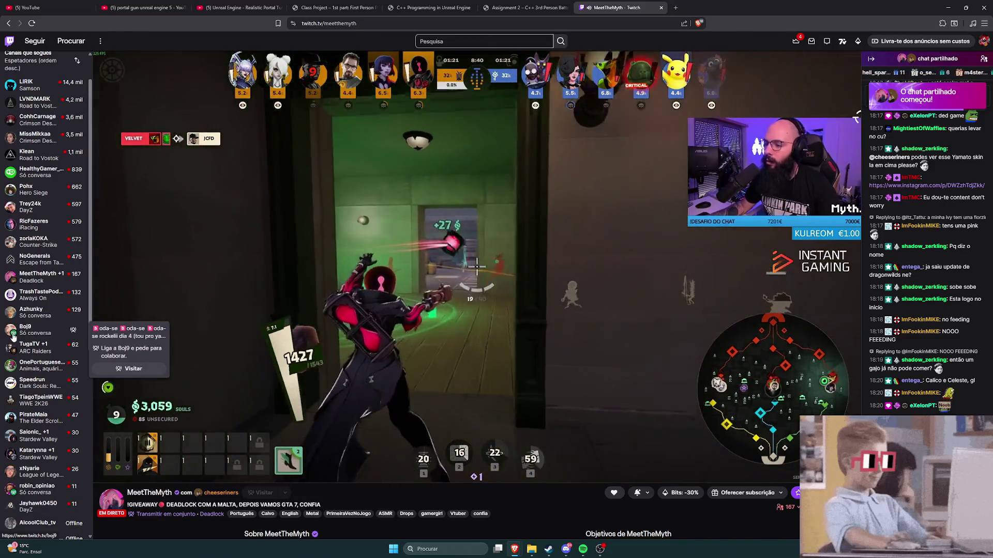
scroll(31, 344, "down", 4)
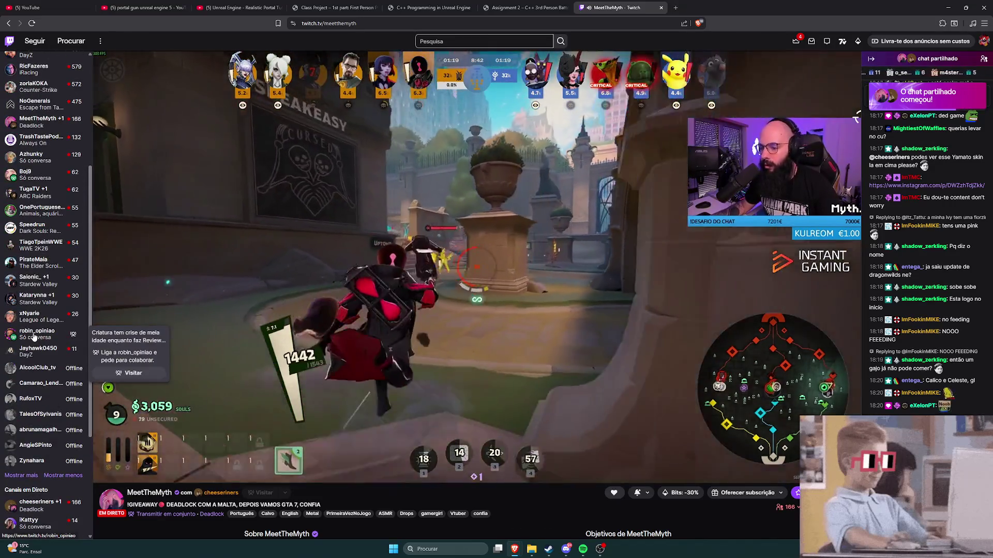
left_click(37, 333)
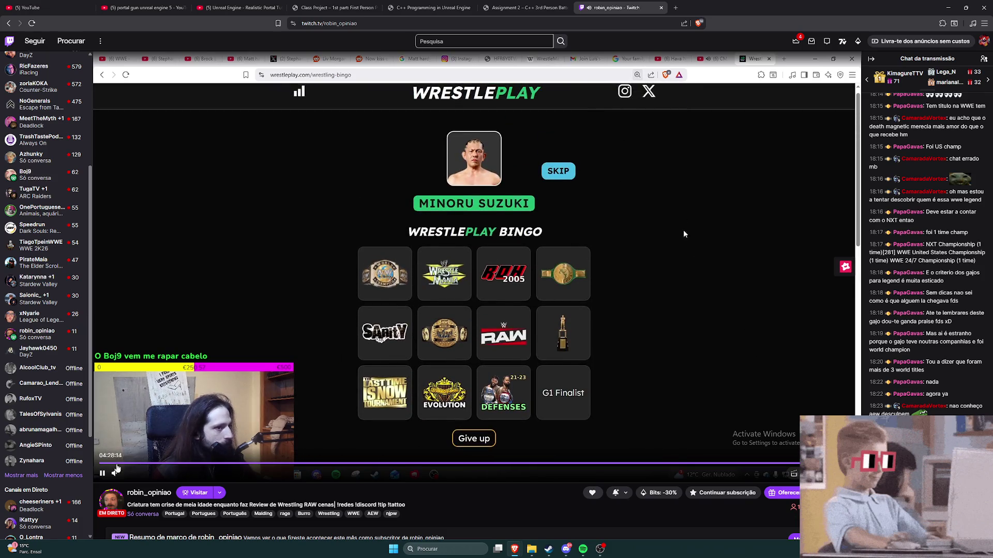
Switch to a followed League of Legends live stream
mouse_move(119, 477)
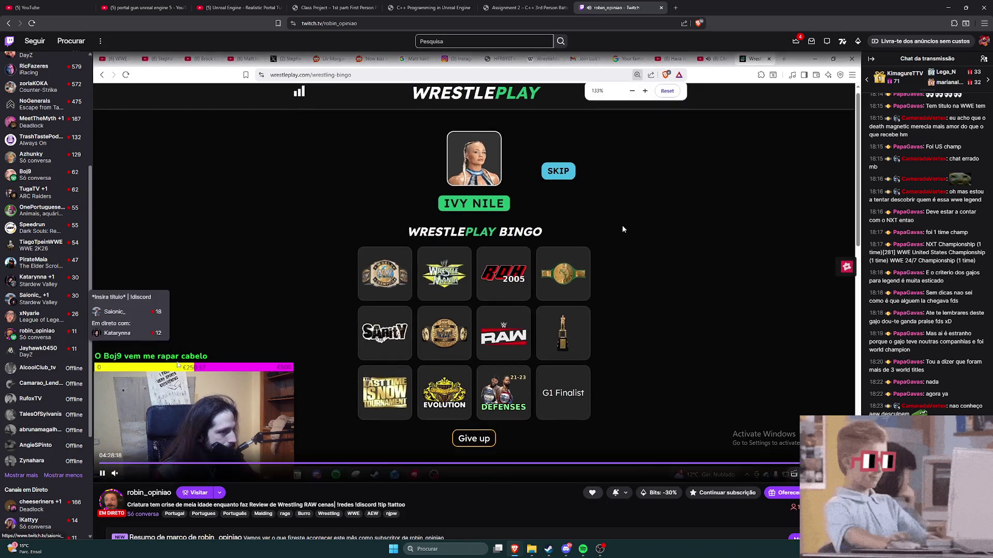
mouse_move(37, 286)
scroll(36, 286, "up", 3)
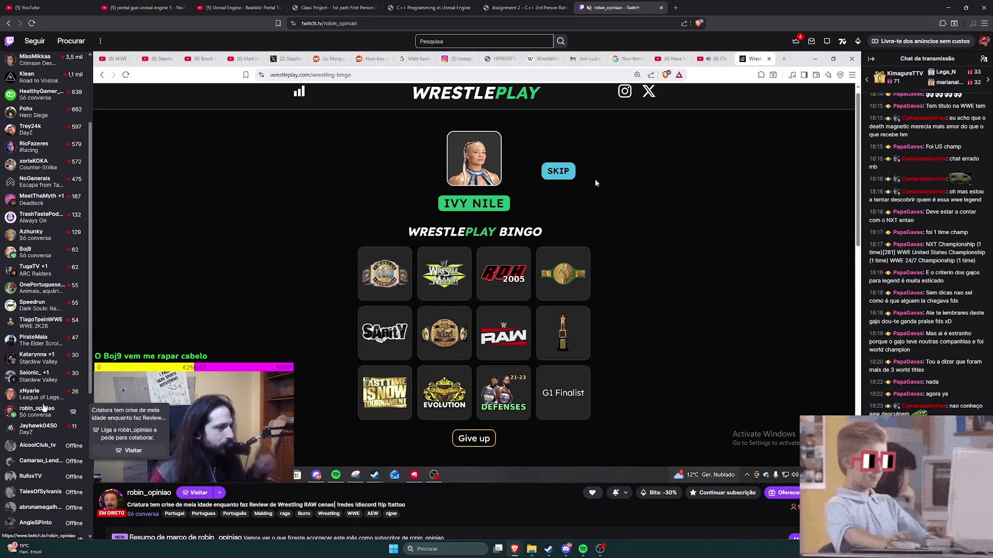
left_click(46, 397)
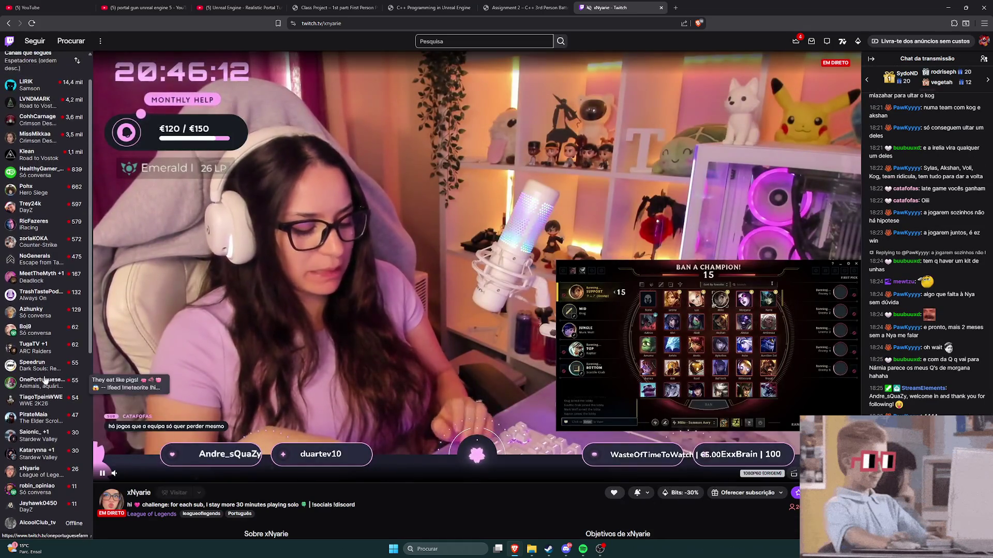
Try a just-chatting stream, return to the wrestling review, then minimize Brave and restore it over Steam
left_click(31, 273)
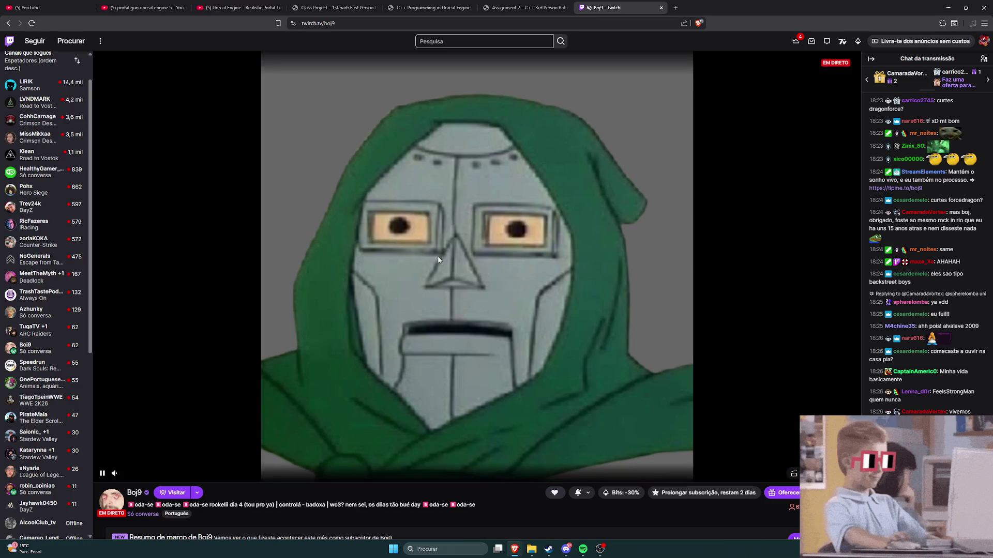
scroll(55, 305, "down", 4)
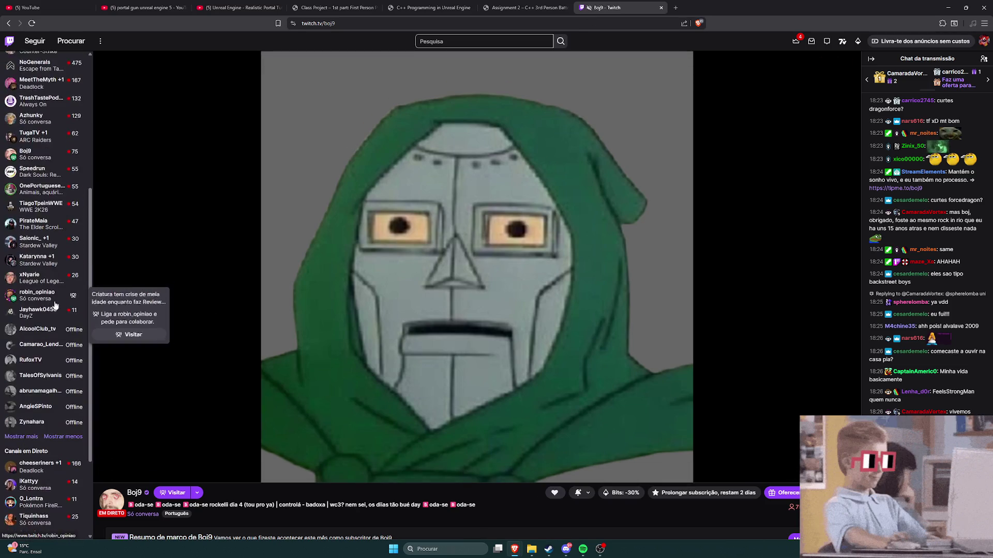
scroll(54, 305, "up", 2)
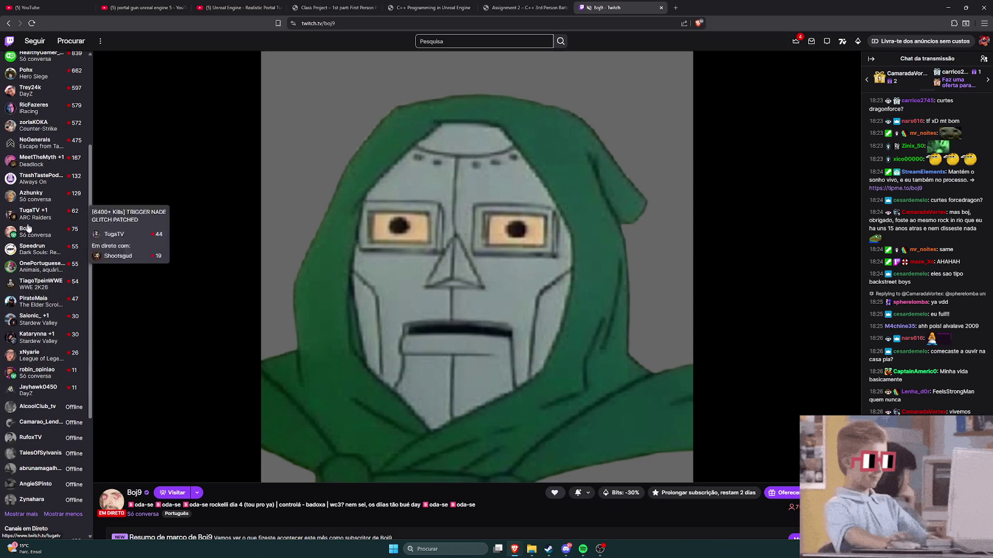
left_click(36, 372)
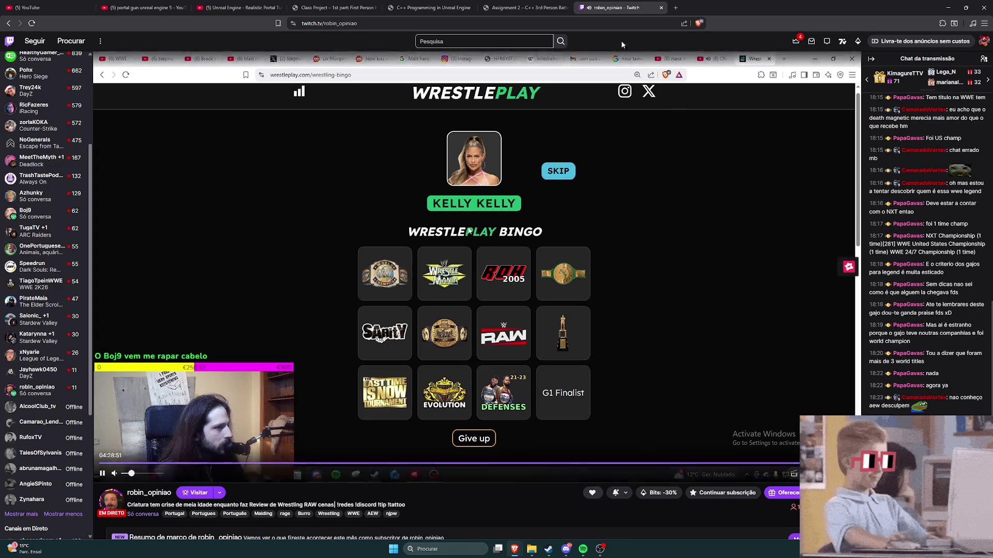
left_click(947, 8)
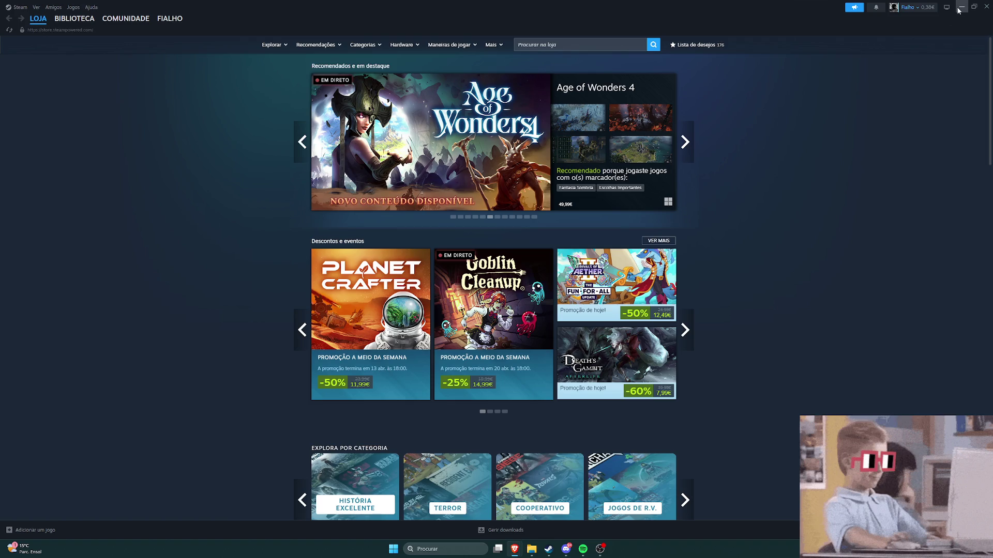
key("alt+Tab")
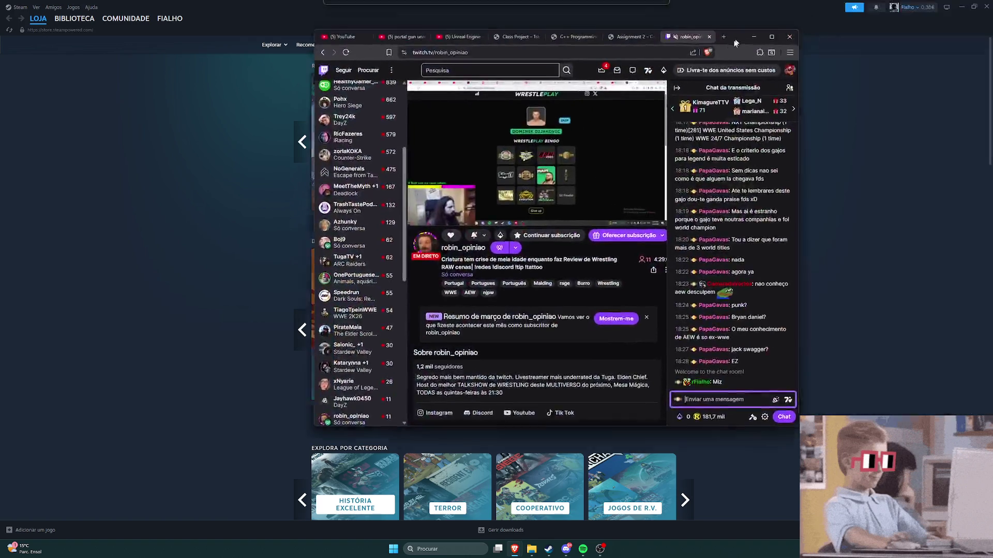